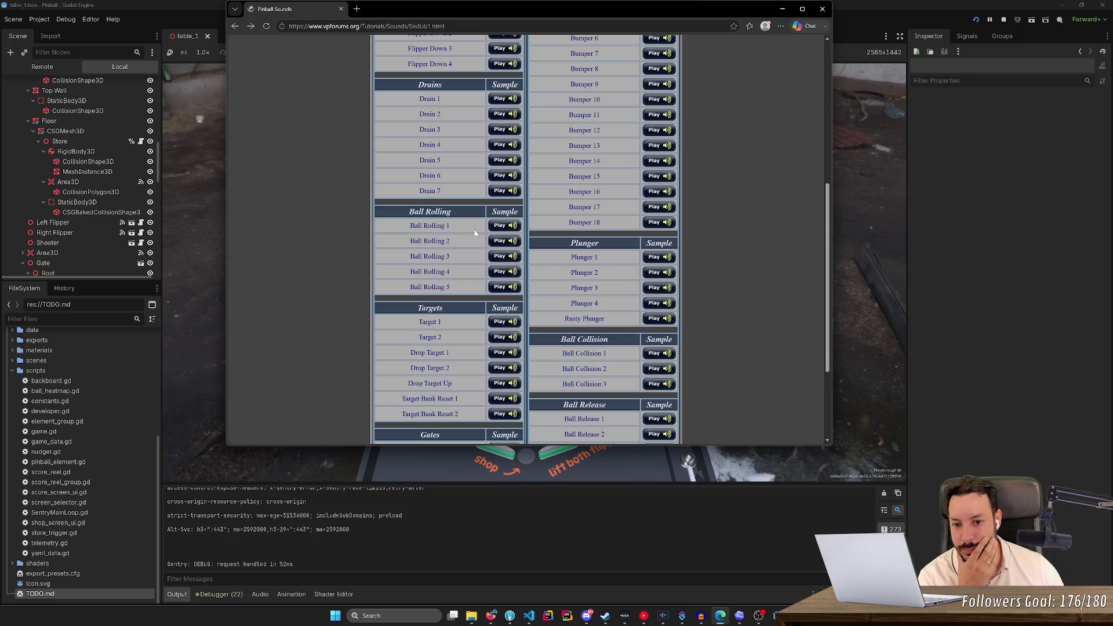
Save the Ball Rolling 1 link from the Pinball Sounds page as ball-rolling-1.wav
right_click(435, 229)
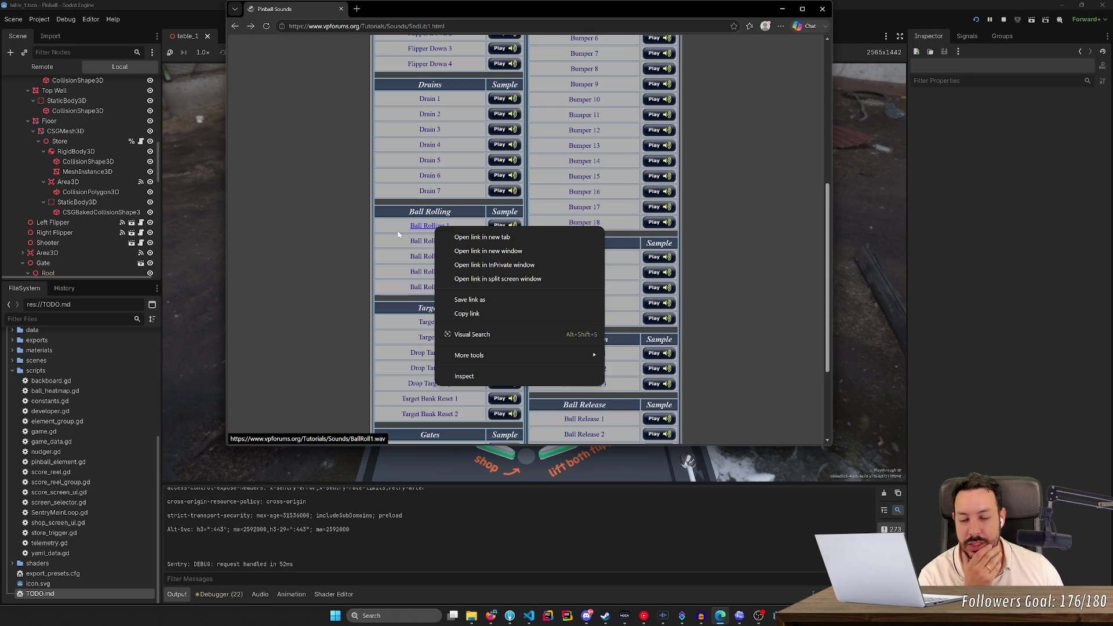
left_click(350, 232)
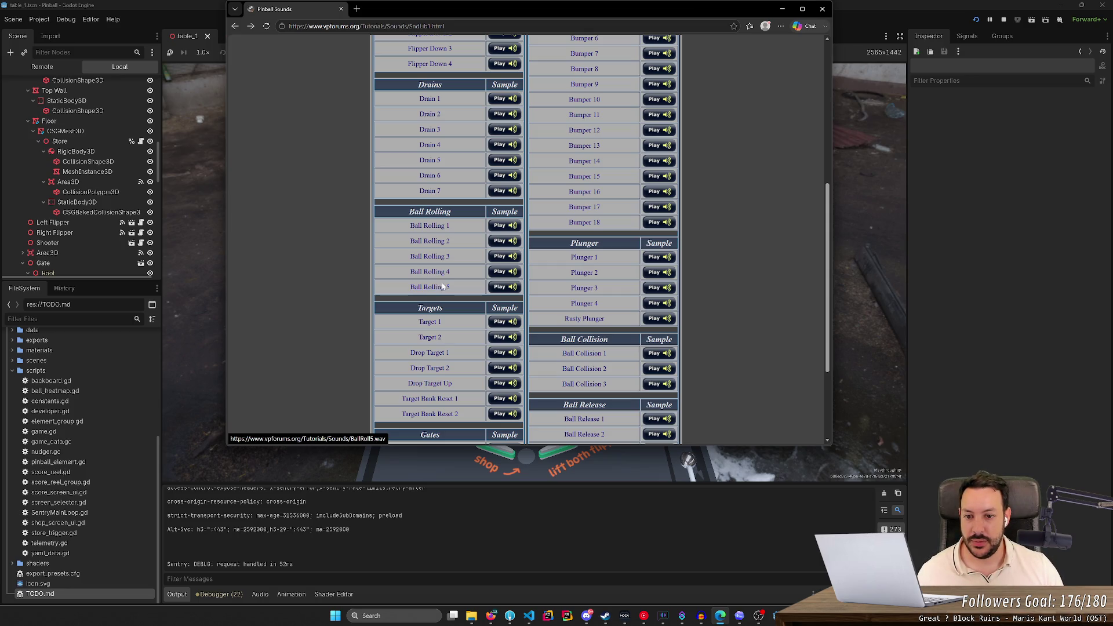
right_click(440, 227)
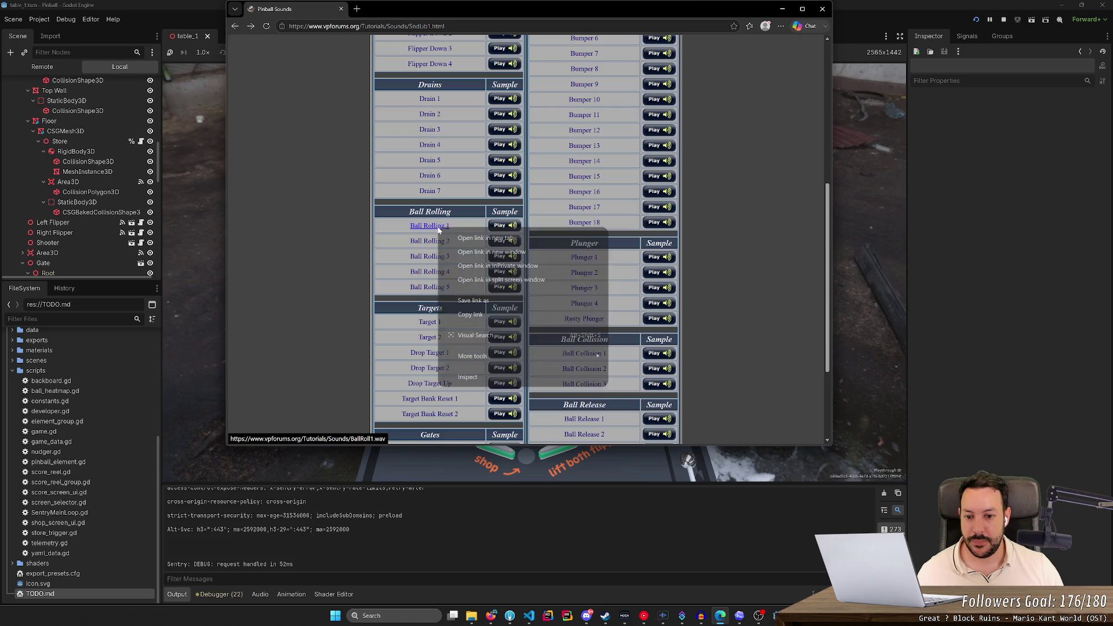
left_click(451, 295)
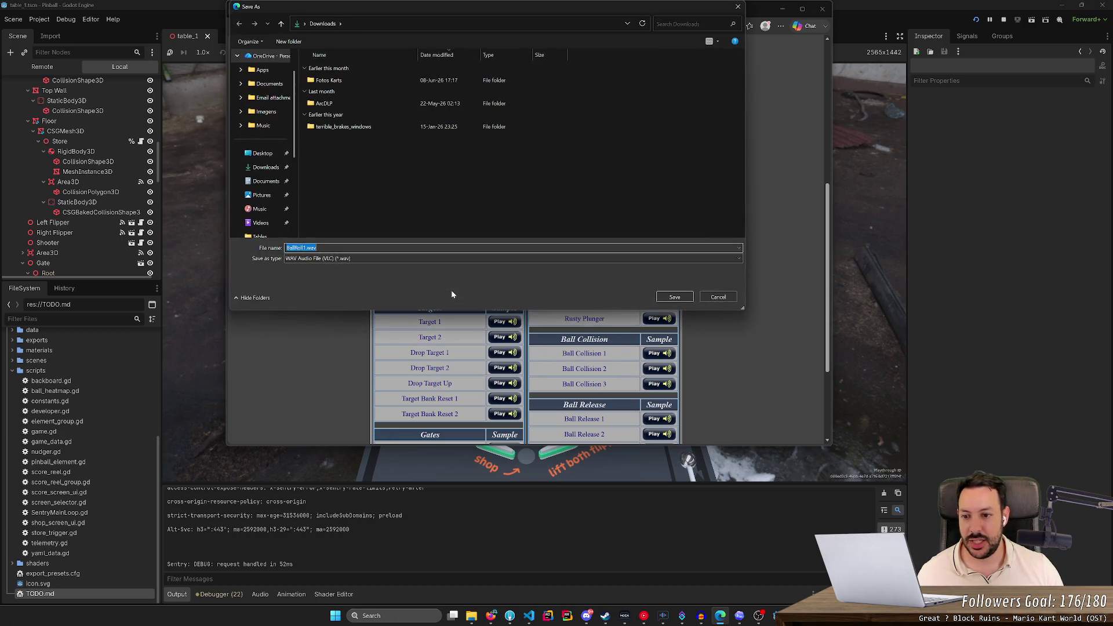
type("ball-ro")
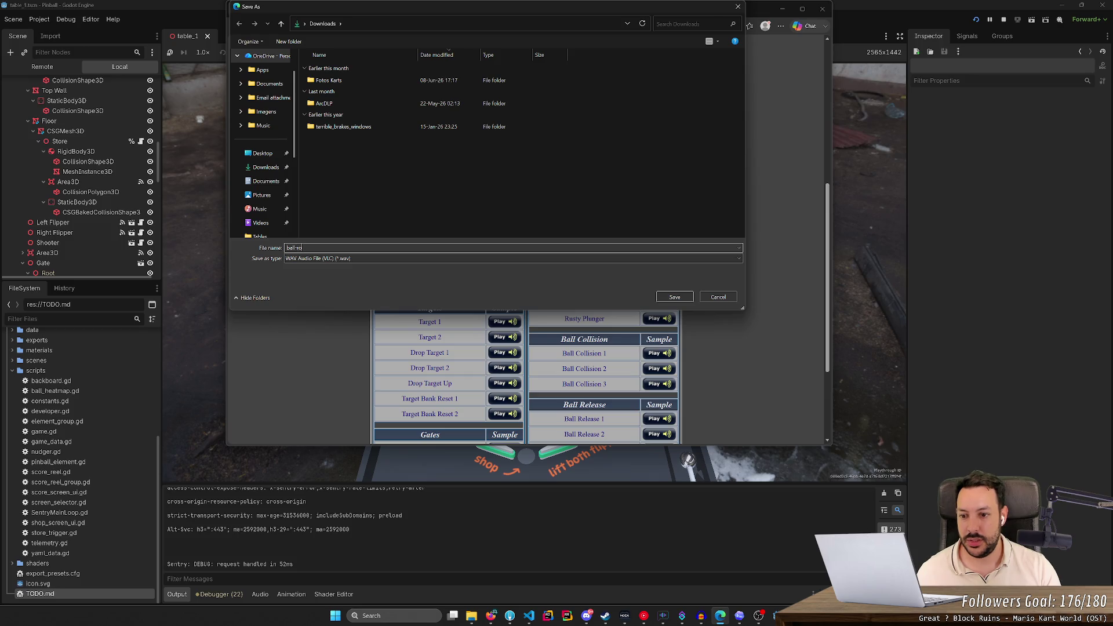
type("ng-1")
key("ctrl+a")
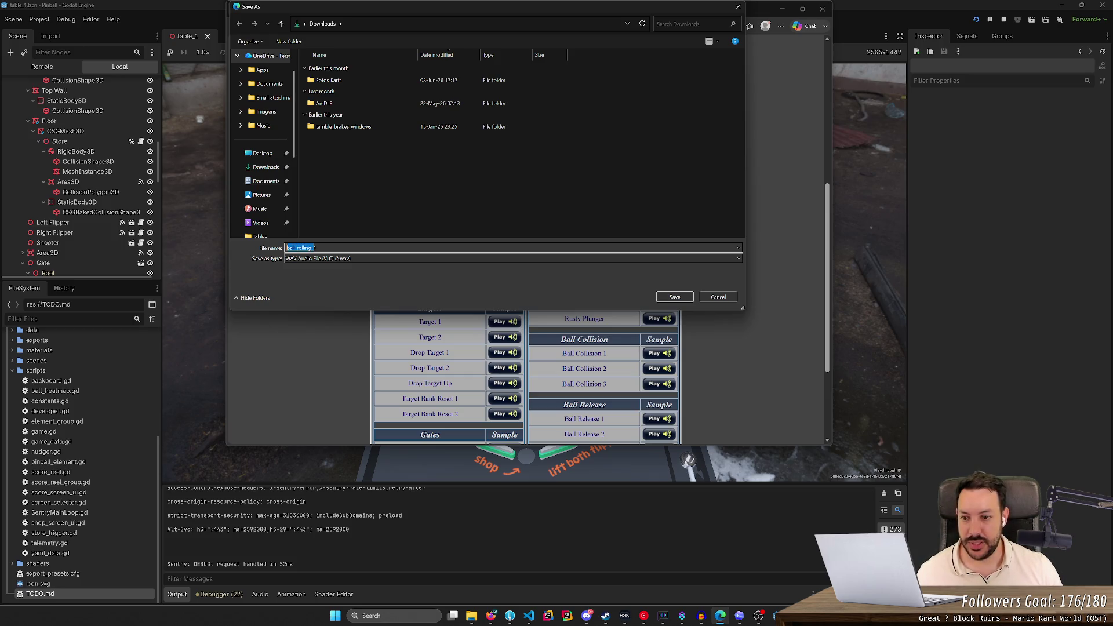
key("Return")
Save the Ball Rolling 2 and 3 links as ball-rolling-2.wav and ball-rolling-3.wav
scroll(441, 284, "up", 1)
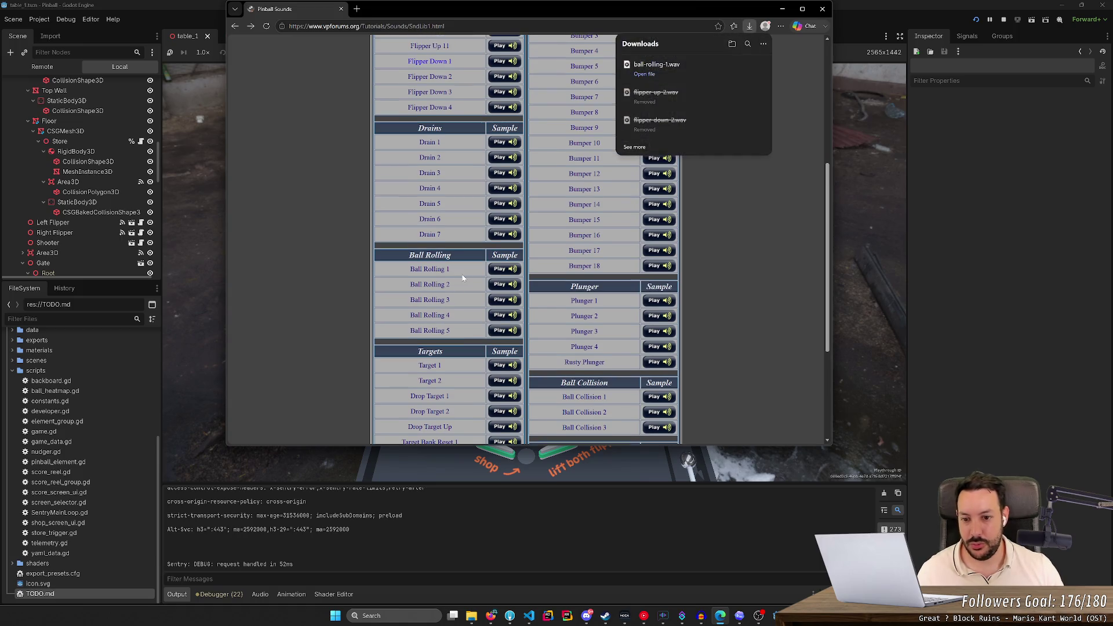
right_click(440, 285)
left_click(486, 358)
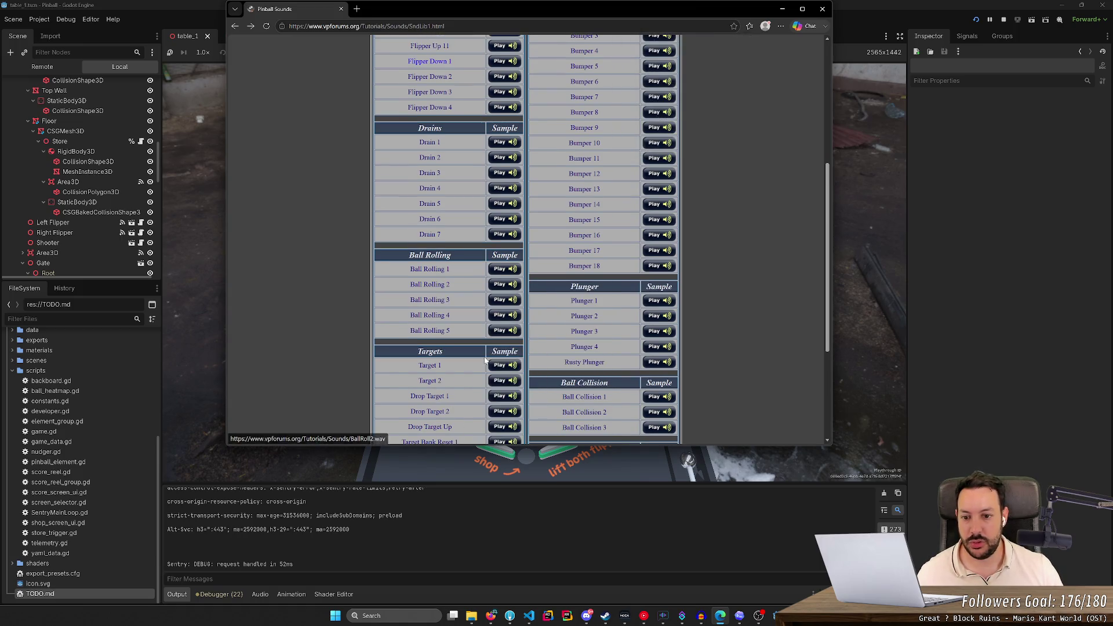
type("ball-rolling-2")
key("Return")
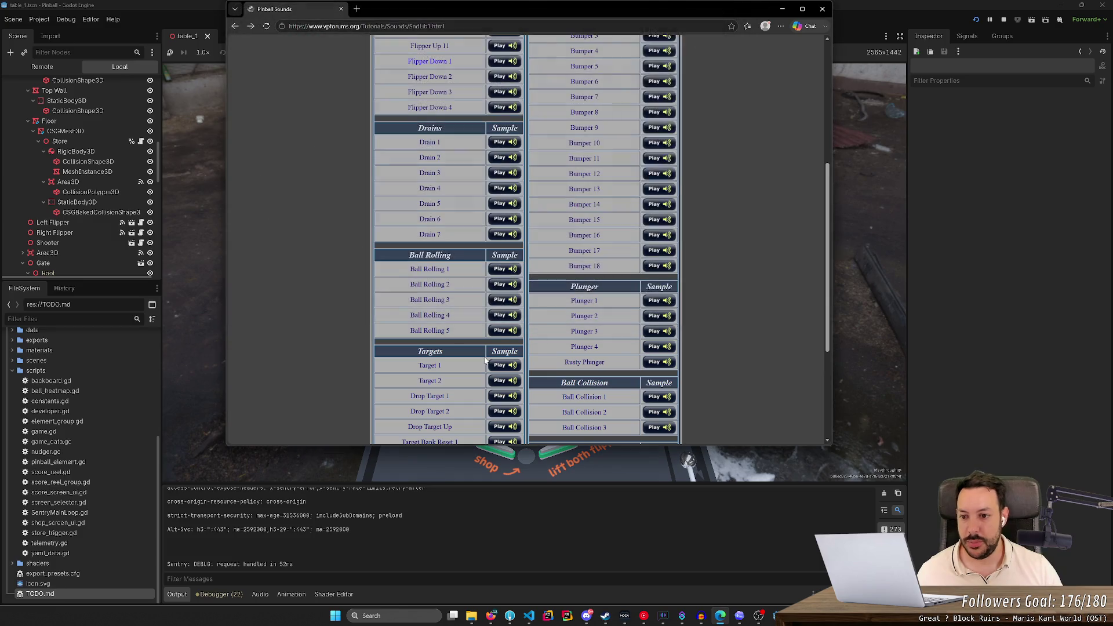
right_click(429, 301)
left_click(468, 373)
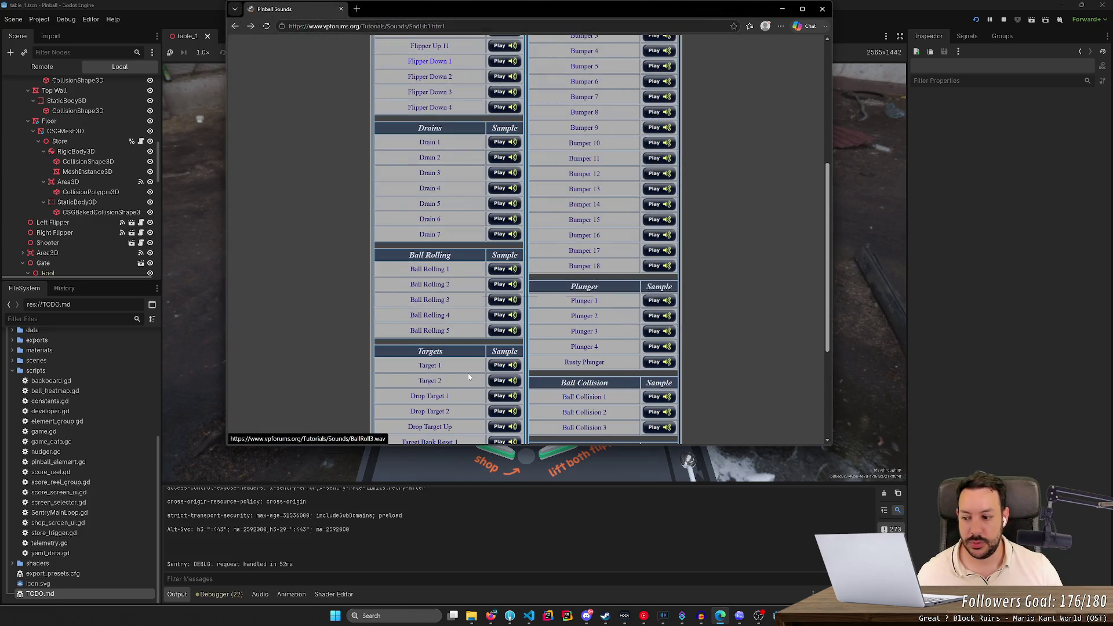
type("ball-rolling-3")
key("Return")
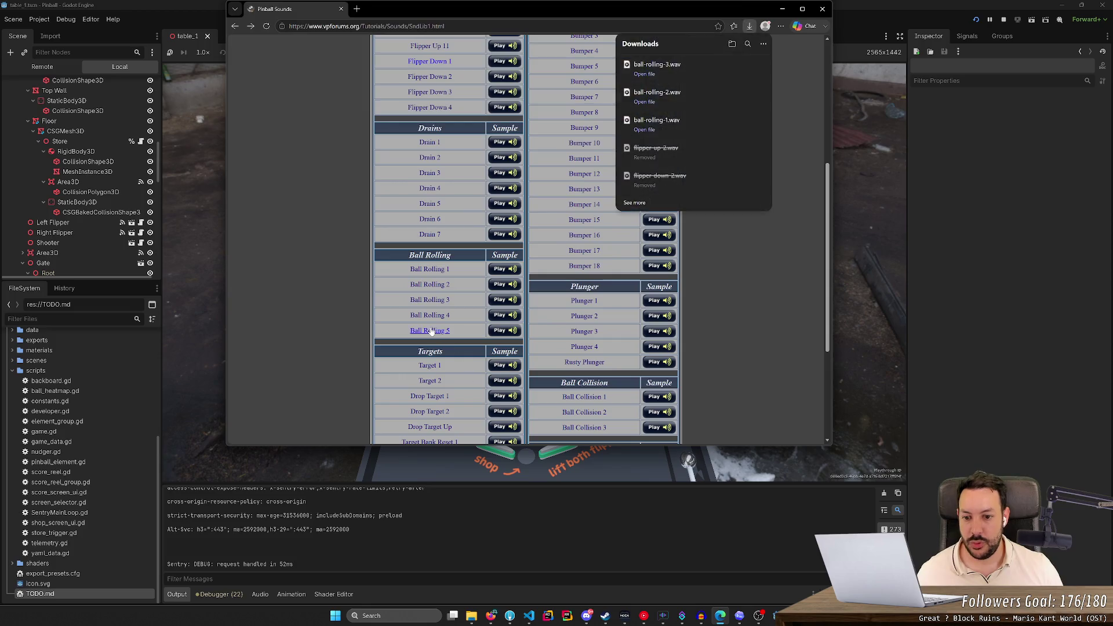
Save the Ball Rolling 4 and 5 links as ball-rolling-4.wav and ball-rolling-5.wav
right_click(431, 321)
left_click(470, 388)
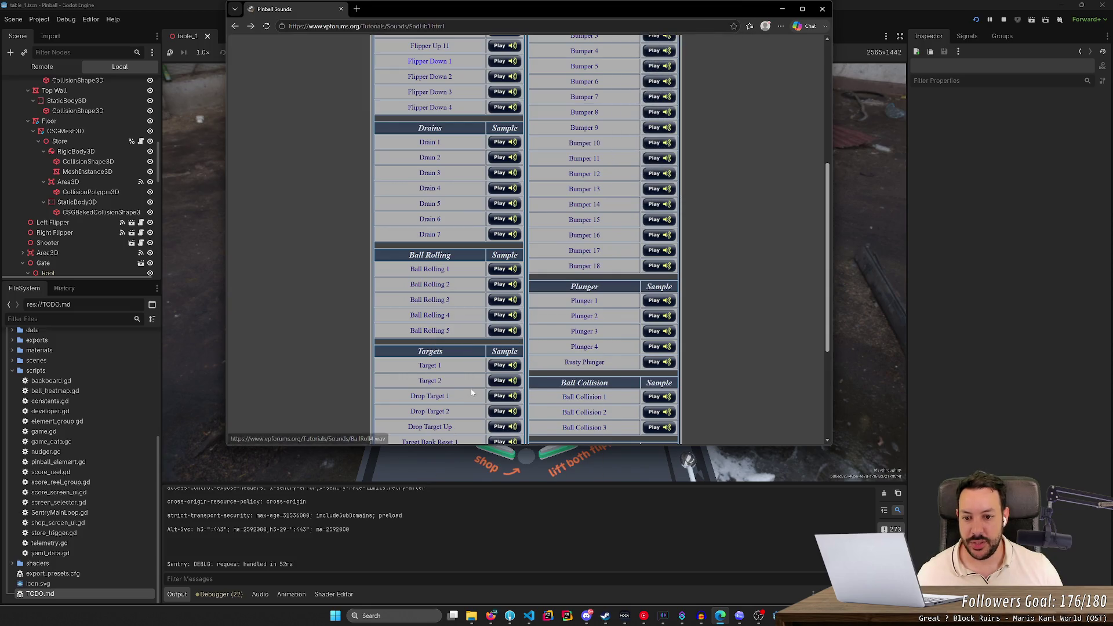
type("ball-rolling-4")
key("Return")
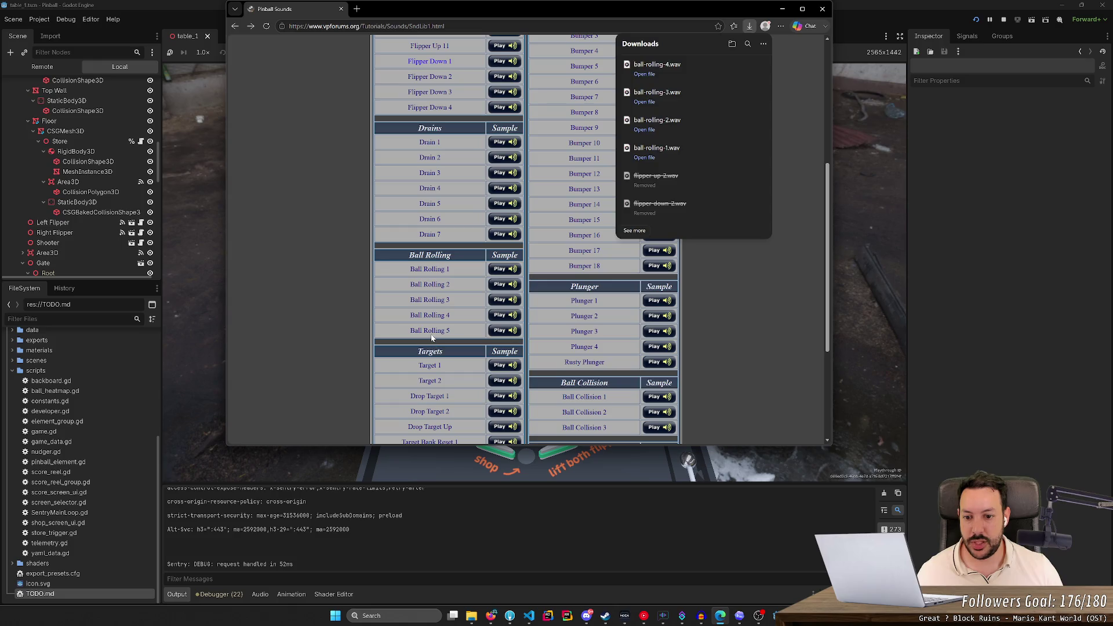
right_click(432, 345)
left_click(456, 401)
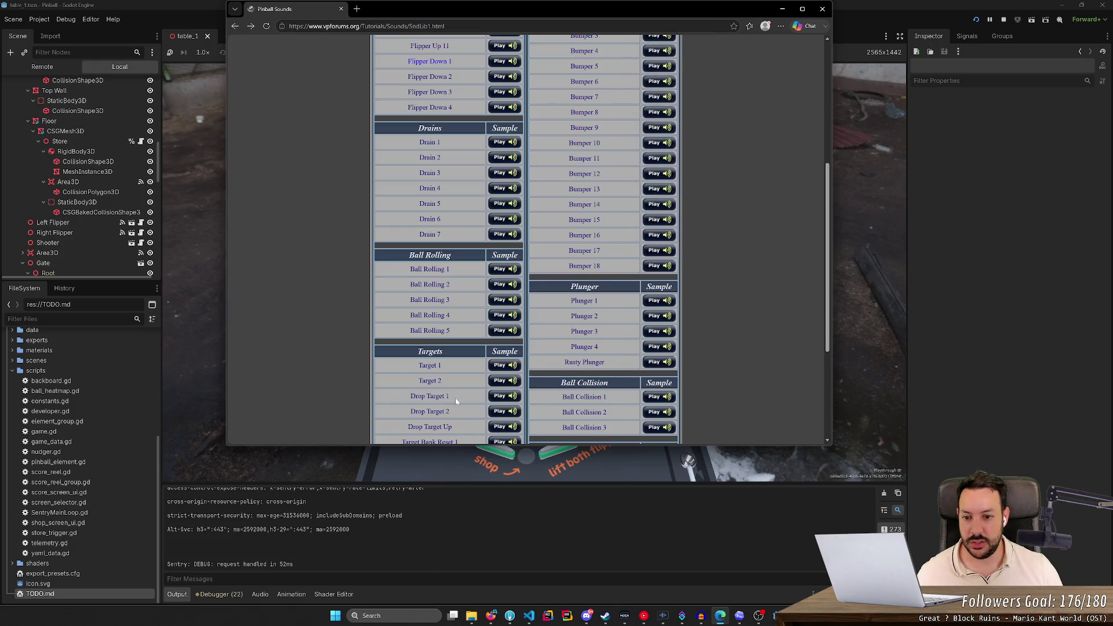
type("ball-rolling-5")
key("Return")
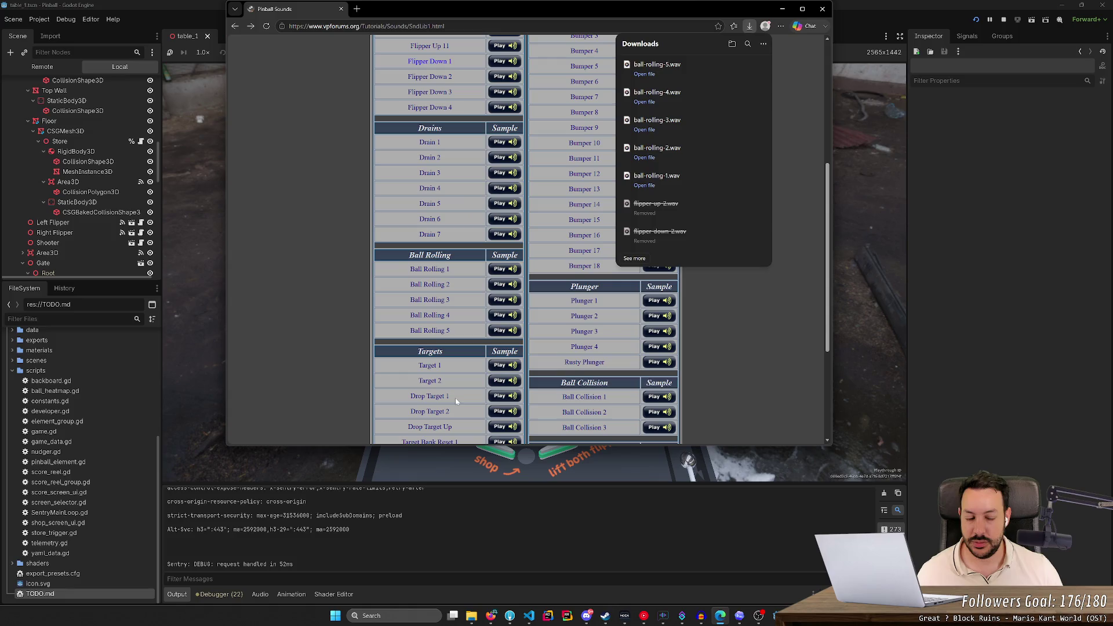
Cut the five ball-rolling WAV files from Downloads and return to the pinball sounds folder
left_click(472, 616)
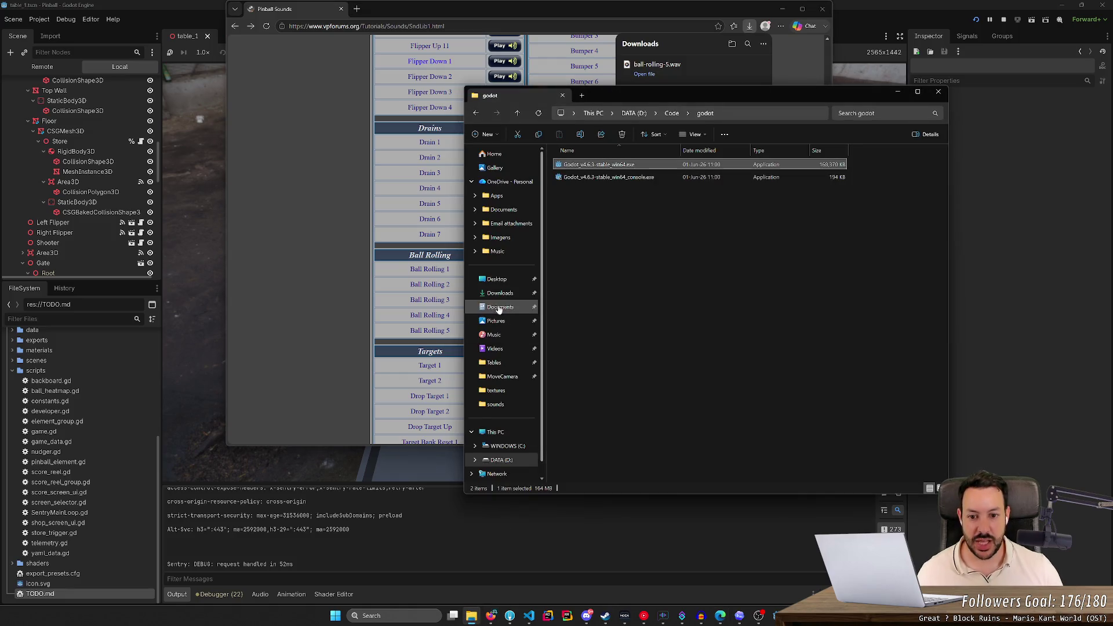
left_click(499, 293)
left_click(582, 188)
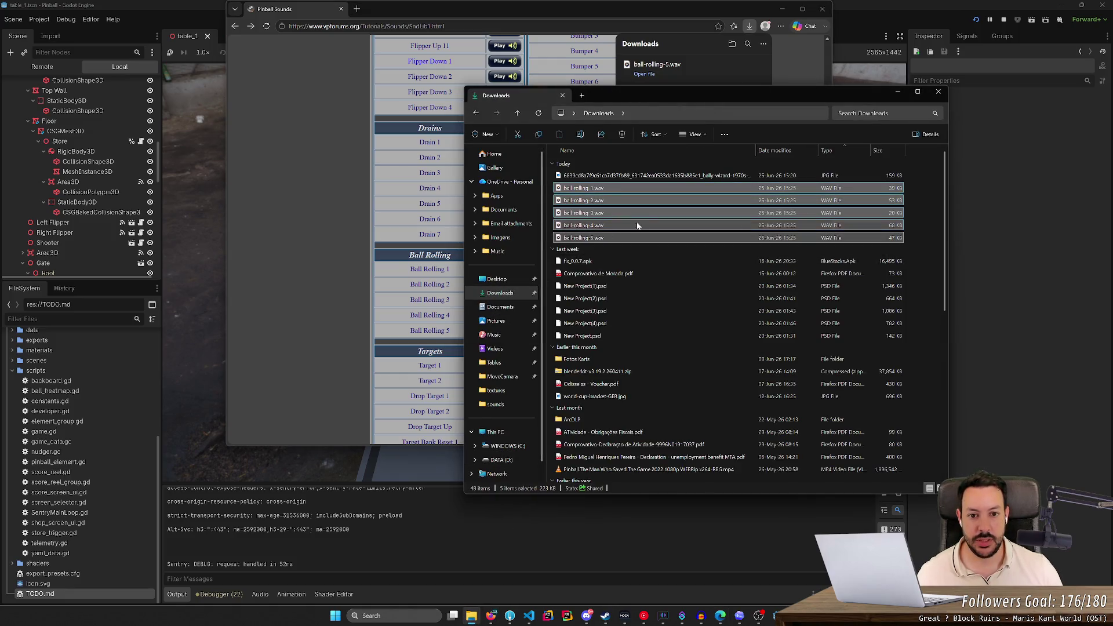
left_click(603, 237, "shift")
key("alt+Left")
key("alt+Left")
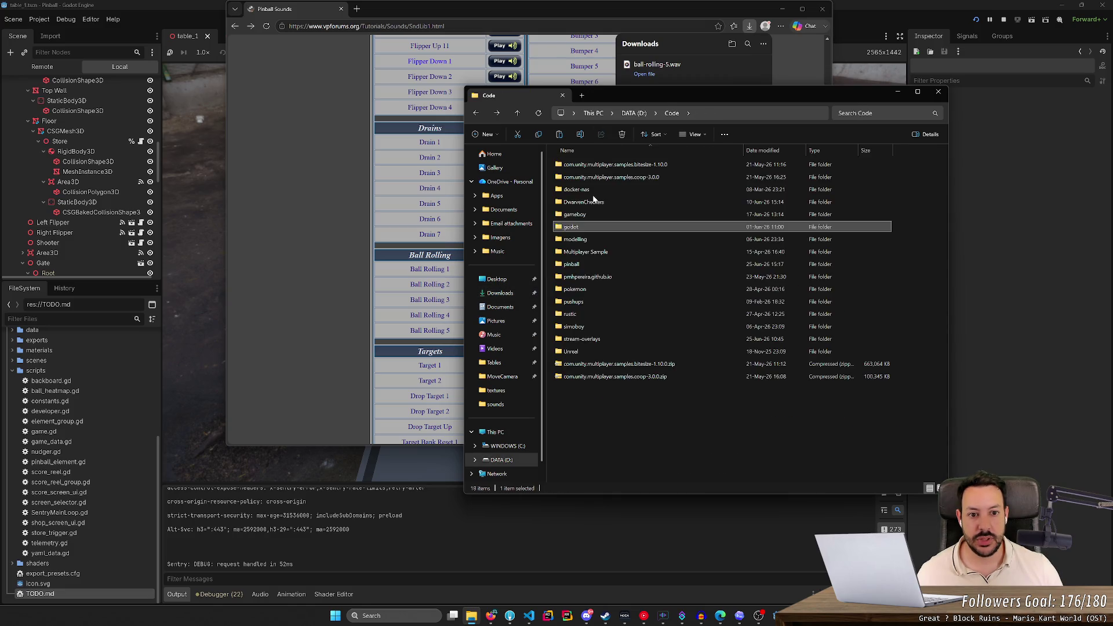
key("alt+Left")
Create a new folder named flippers in the sounds folder
right_click(639, 297)
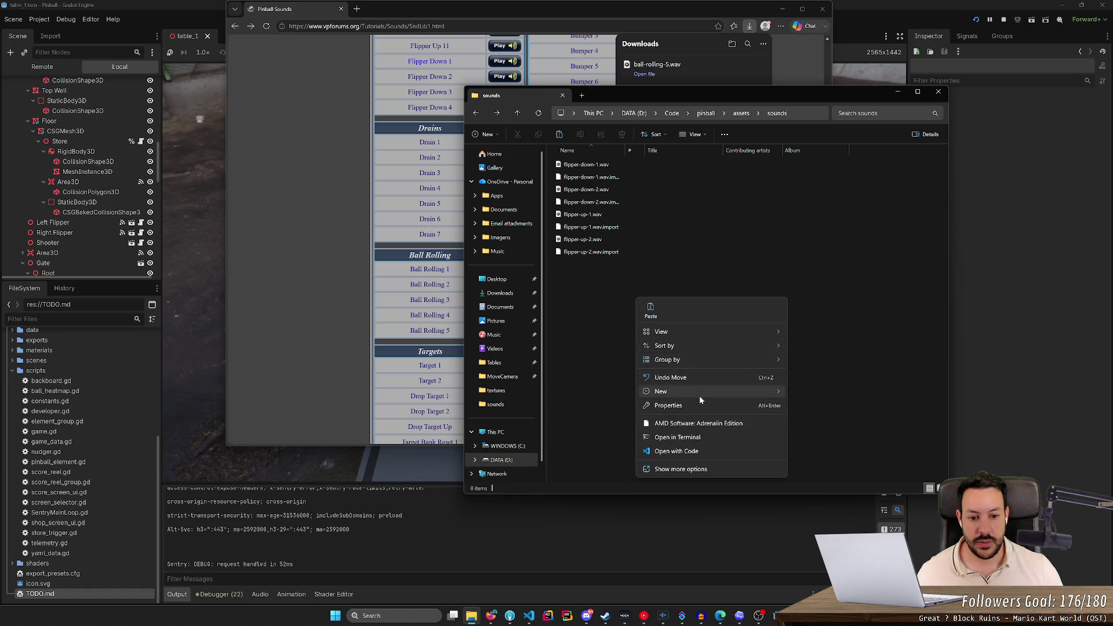
mouse_move(699, 392)
left_click(810, 392)
type("flippers")
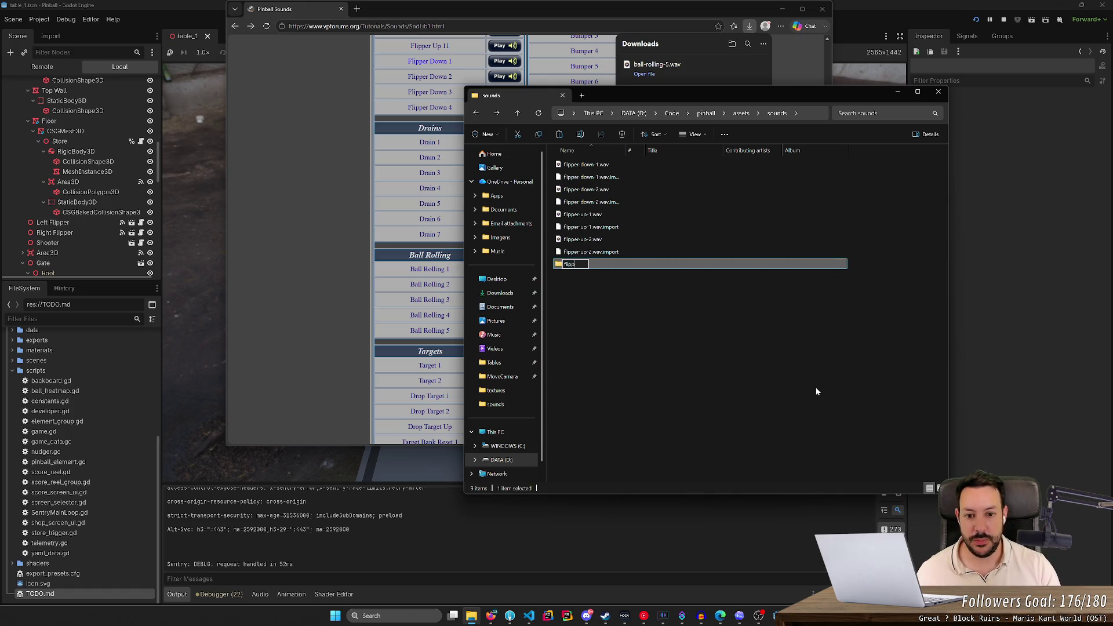
key("Return")
Create a folder named ball and paste the five ball-rolling files into it
right_click(599, 354)
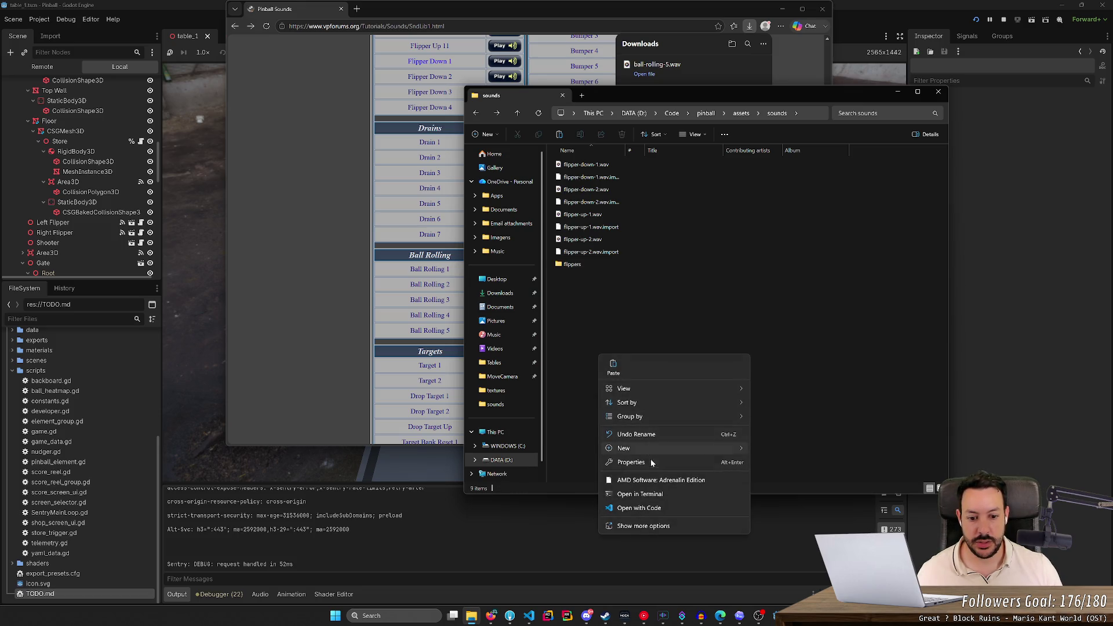
mouse_move(683, 449)
left_click(768, 451)
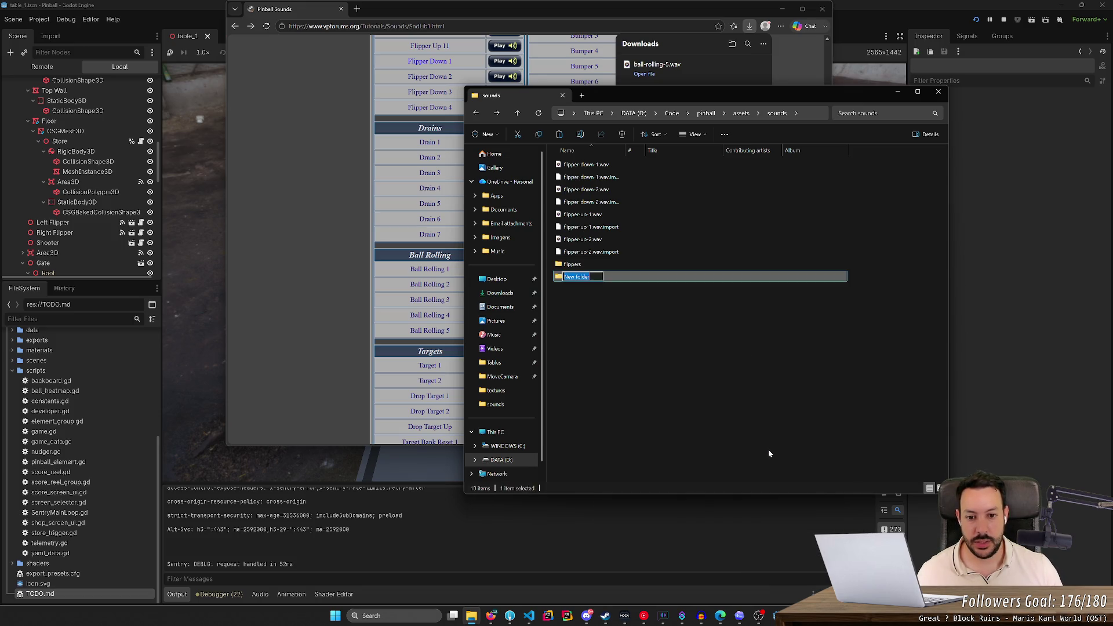
type("balls")
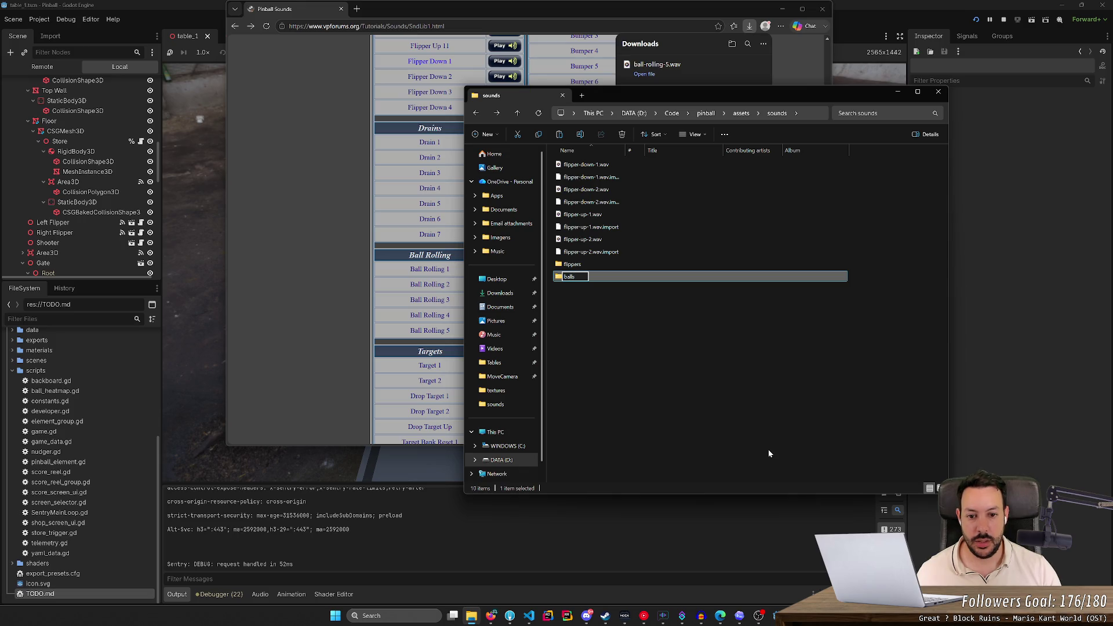
key("BackSpace")
key("Return")
key("Return")
key("ctrl+v")
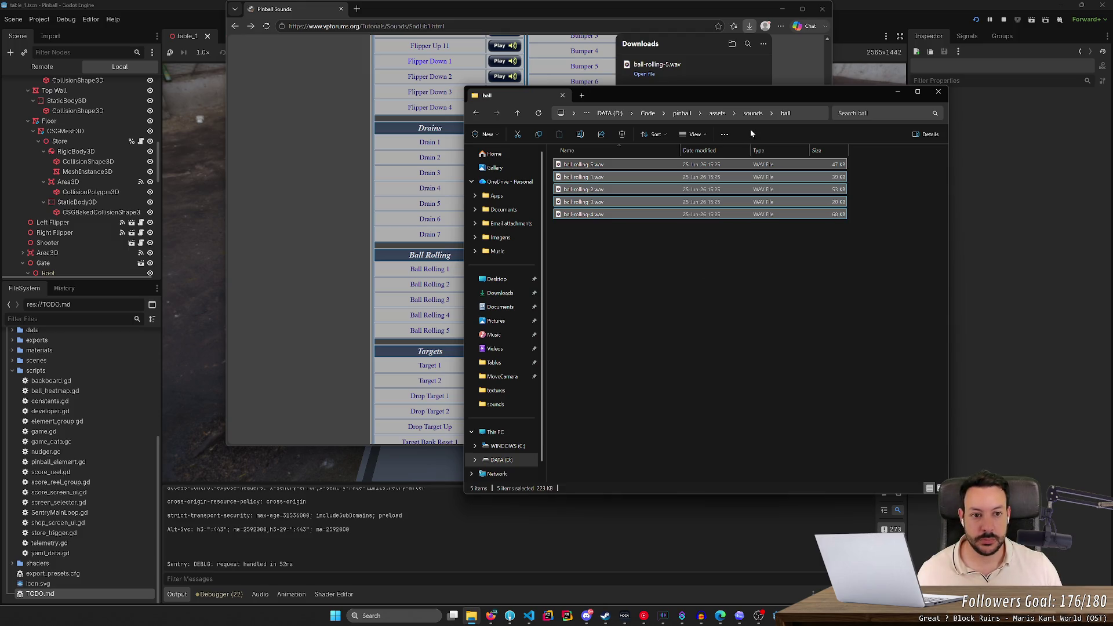
Rename the ball folder to ball-rolling
left_click(753, 113)
key("F2")
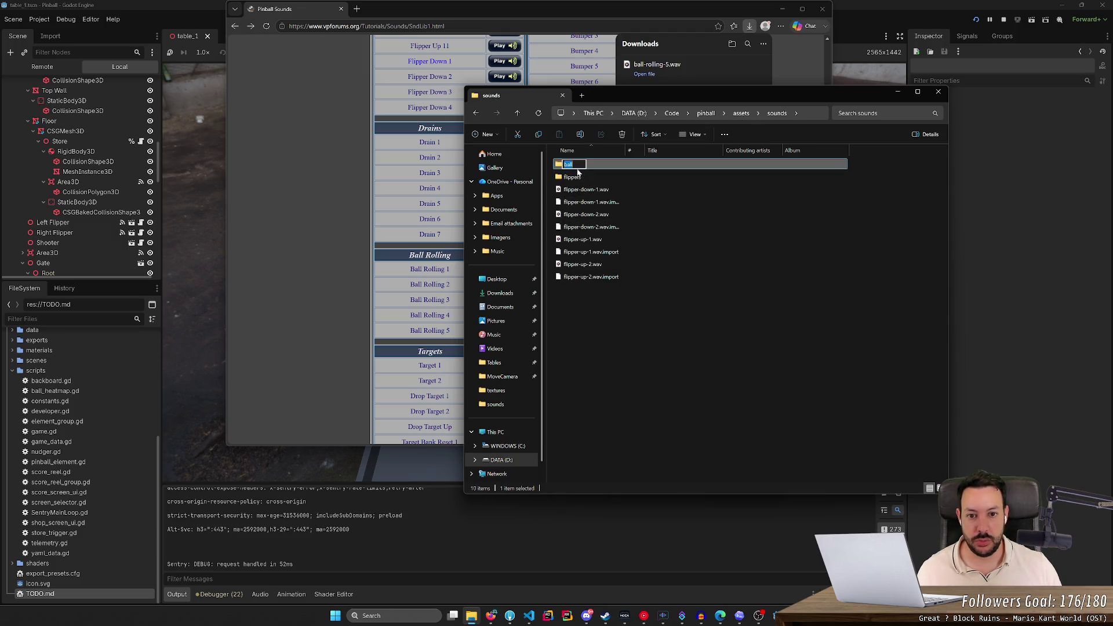
key("Right")
type("-rolling")
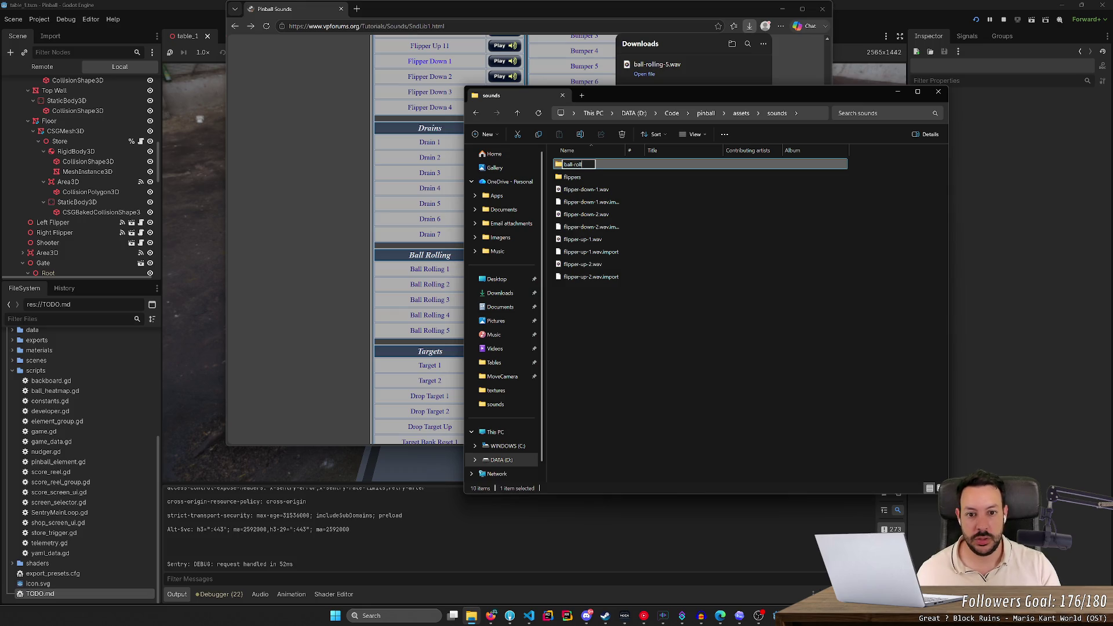
key("Return")
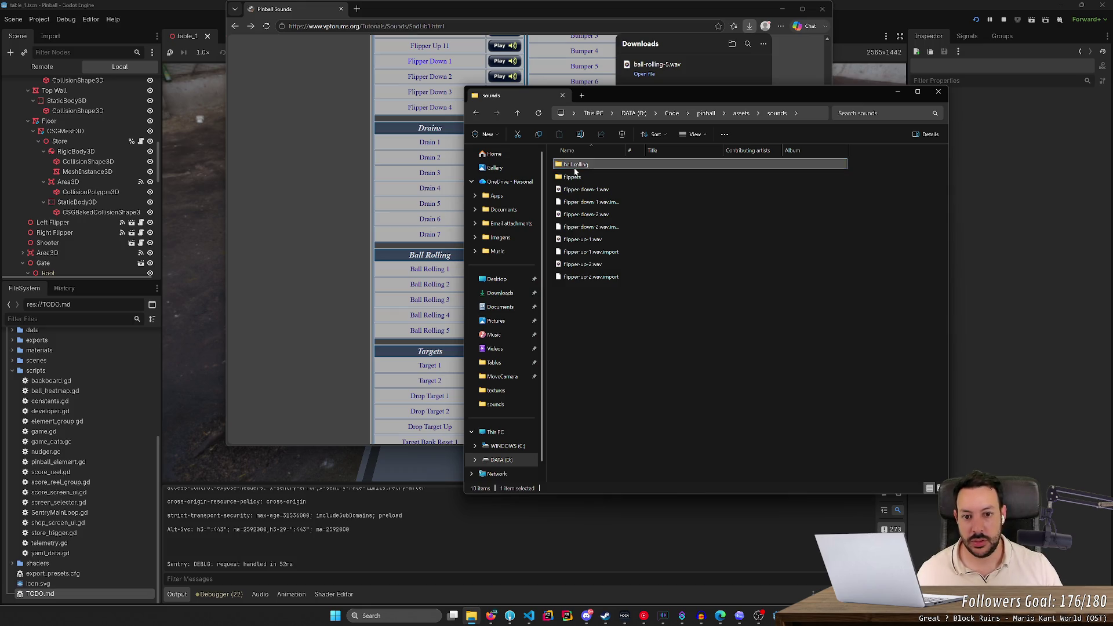
Move the eight flipper WAV files into the flippers folder
left_click(585, 189)
left_click(595, 277, "shift")
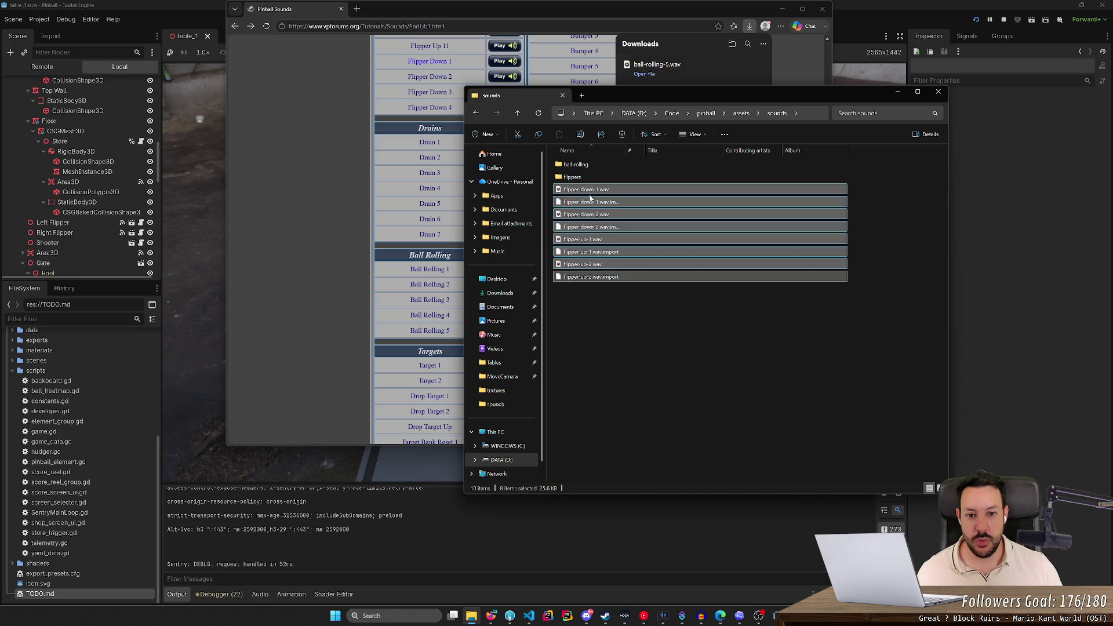
mouse_move(595, 277)
left_mouse_down()
mouse_move(588, 197)
mouse_move(575, 180)
left_mouse_up()
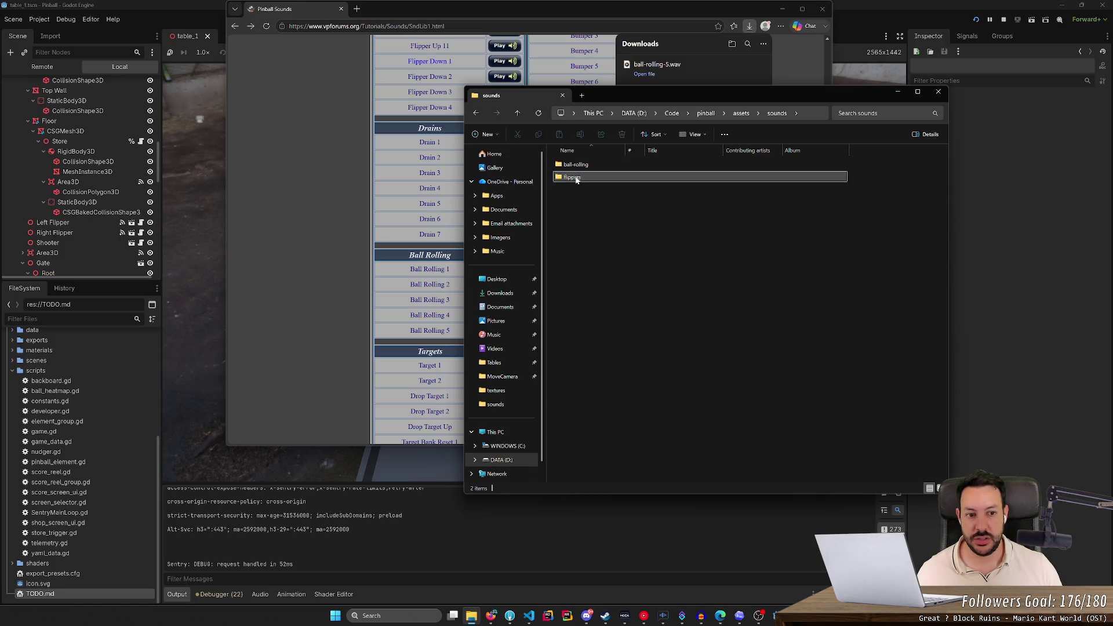
key("alt+Tab")
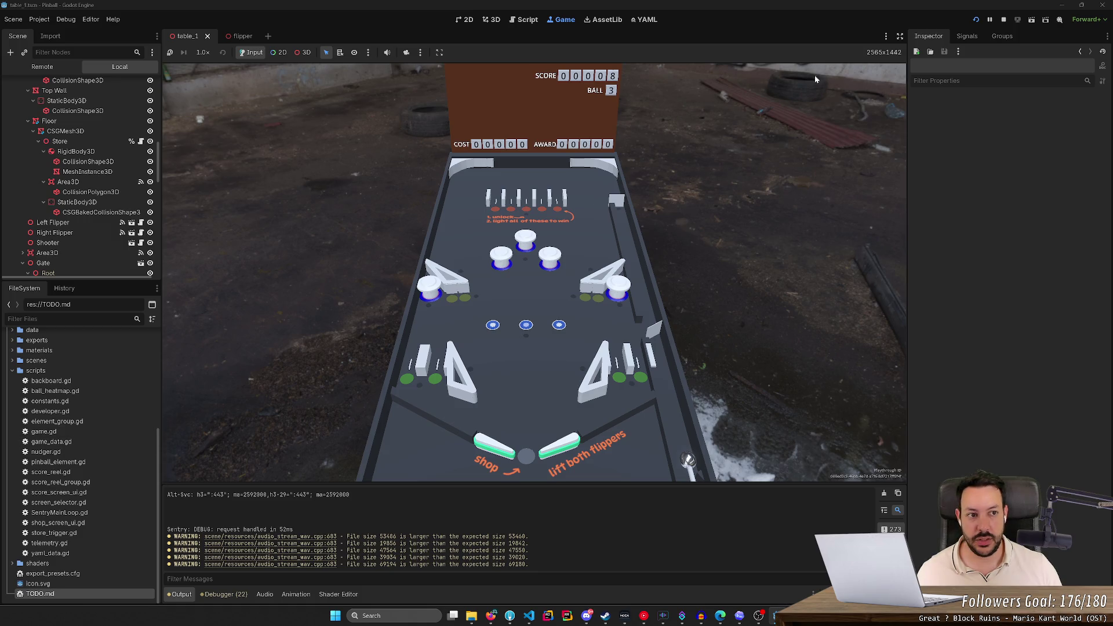
Reload the Pinball project and test-run a new game on the table
left_click(1003, 20)
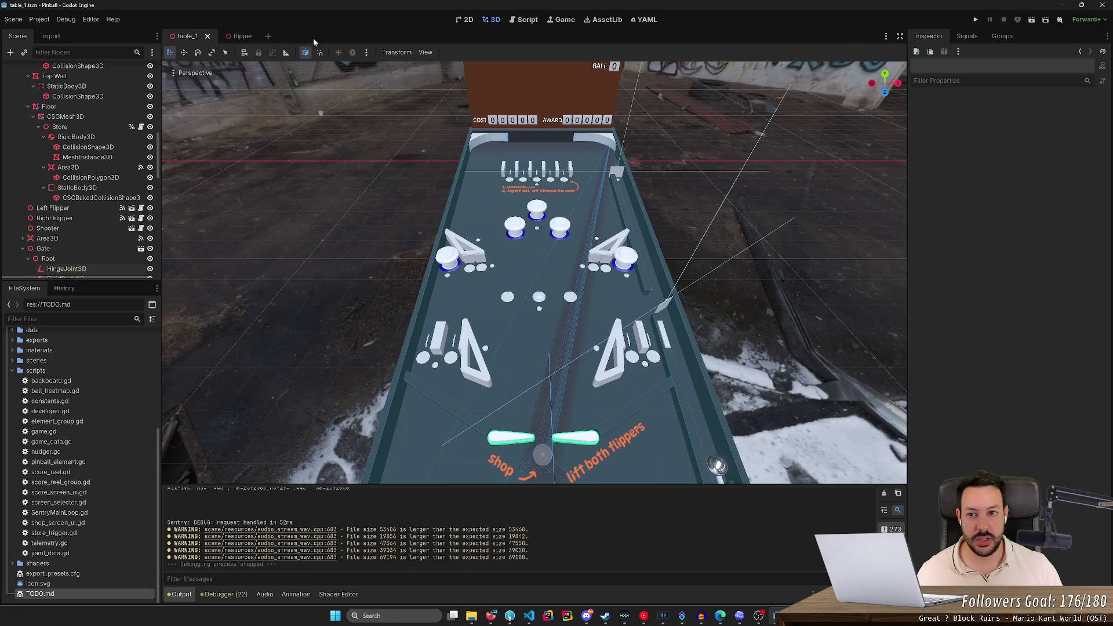
left_click(41, 20)
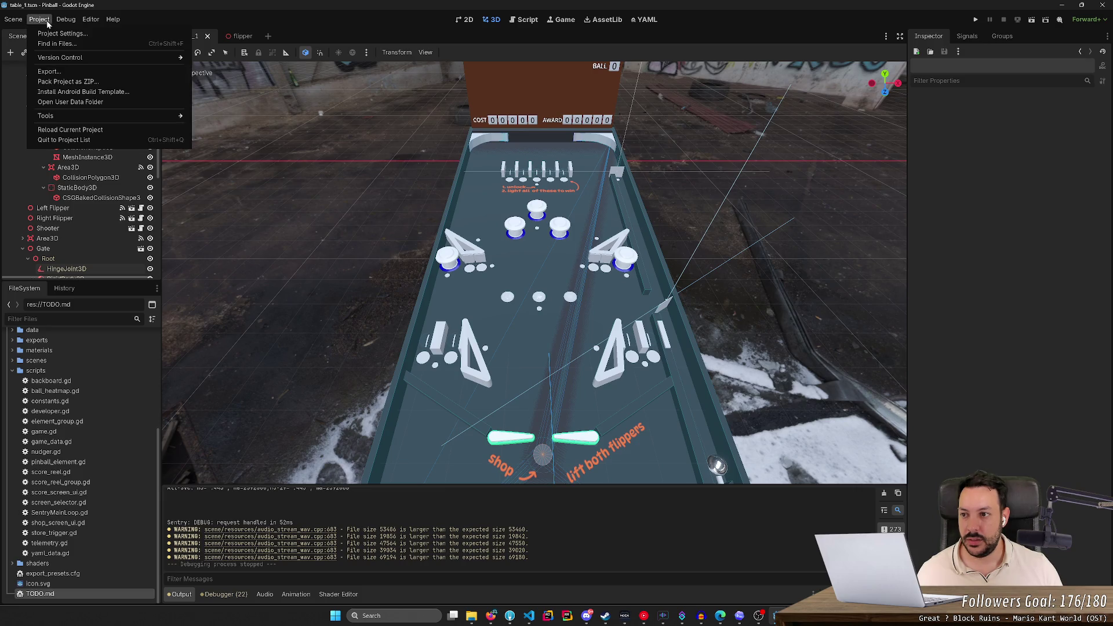
left_click(68, 127)
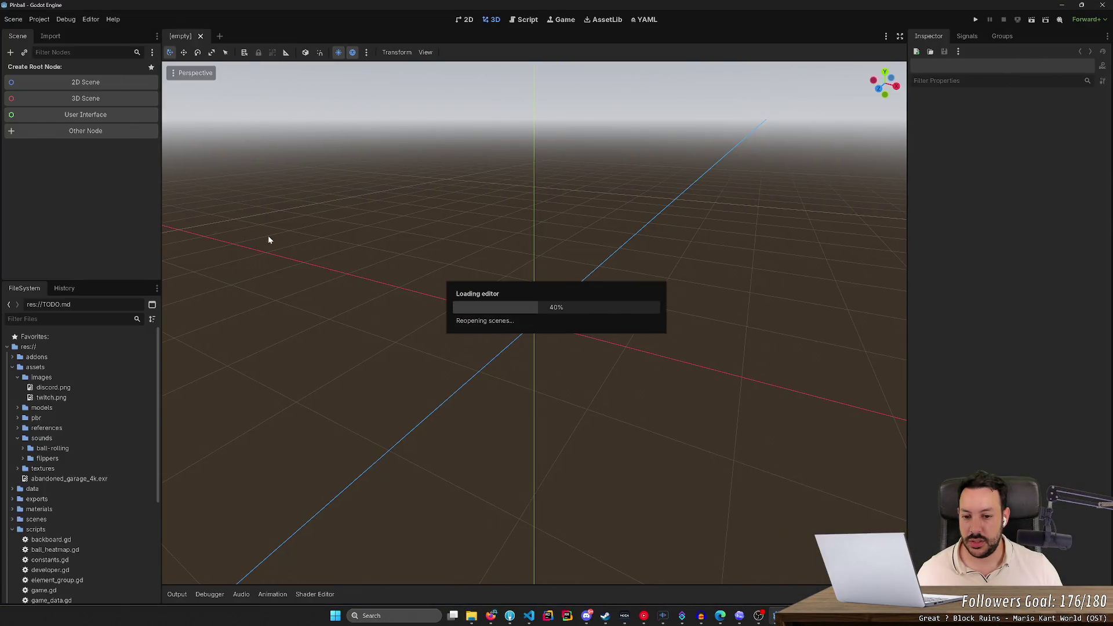
key("F5")
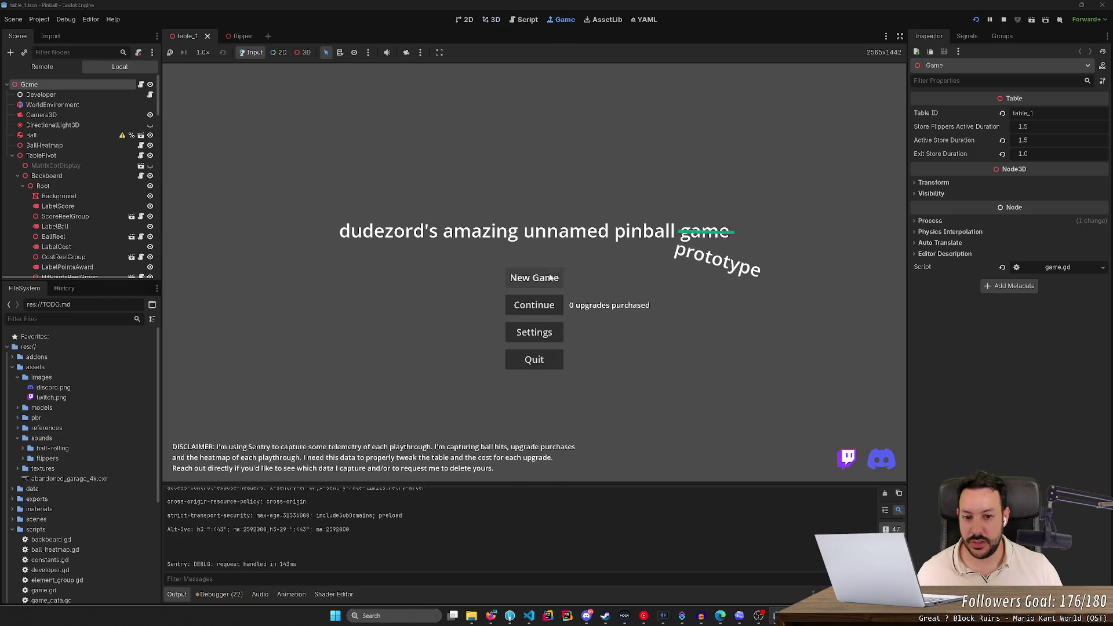
left_click(548, 277)
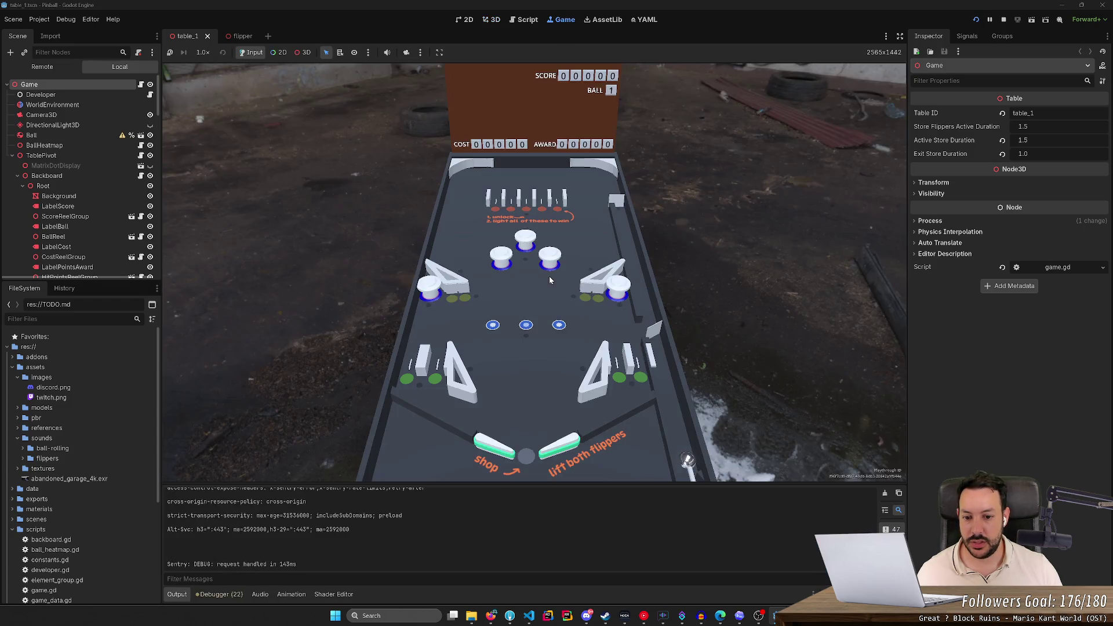
key("F8")
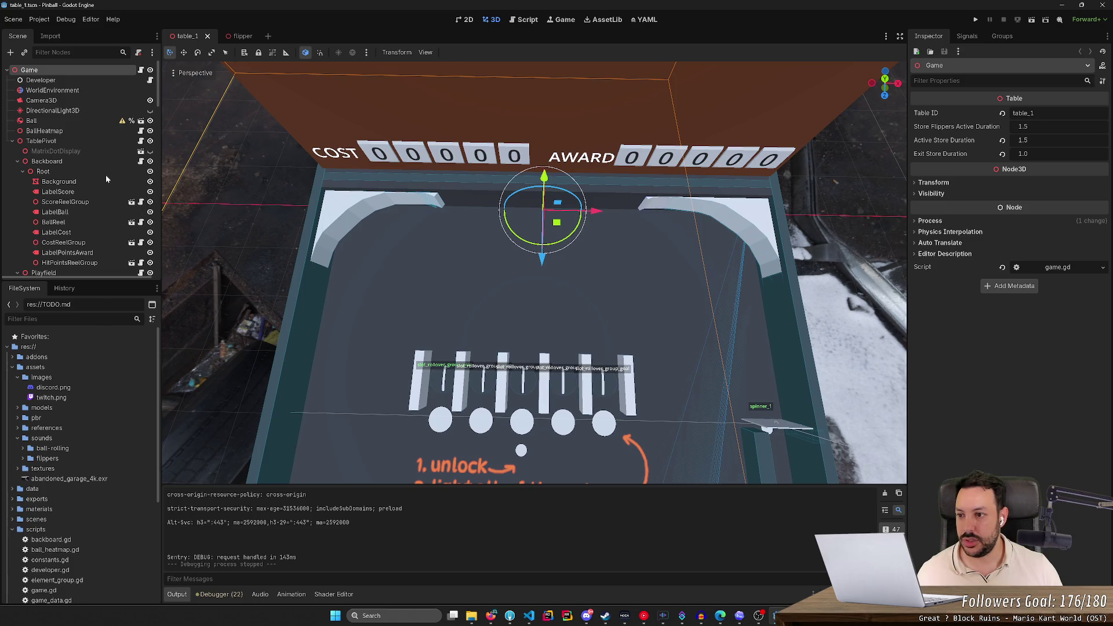
Select the gate's HingeJoint3D and nudge its position slightly
left_click_drag(505, 305, 505, 306)
left_click(407, 283)
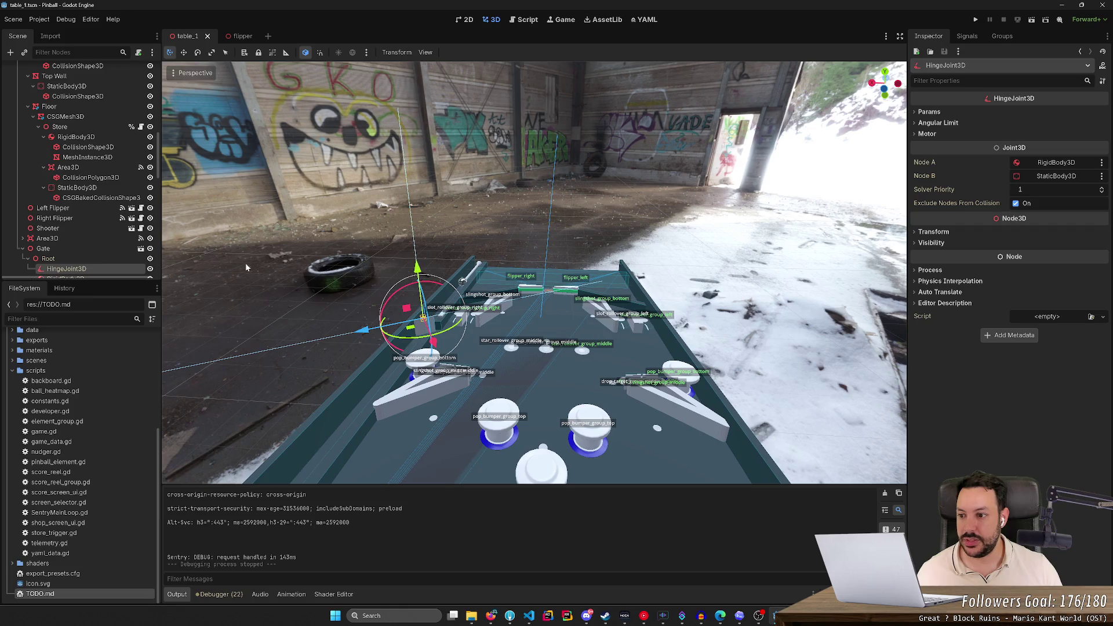
left_click_drag(570, 294, 565, 293)
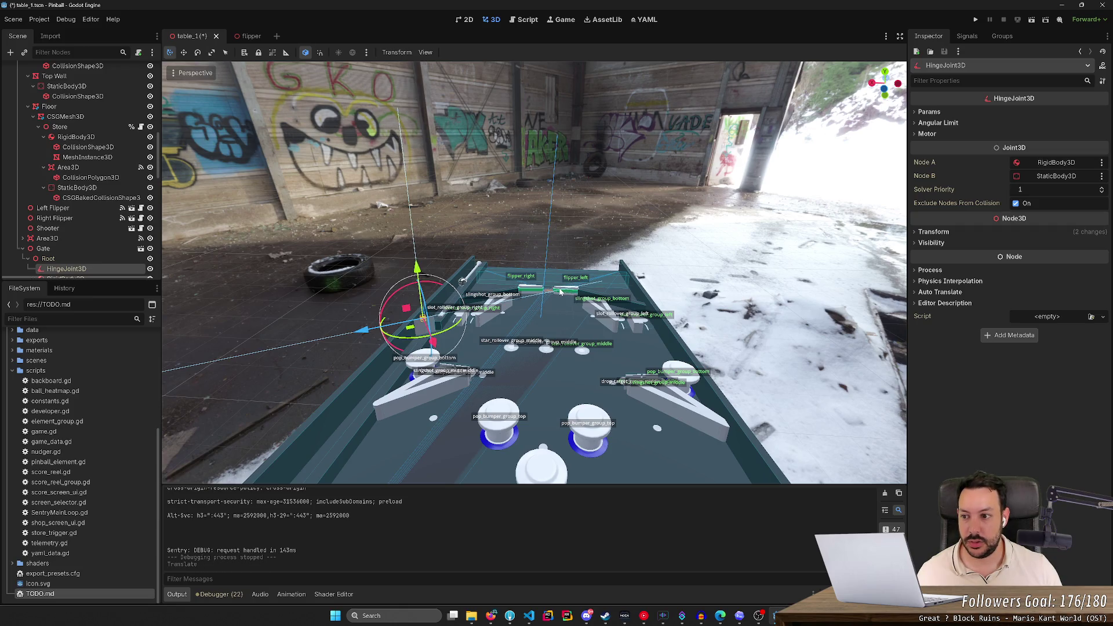
scroll(573, 294, "up", 5)
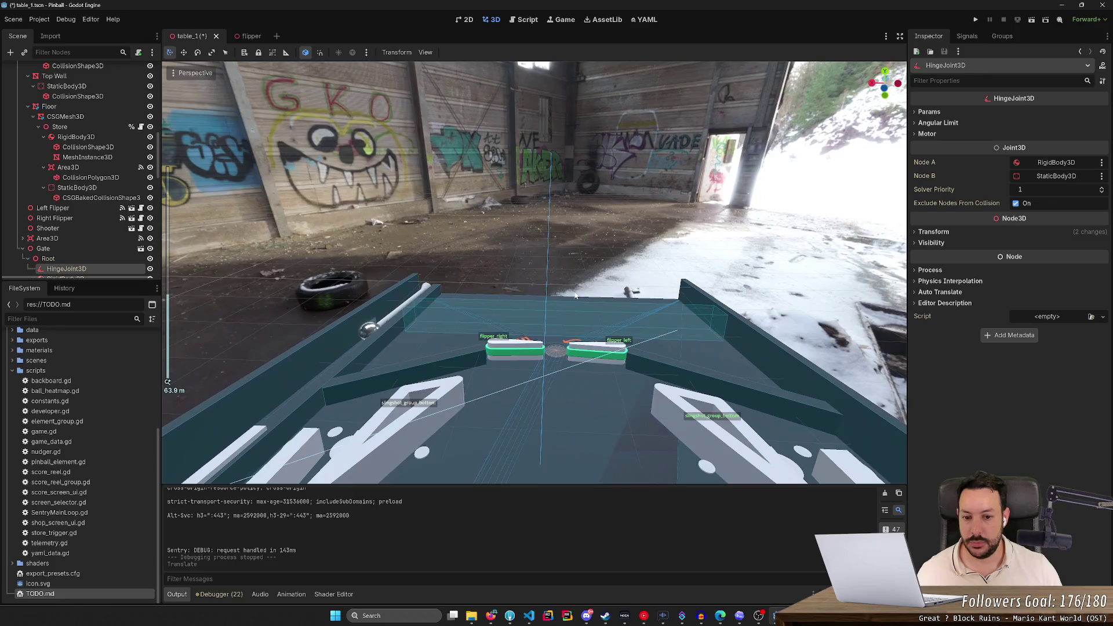
Open the Right Flipper's own scene and select its Audio_FlipperUp sound player
left_click(528, 349)
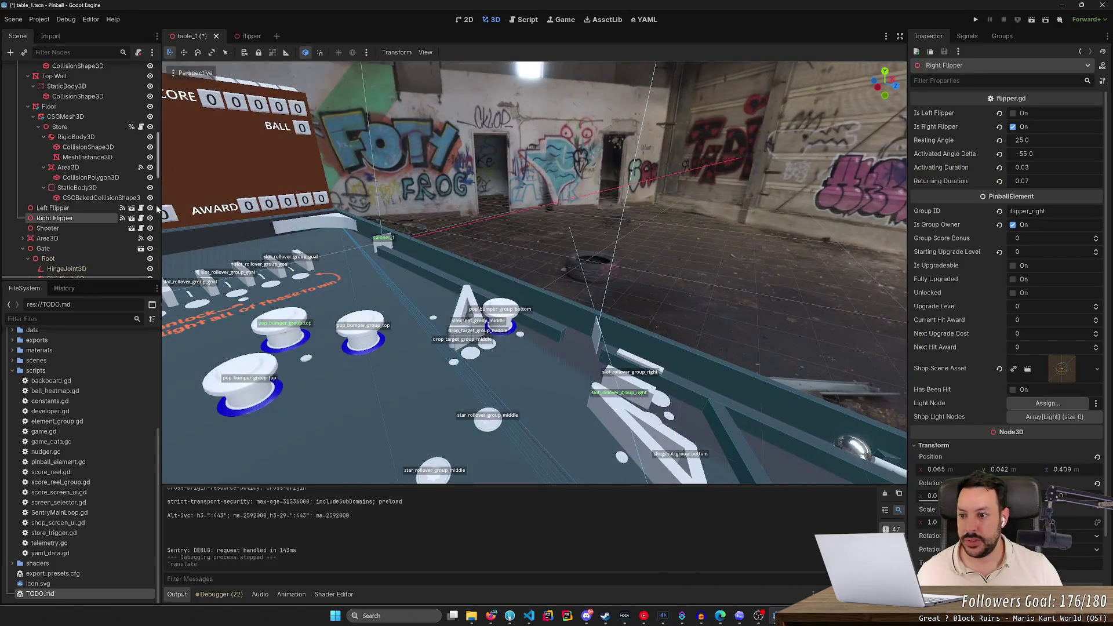
left_click(132, 219)
left_click(82, 141)
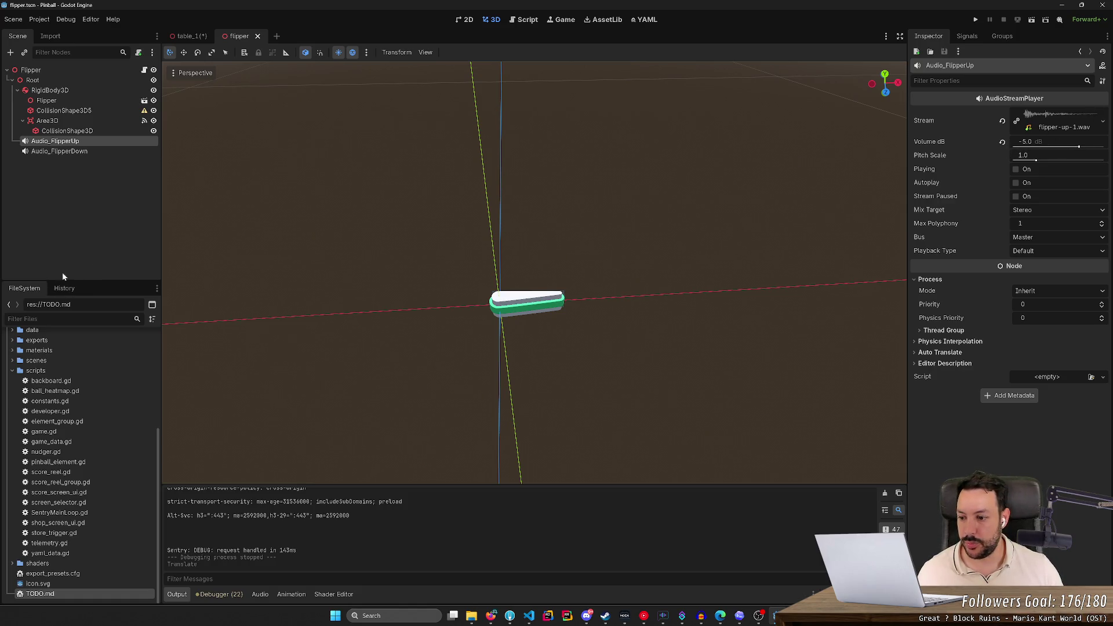
Scroll the FileSystem dock up to reach its Filter Files field
scroll(81, 371, "up", 5)
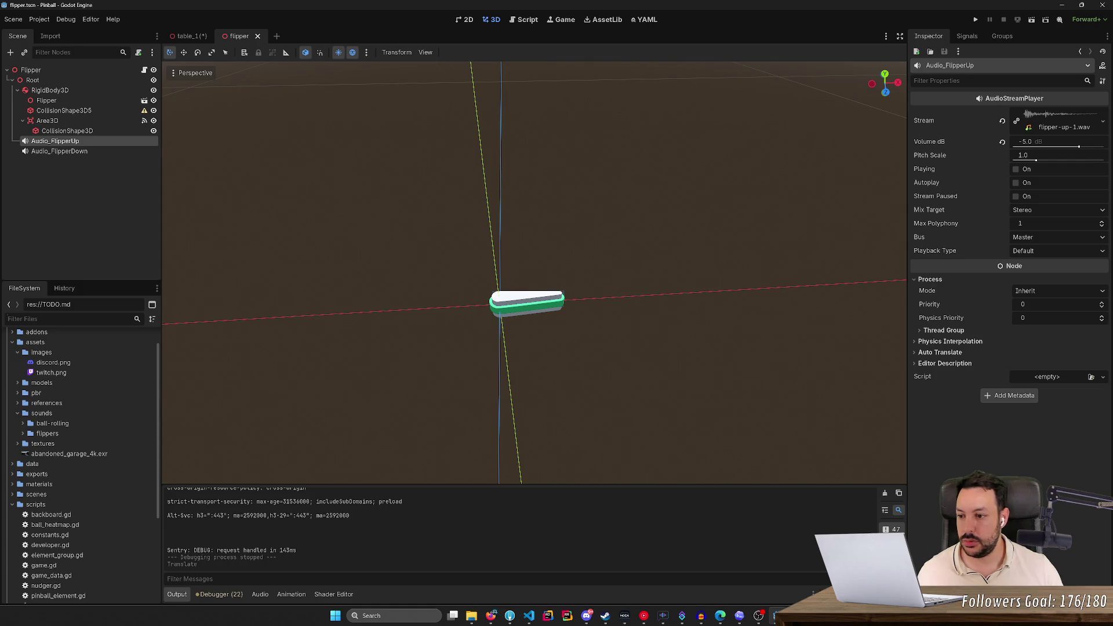
Filter for 'ball.', open ball.tscn and add an AudioStreamPlayer duplicated into five copies
type("ball.")
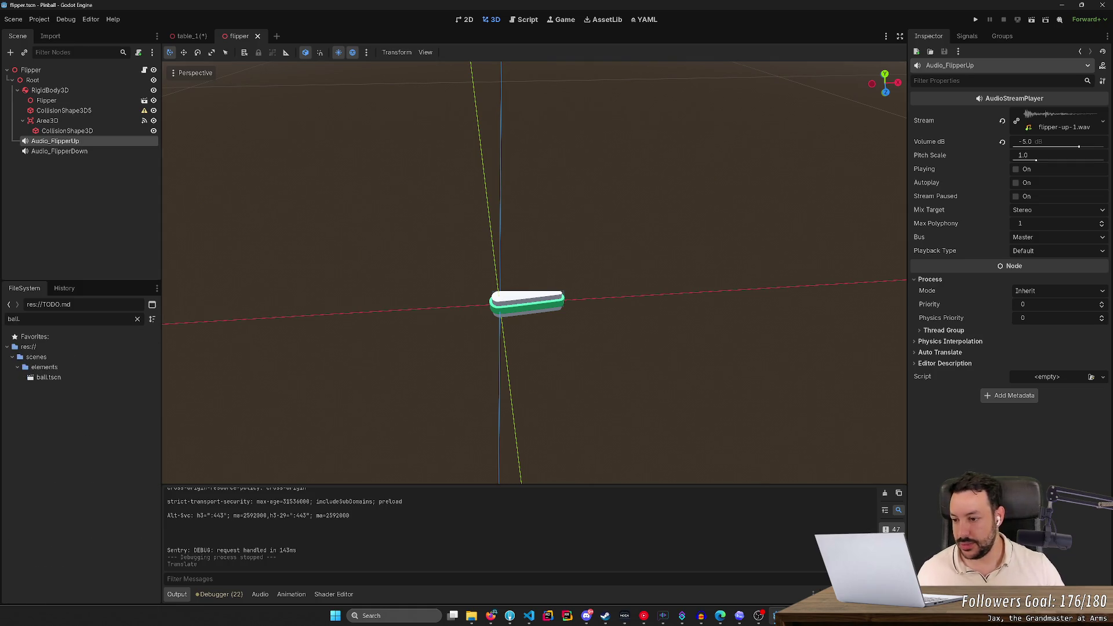
double_click(65, 375)
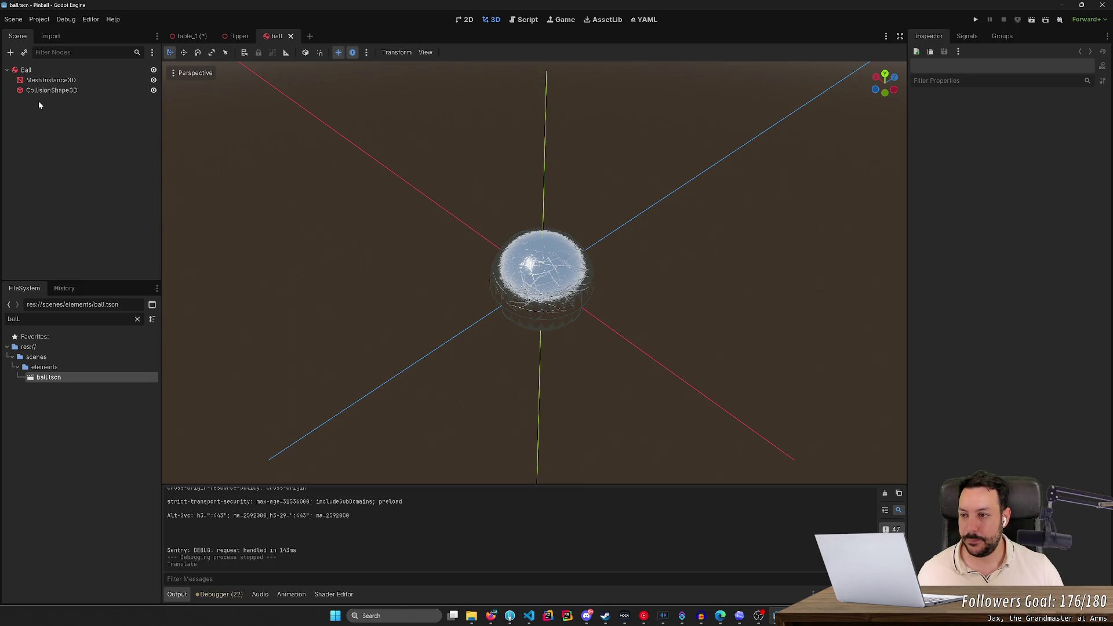
left_click(10, 52)
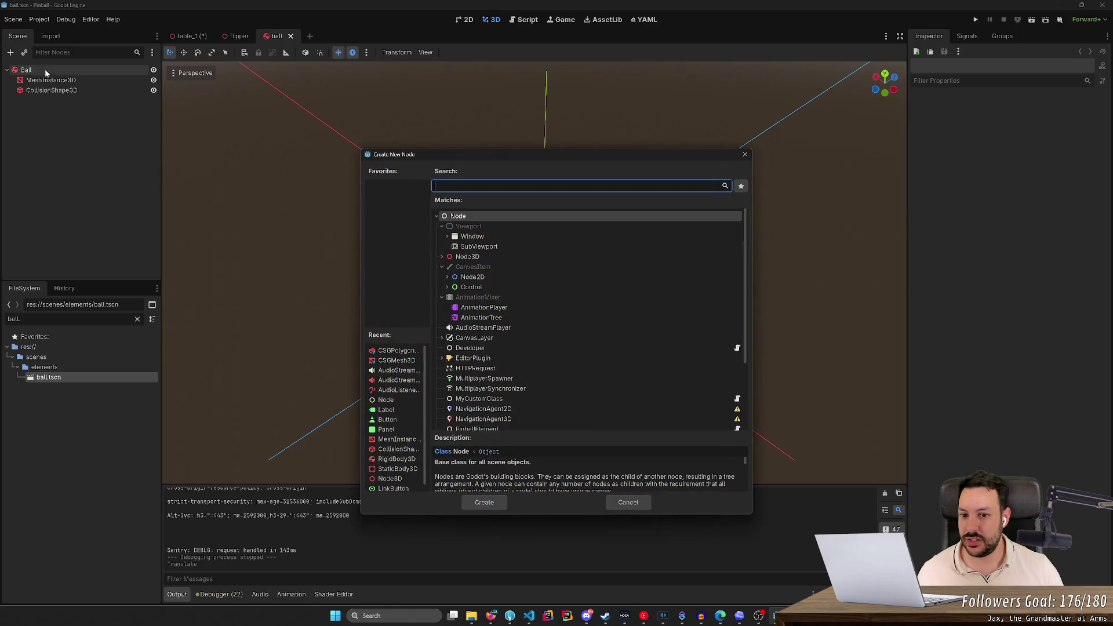
type("audio")
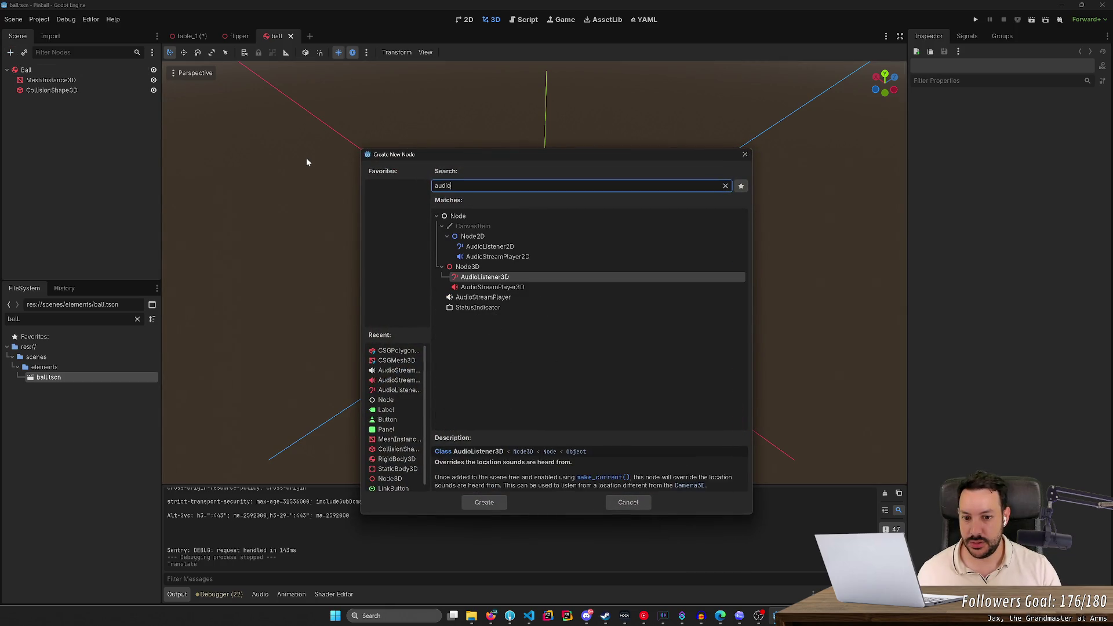
key("Down")
key("Down")
key("Return")
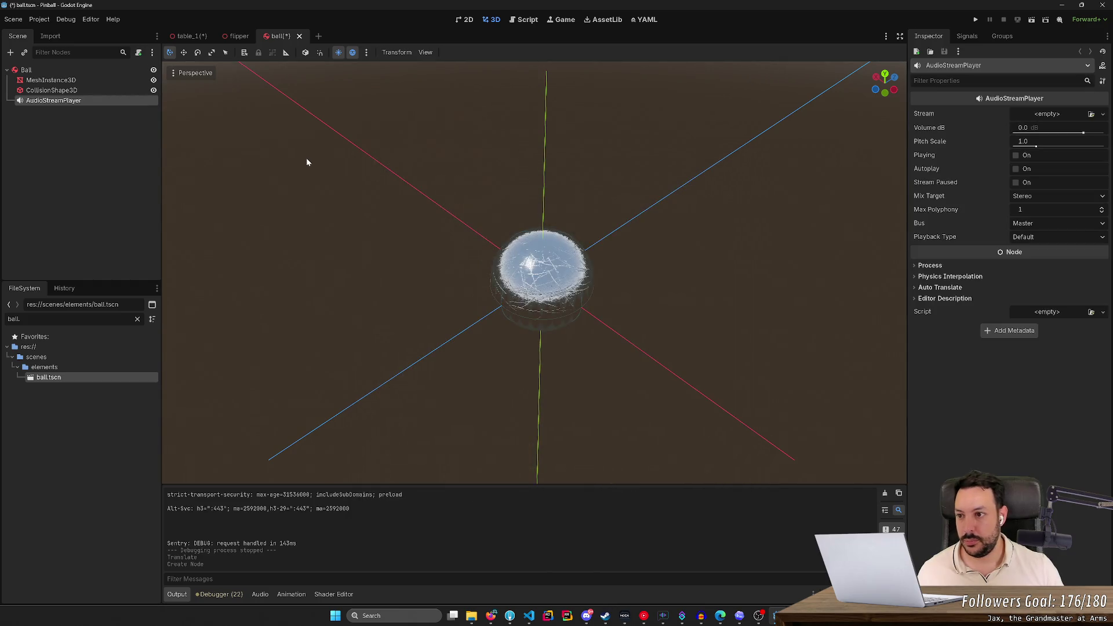
key("ctrl+d")
key("ctrl+d")
key("ctrl+d")
key("ctrl+d")
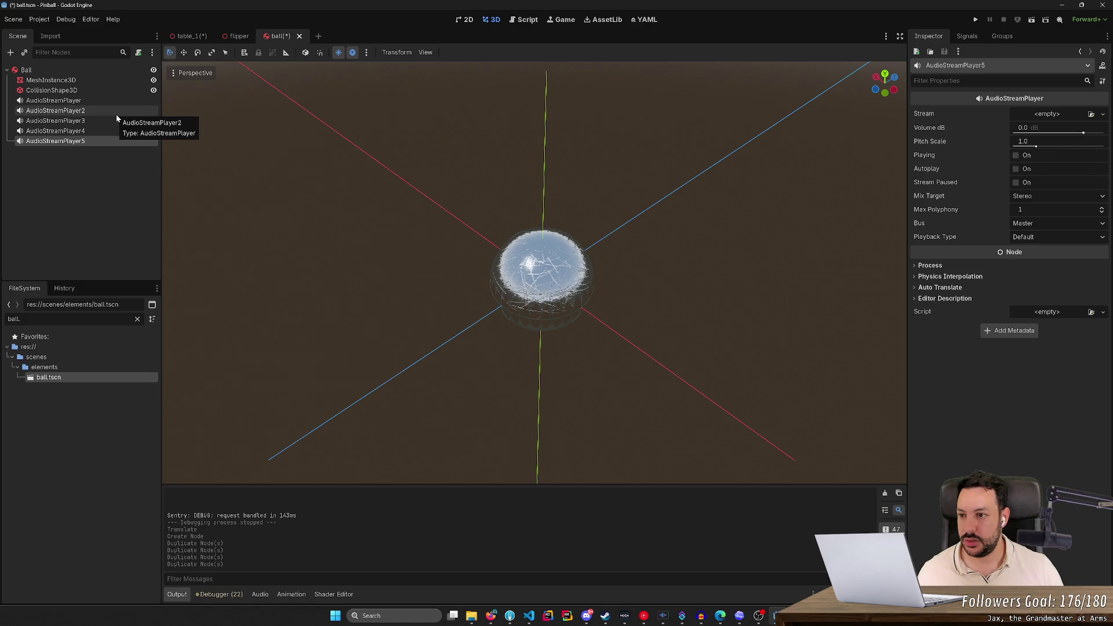
left_click(107, 101, "shift")
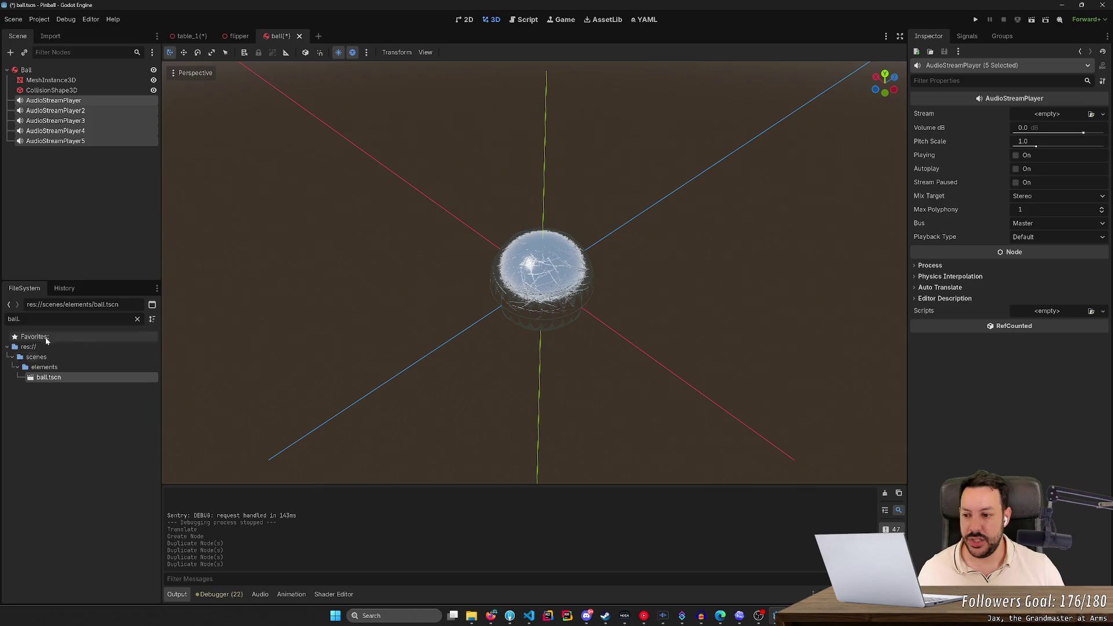
Assign ball-rolling-1.wav and ball-rolling-2.wav as streams of AudioStreamPlayer and AudioStreamPlayer2
left_click(137, 318)
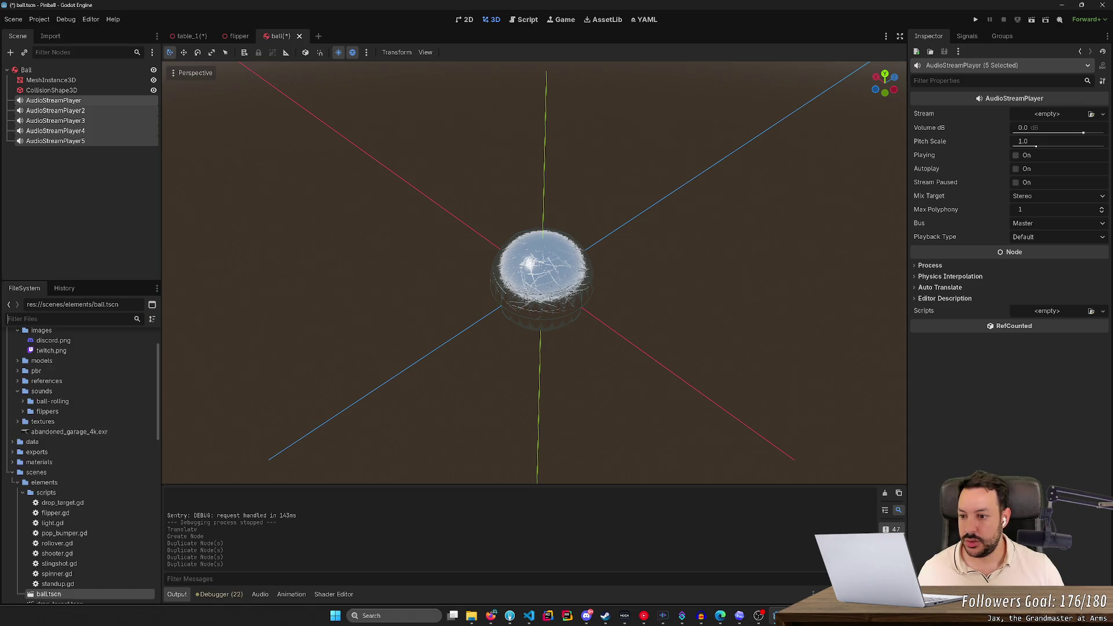
left_click(27, 401)
left_click(24, 402)
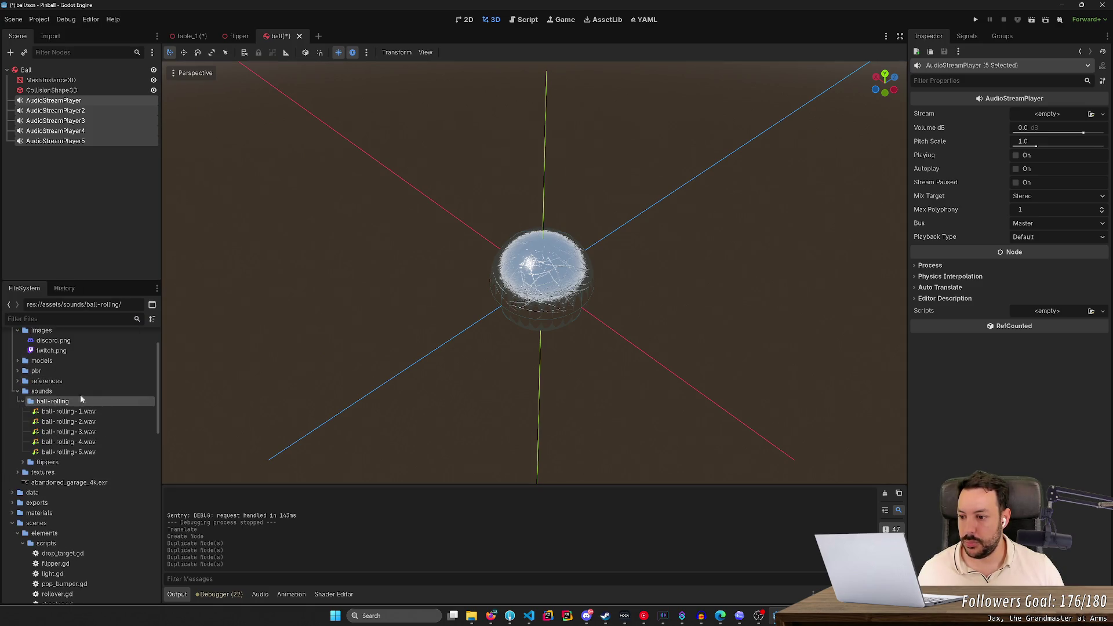
left_click(53, 101)
mouse_move(68, 411)
left_mouse_down()
mouse_move(253, 390)
mouse_move(1028, 103)
mouse_move(1041, 113)
left_mouse_up()
left_click(68, 421)
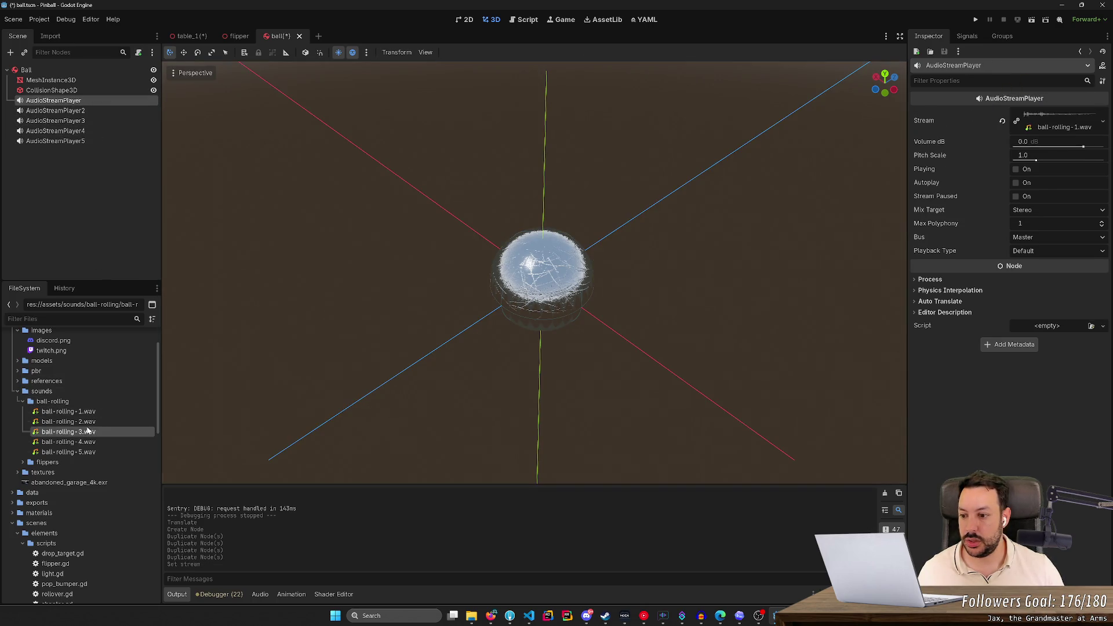
left_click(55, 110)
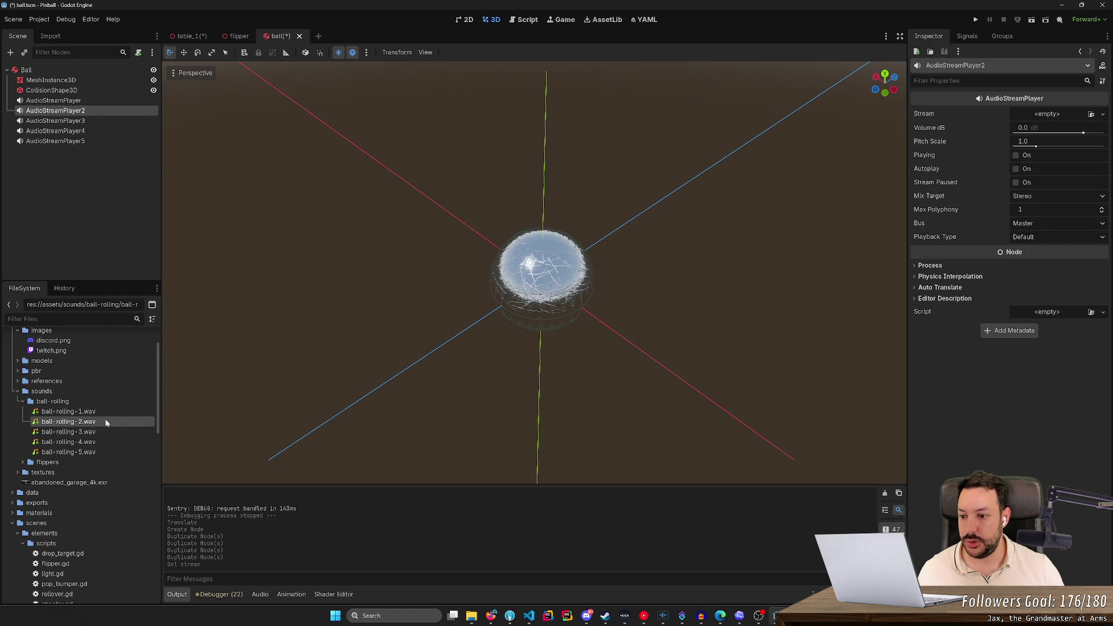
mouse_move(105, 419)
left_mouse_down()
mouse_move(1007, 142)
mouse_move(1043, 114)
left_mouse_up()
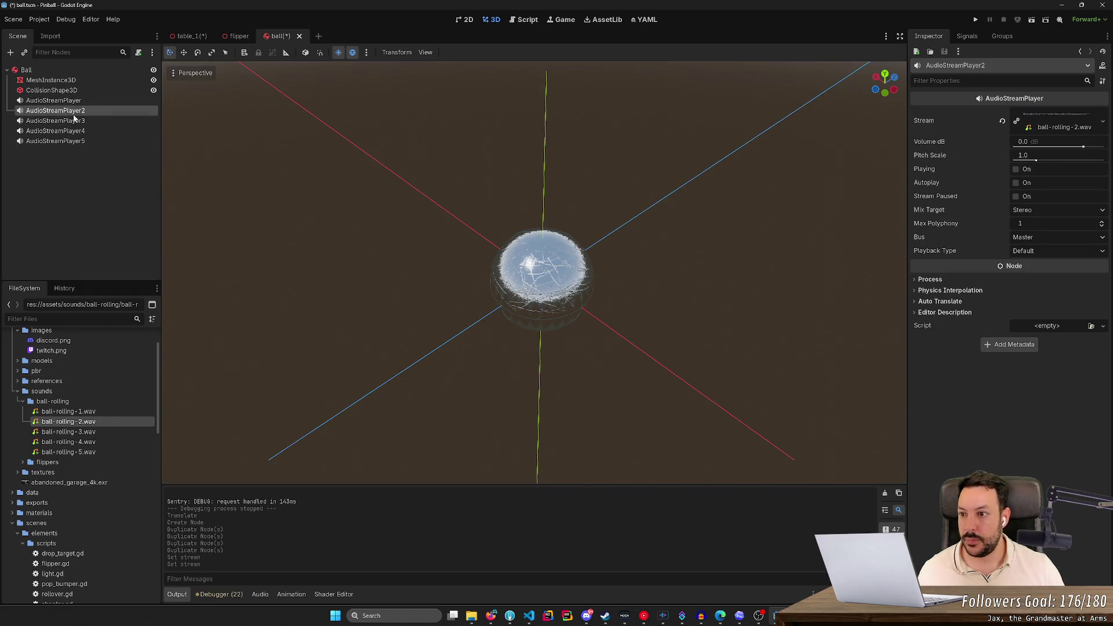
Assign ball-rolling-3.wav, -4.wav and -5.wav to AudioStreamPlayer3, 4 and 5
left_click(77, 122)
left_click_drag(69, 432, 1049, 118)
left_click(55, 130)
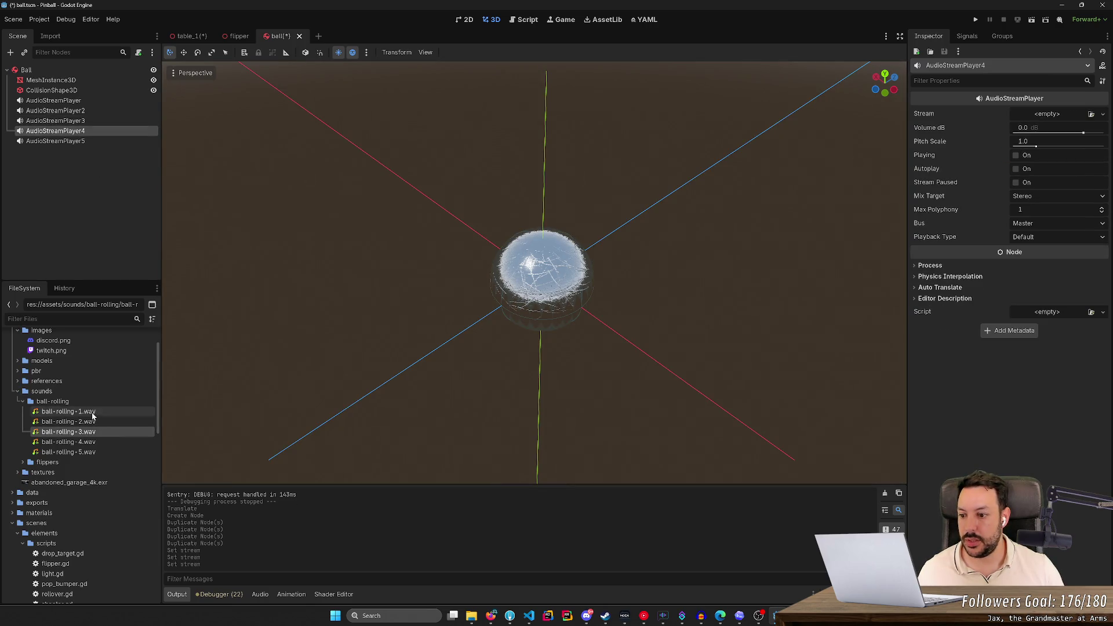
left_click(87, 442)
mouse_move(91, 446)
left_mouse_down()
mouse_move(1006, 169)
mouse_move(1033, 114)
left_mouse_up()
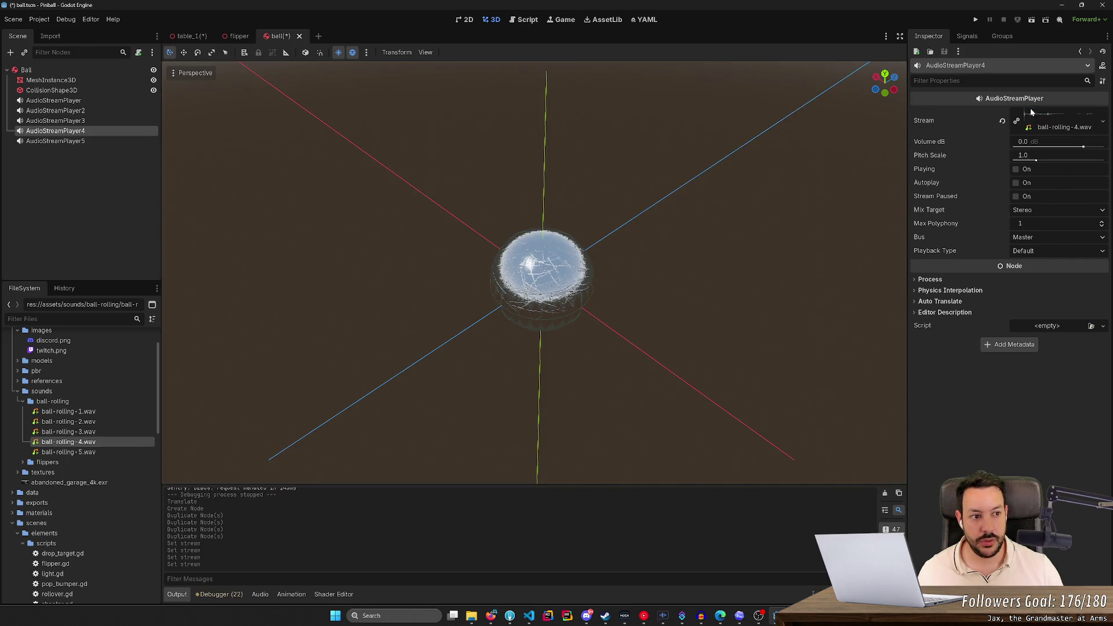
left_click(55, 141)
left_click(68, 451)
mouse_move(89, 452)
left_mouse_down()
mouse_move(1043, 155)
mouse_move(1053, 119)
left_mouse_up()
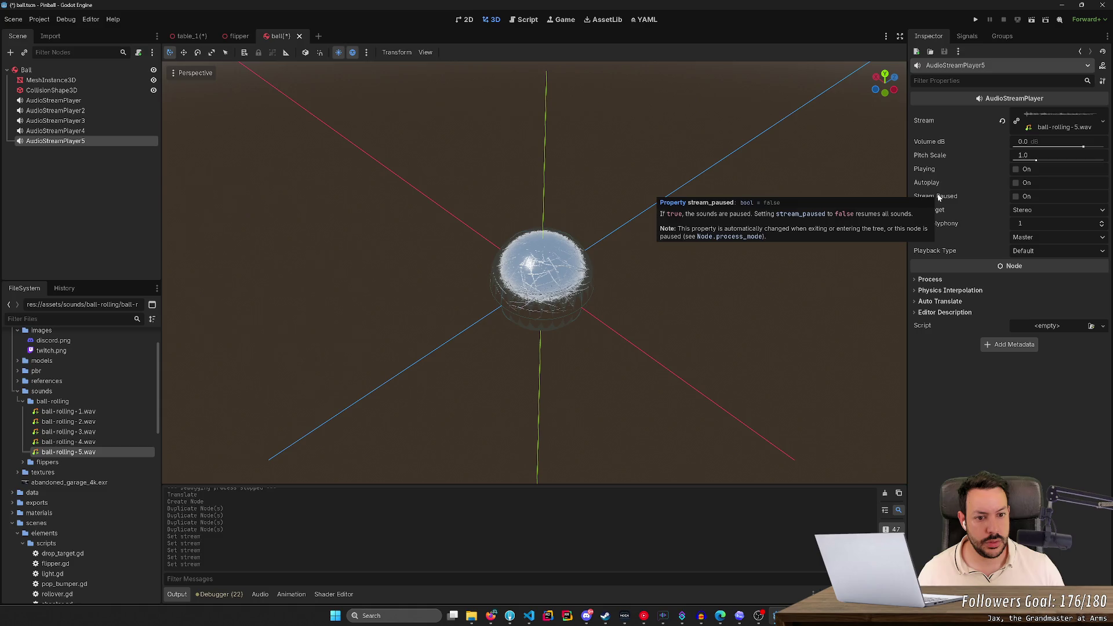
left_click(1007, 209)
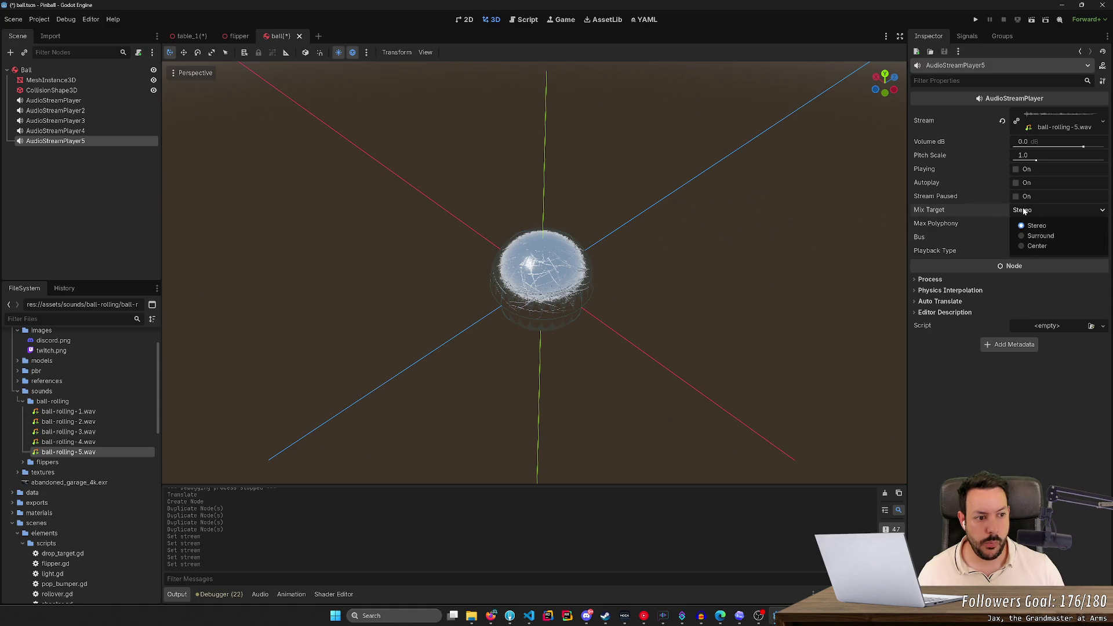
left_click(927, 221)
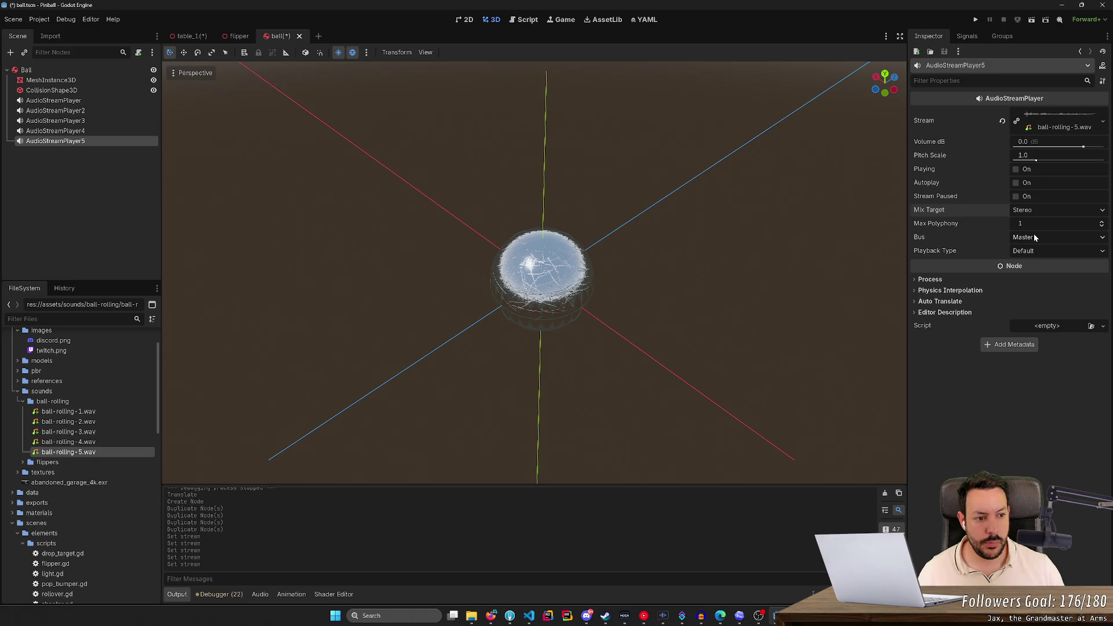
left_click(1023, 253)
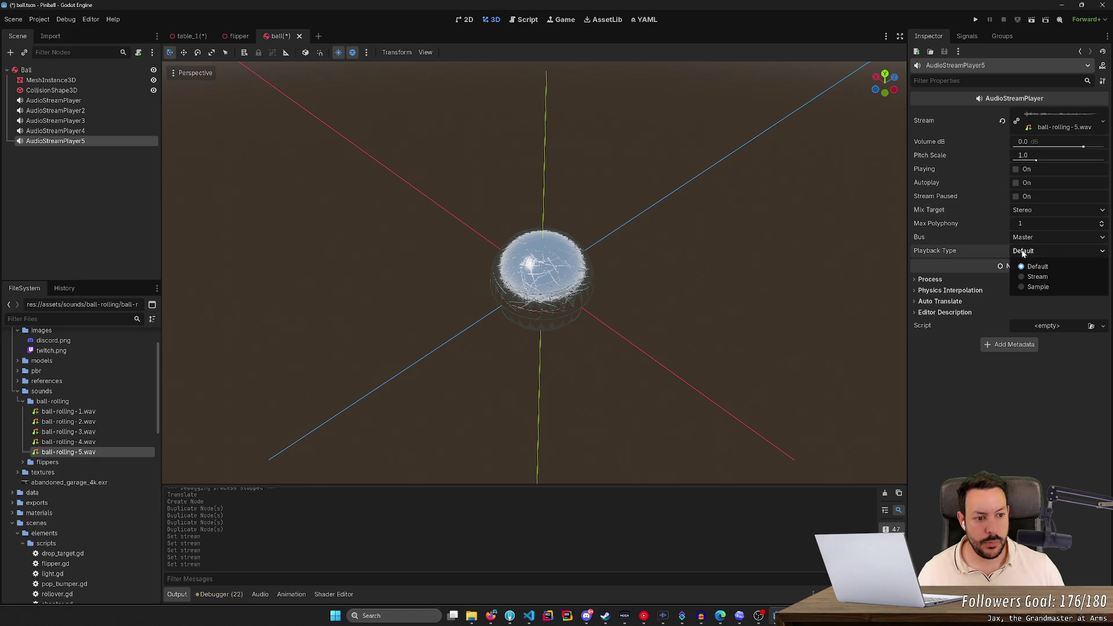
left_click(1031, 277)
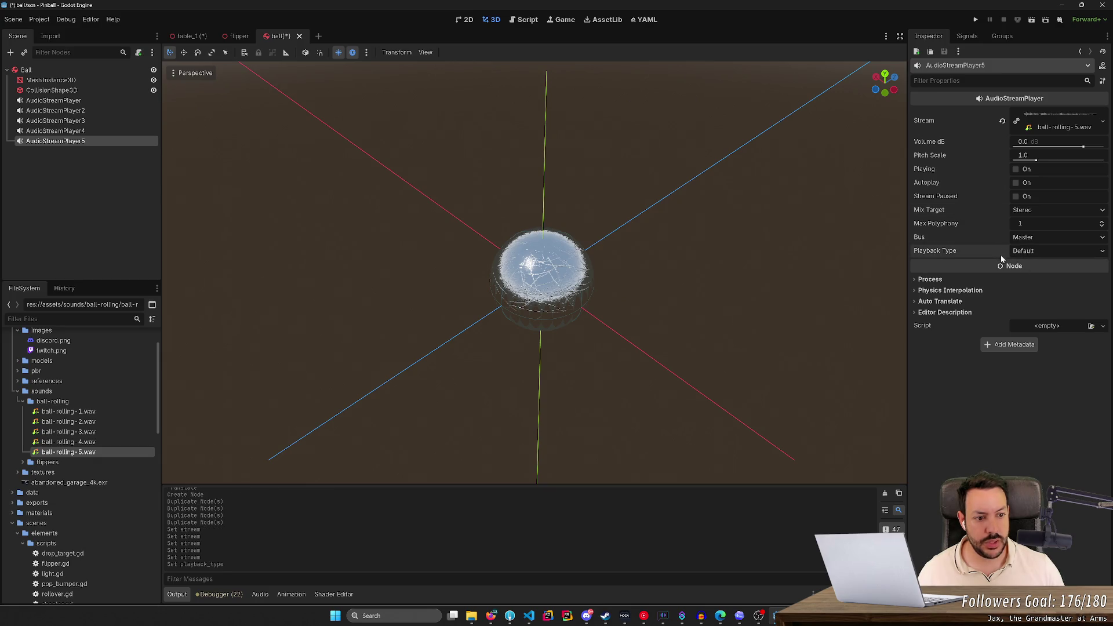
key("ctrl+a")
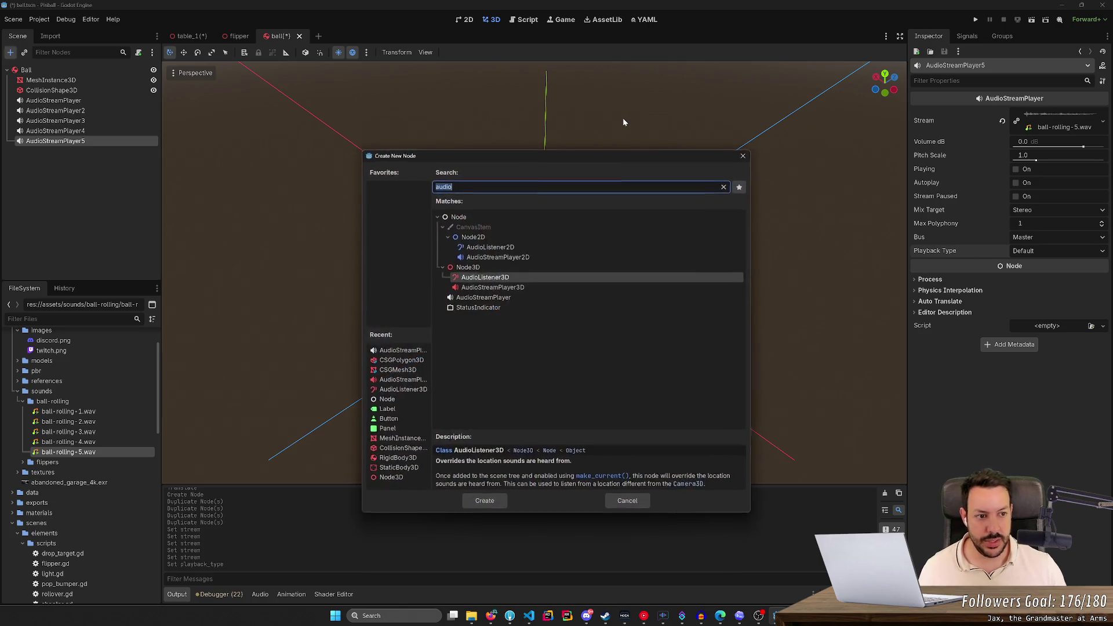
key("Escape")
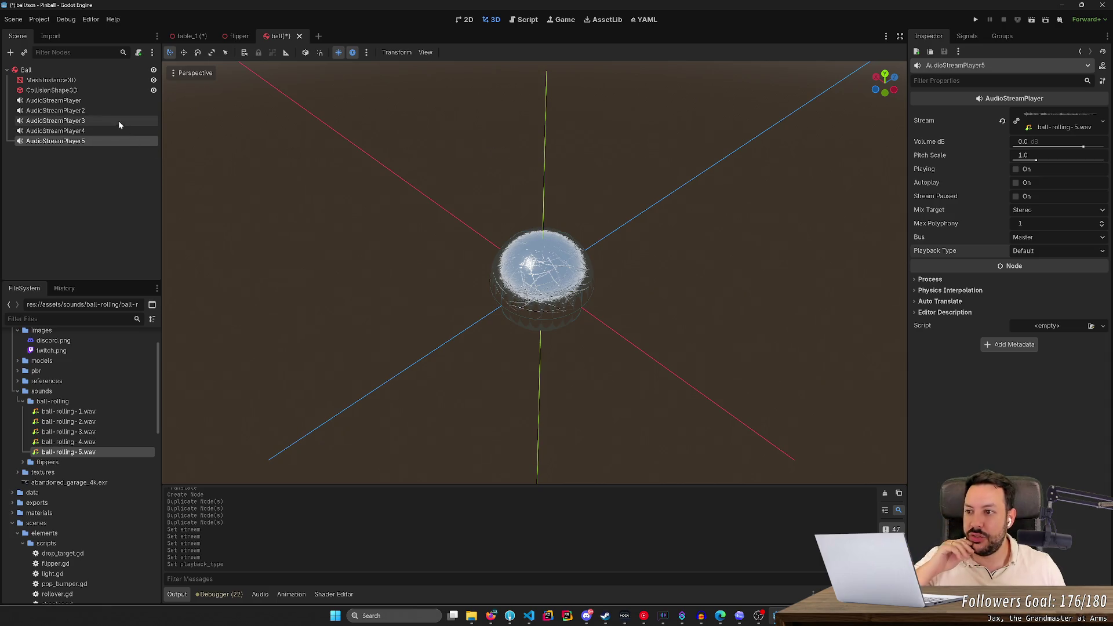
right_click(94, 72)
left_click(80, 73)
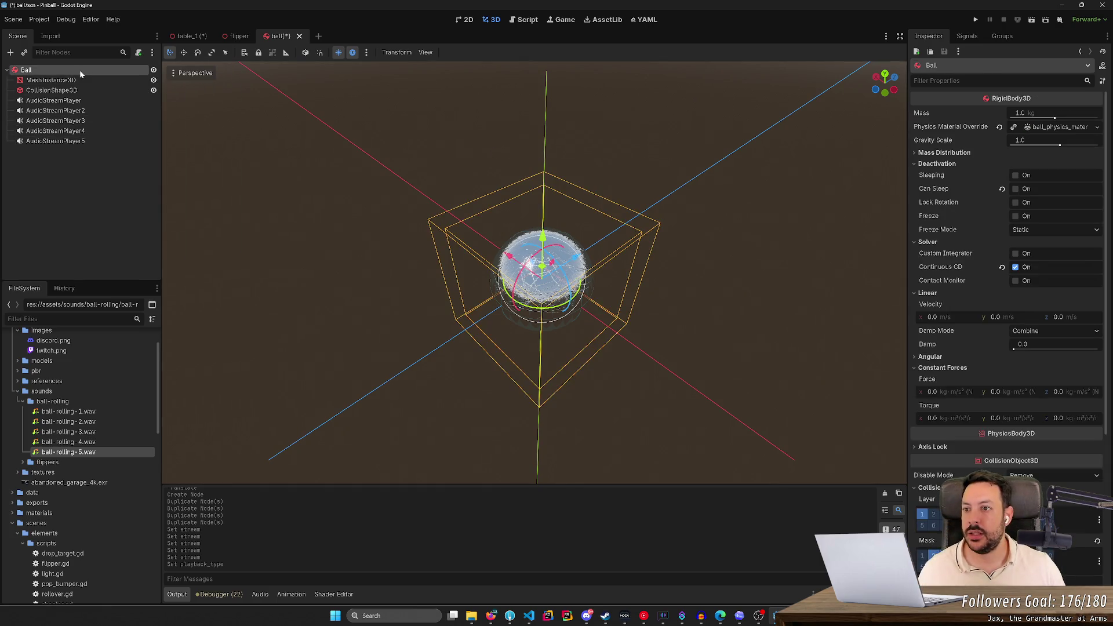
Attach a new script at res://scenes/elements/ball.gd to the Ball node
left_click(138, 53)
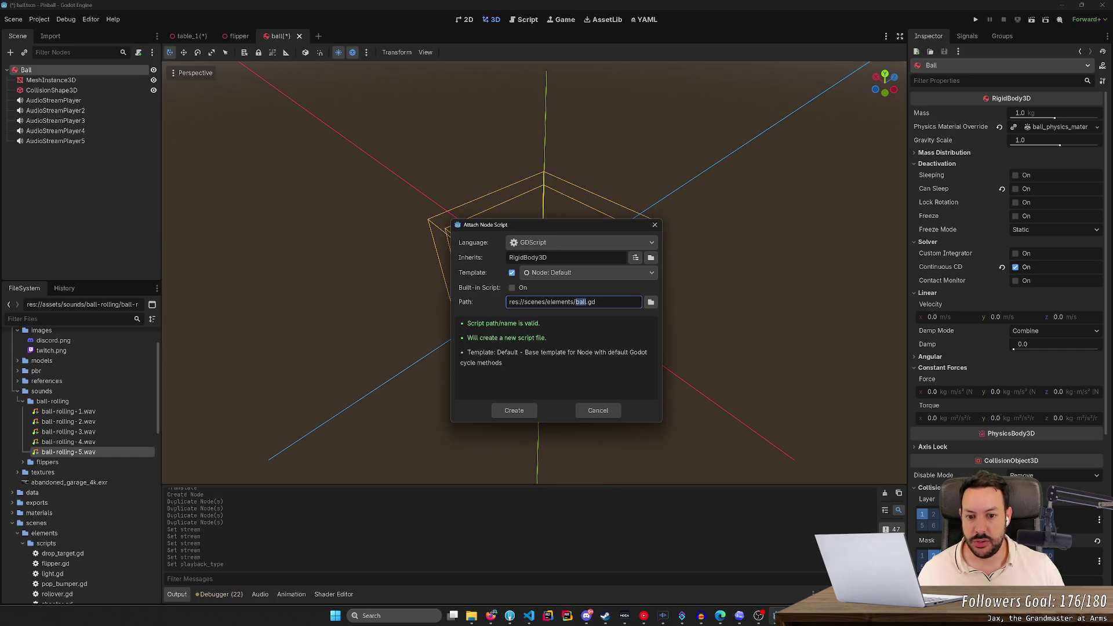
left_click(512, 410)
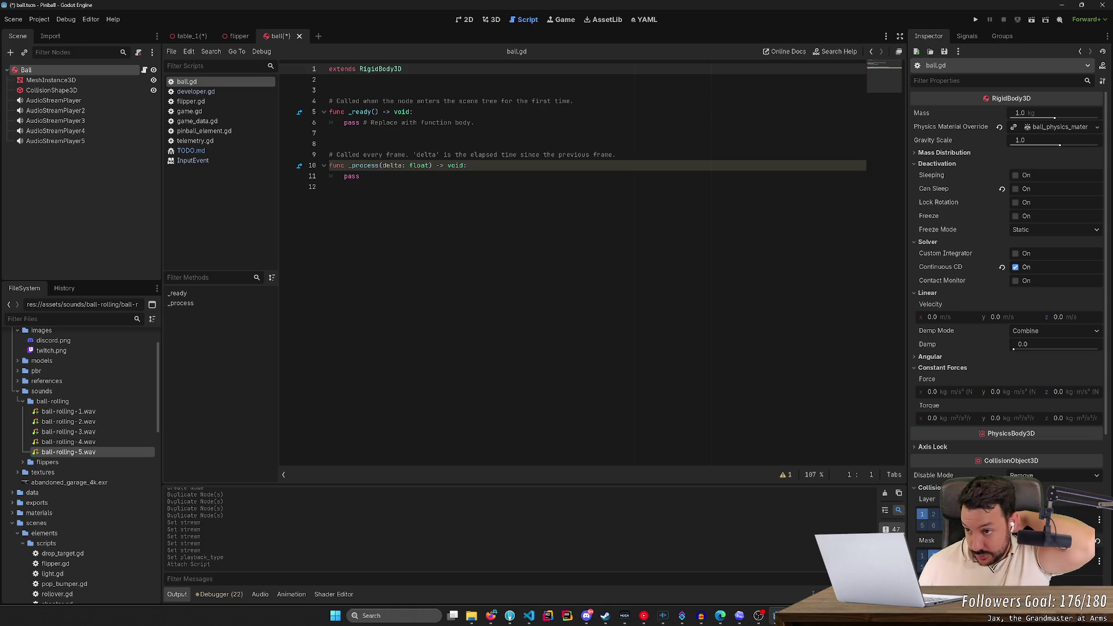
Add 'var audio_players: Array[AudioStreamPlayer3D]' on line 3 and view AudioStreamPlayer3D's reference
left_click(329, 79)
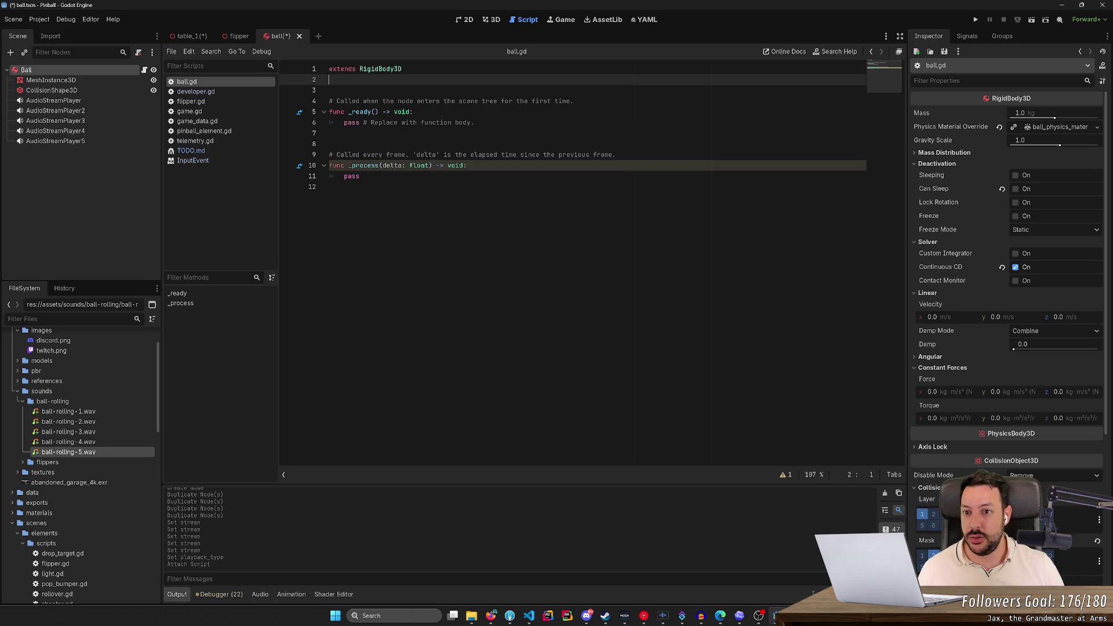
key("Return")
type("v")
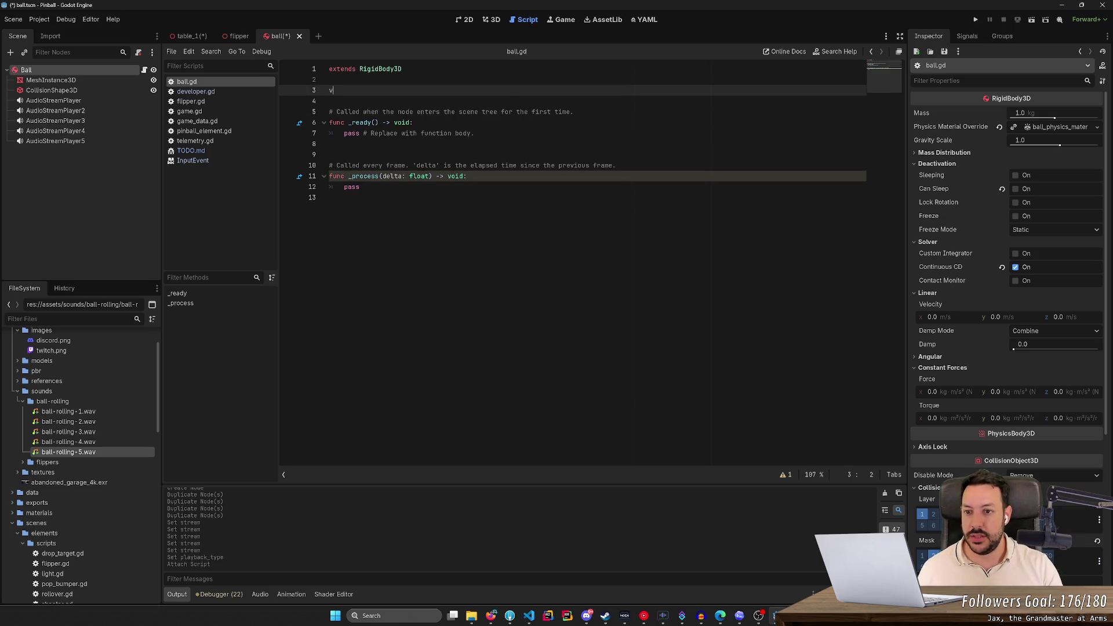
type("ar audio_pla")
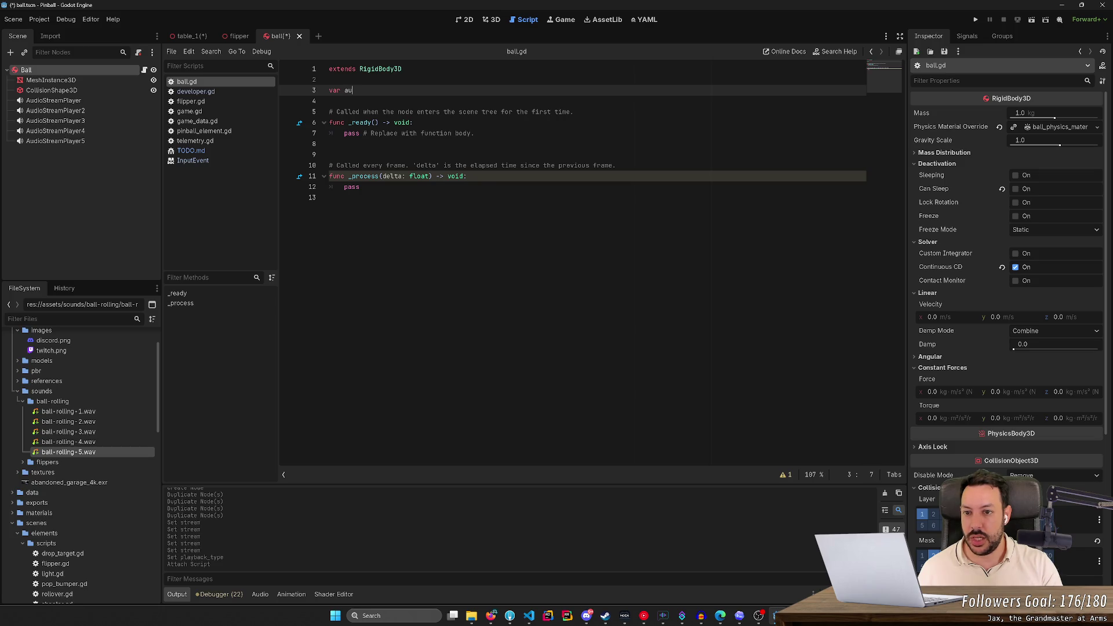
type("yers: ")
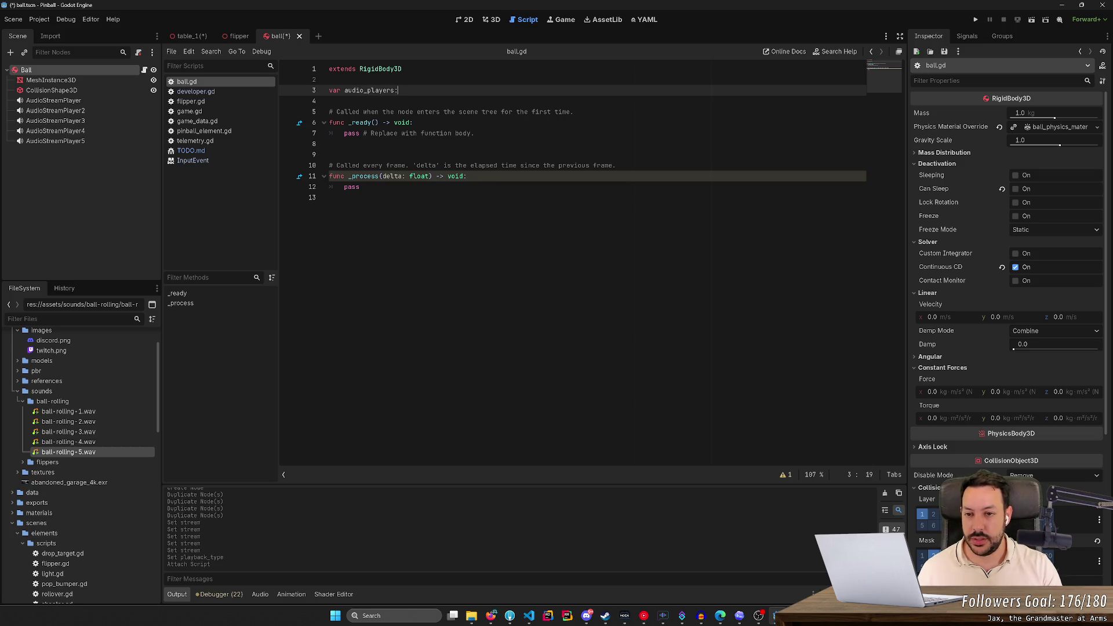
type("Array")
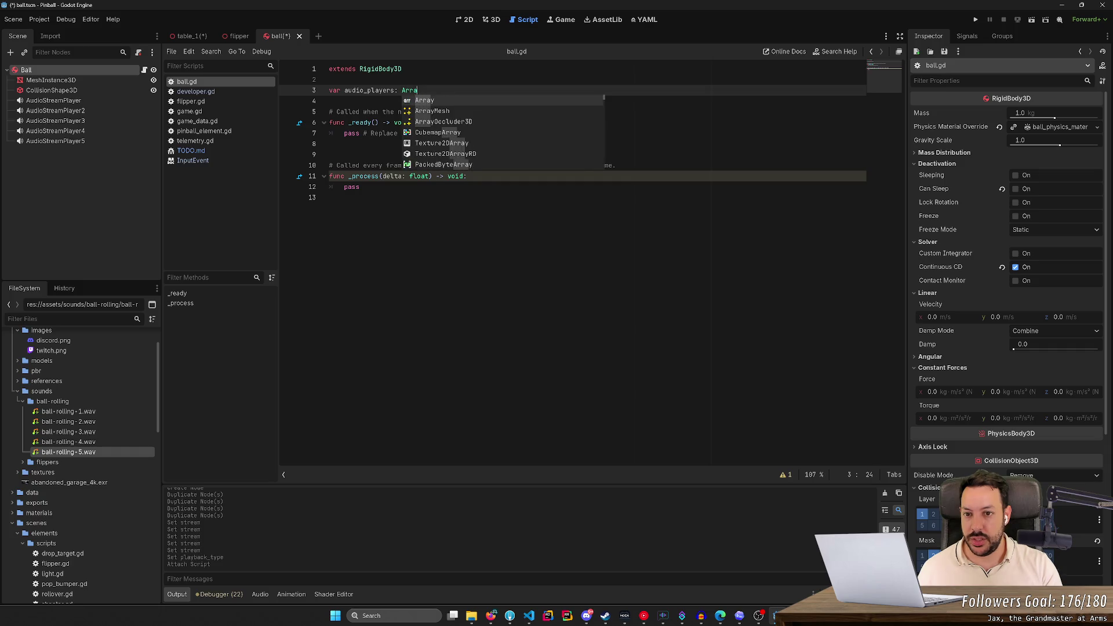
type("[AudioSt")
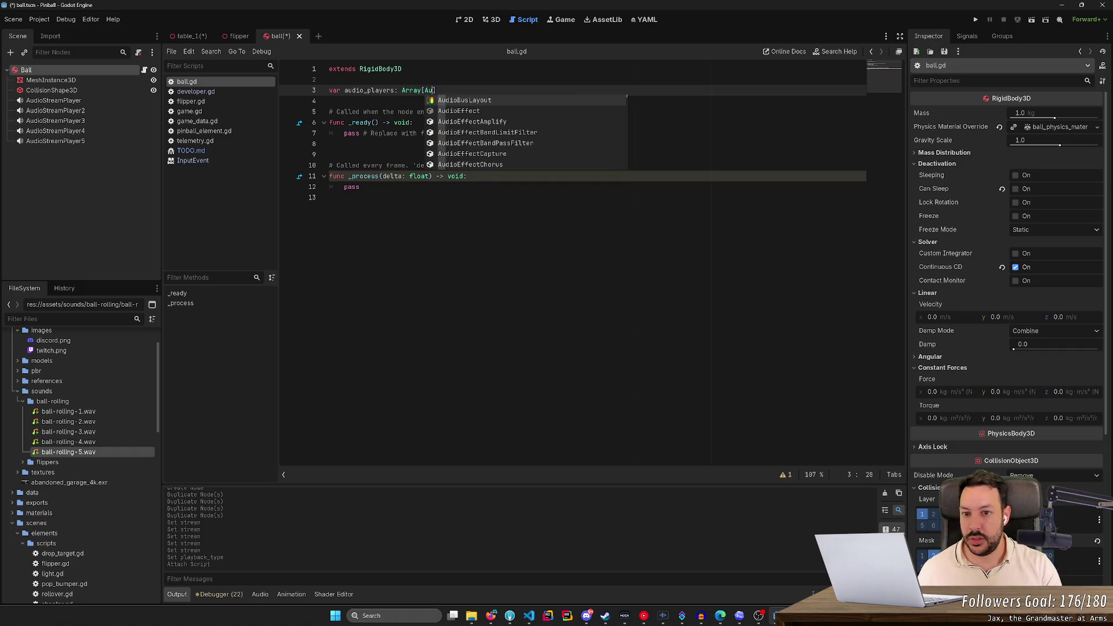
type("ream")
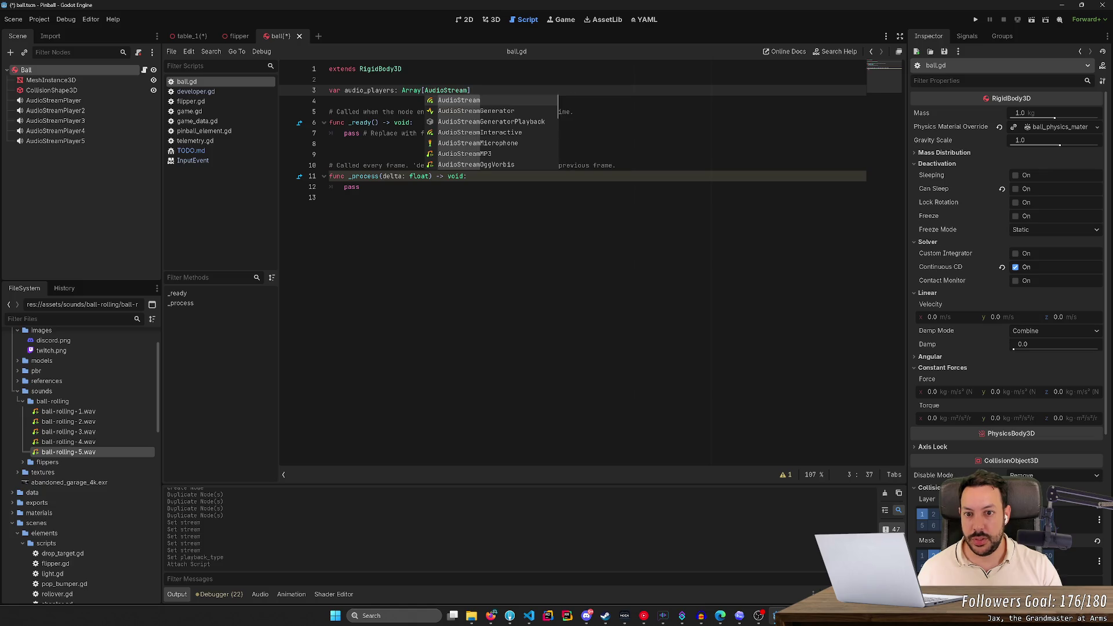
type("Pl")
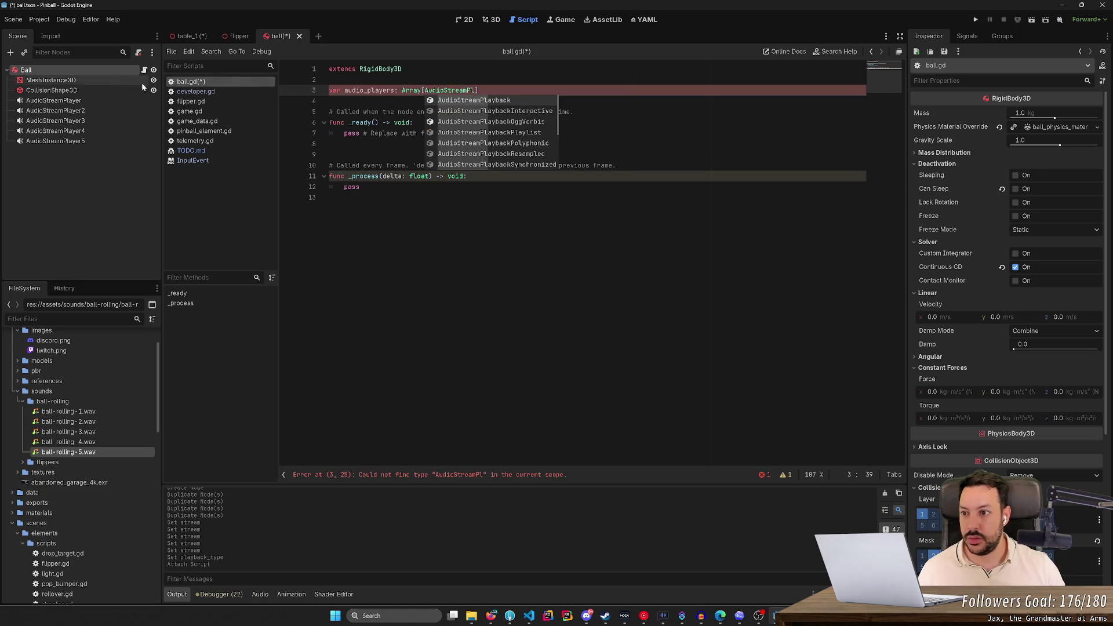
left_click(81, 99)
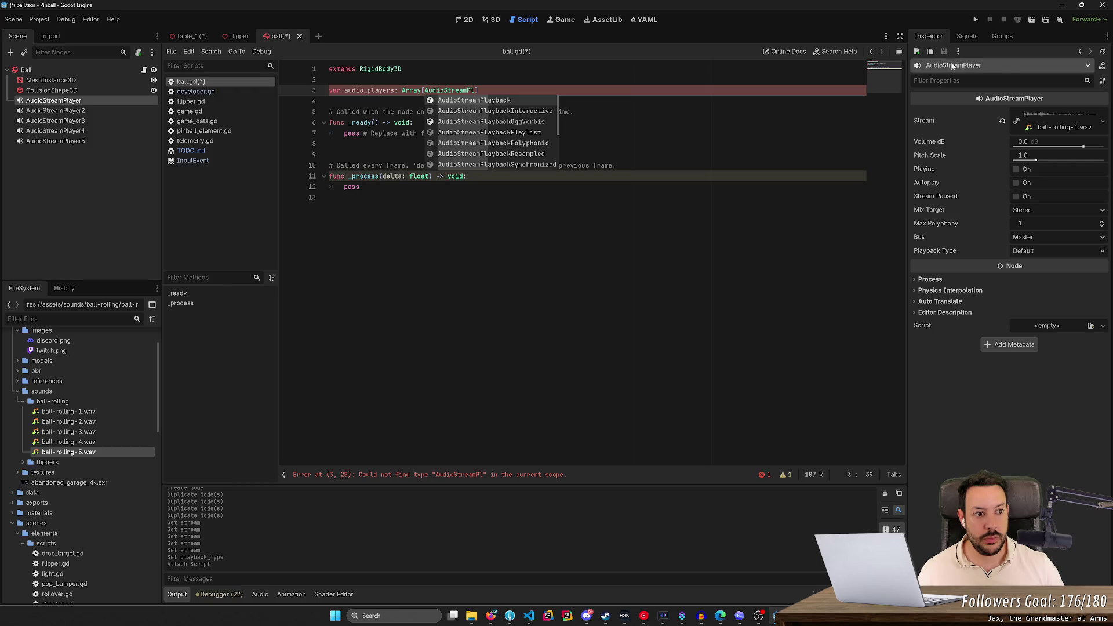
mouse_move(991, 101)
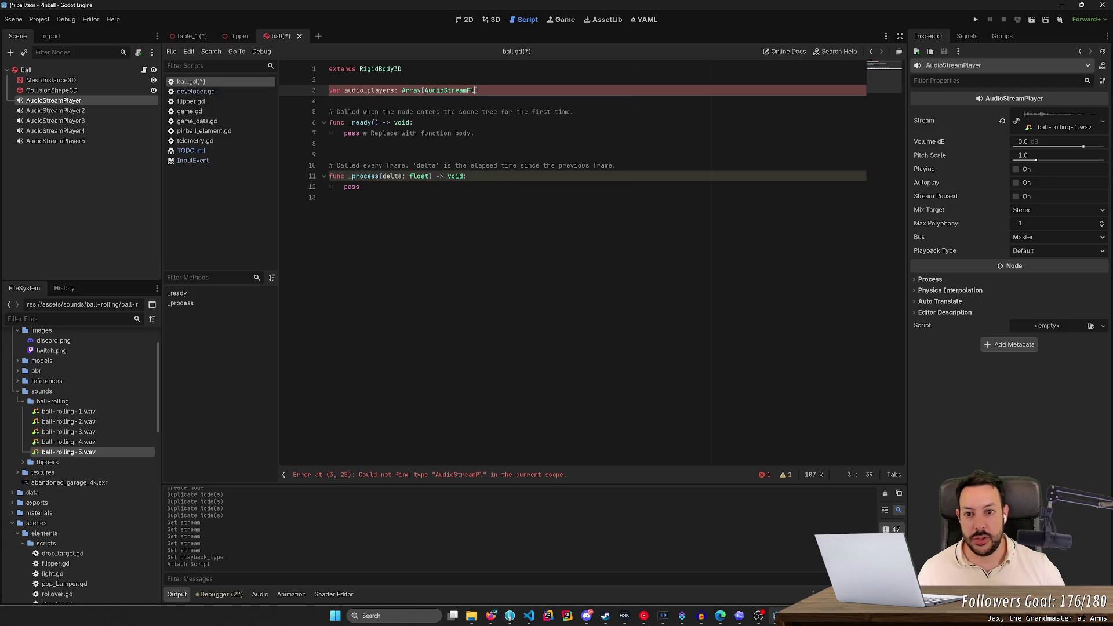
type("ayer")
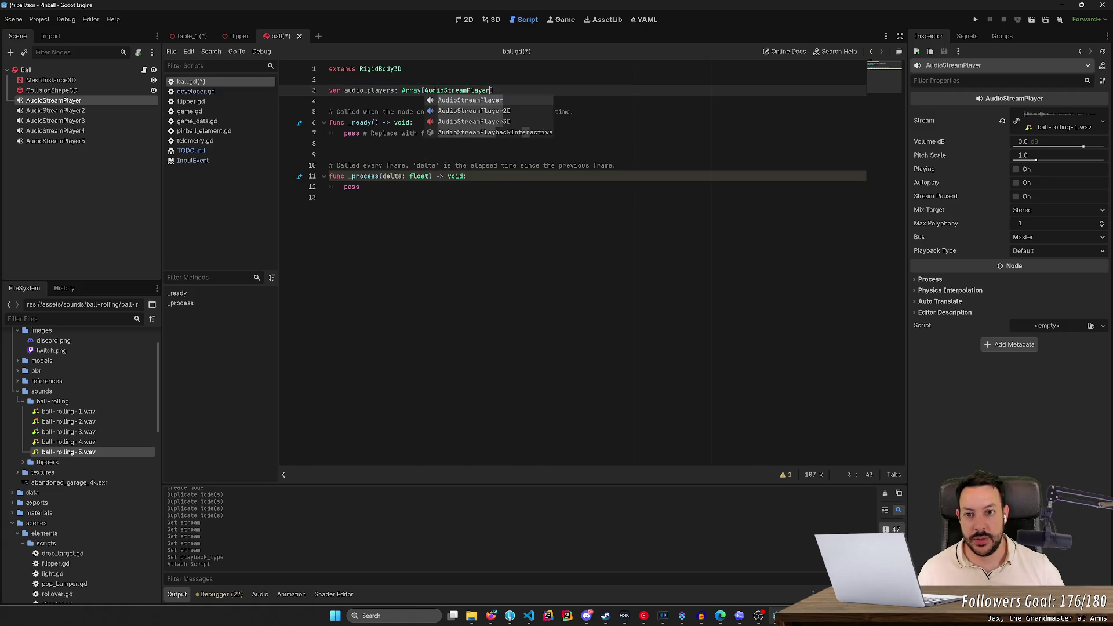
left_click(499, 121)
left_click(492, 92, "ctrl")
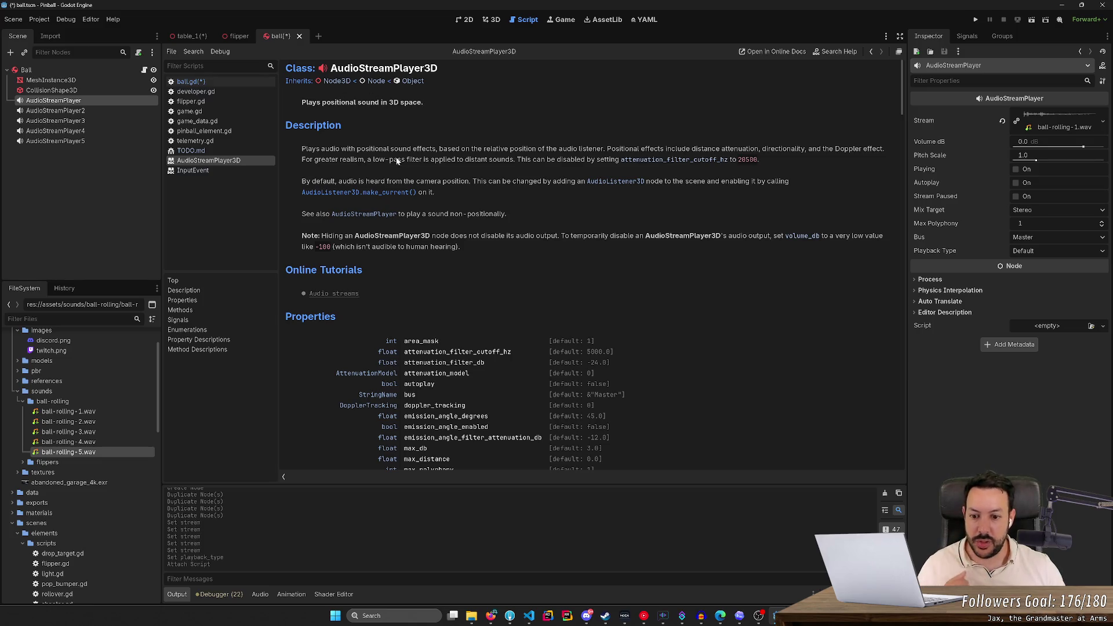
Scroll through the AudioStreamPlayer3D reference, then go back to ball.gd
scroll(446, 184, "down", 5)
key("alt+Left")
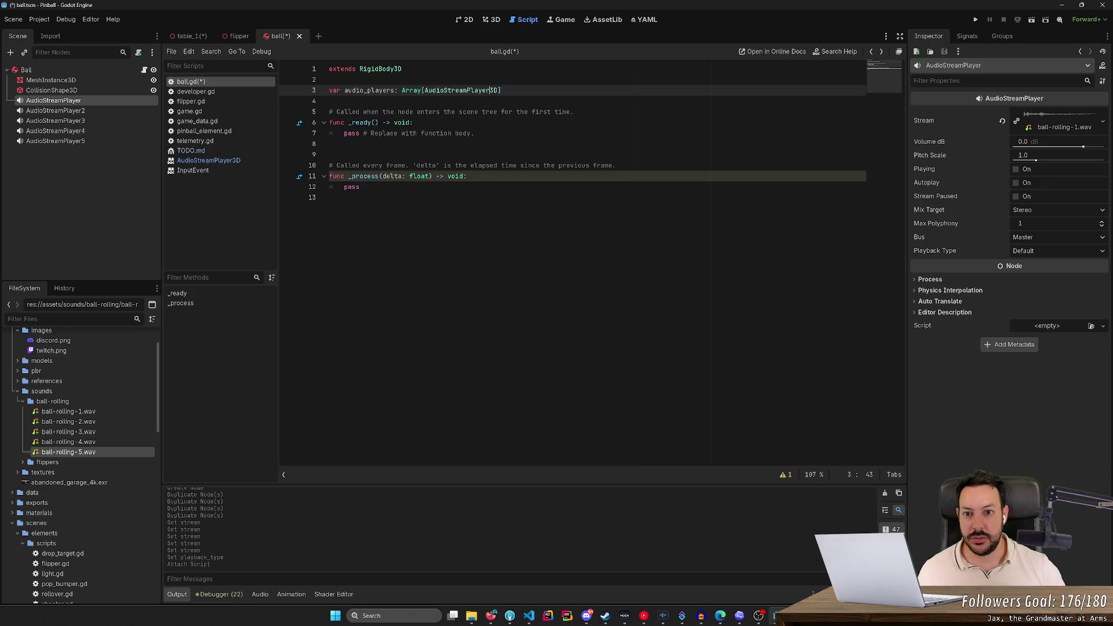
Change the array element type to AudioStreamPlayer and start a new line in _ready
key("Delete")
key("Delete")
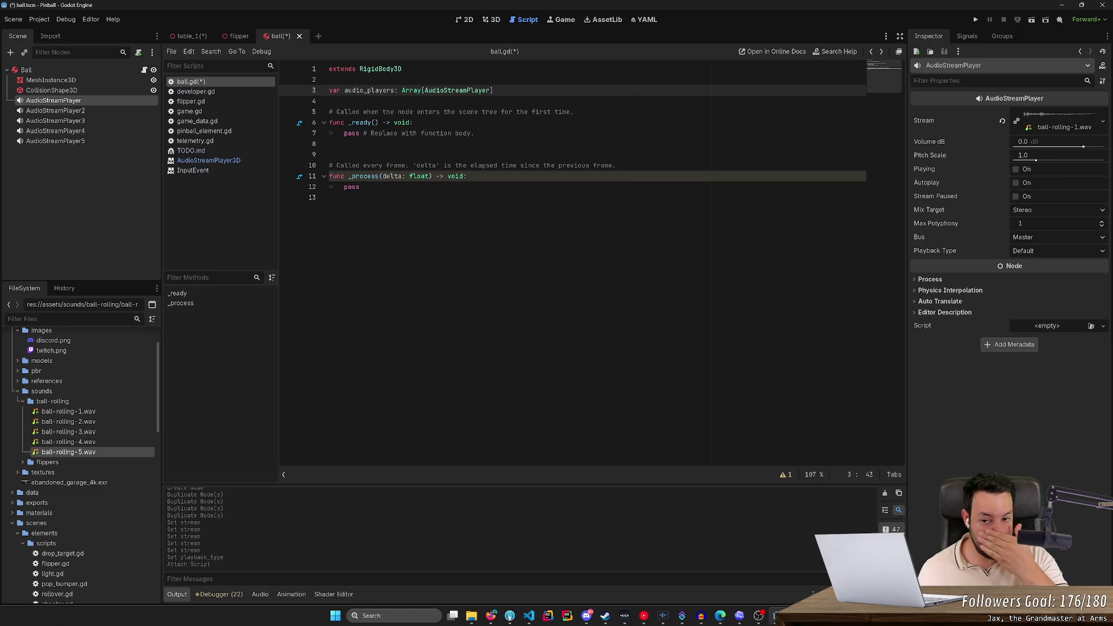
left_click(413, 123)
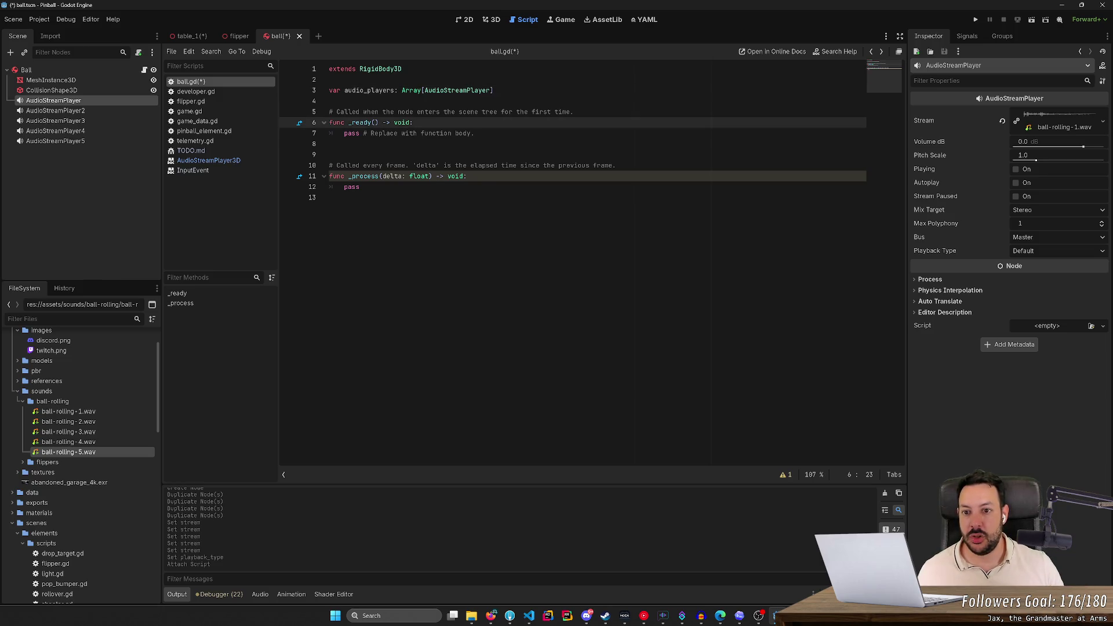
key("Return")
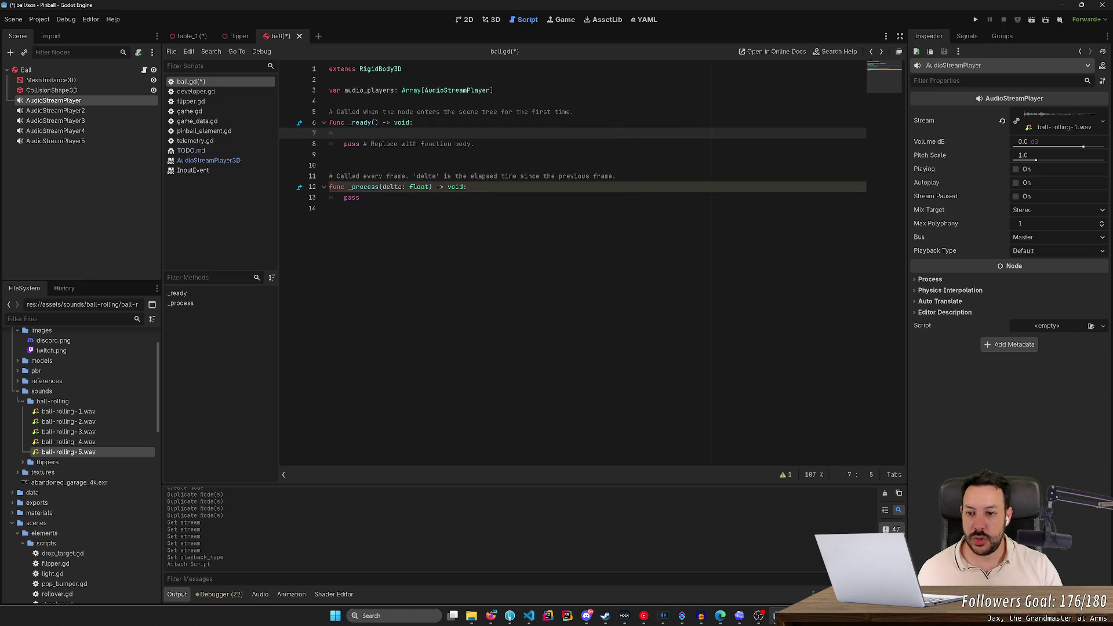
Search the project for '*PinballElement' and fetch the find_children line from context_menu.gd
key("ctrl+shift+f")
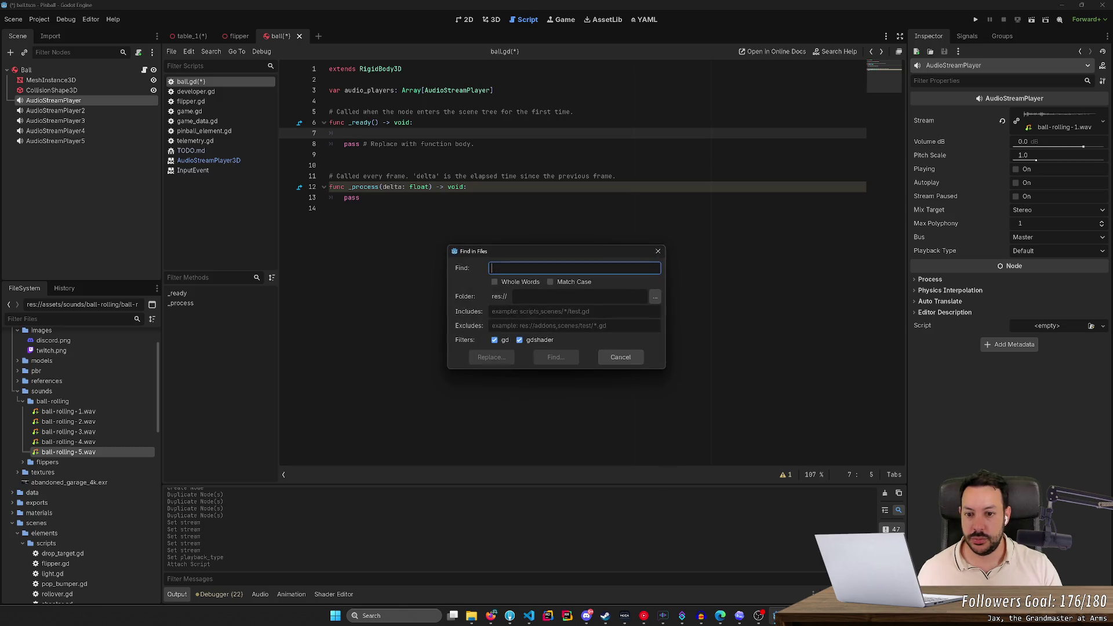
type("*PinballElement")
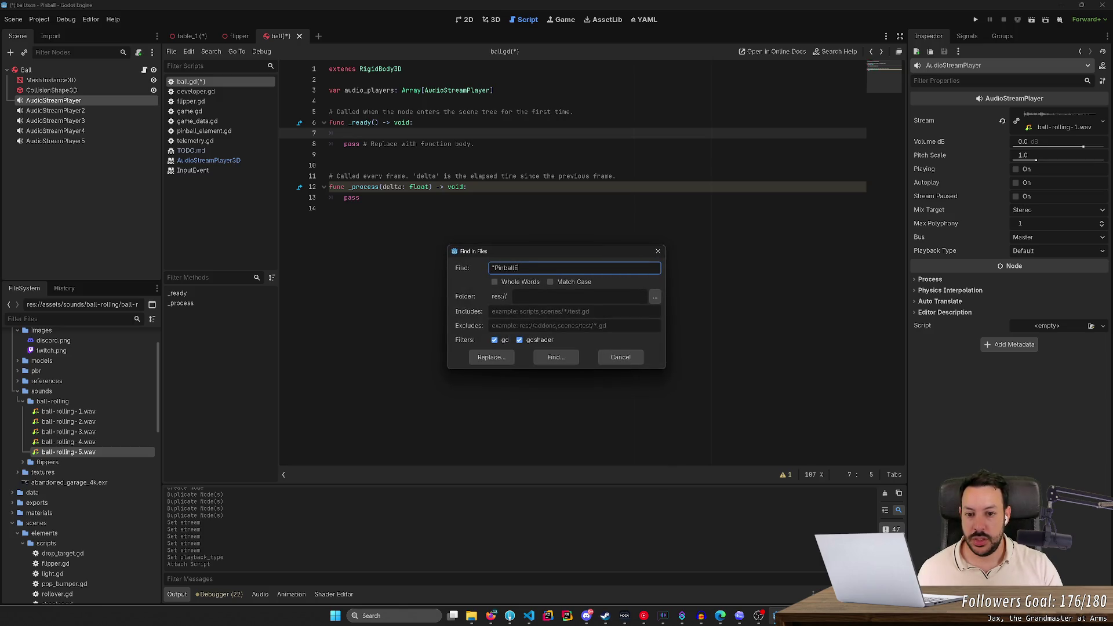
key("Return")
left_click(359, 489)
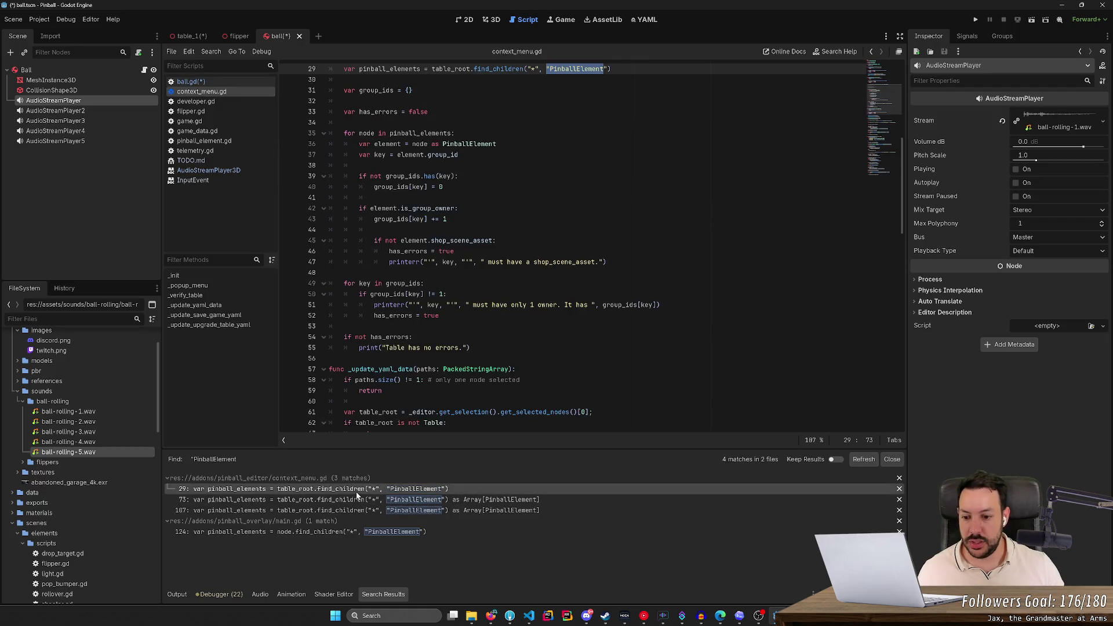
left_click(612, 68)
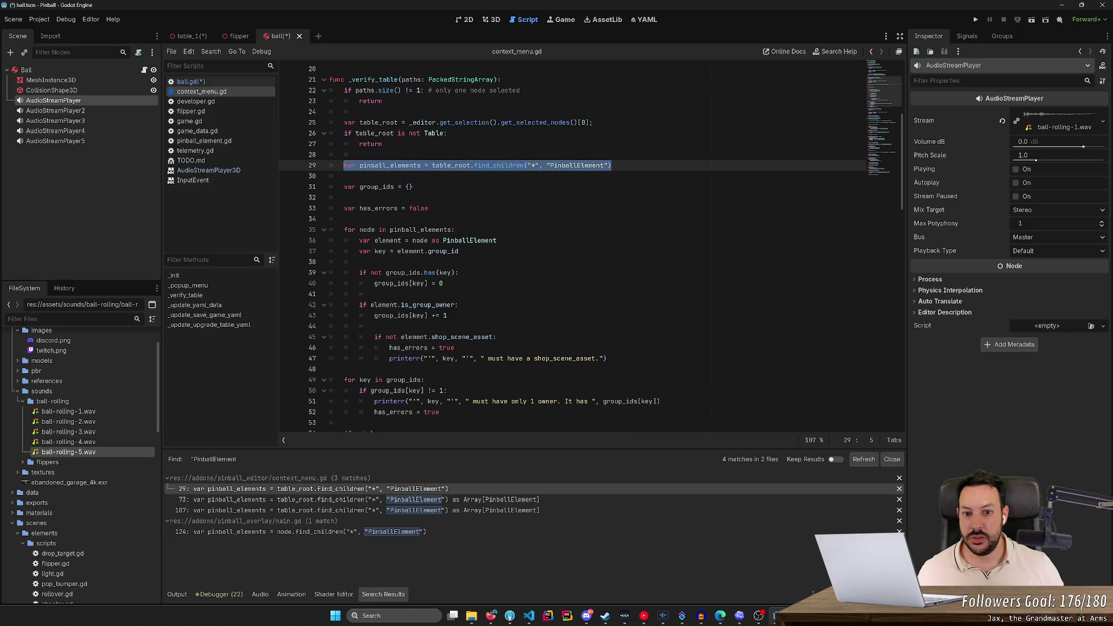
key("ctrl+shift+comma")
Paste the find_children line into _ready and rename its variable to players
type("var pinball_elements = table_root.find_children(\"*\", \"PinballElement\")")
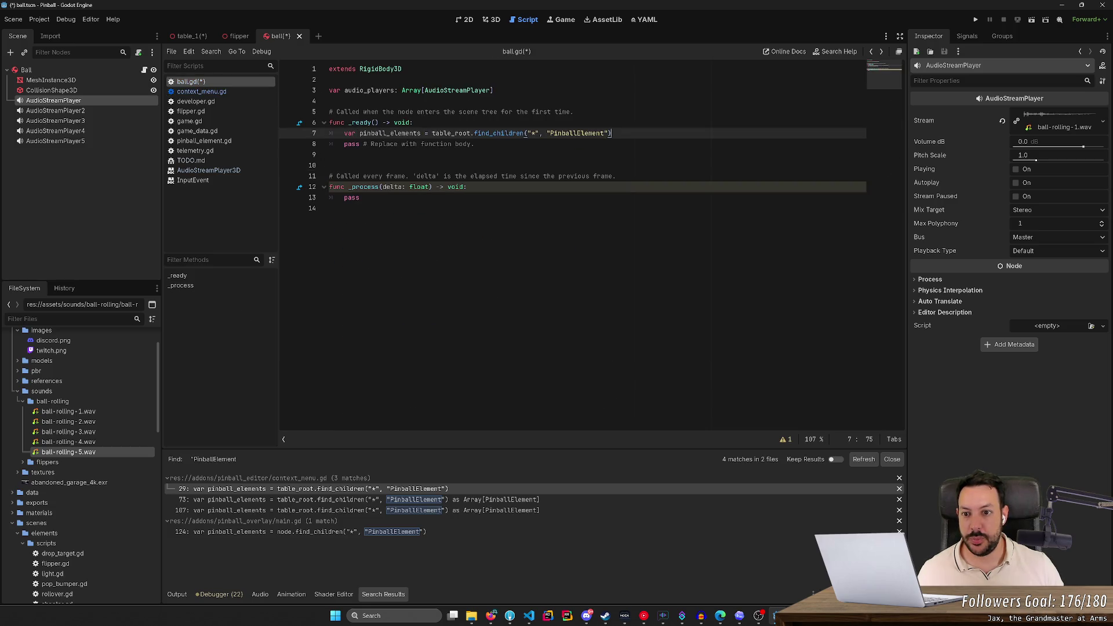
left_click(329, 166)
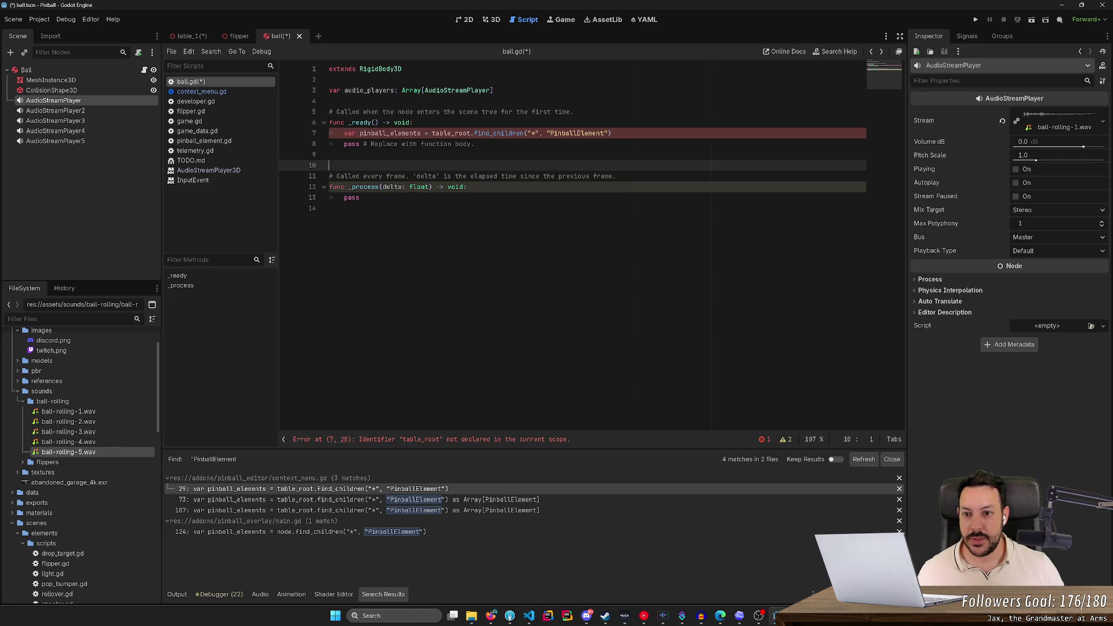
double_click(390, 133)
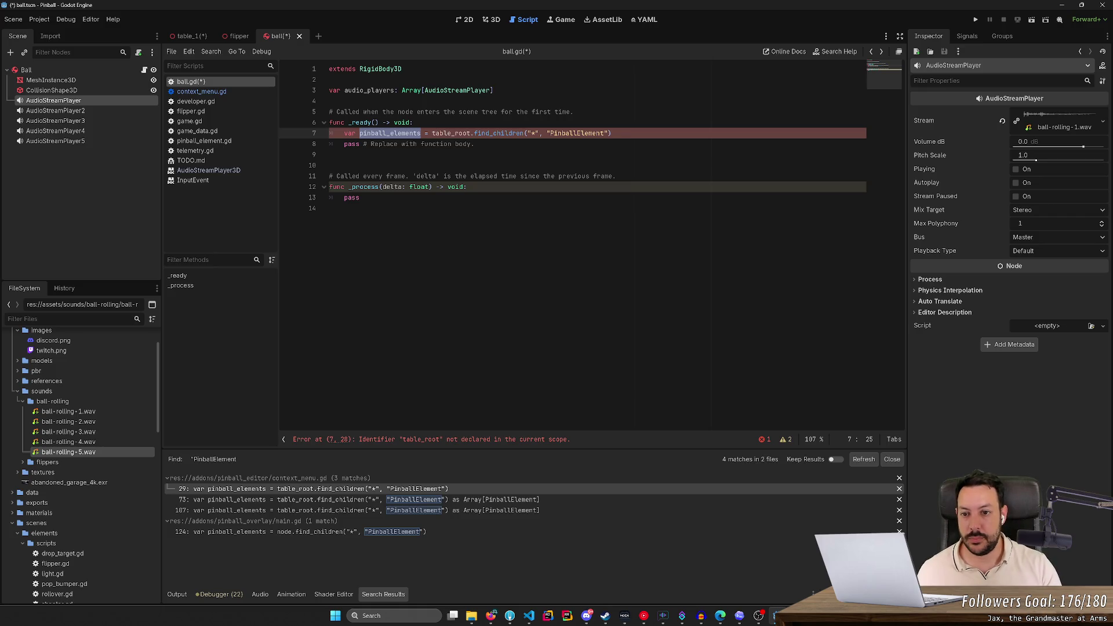
type("players")
double_click(416, 133)
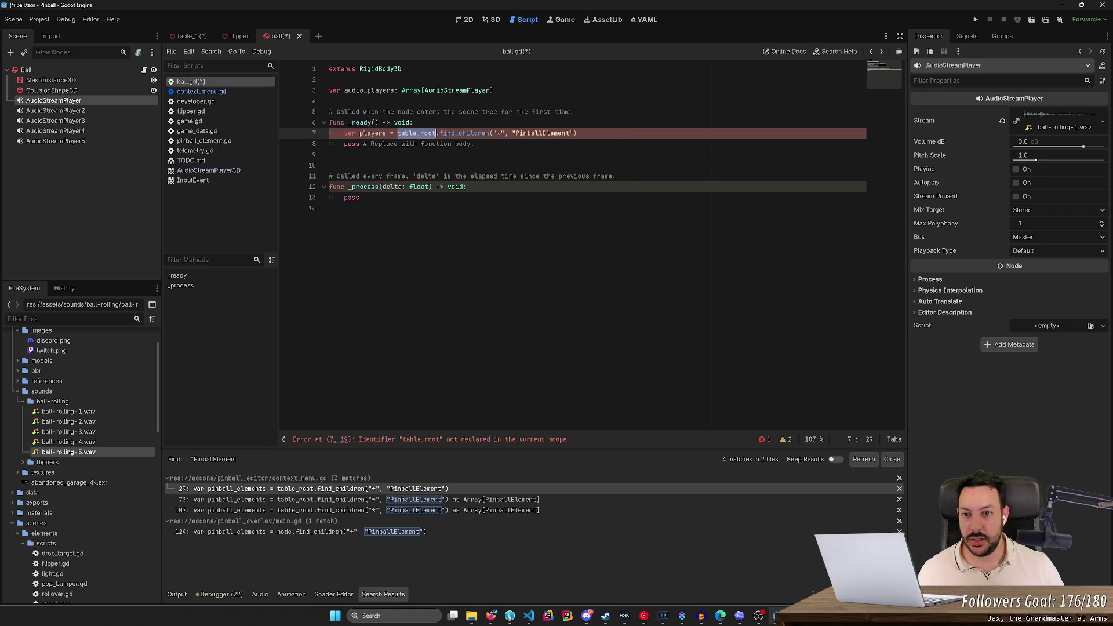
type("%")
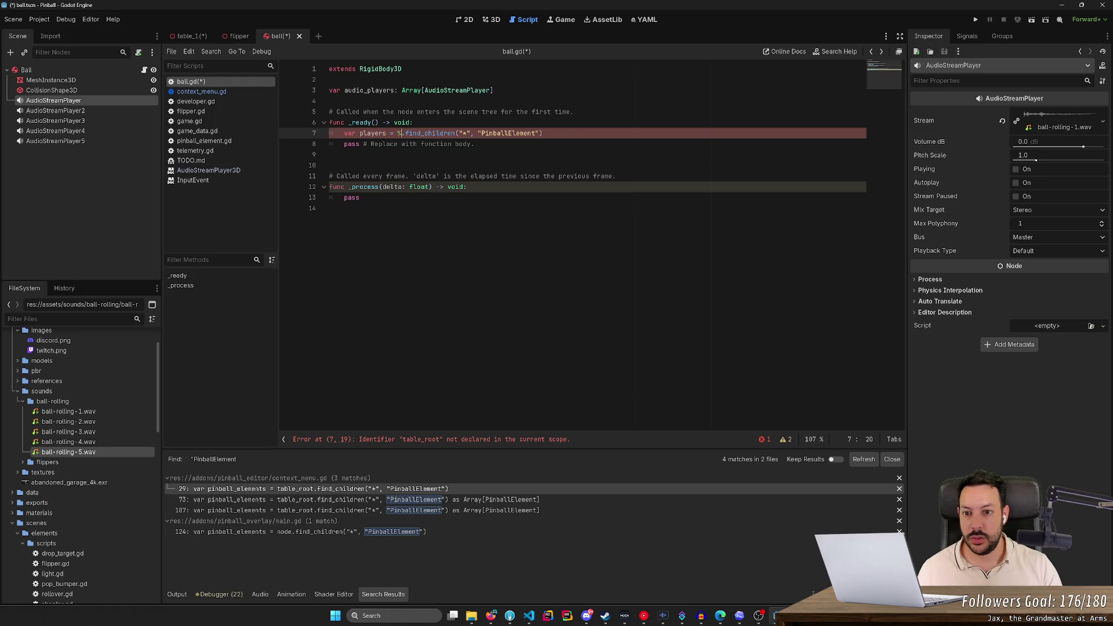
type("\"\"")
key("Return")
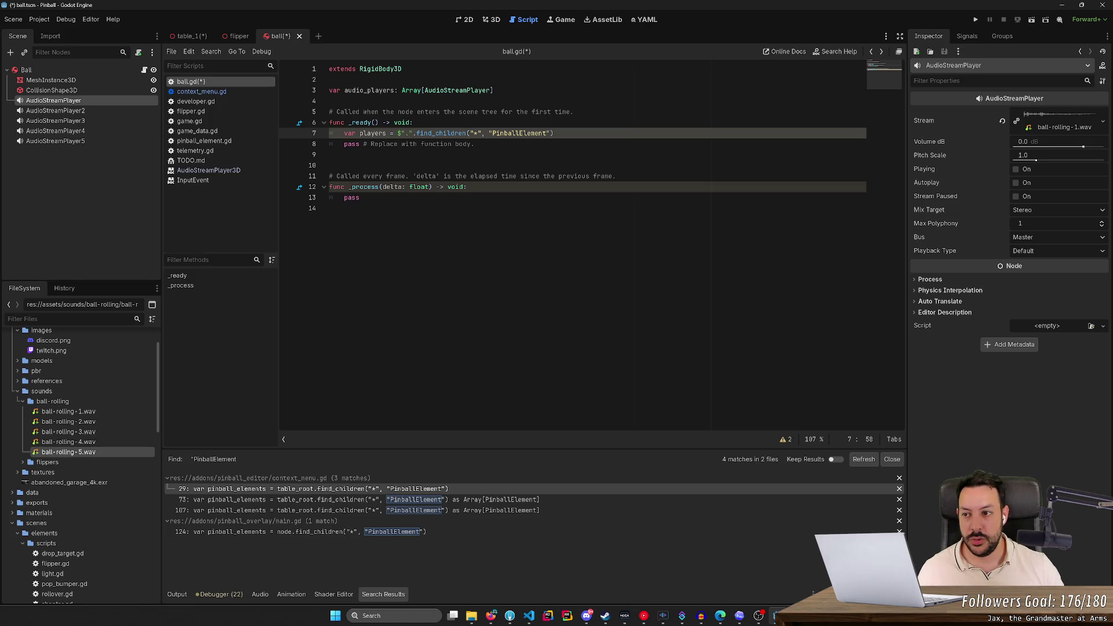
Replace the $"." node reference on line 7 with self
left_click(416, 133)
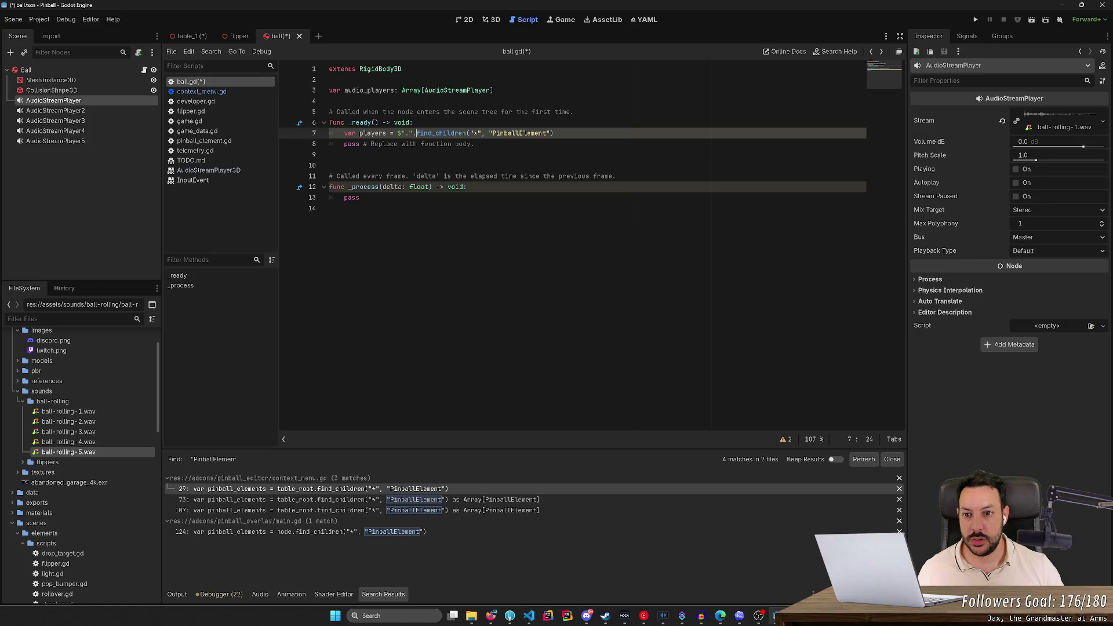
mouse_move(412, 133)
left_mouse_down()
mouse_move(358, 134)
mouse_move(396, 134)
left_mouse_up()
key("BackSpace")
type("self")
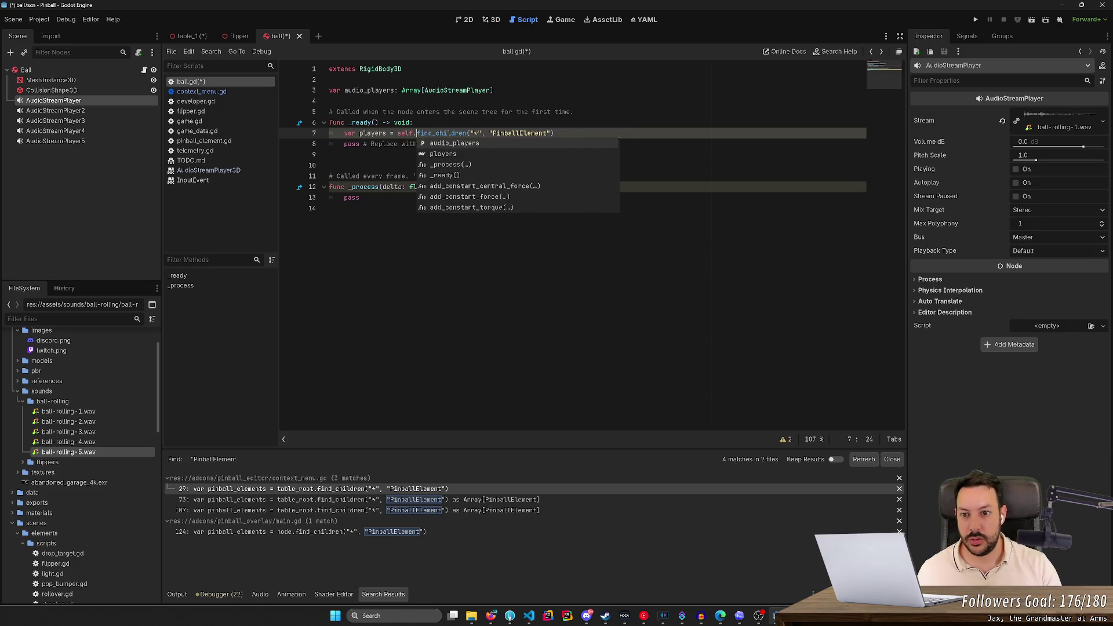
key("Delete")
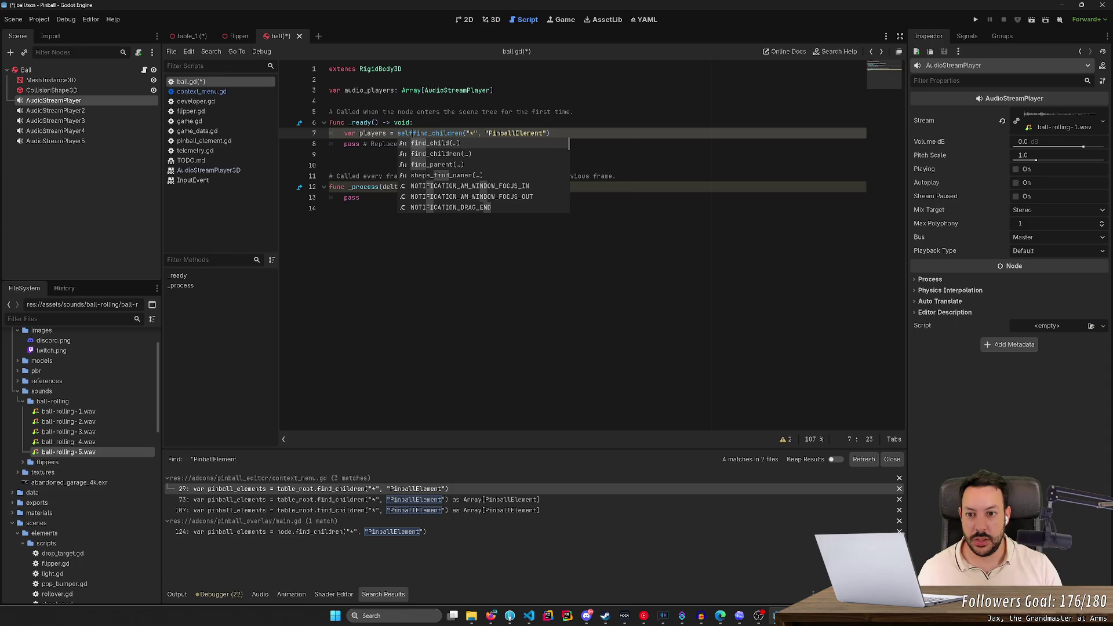
type(".")
key("Escape")
Change the find_children type filter from PinballElement to AudioStreamPlayer
double_click(520, 133)
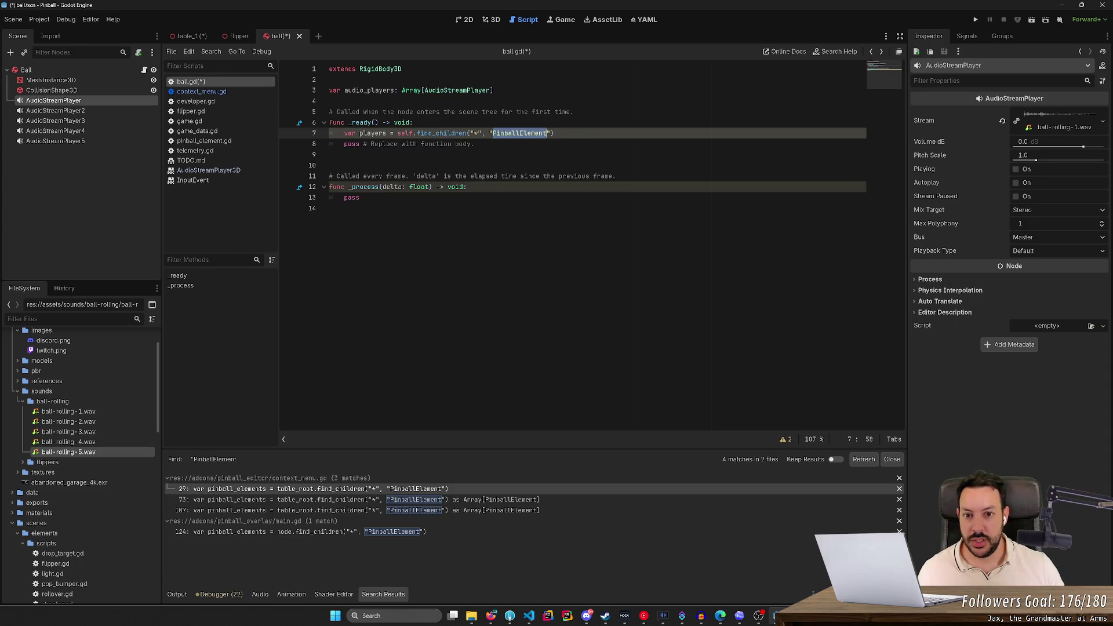
double_click(457, 90)
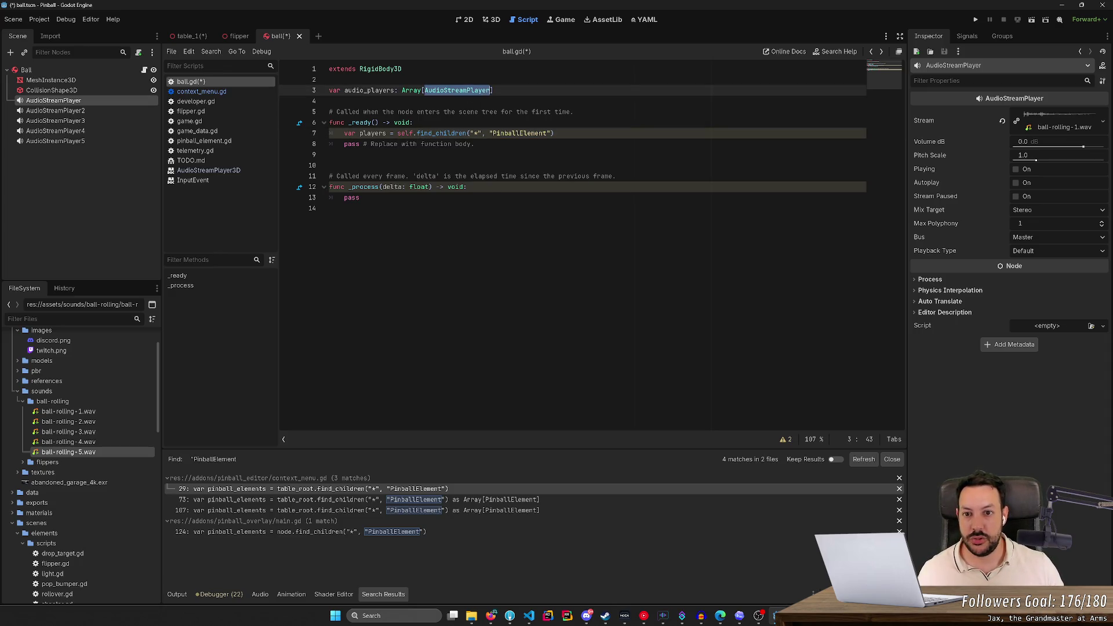
key("ctrl+c")
double_click(520, 133)
key("ctrl+v")
Briefly assign the result to audio_players and save, then undo back to var players
double_click(369, 90)
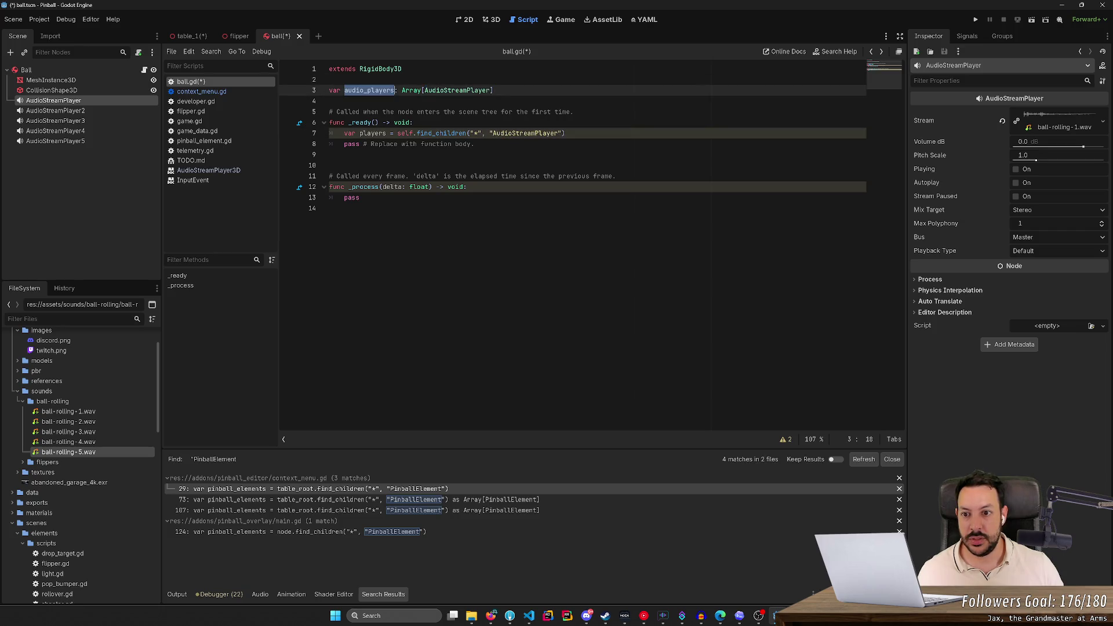
key("ctrl+c")
left_click_drag(344, 133, 386, 133)
key("ctrl+v")
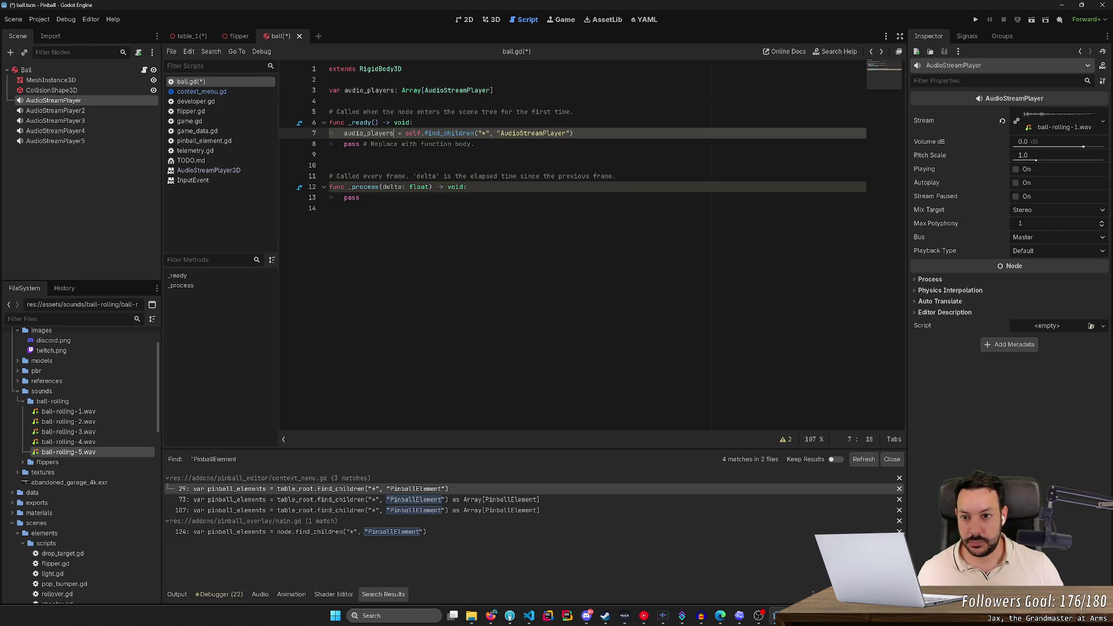
key("ctrl+s")
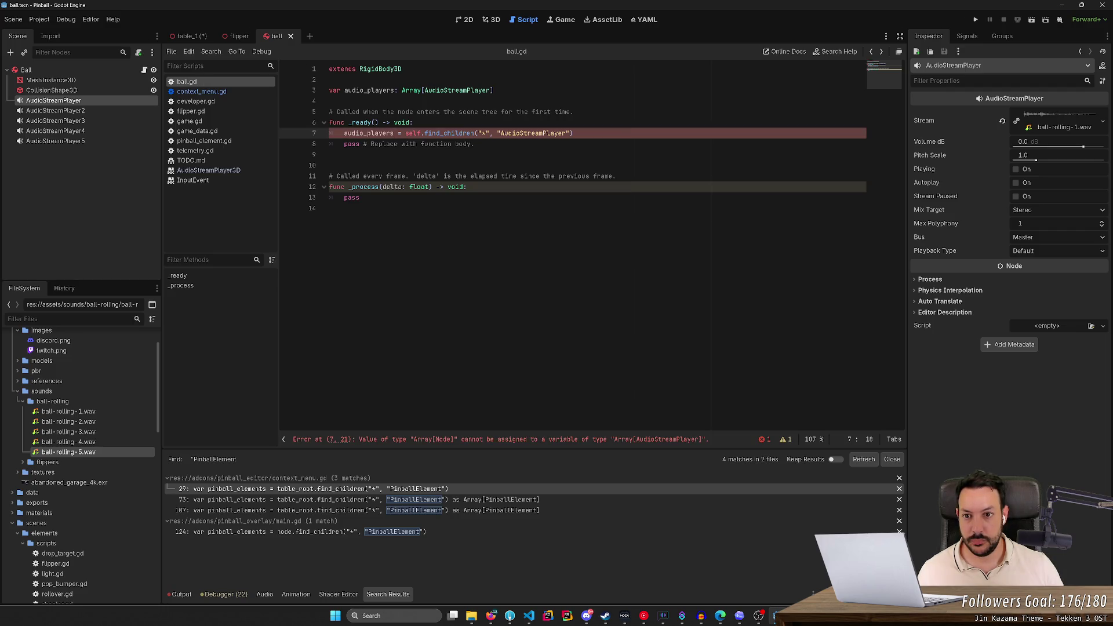
key("ctrl+z")
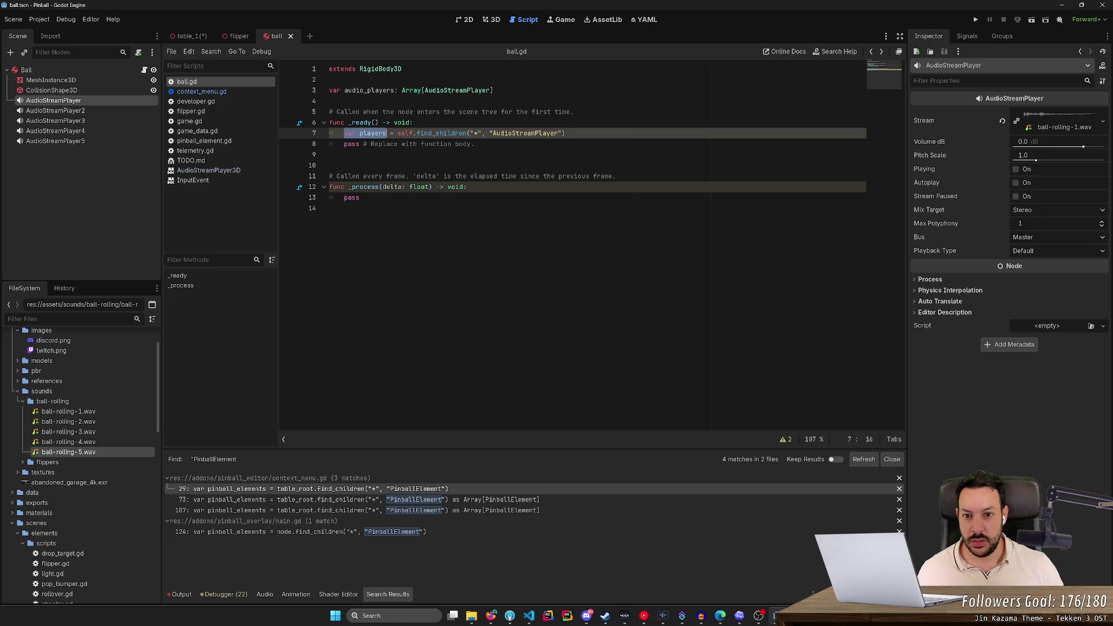
key("End")
mouse_move(441, 134)
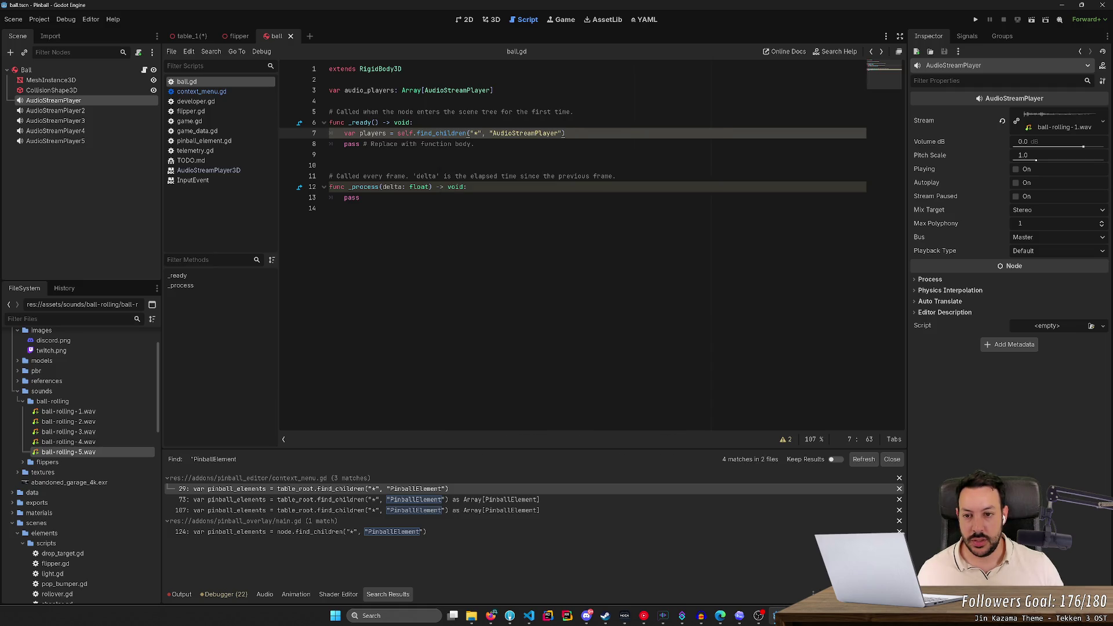
Add a for player in players: loop pushing each player as AudioStreamPlayer into audio_players, drop pass, save
key("Return")
key("Return")
type("for")
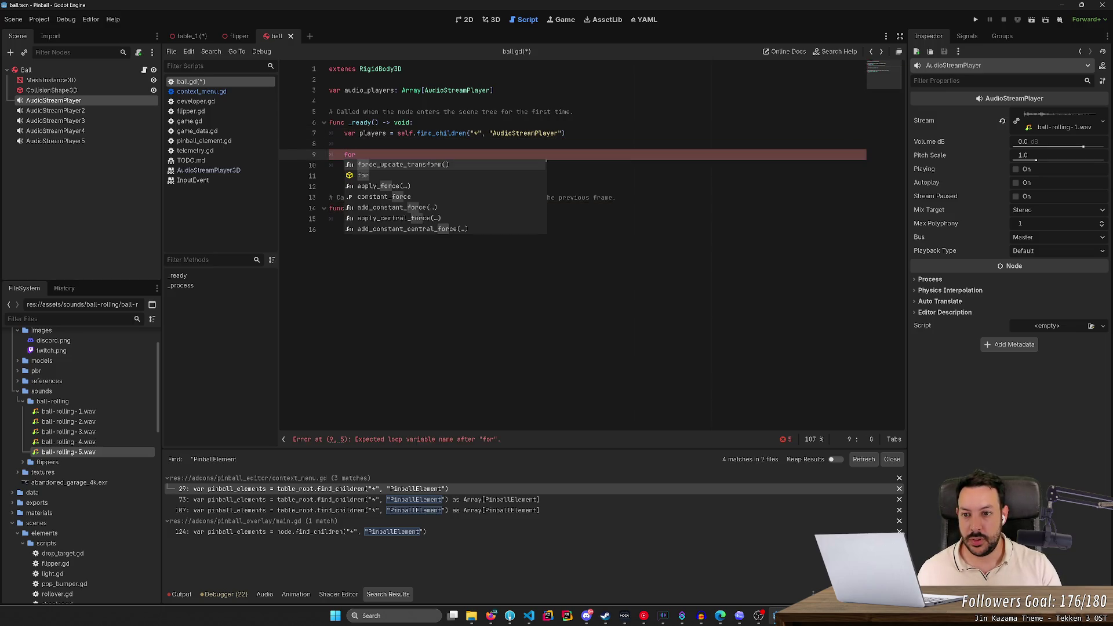
type(" player in players:")
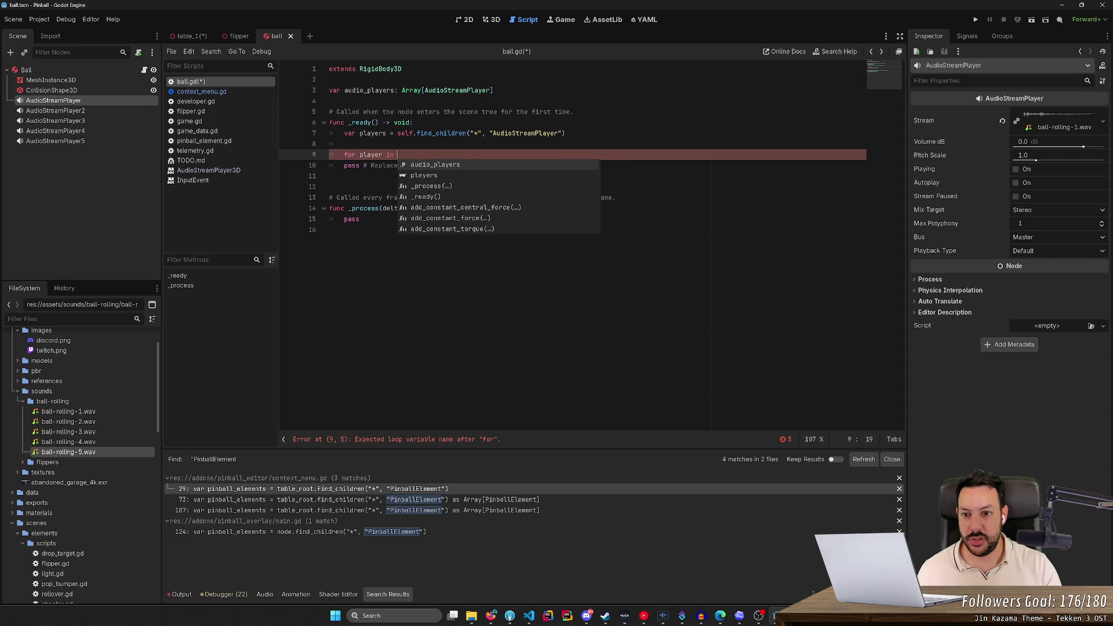
key("Return")
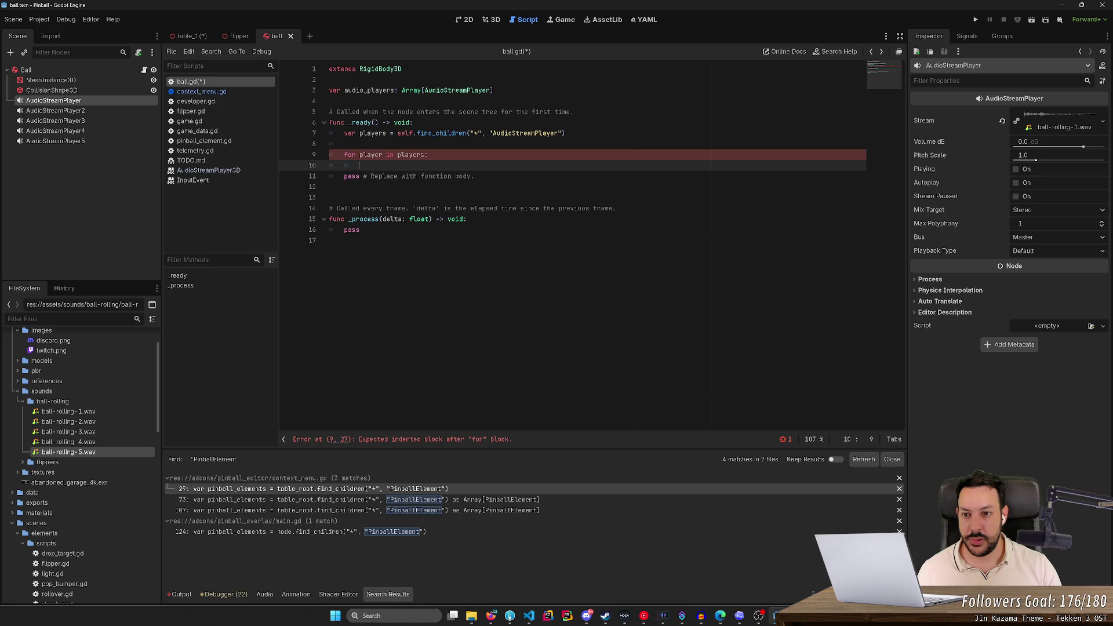
type("audio_Play")
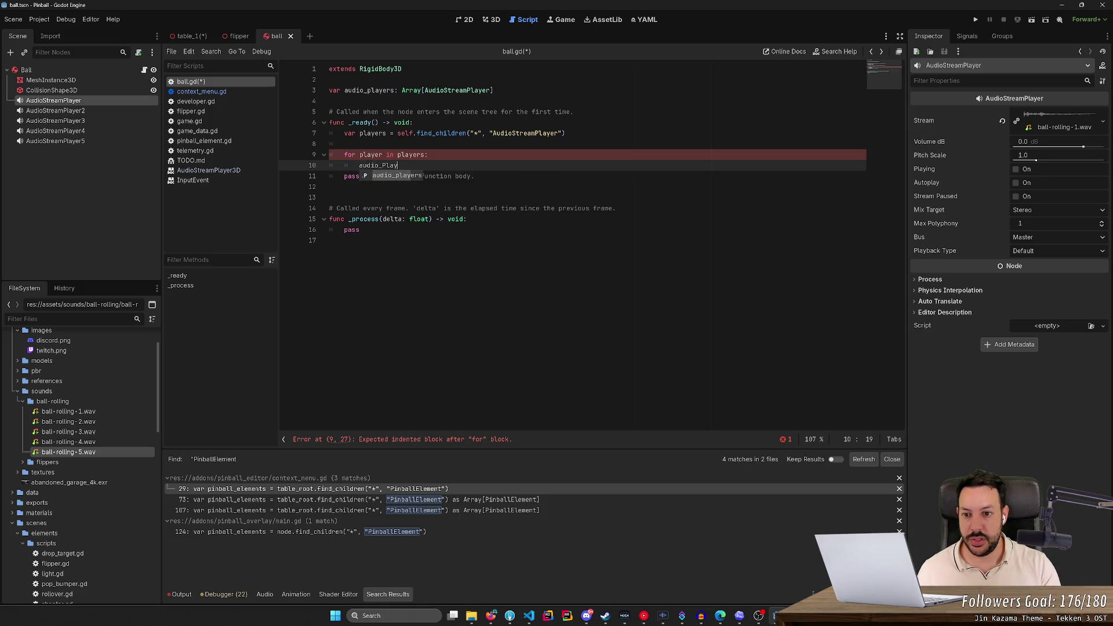
key("Return")
type(".pu")
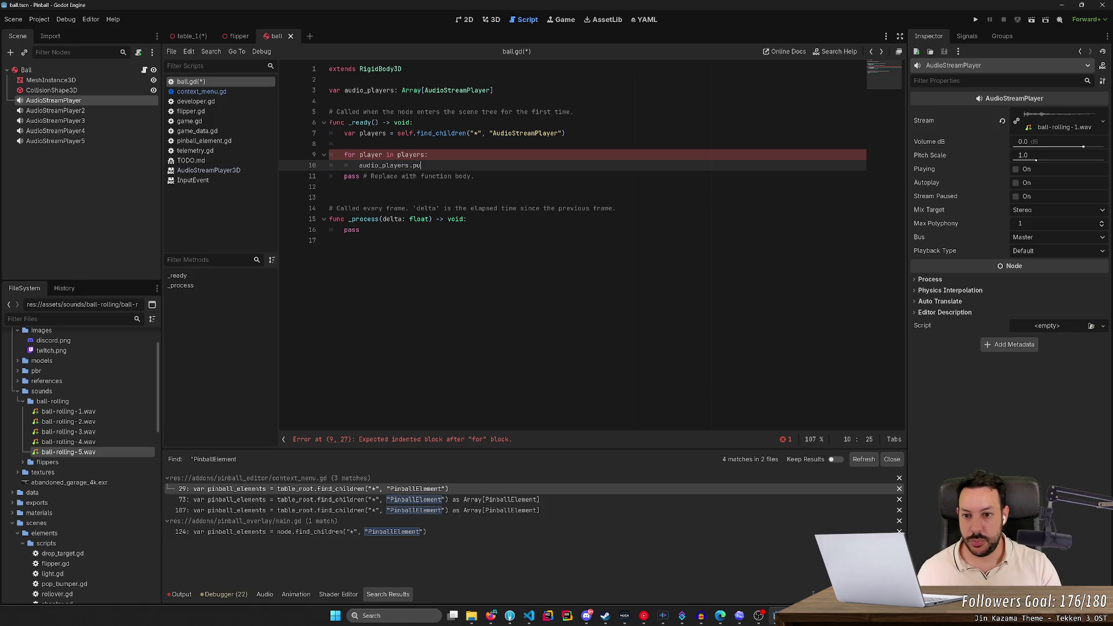
key("Return")
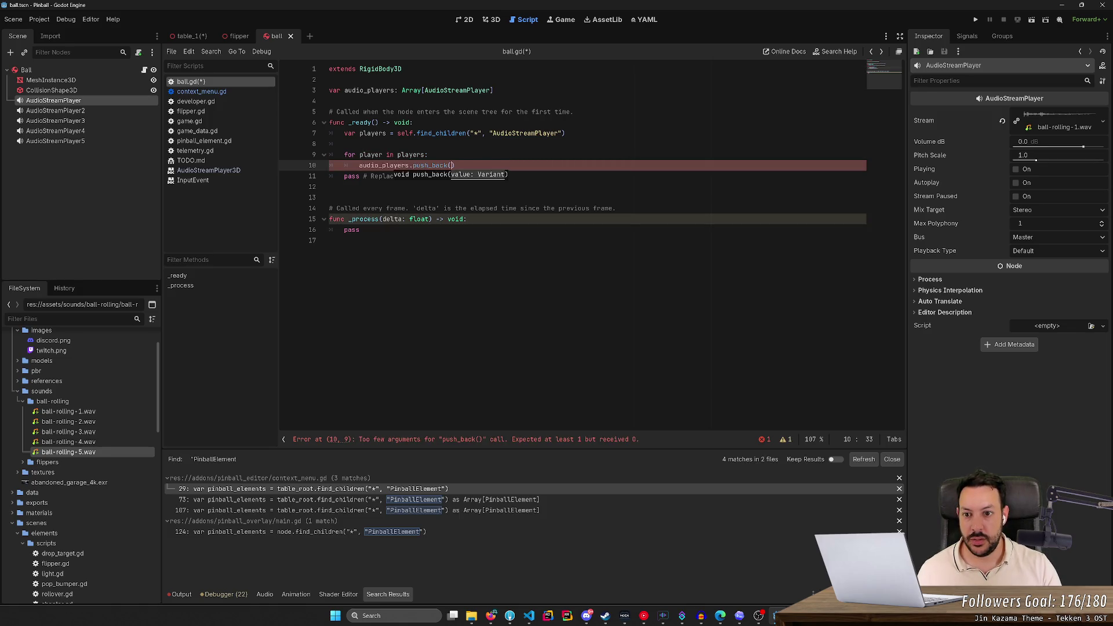
type("player as ")
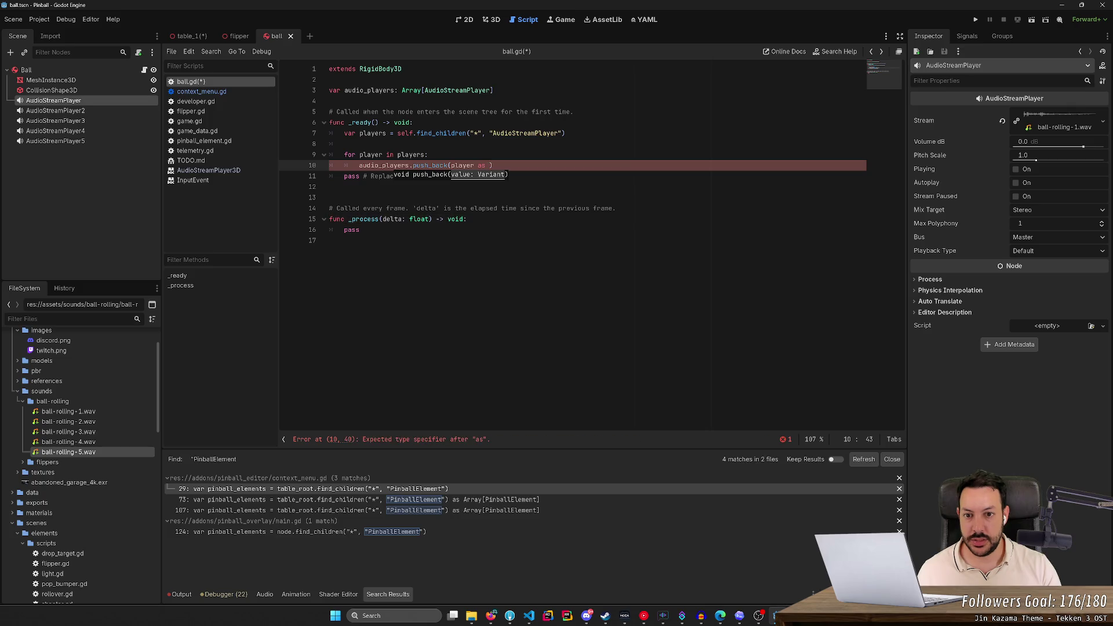
type("AudioStream")
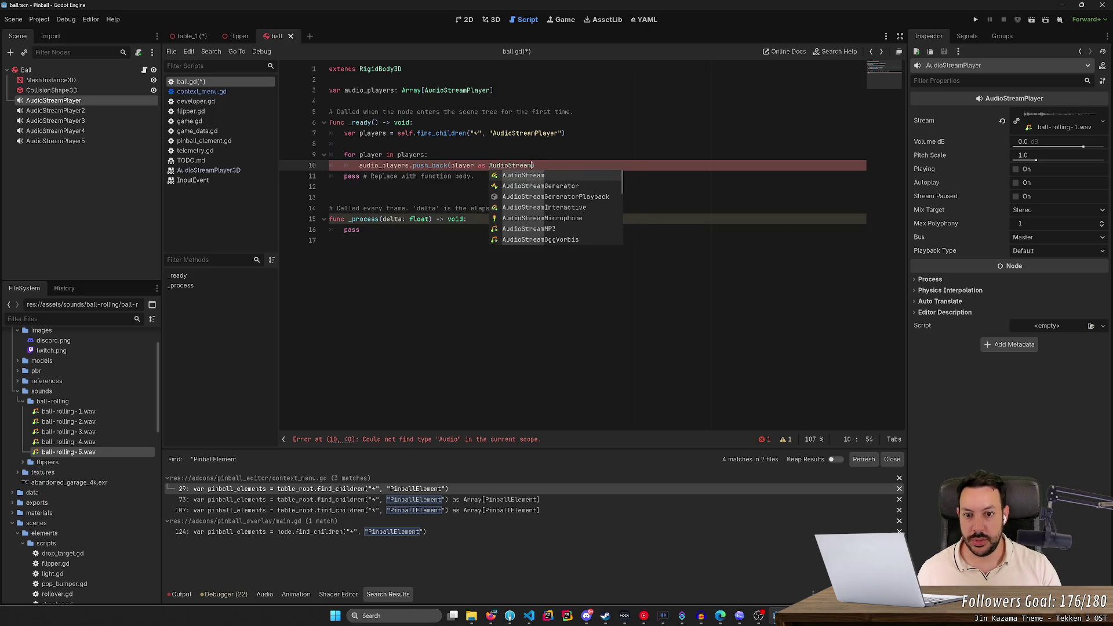
type("Player")
key("Return")
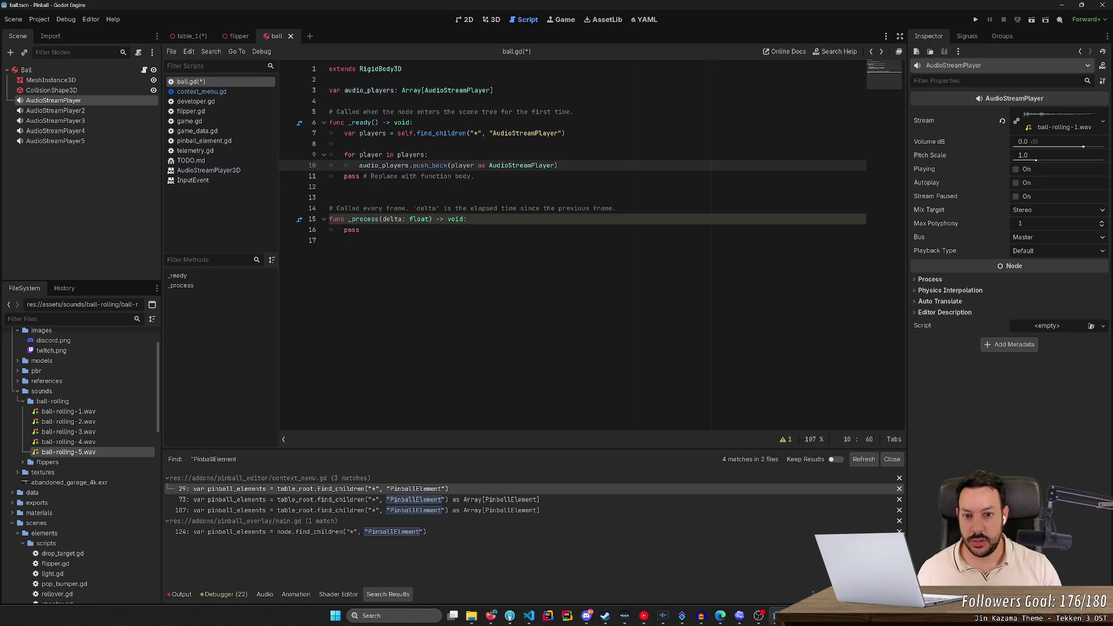
key("Down")
key("ctrl+shift+k")
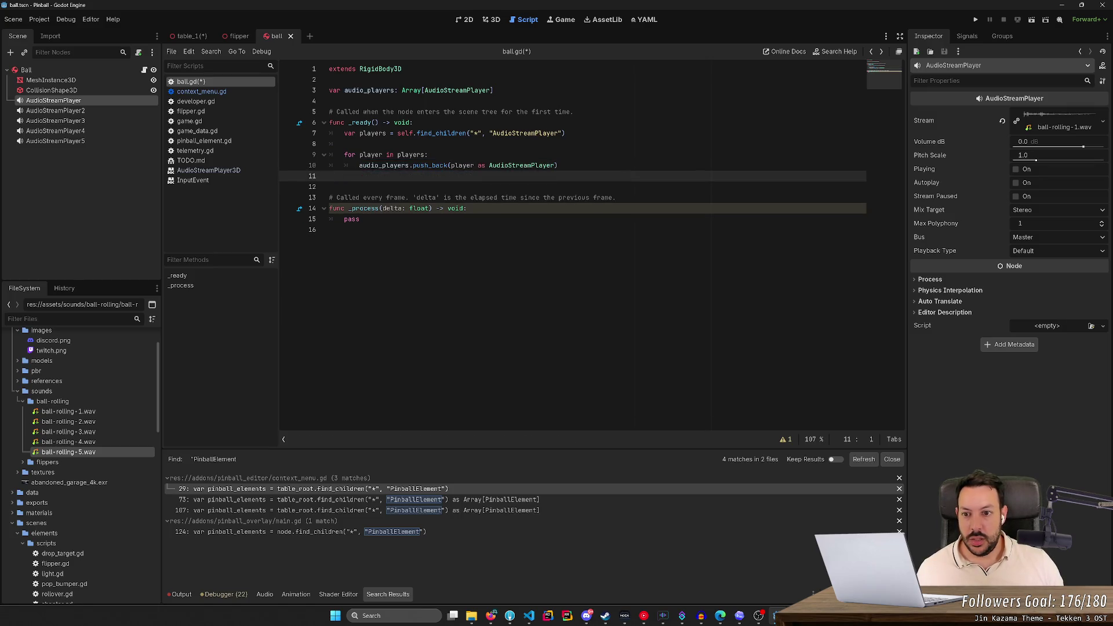
key("ctrl+s")
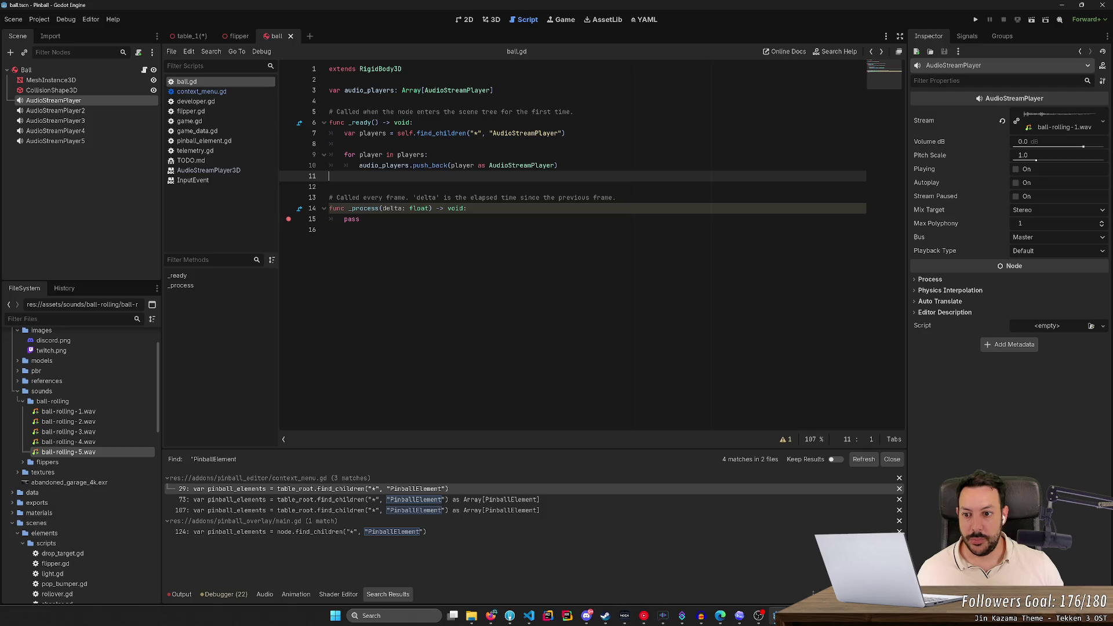
Run the game to the ball's breakpoint, check audio_players holds 5 players, then stop debugging
left_click(973, 19)
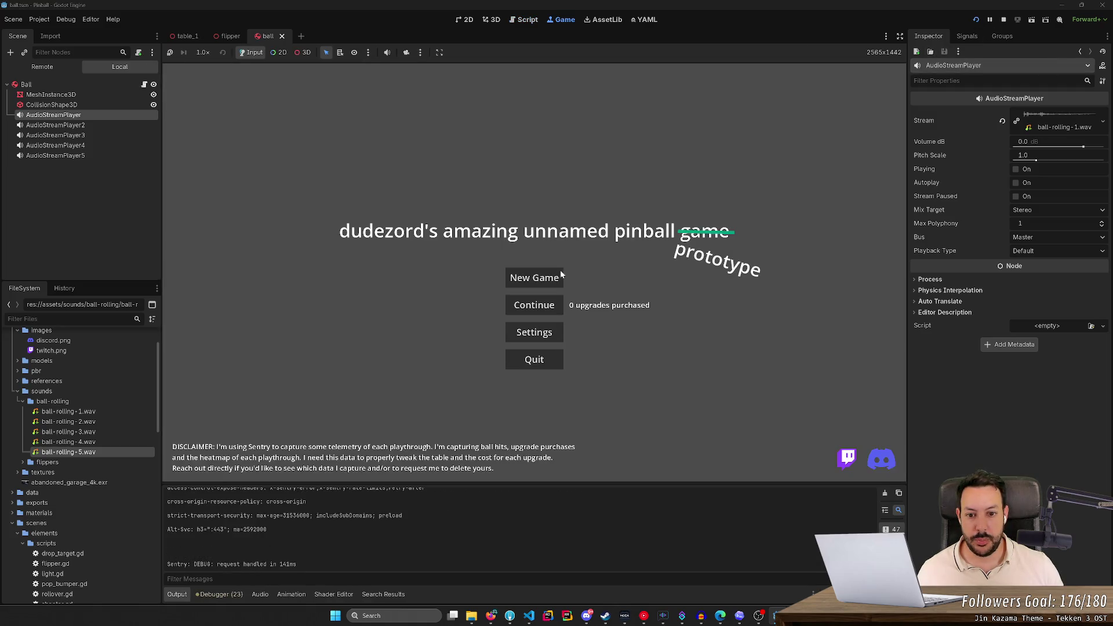
left_click(560, 269)
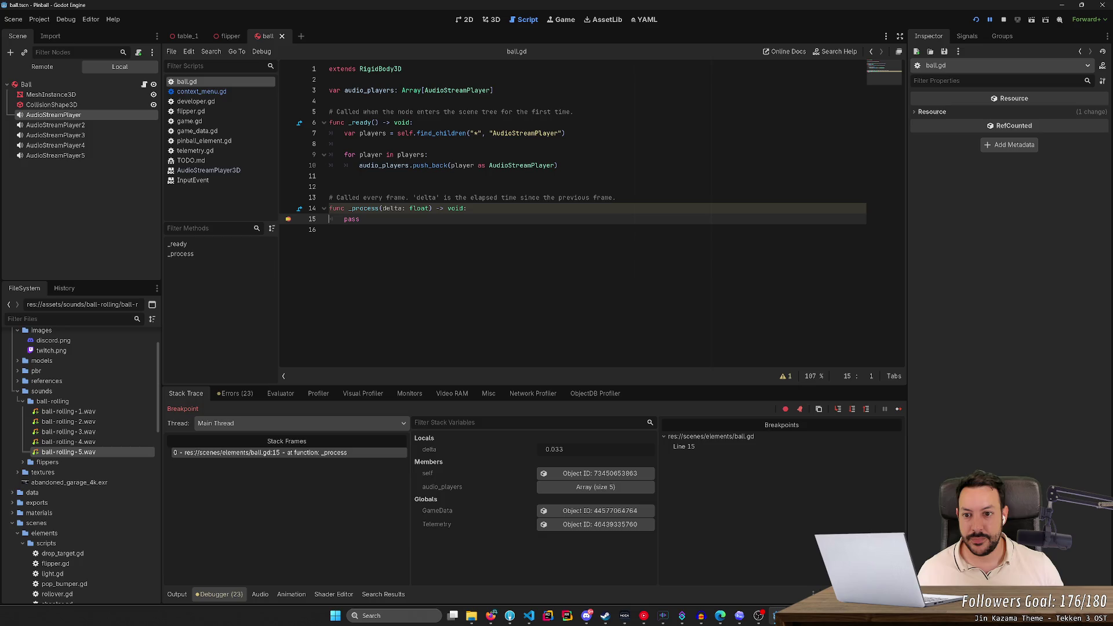
mouse_move(394, 166)
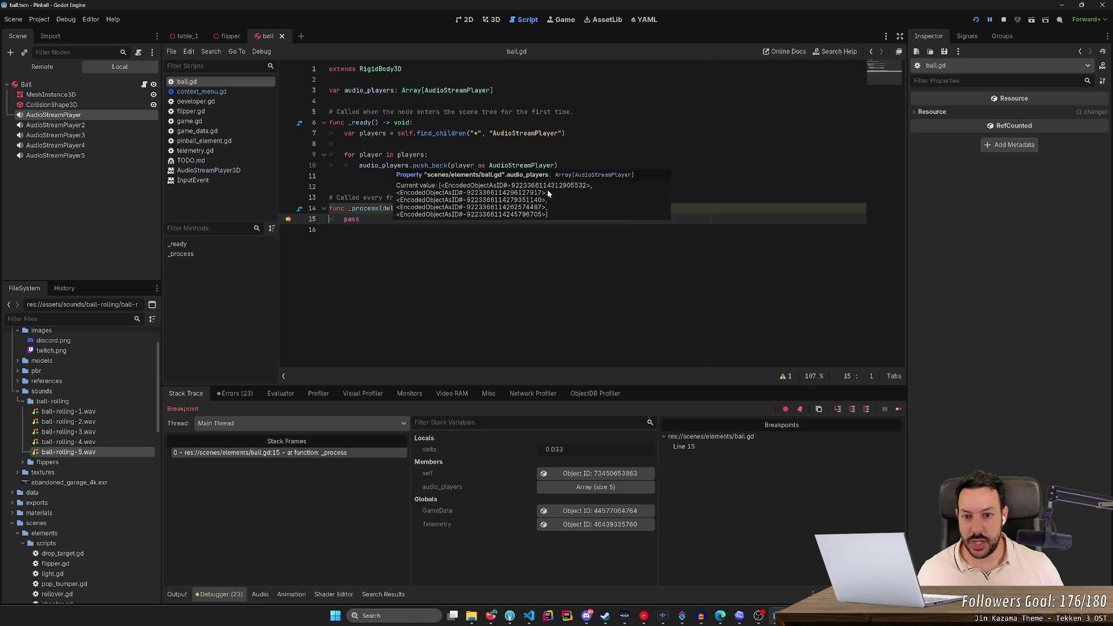
key("F8")
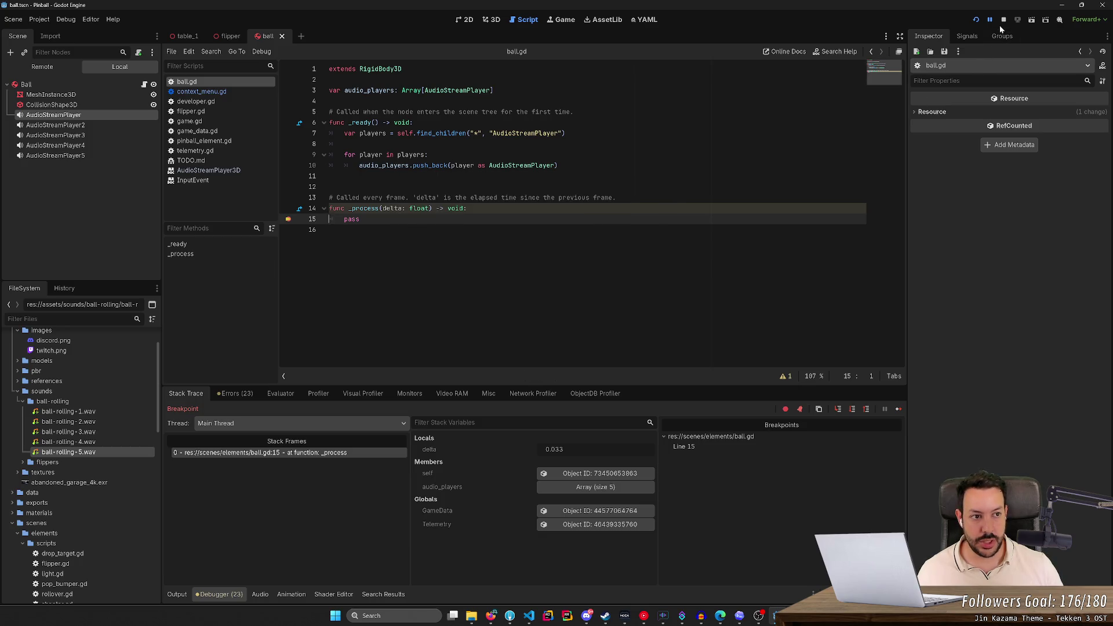
left_click(330, 187)
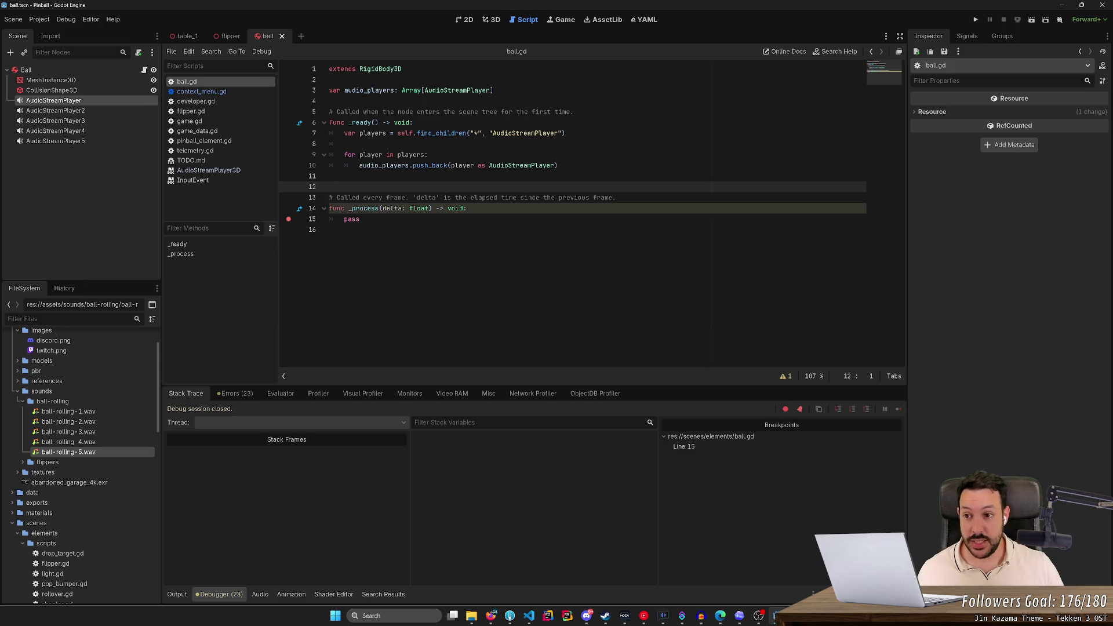
left_click(494, 90)
Declare var current_velocity: float = 0.0 below audio_players and save
key("Return")
key("Return")
type("var")
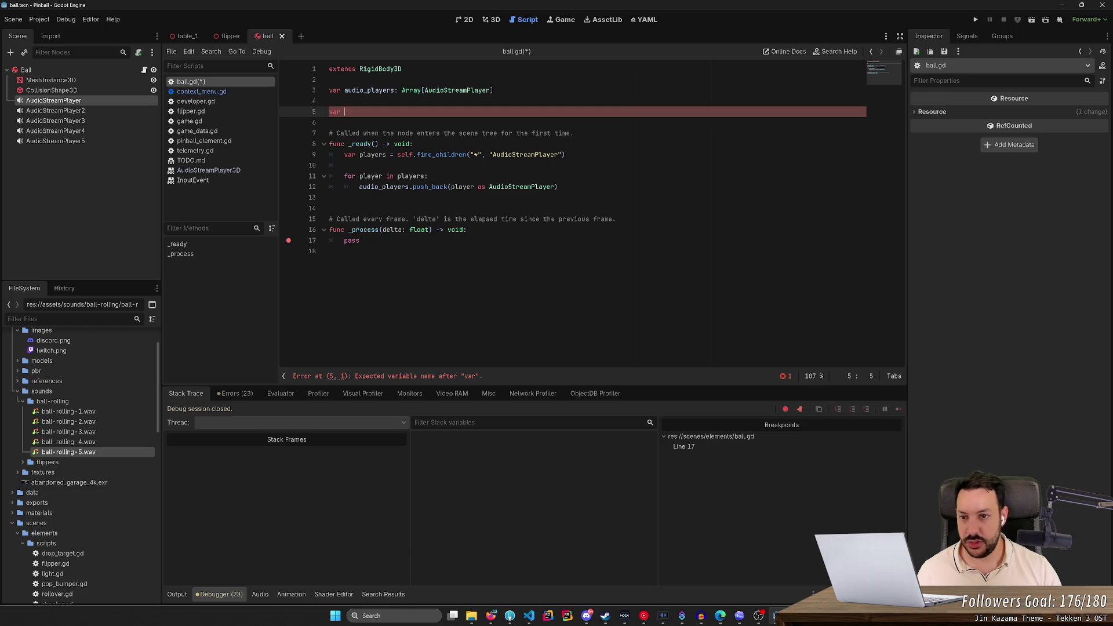
type("current_ve")
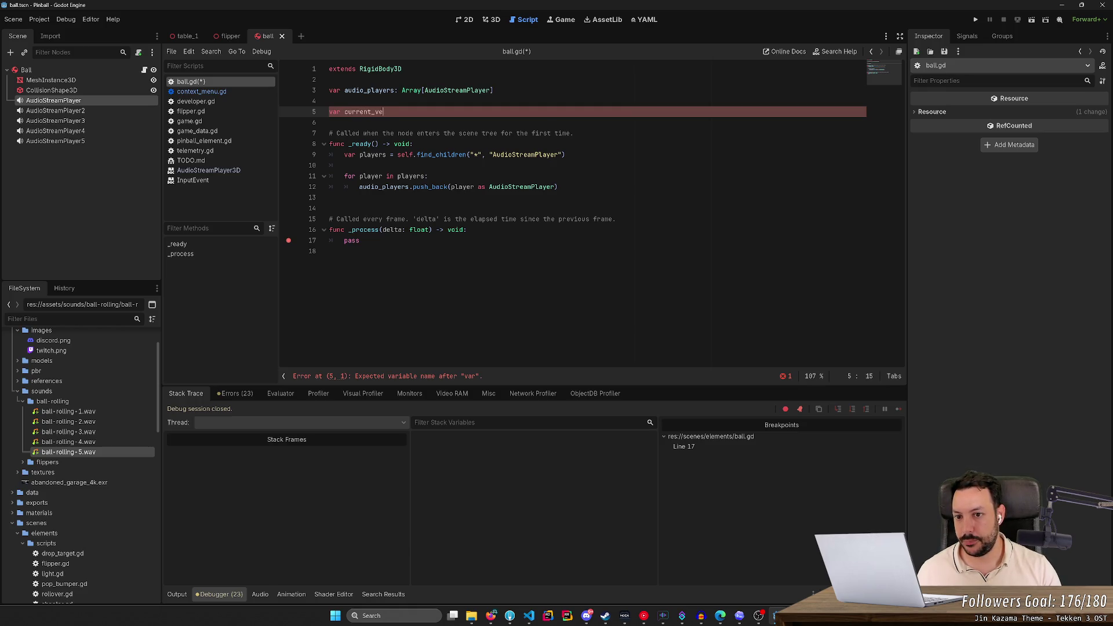
type("locity :")
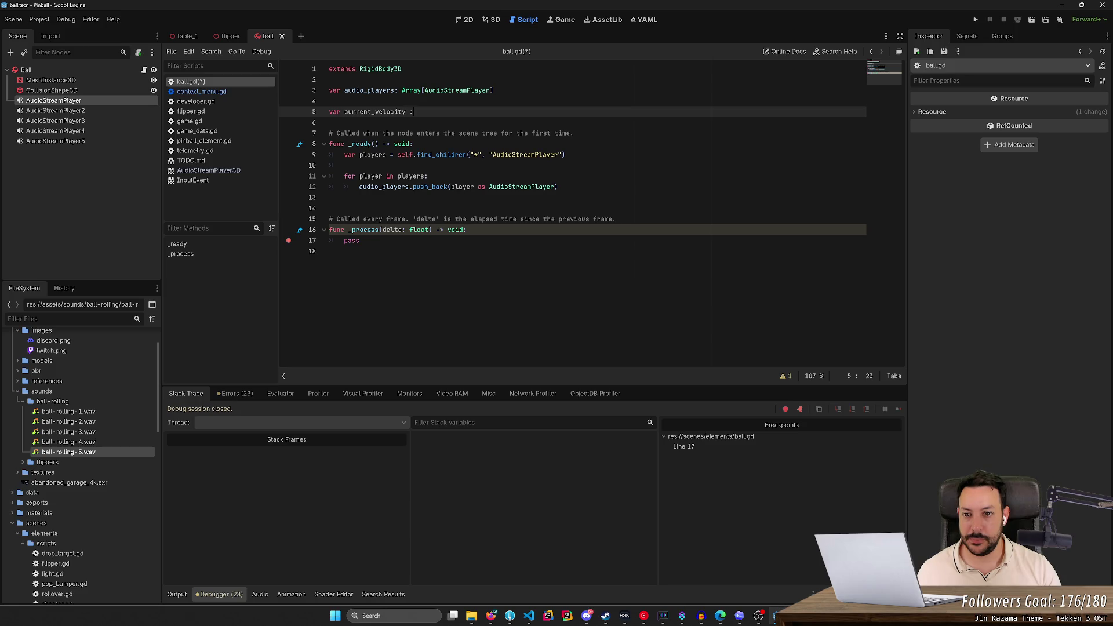
key("BackSpace")
type("float")
type(" = 0.0")
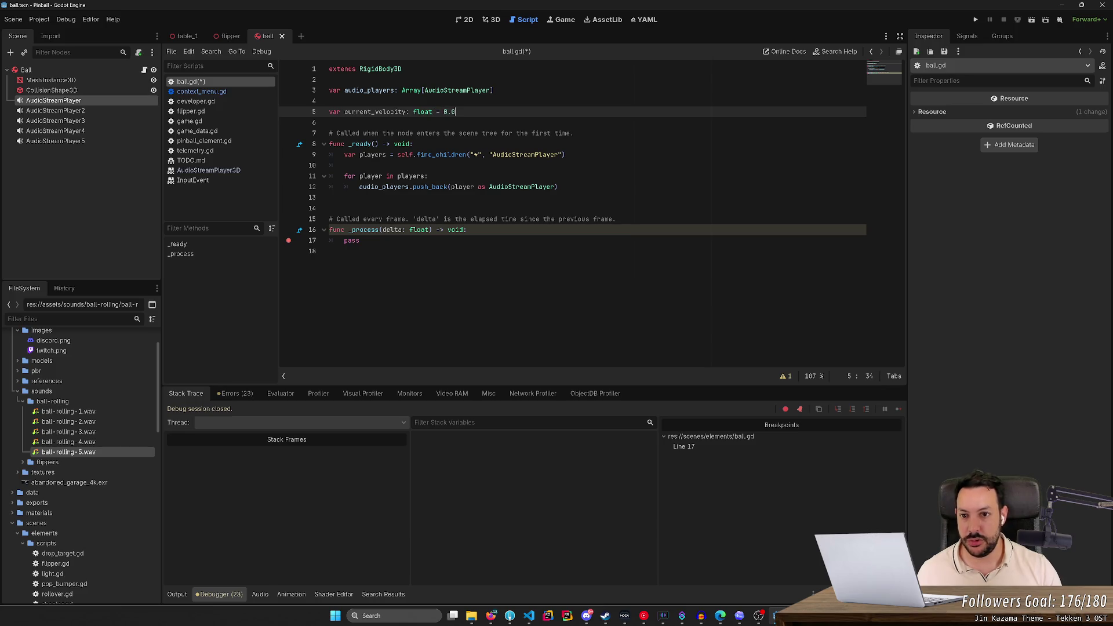
key("Home")
key("BackSpace")
key("ctrl+s")
key("ctrl+End")
Add a _physics_process function at the end of the script with a pass body
key("Return")
key("Return")
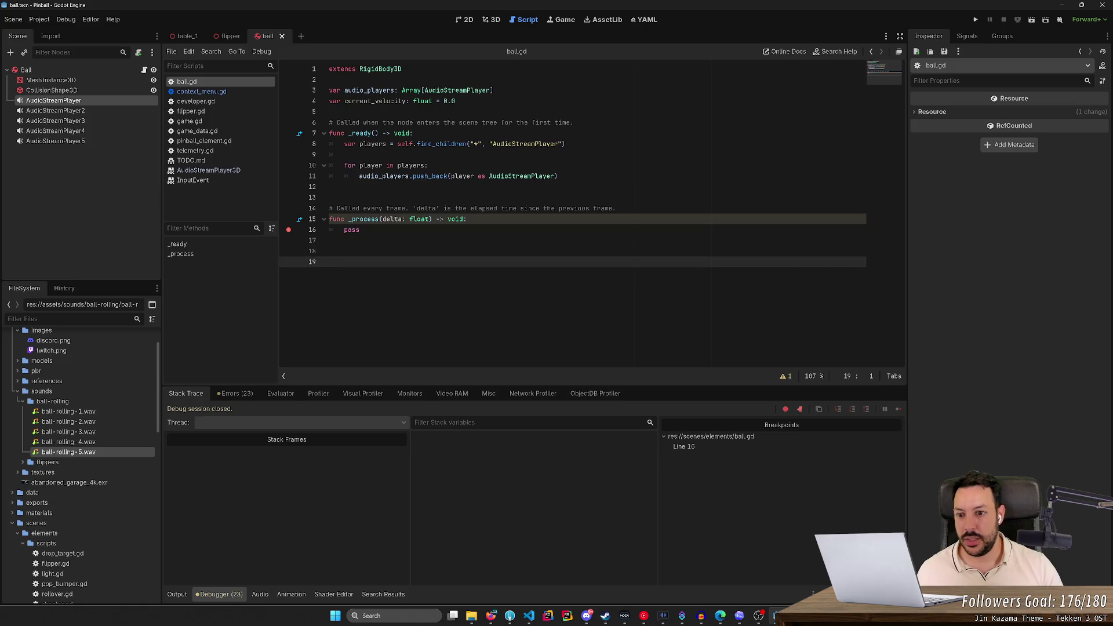
type("func _ph")
key("Return")
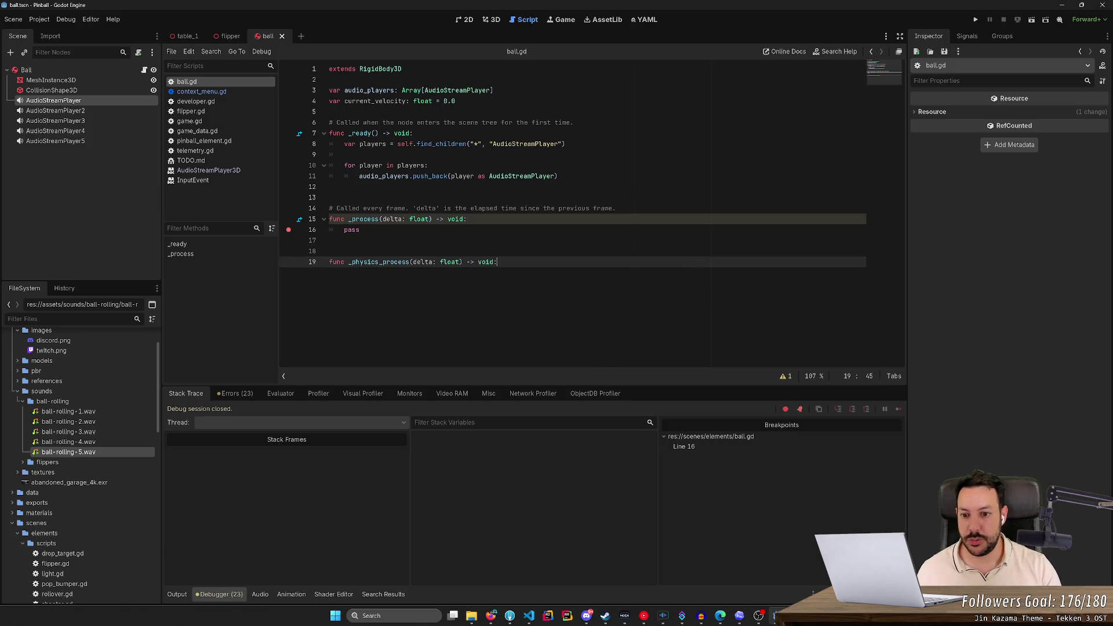
key("Return")
type("pass")
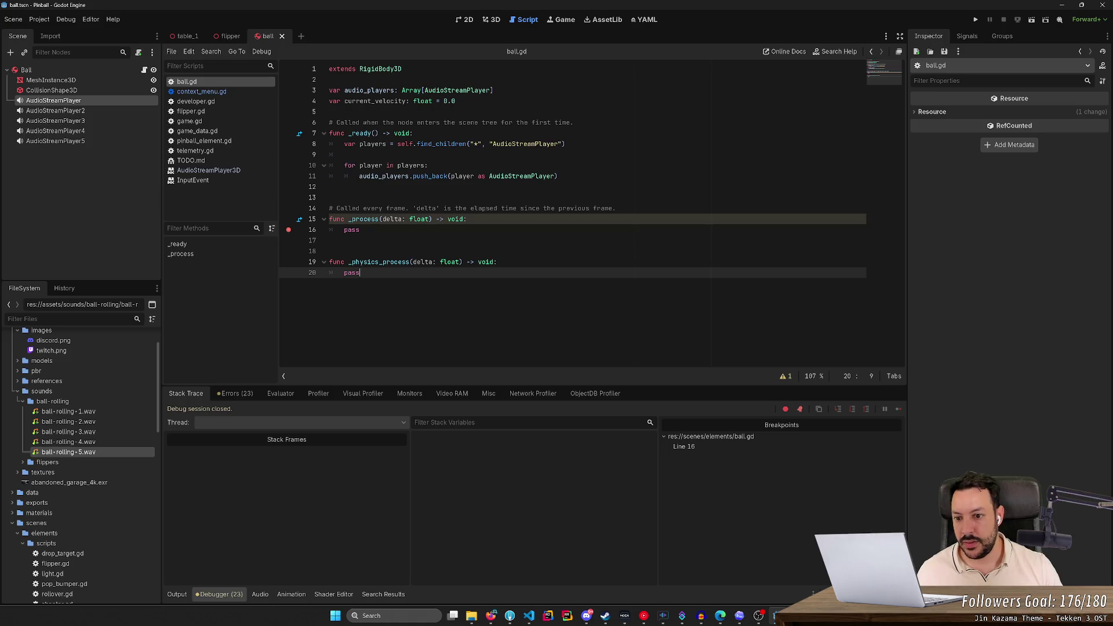
key("Up")
key("End")
key("Return")
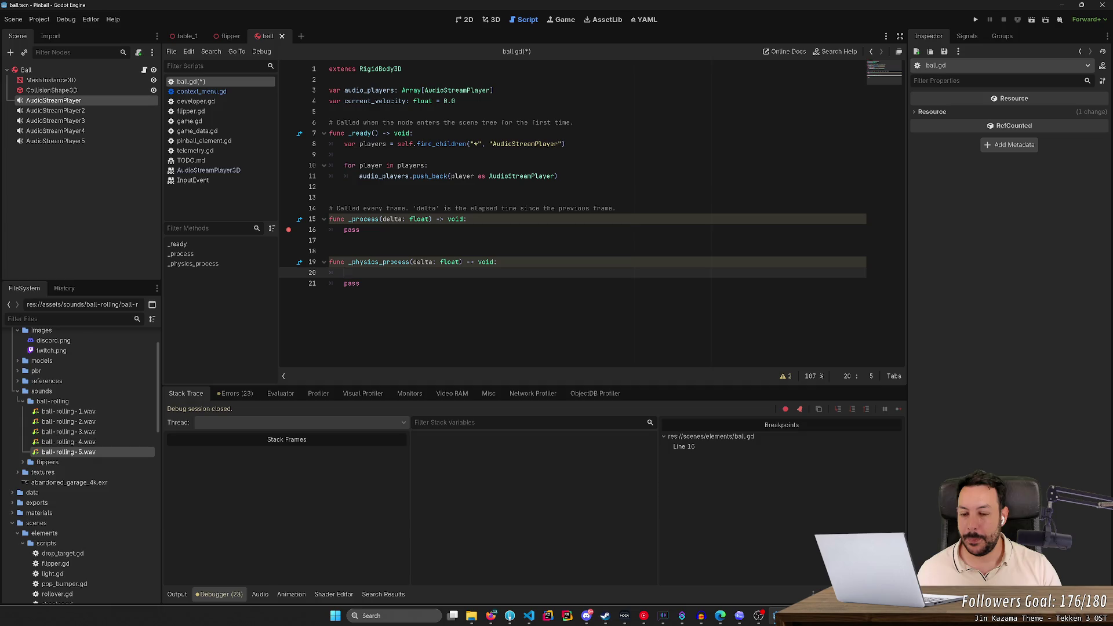
Write self.linear_velocity.length() in the _physics_process body
type("self.li")
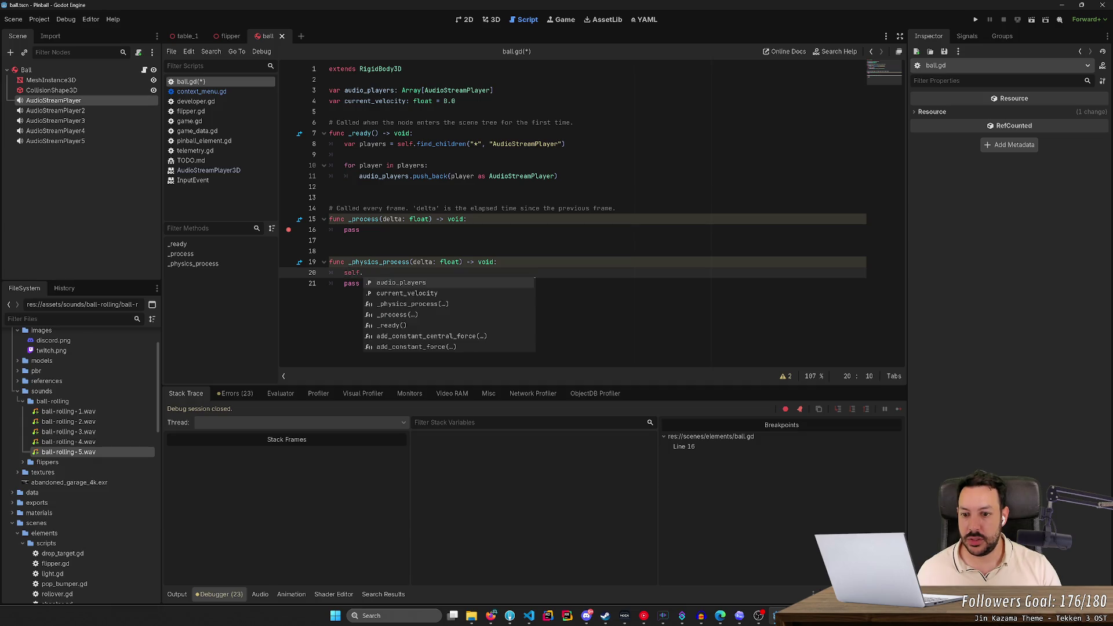
key("Down")
key("Down")
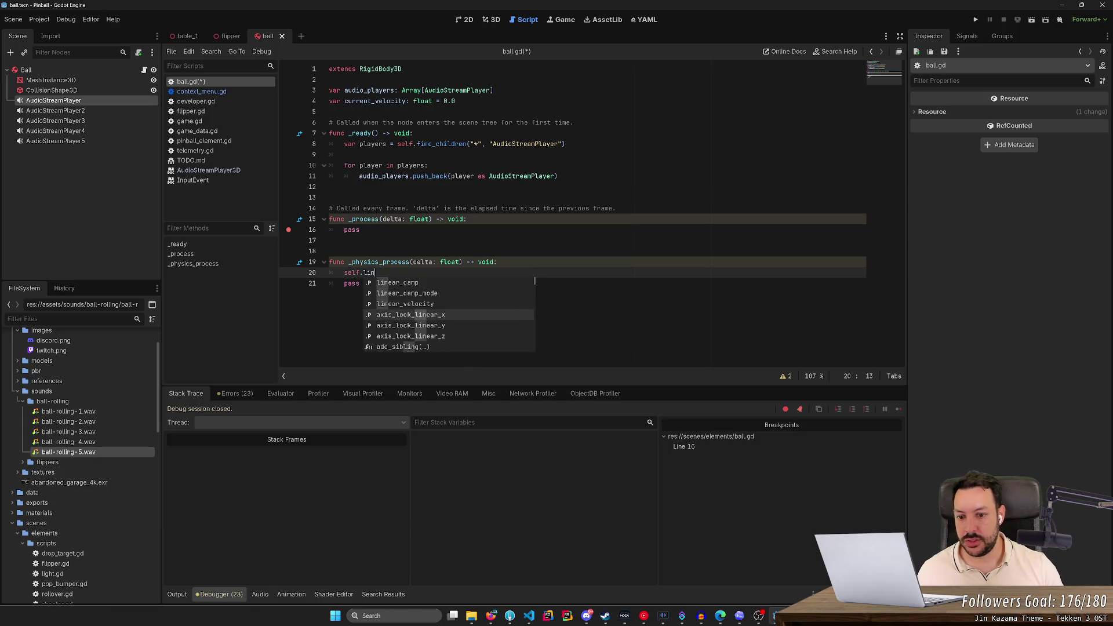
key("Return")
type(".mag")
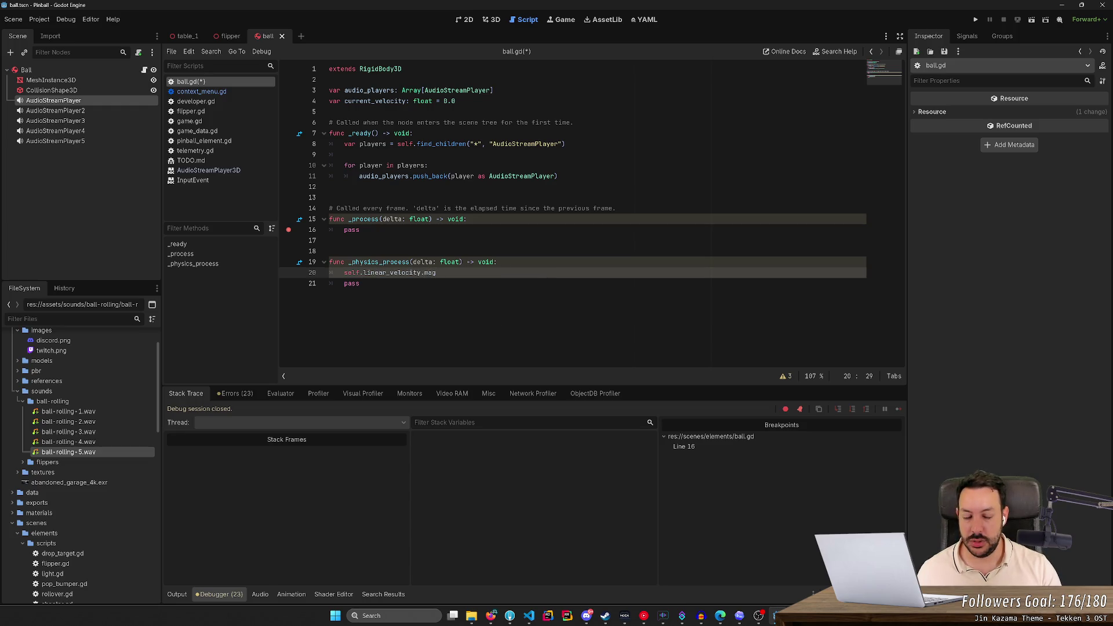
key("BackSpace")
key("BackSpace")
key("BackSpace")
type("le")
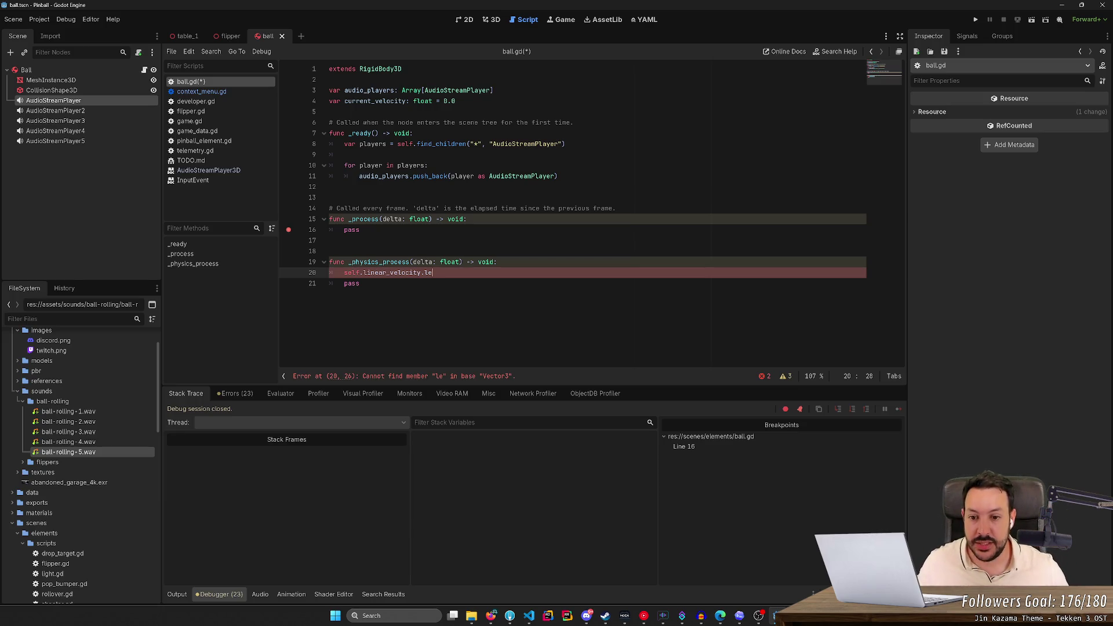
key("BackSpace")
key("BackSpace")
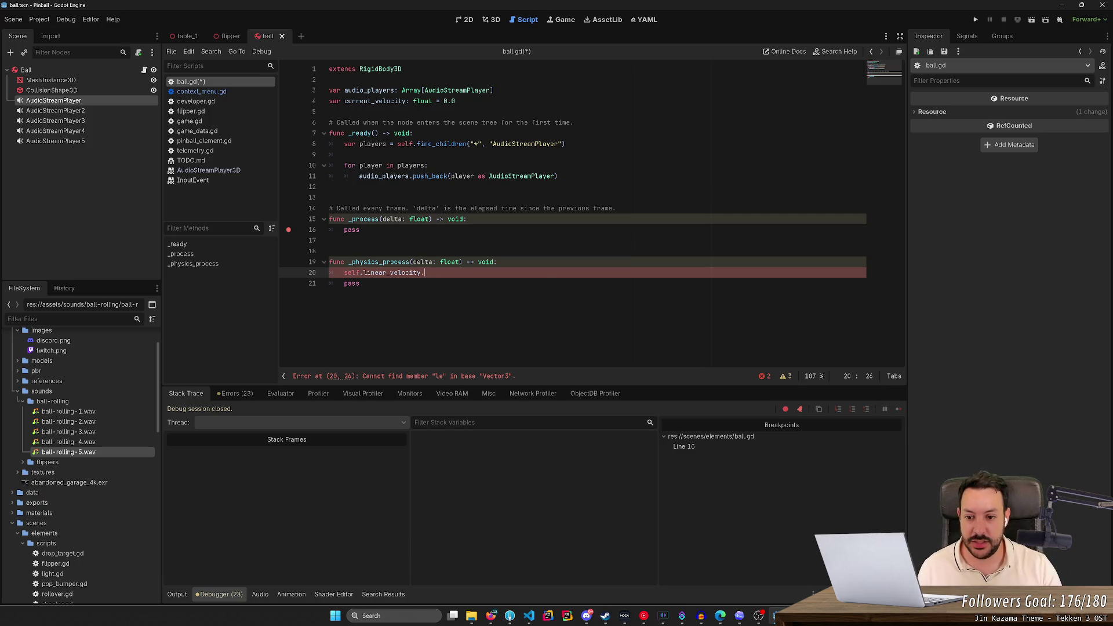
key("Down")
key("Down")
key("Down")
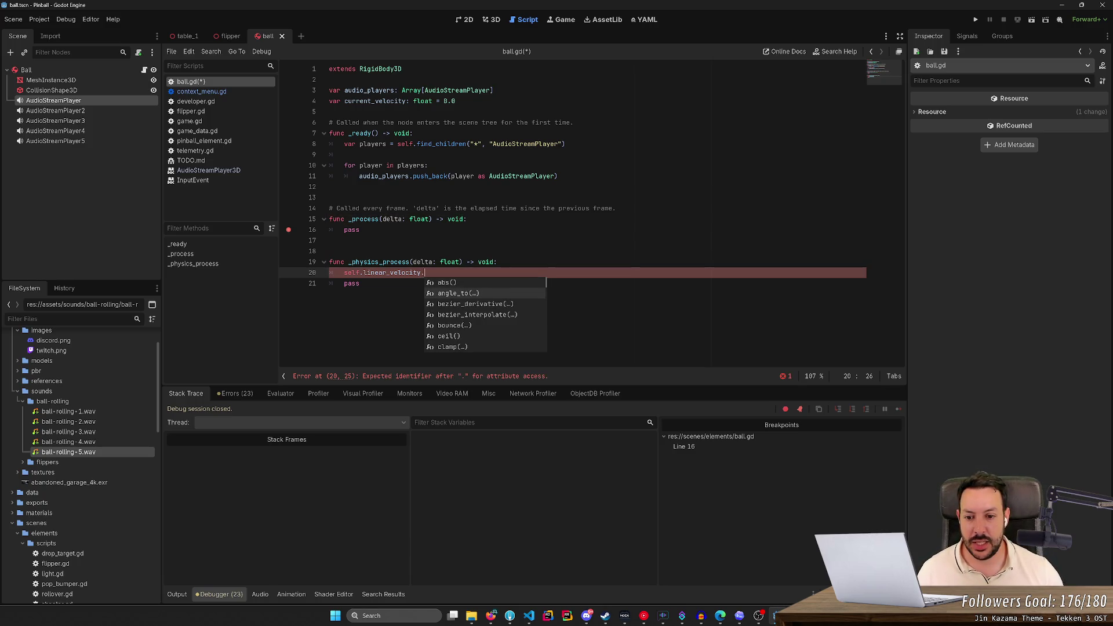
key("Down")
key("Down")
key("Down")
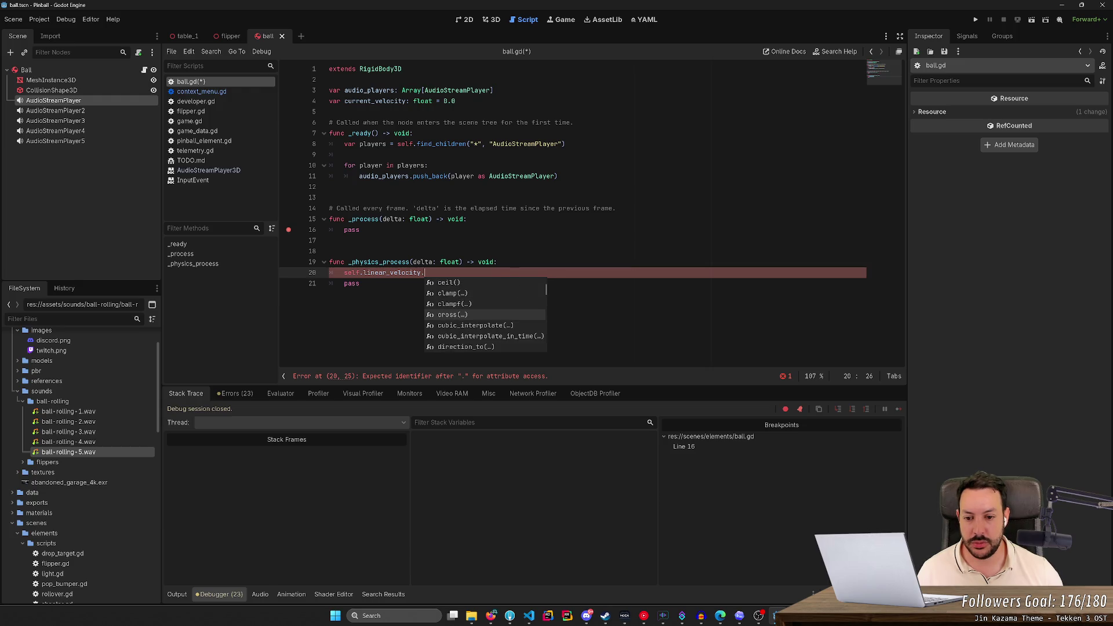
key("Down")
key("Down")
key("Down")
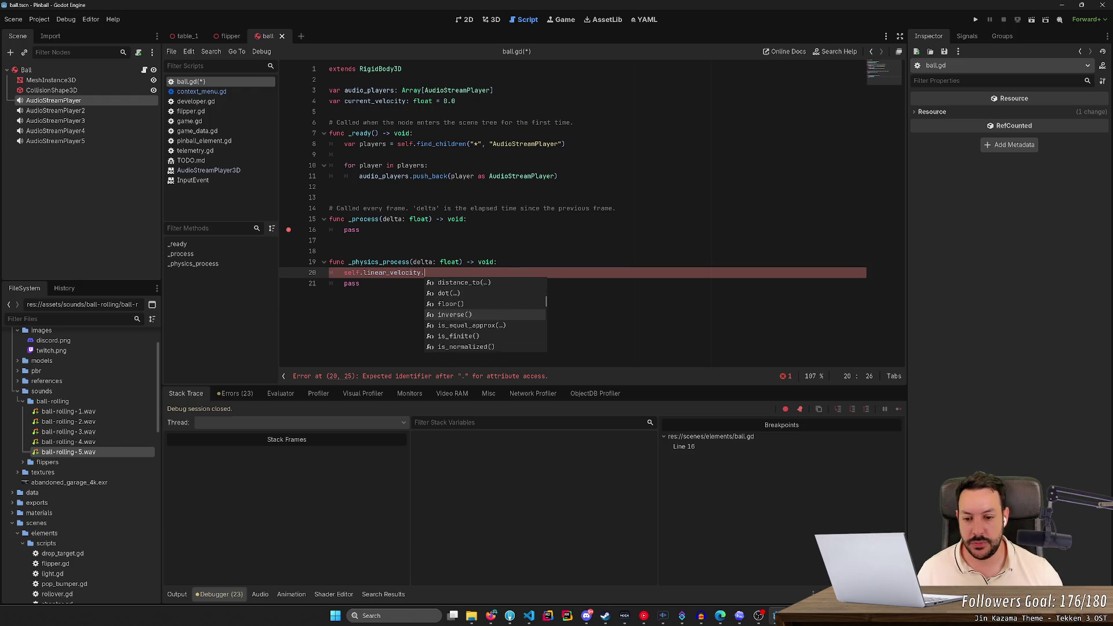
key("Return")
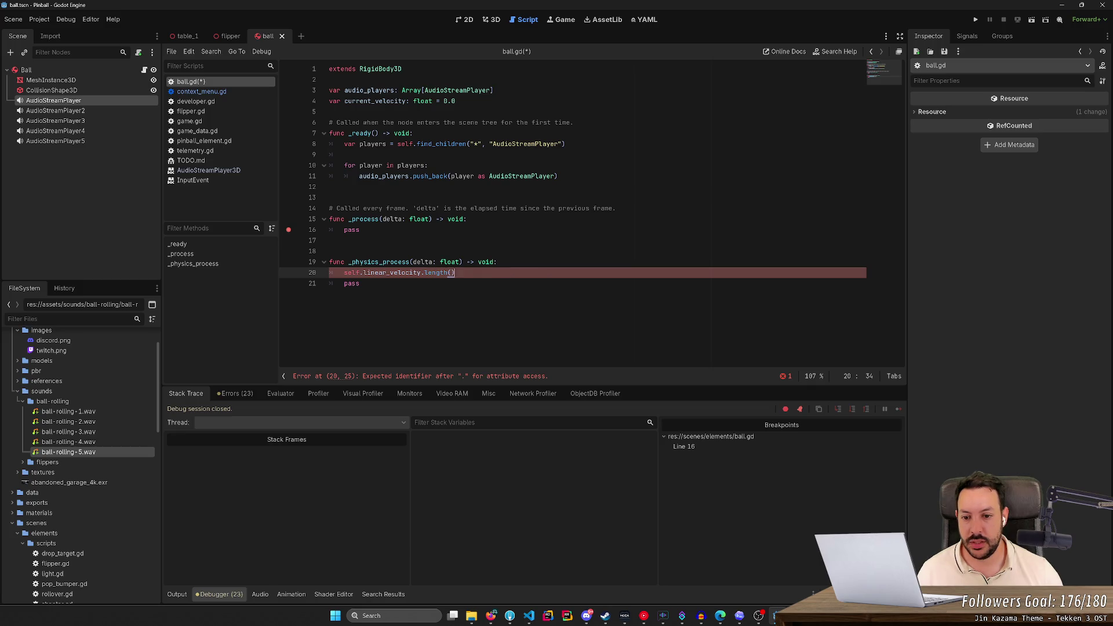
Assign that velocity length to current_velocity
key("shift+Home")
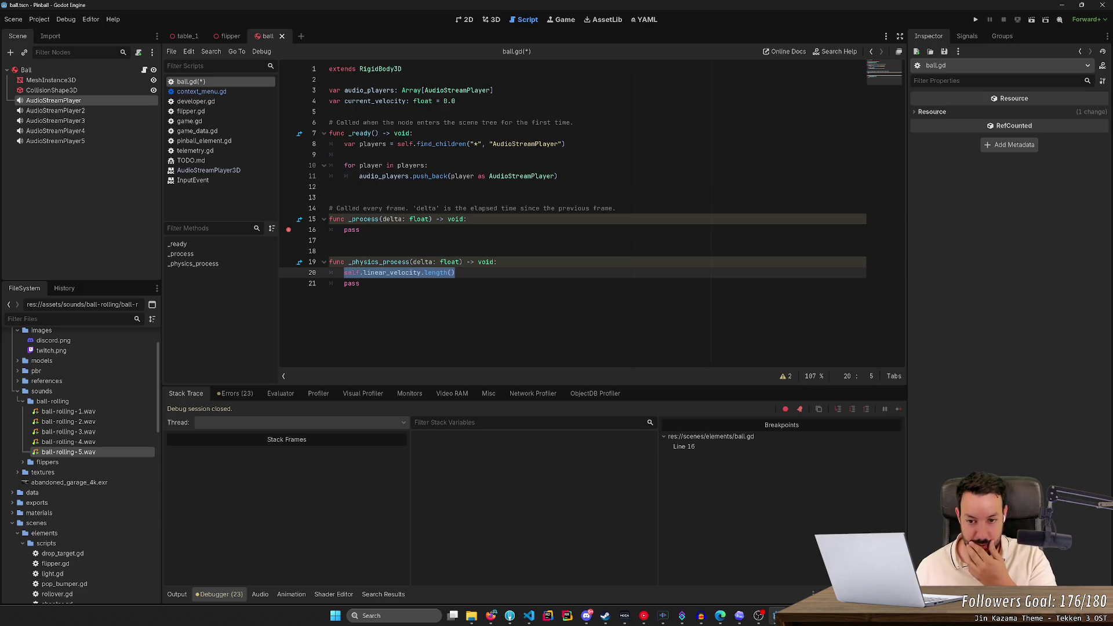
key("Left")
type("current_")
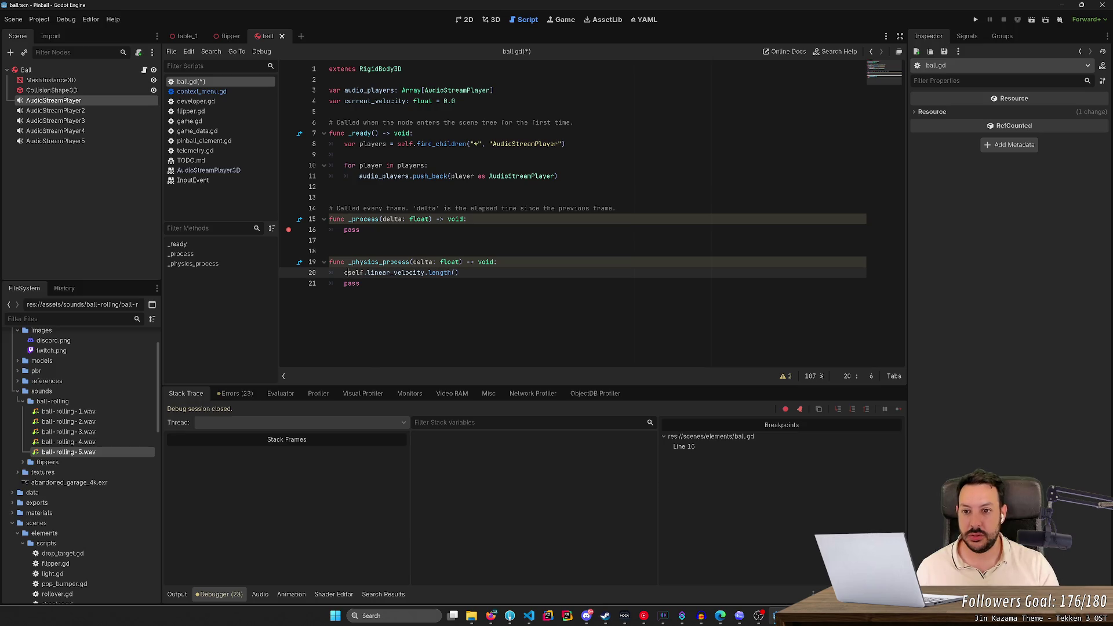
type("velocity =")
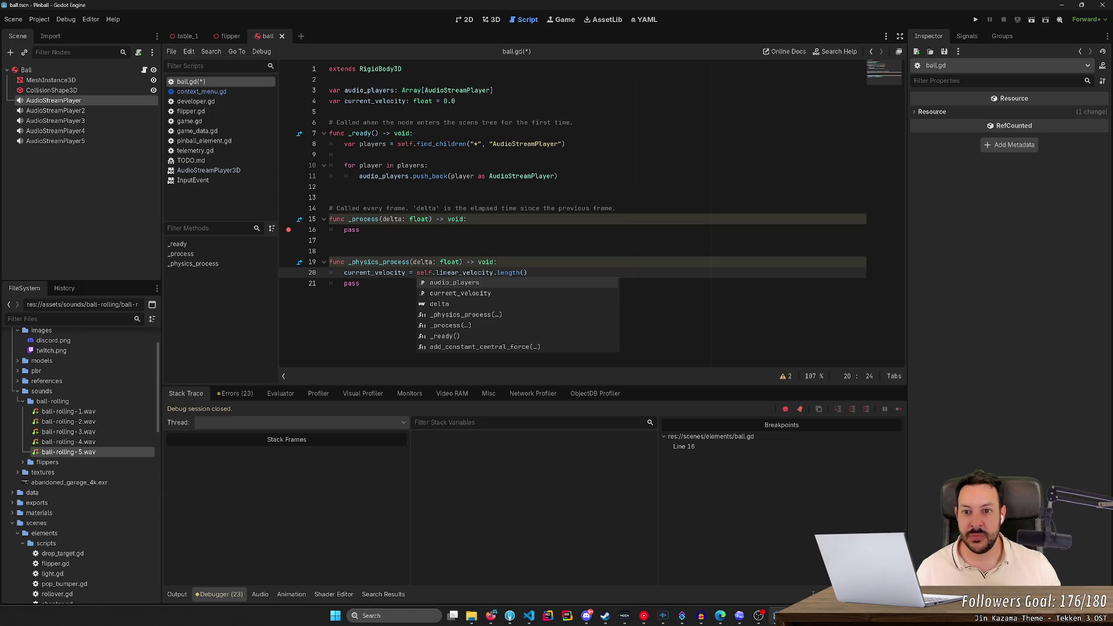
left_click(458, 101)
Insert a blank line after the variable declarations, check current_velocity's tooltip, then switch to Firefox
key("Return")
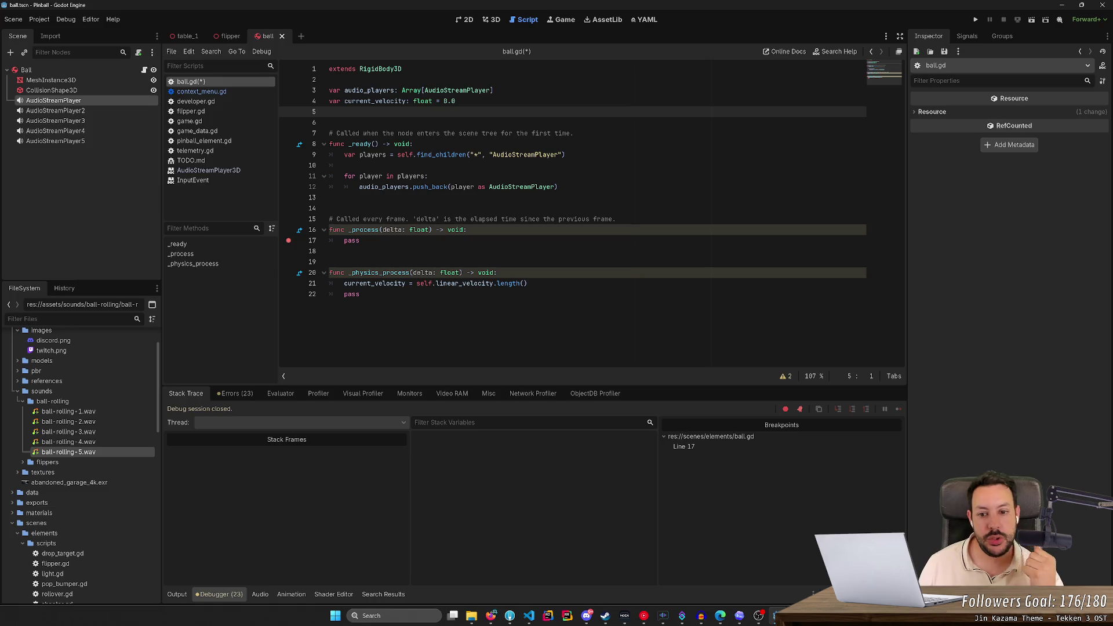
double_click(374, 283)
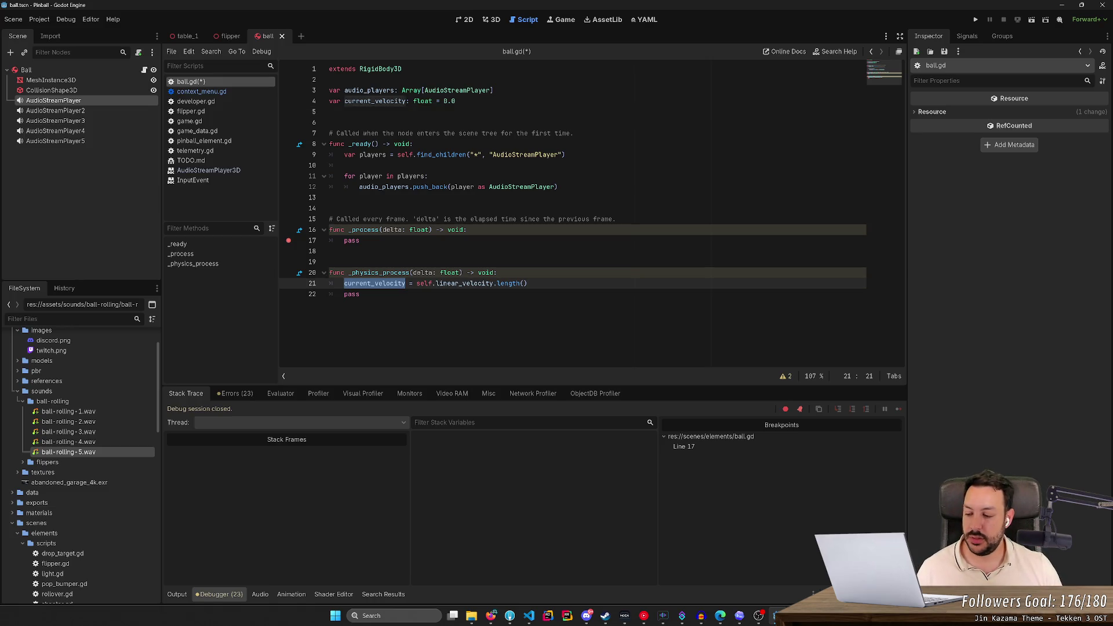
mouse_move(375, 283)
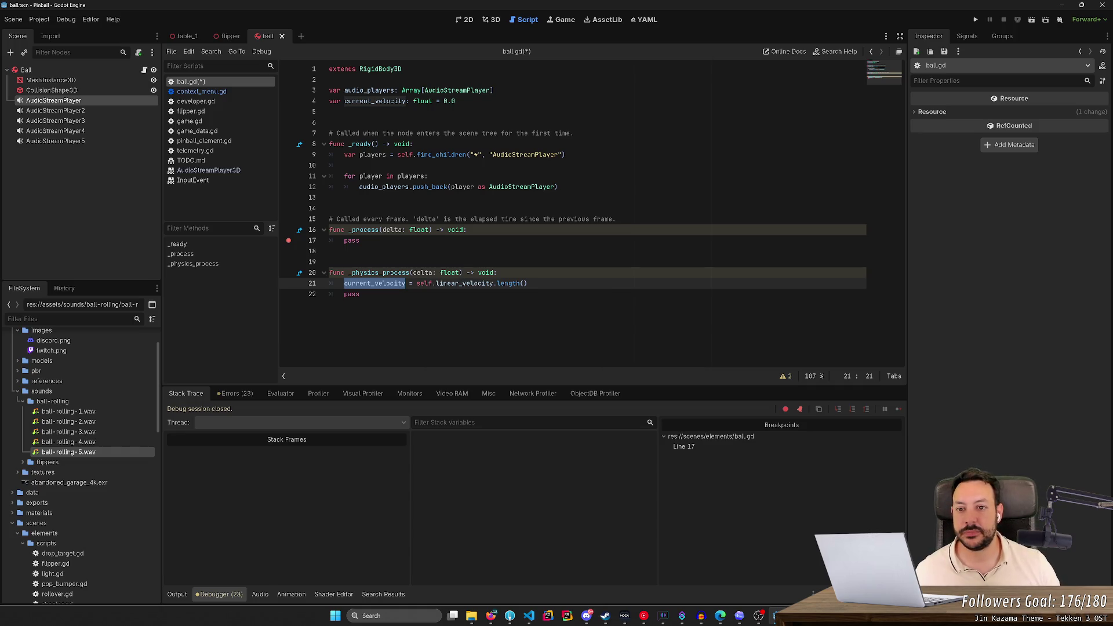
left_click(330, 122)
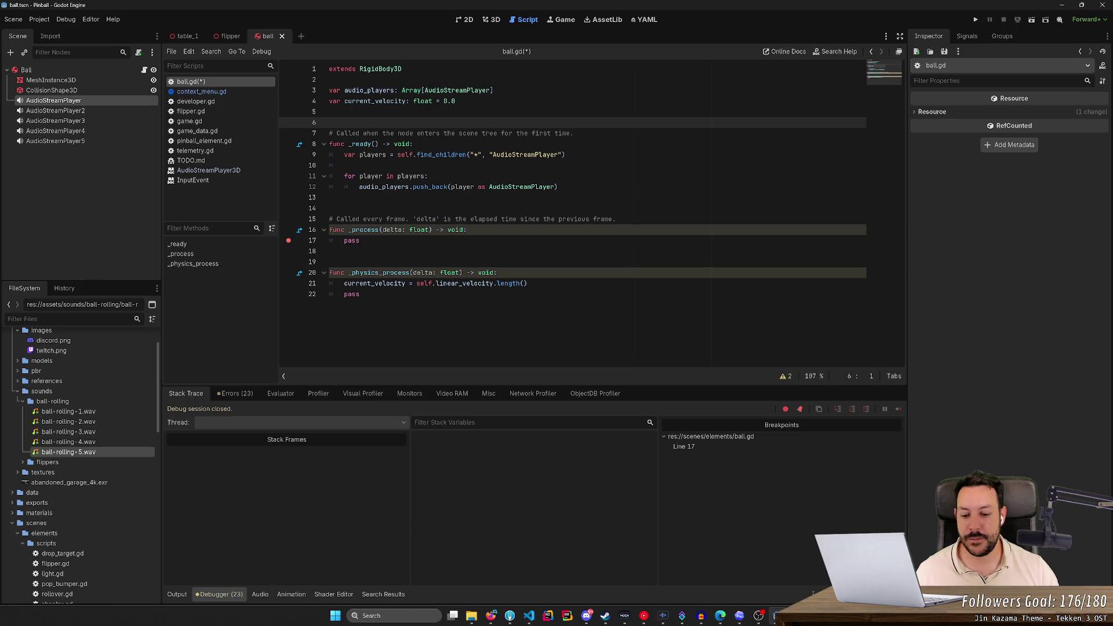
left_click(491, 615)
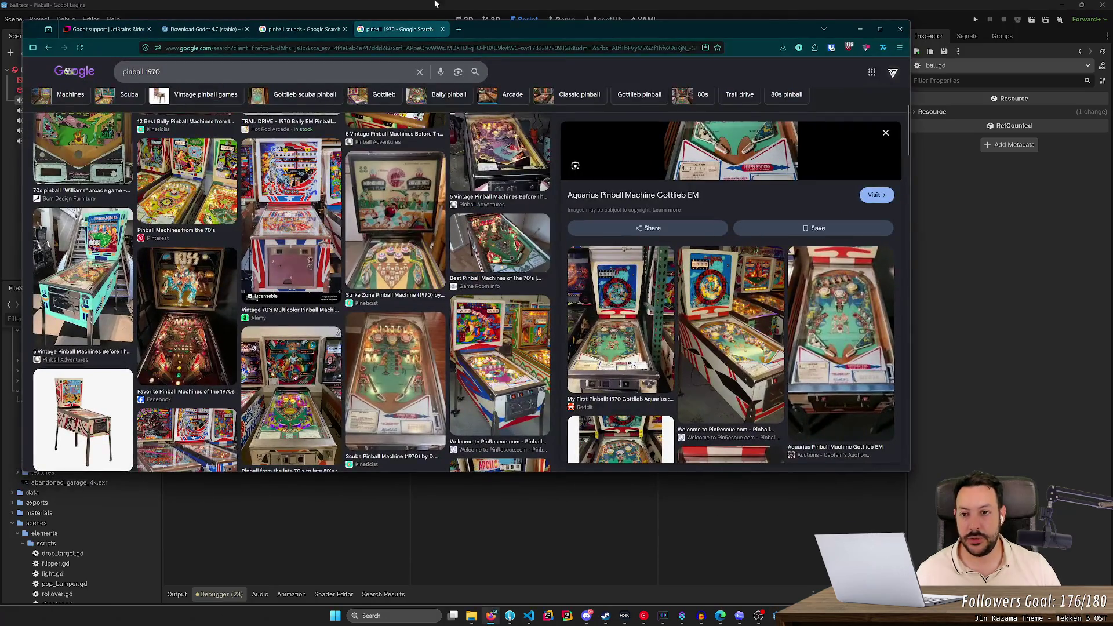
Search 'godot curves' in a new tab, skim the Curve docs, then preview a Reddit curve image
left_click(458, 29)
type("godot cr")
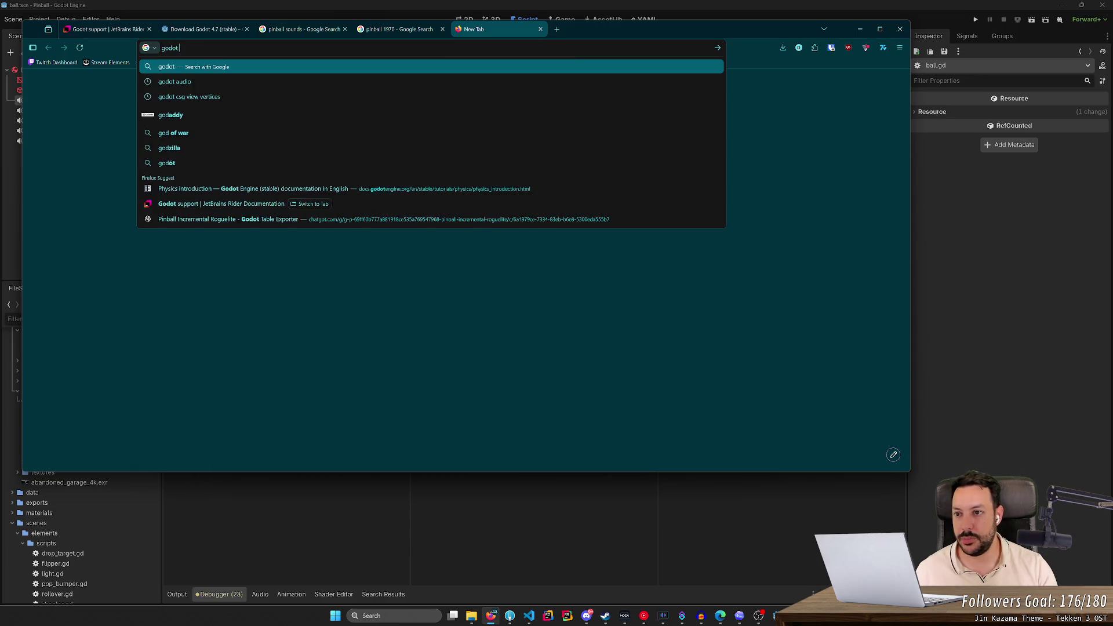
type("rves")
key("Return")
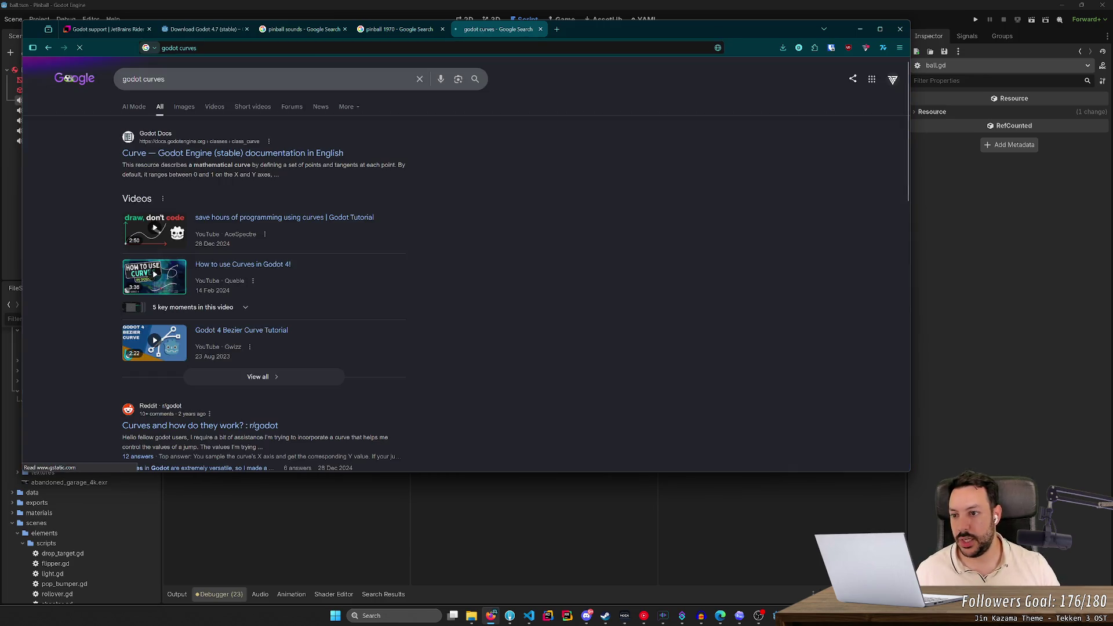
left_click(333, 152)
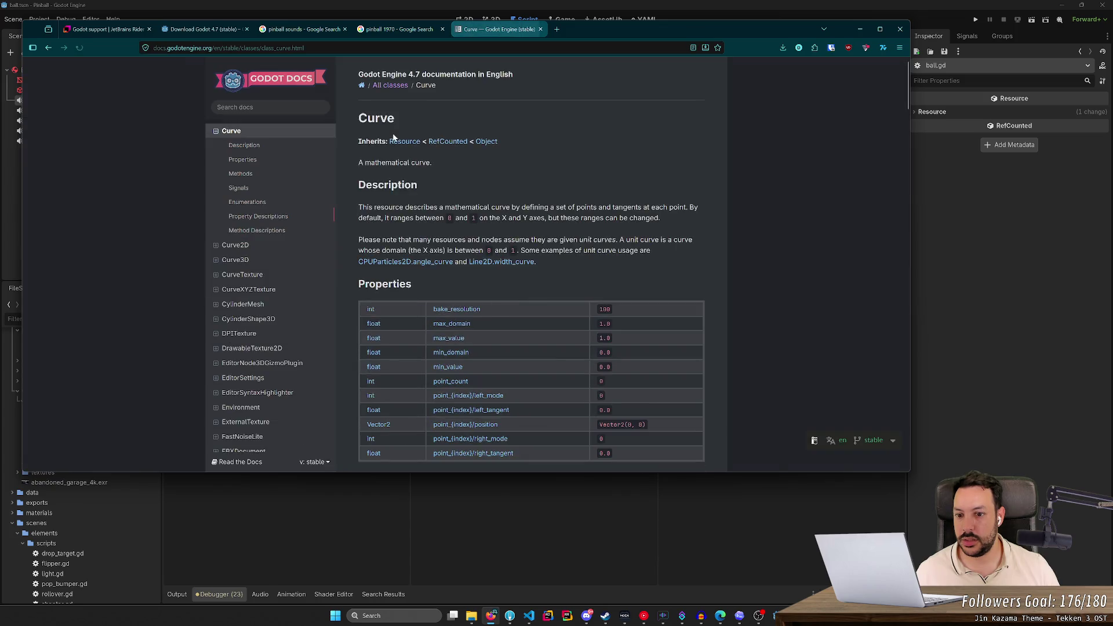
scroll(392, 174, "down", 1)
scroll(531, 264, "down", 15)
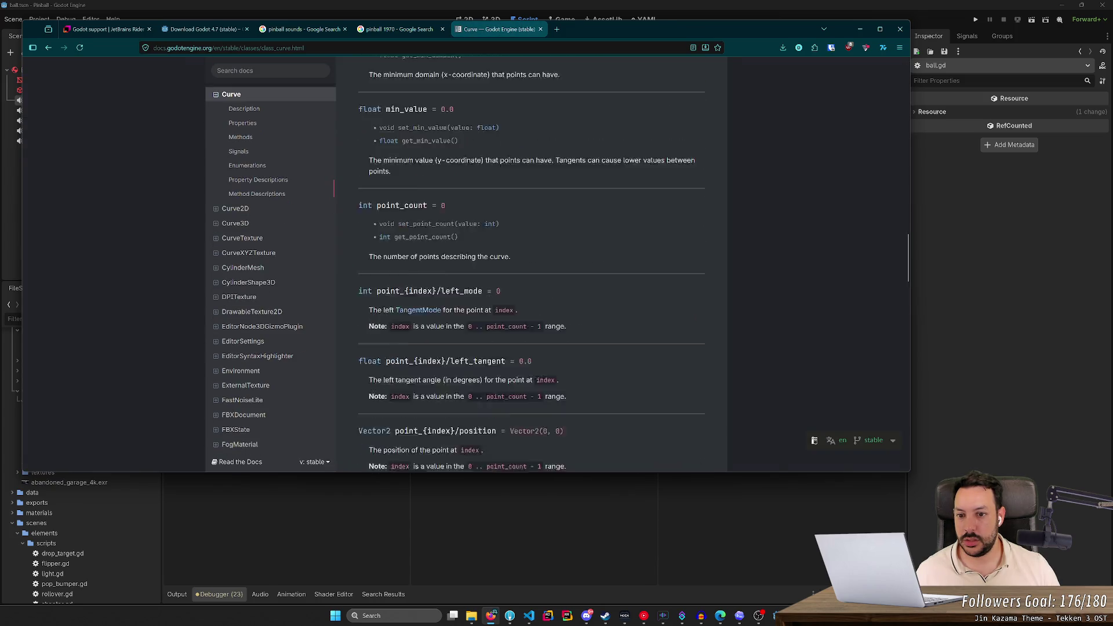
scroll(454, 232, "down", 10)
key("alt+Left")
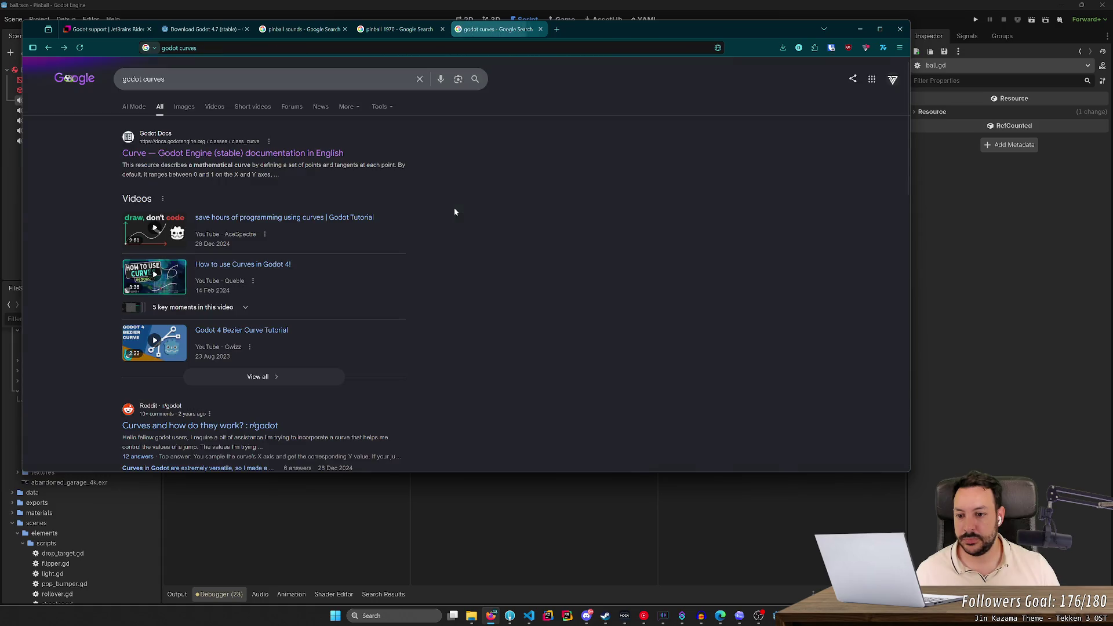
scroll(336, 251, "down", 5)
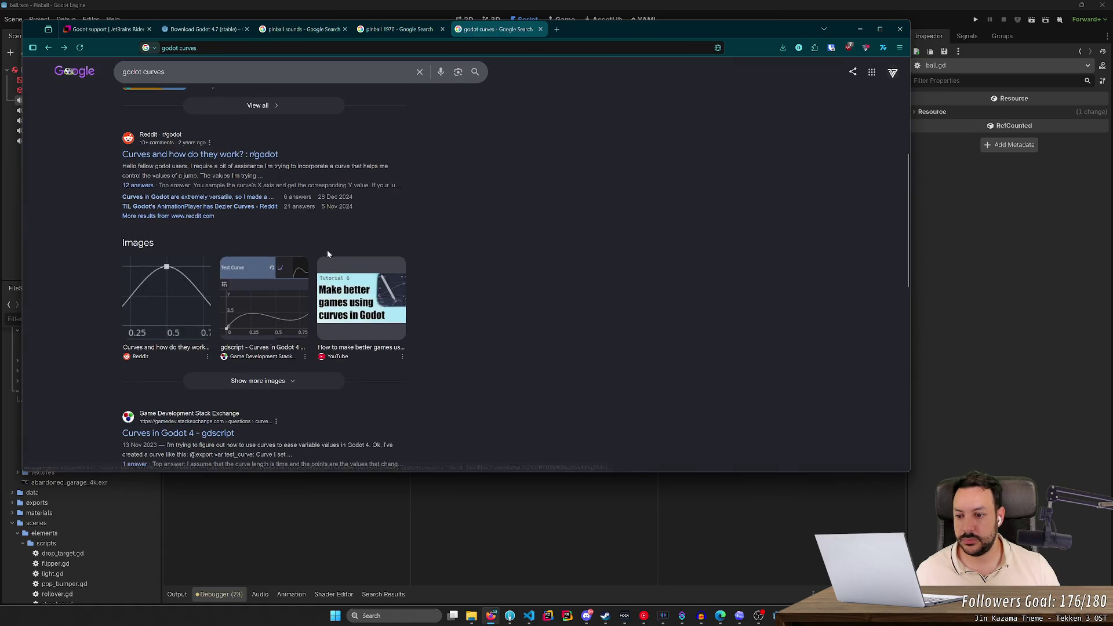
left_click(145, 313)
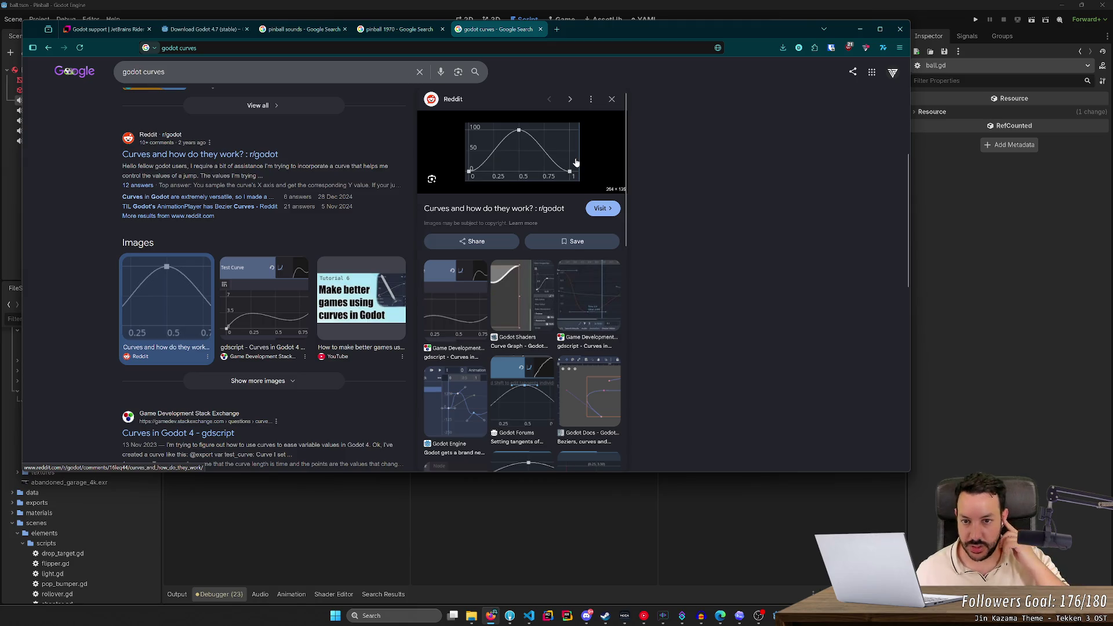
left_click(937, 179)
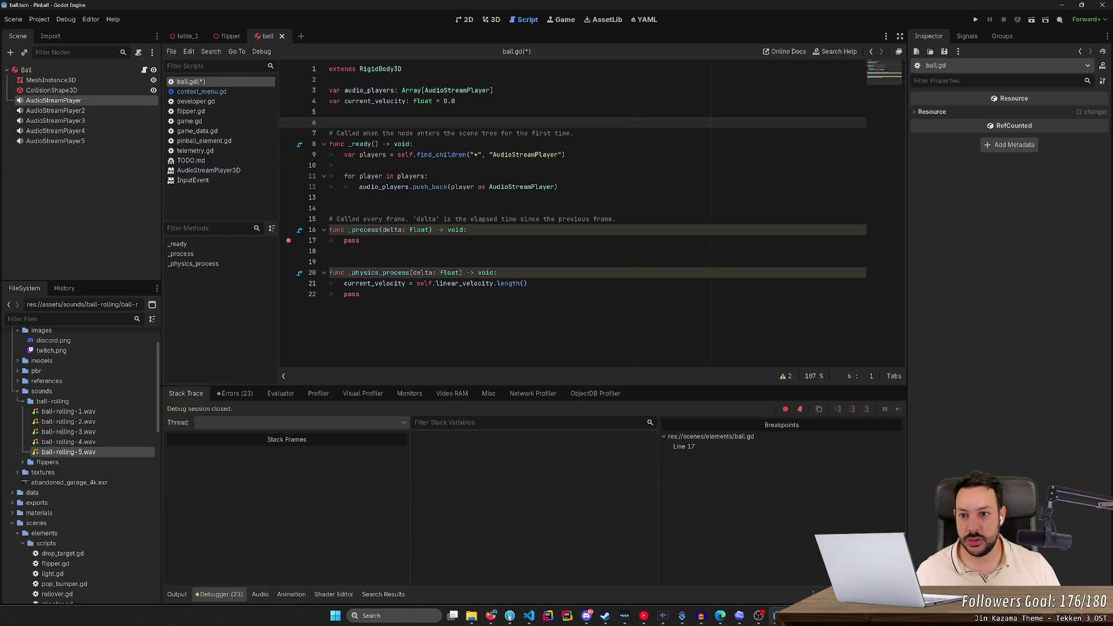
key("Return")
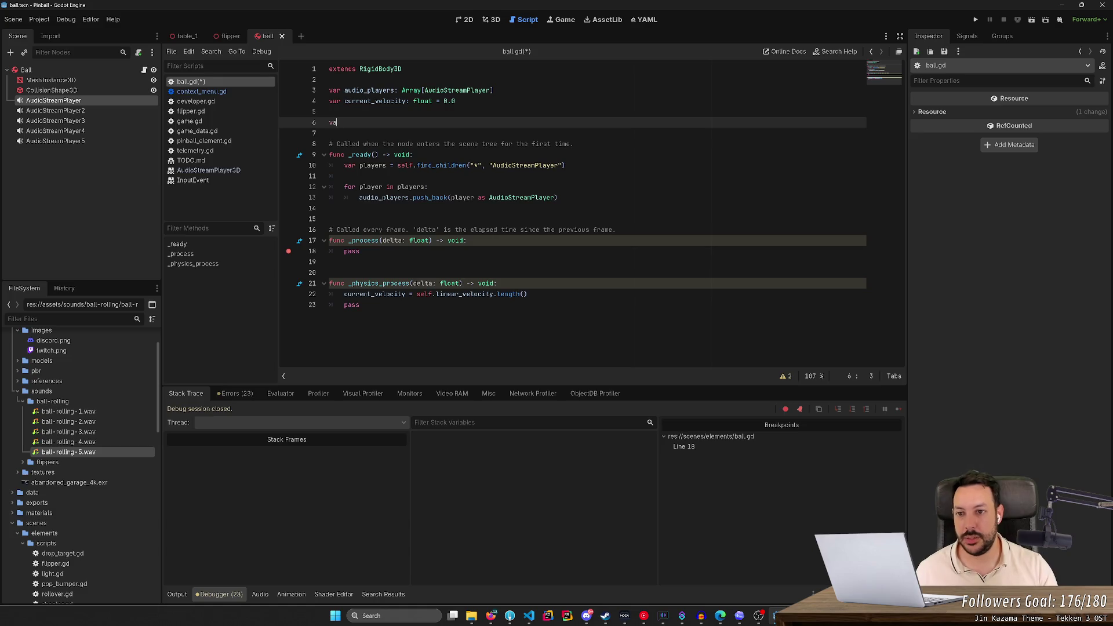
type("@export ")
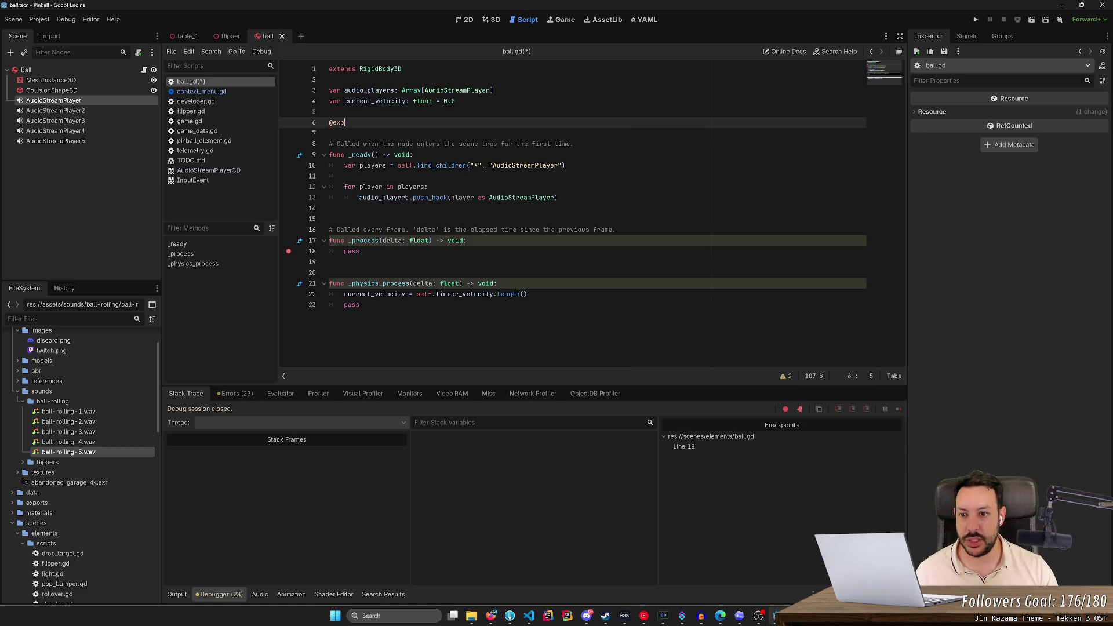
type("var volu")
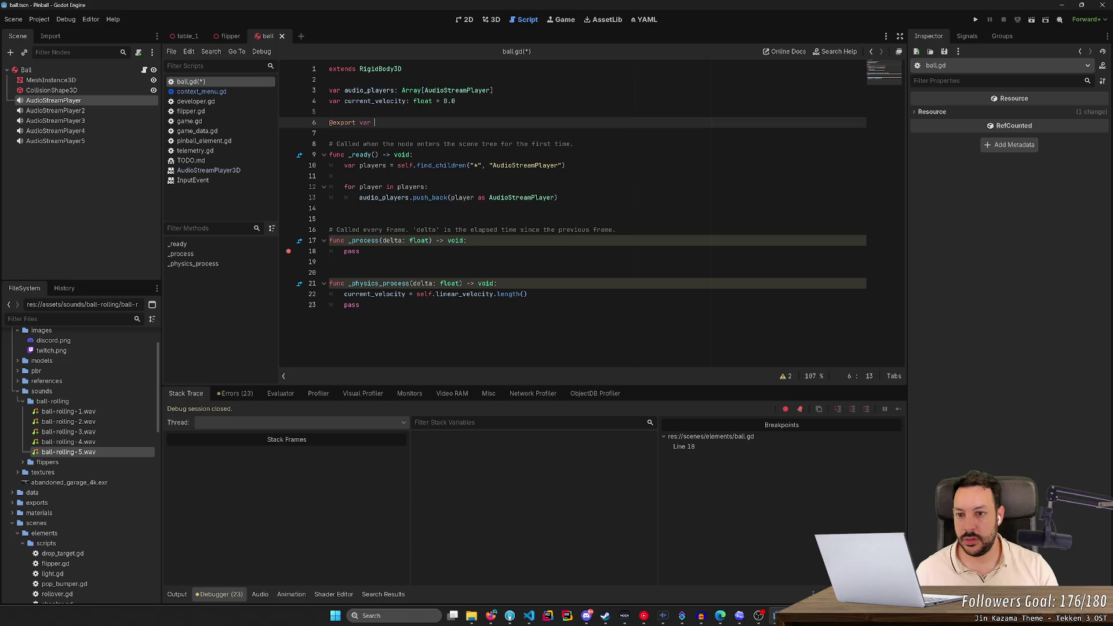
type("me_curve: C")
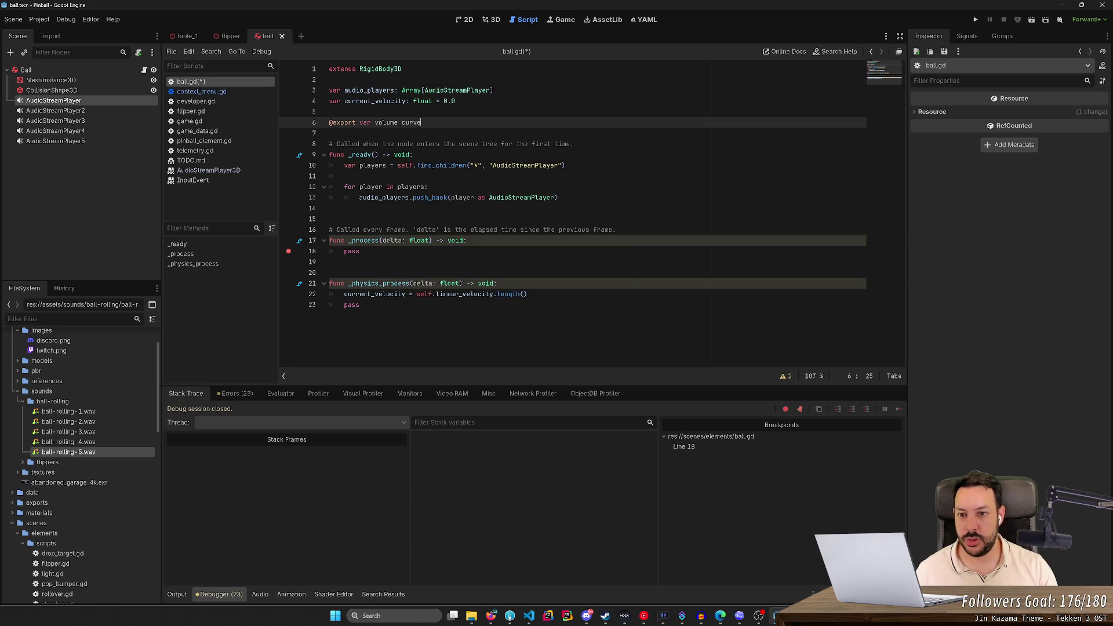
type("urve")
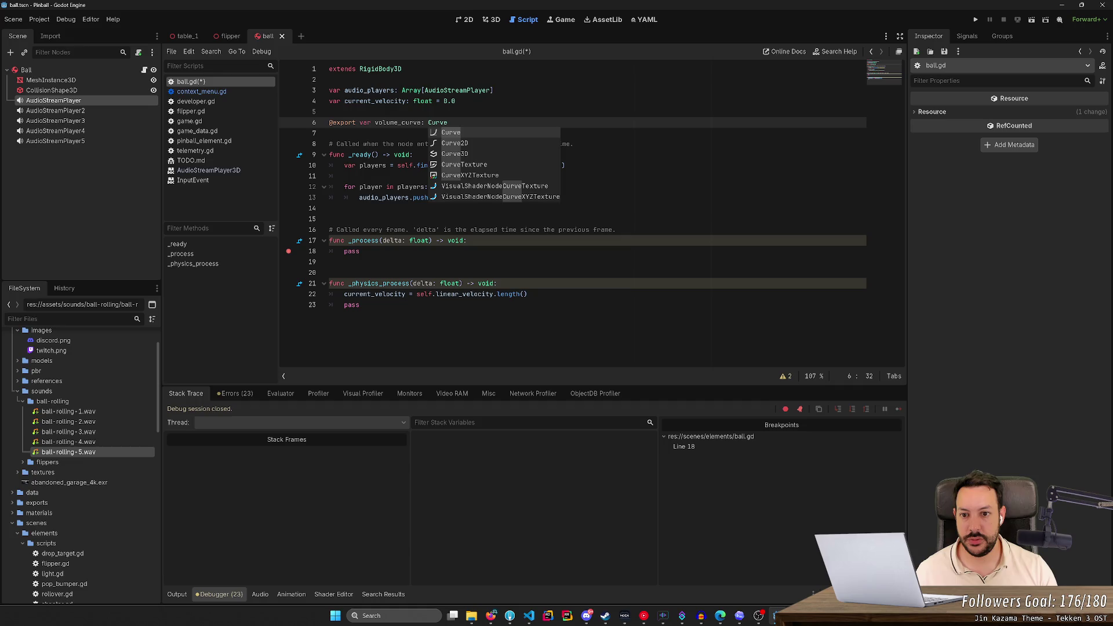
key("Down")
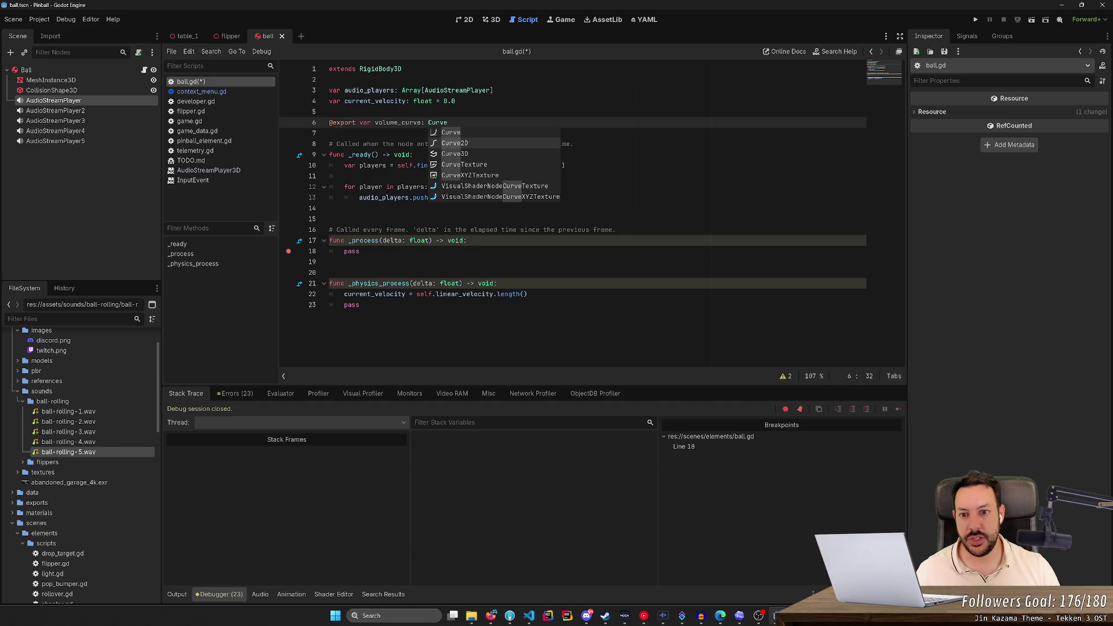
key("Escape")
type(";")
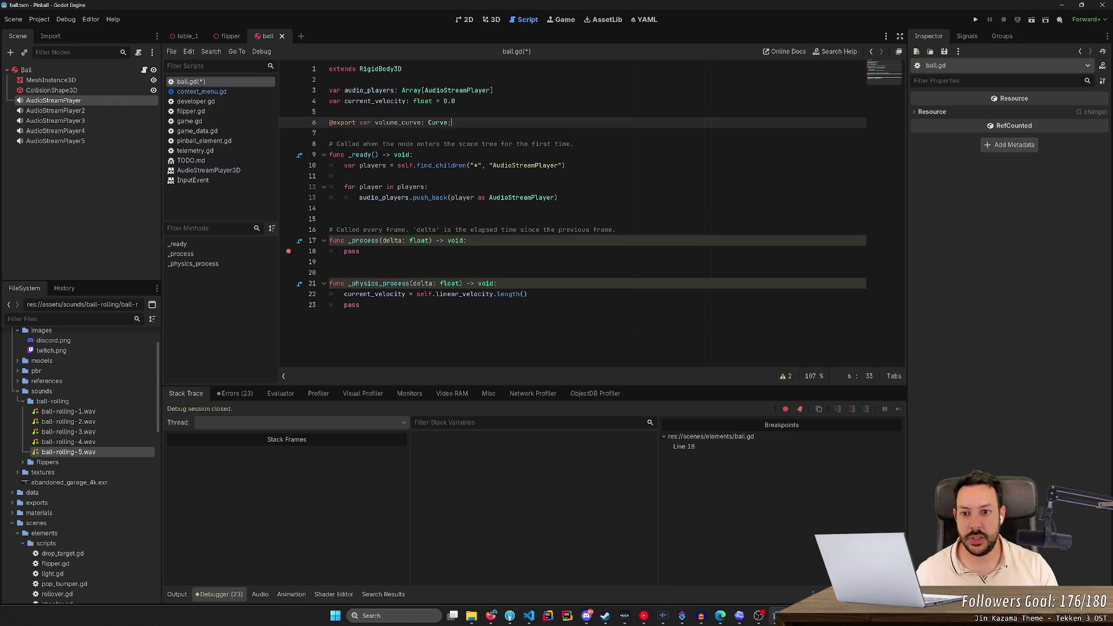
Duplicate it as volume_curve_2d: Curve2D, save, and select the Ball node
key("ctrl+shift+d")
key("Left")
key("Left")
key("Left")
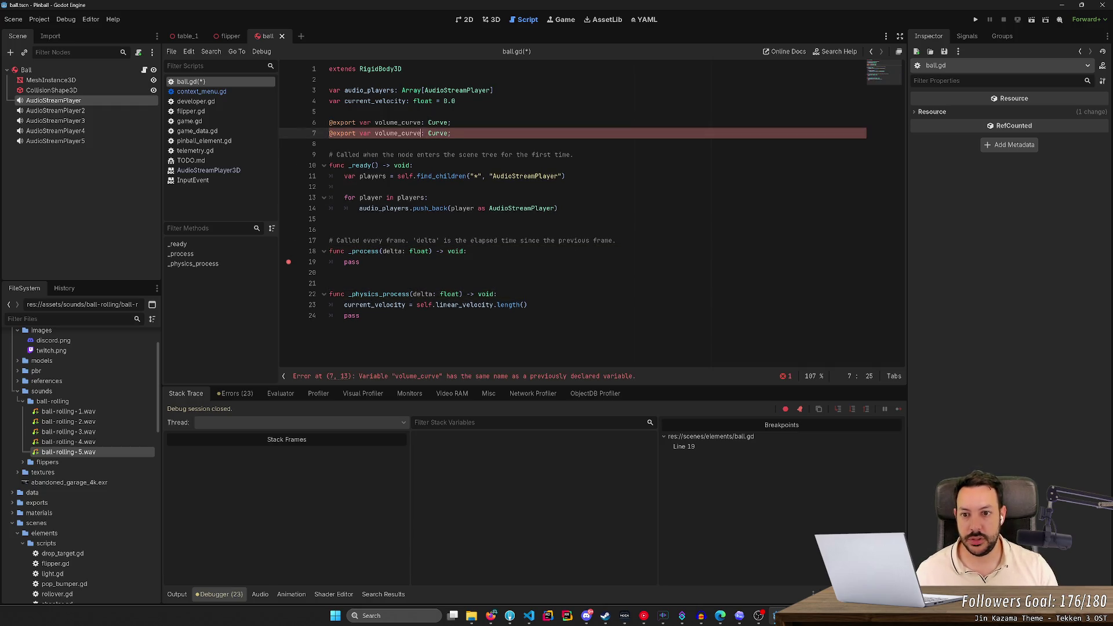
type("_2d")
key("ctrl+Right")
key("ctrl+Right")
key("ctrl+space")
type("2")
key("Return")
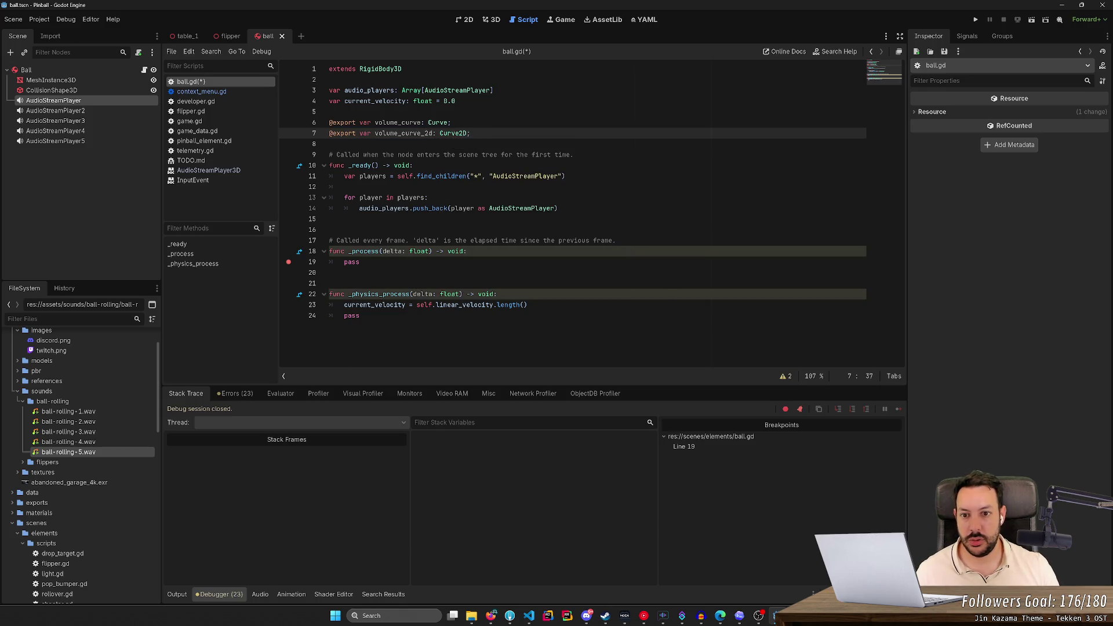
key("ctrl+s")
left_click(87, 71)
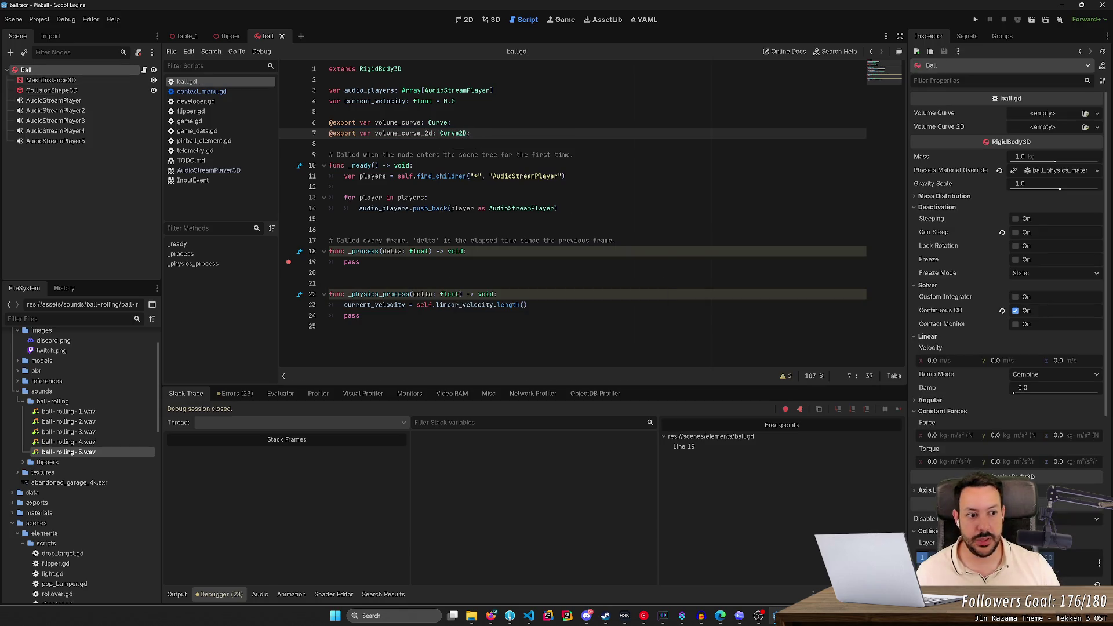
Give Volume Curve a new Curve and raise its first point to about 0.35
left_click(1041, 116)
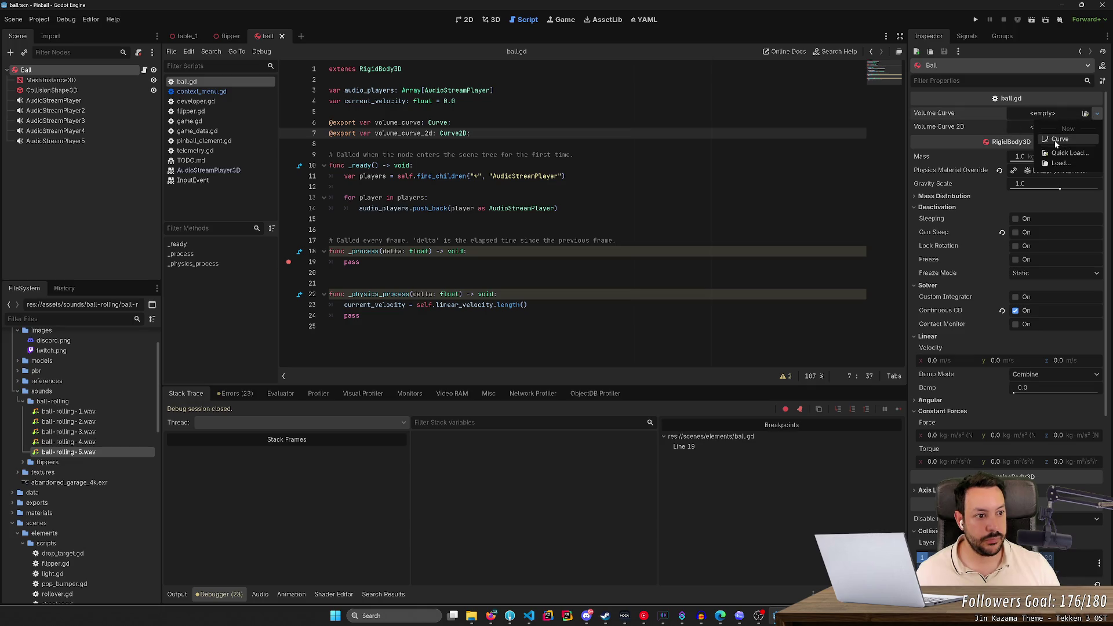
left_click(1039, 138)
left_click(1051, 123)
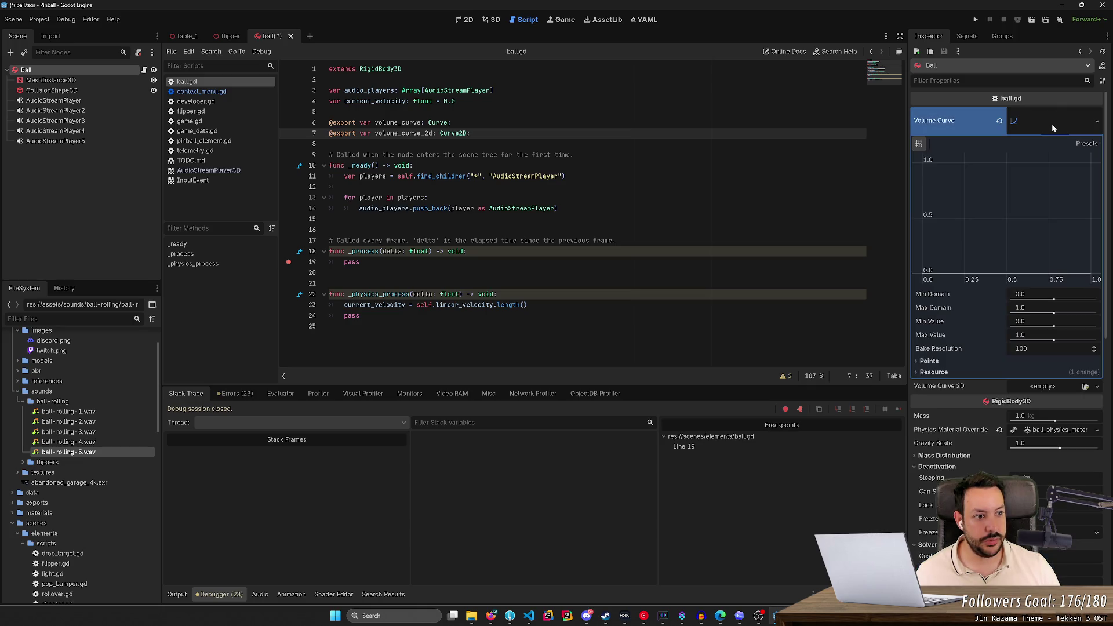
mouse_move(922, 271)
left_mouse_down()
mouse_move(944, 257)
mouse_move(948, 217)
mouse_move(948, 230)
left_mouse_up()
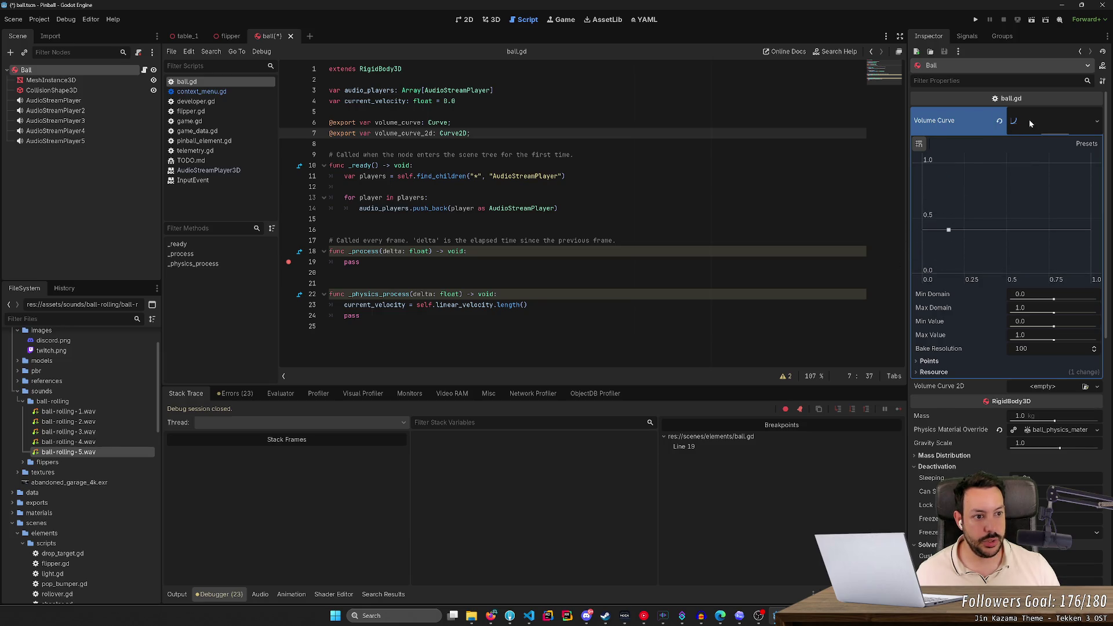
left_click(1028, 120)
Give Volume Curve 2D a new Curve2D, then add and remove a point
left_click(1037, 140)
left_click(1050, 164)
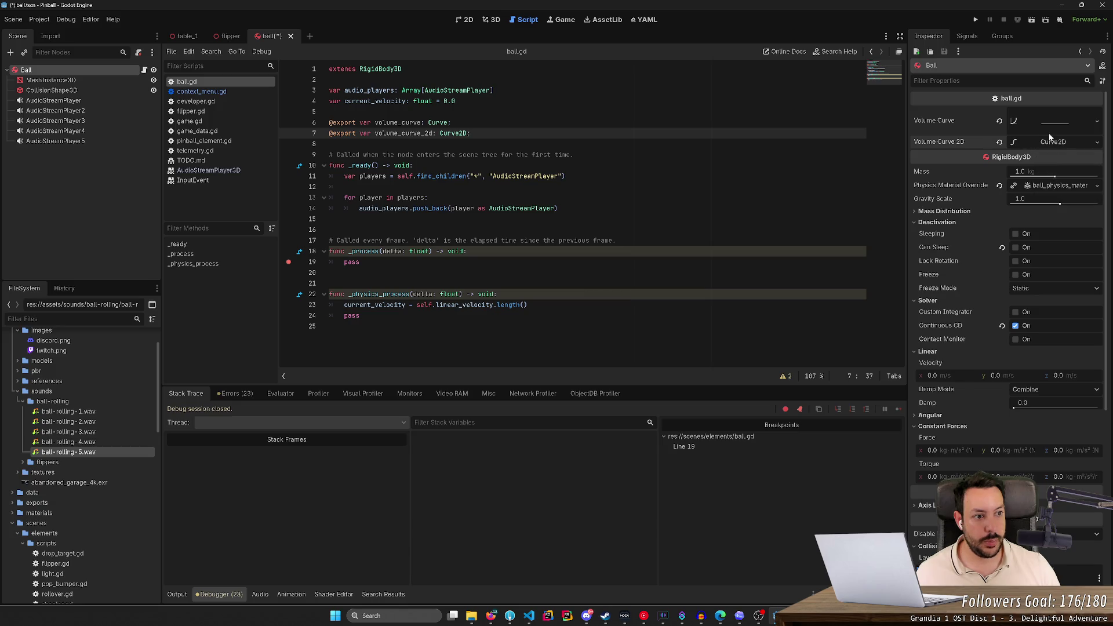
left_click(1048, 133)
left_click(1045, 124)
left_click(1051, 141)
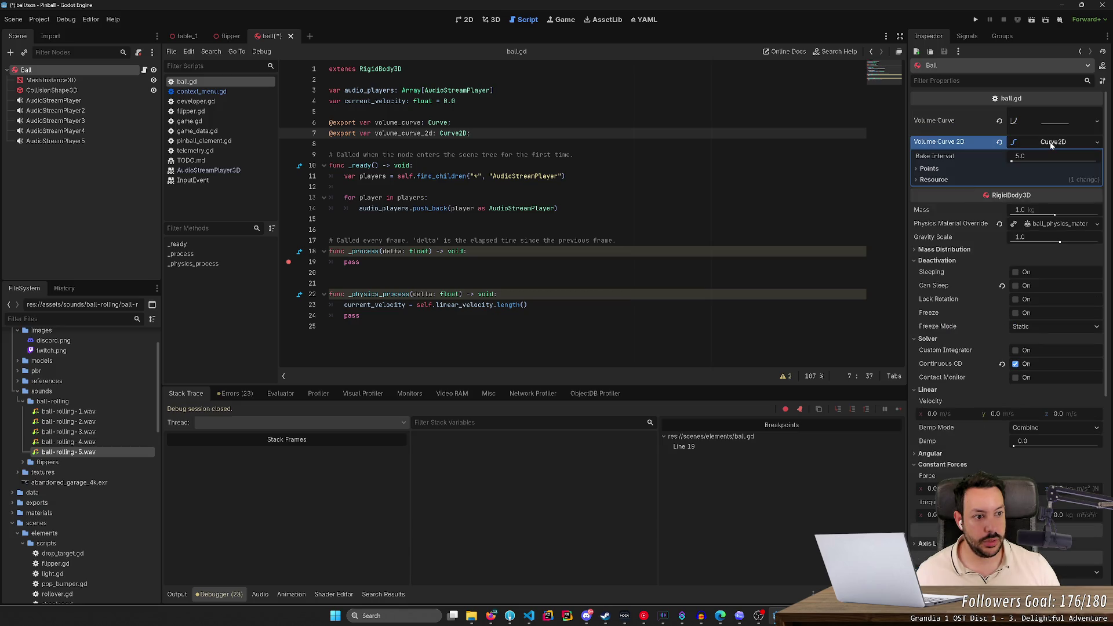
left_click(917, 169)
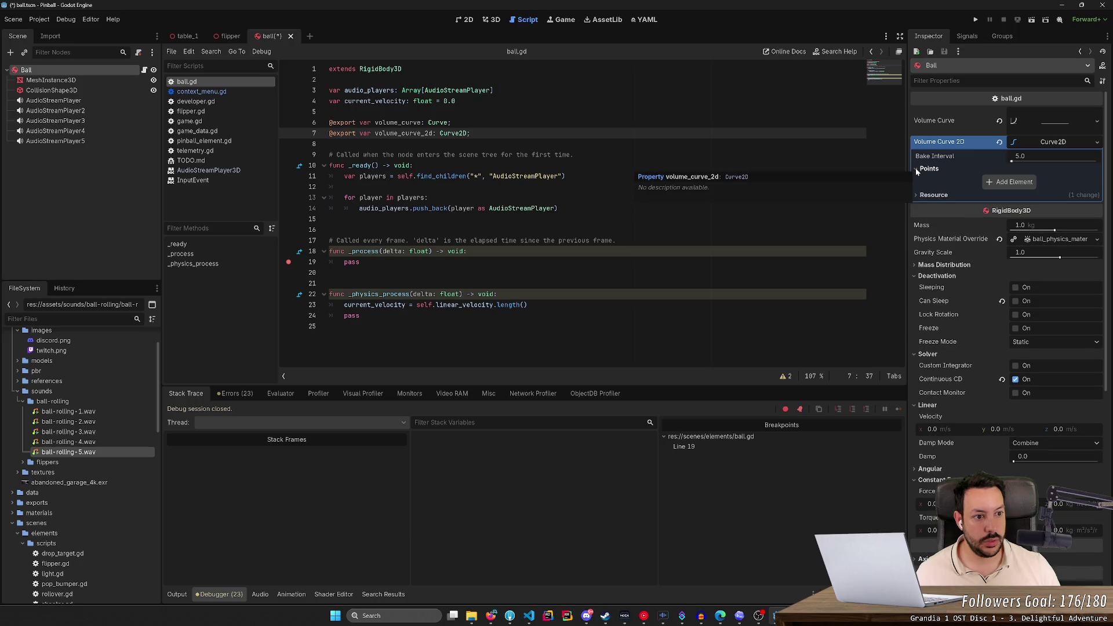
left_click(1011, 181)
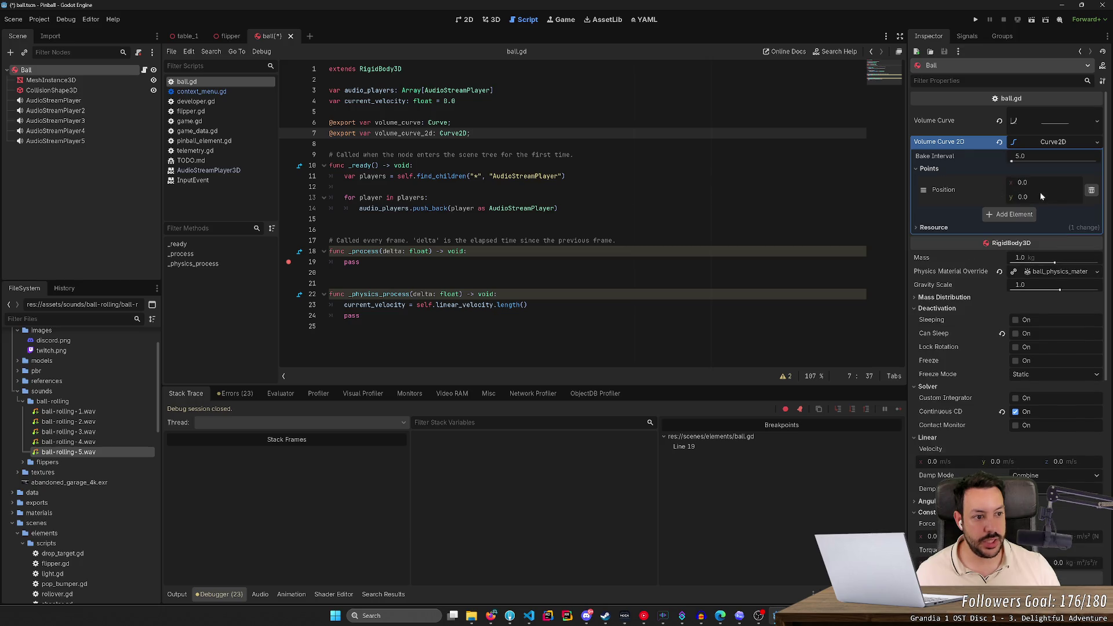
left_click(1090, 190)
Delete the volume_curve_2d export, rename volume_curve to volume_map_curve, save, and assign a new Curve
triple_click(400, 133)
key("BackSpace")
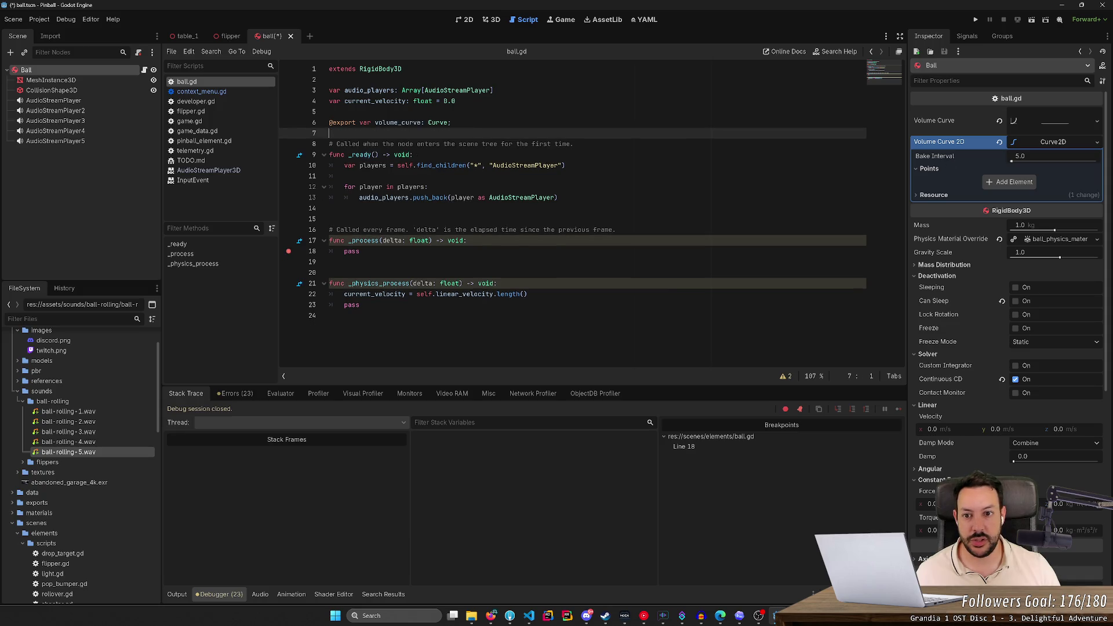
key("ctrl+s")
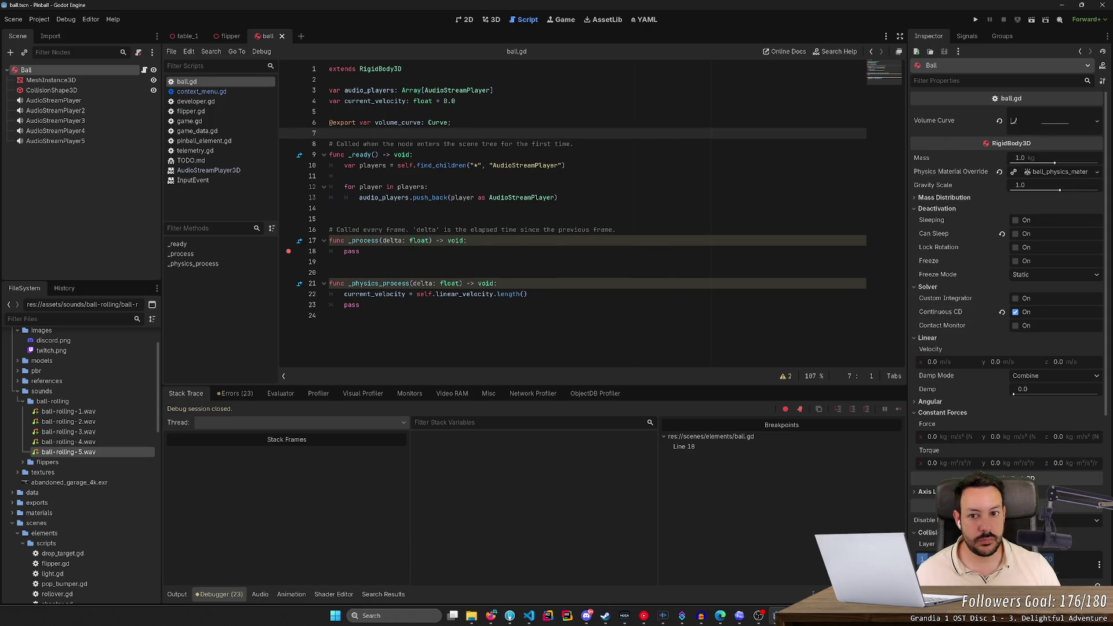
left_click(400, 122)
mouse_move(440, 123)
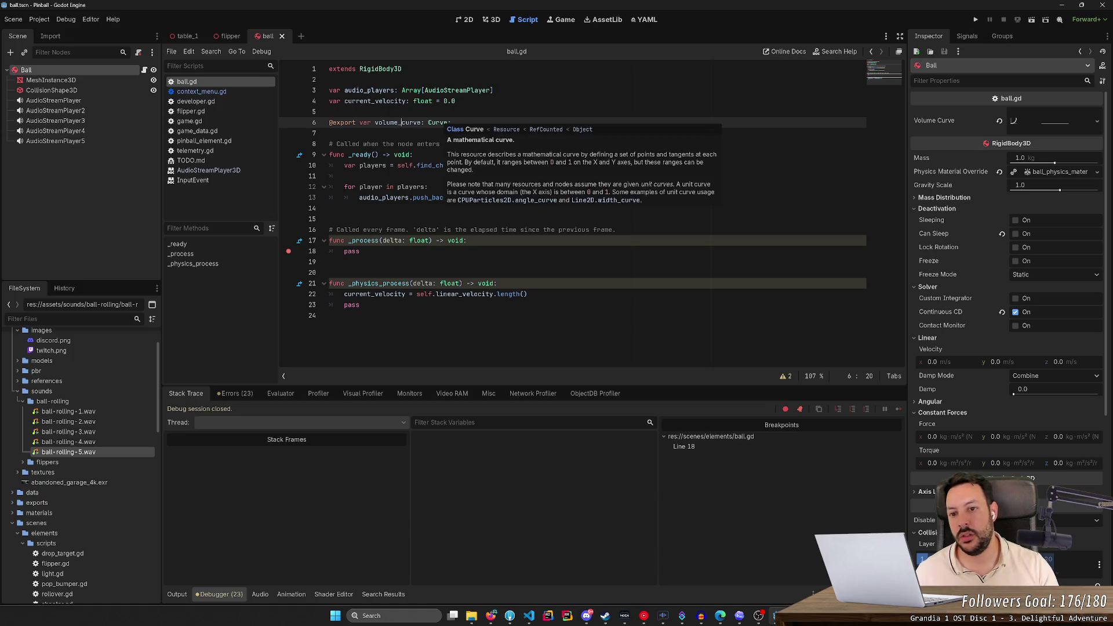
type("map_")
key("ctrl+s")
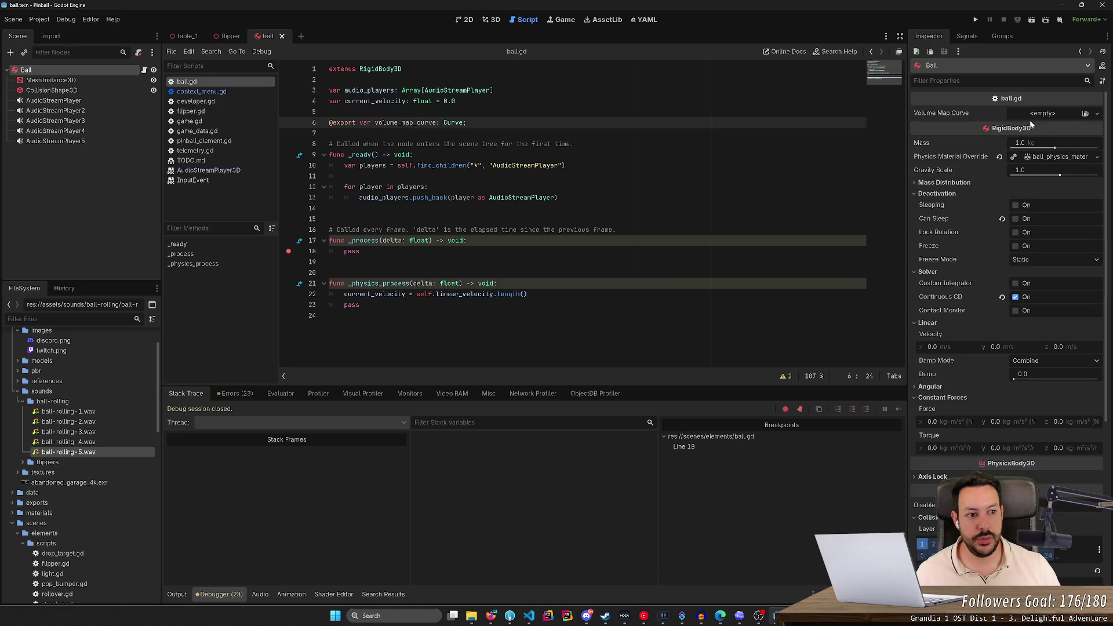
left_click(1057, 114)
left_click(1056, 141)
Rename volume_map_curve to velocity_to_volume_curve, save, and assign it a new Curve in the Inspector
left_click(1043, 129)
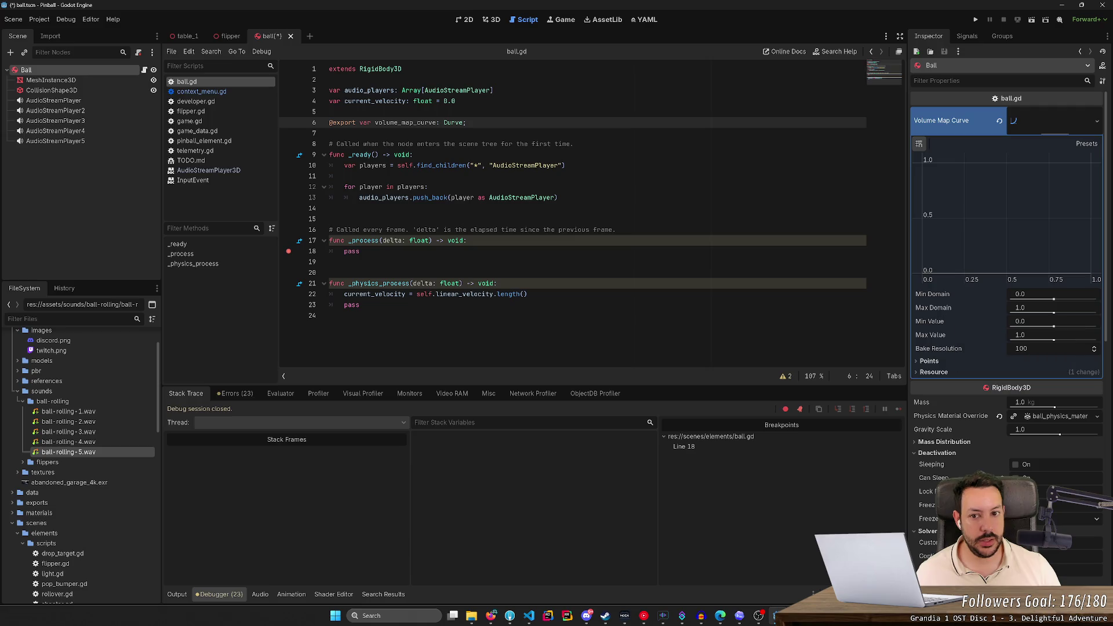
type("velocity_")
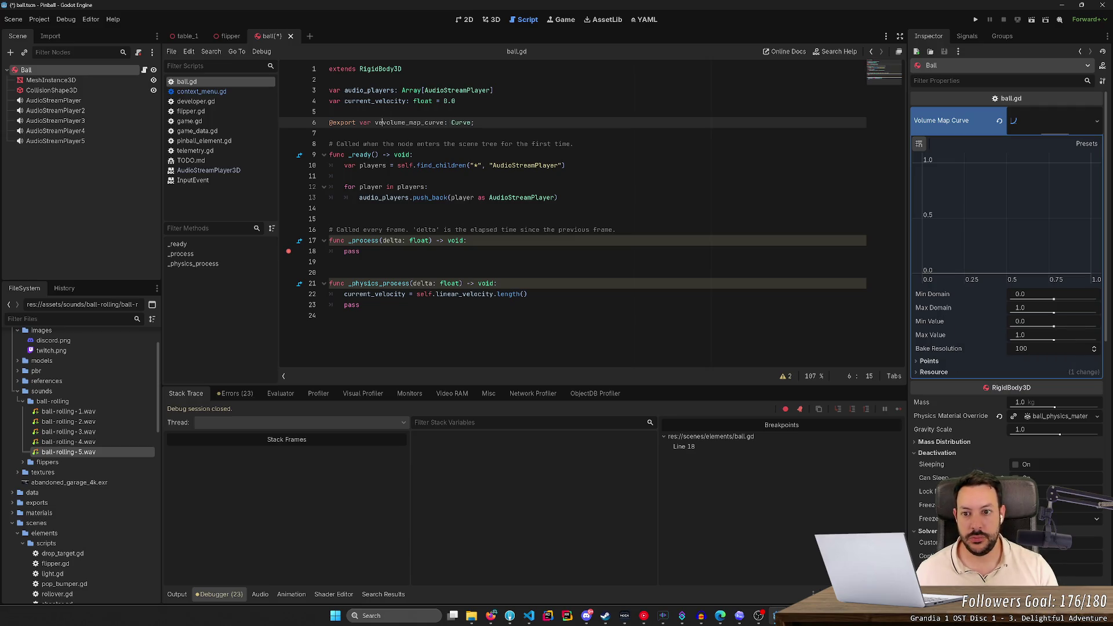
type("to_")
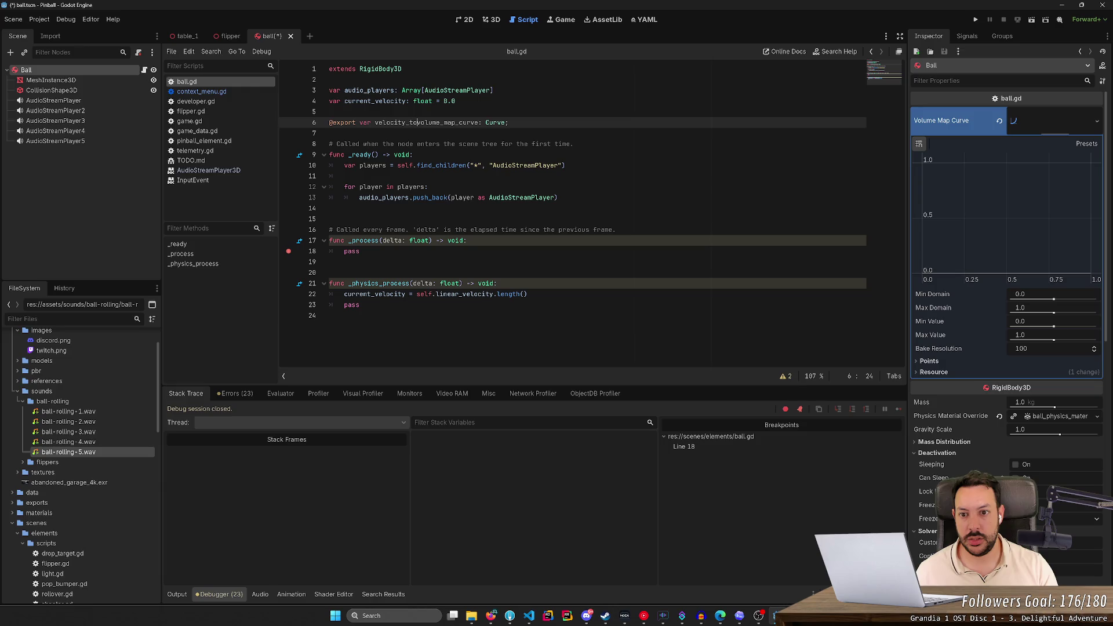
key("Right")
key("Right")
key("Right")
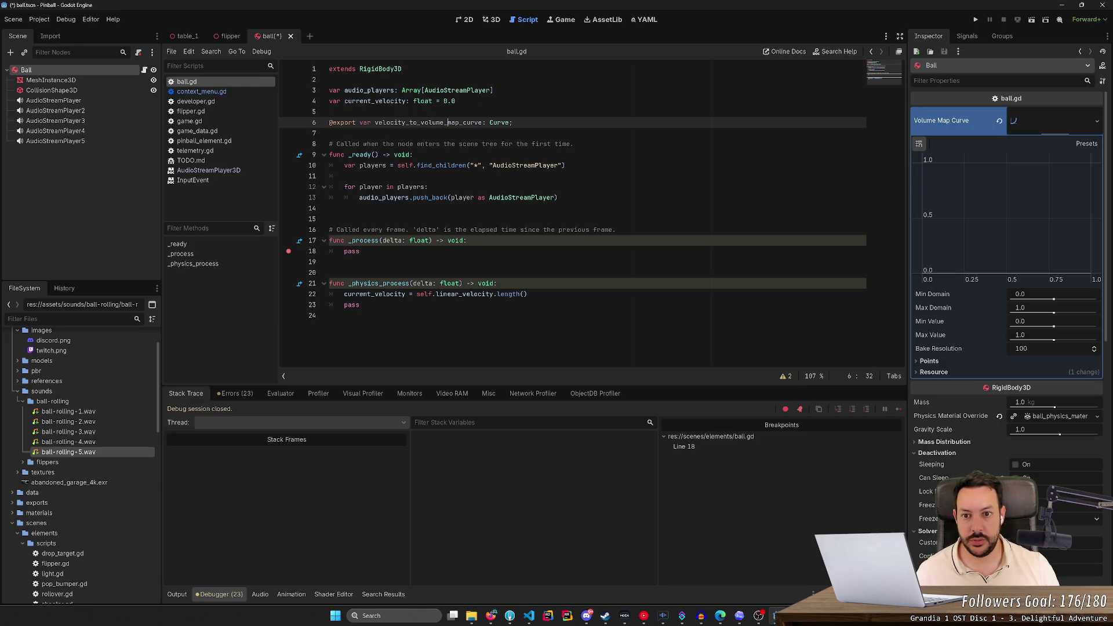
key("shift+Right")
key("shift+Right")
key("shift+Right")
key("Delete")
key("ctrl+s")
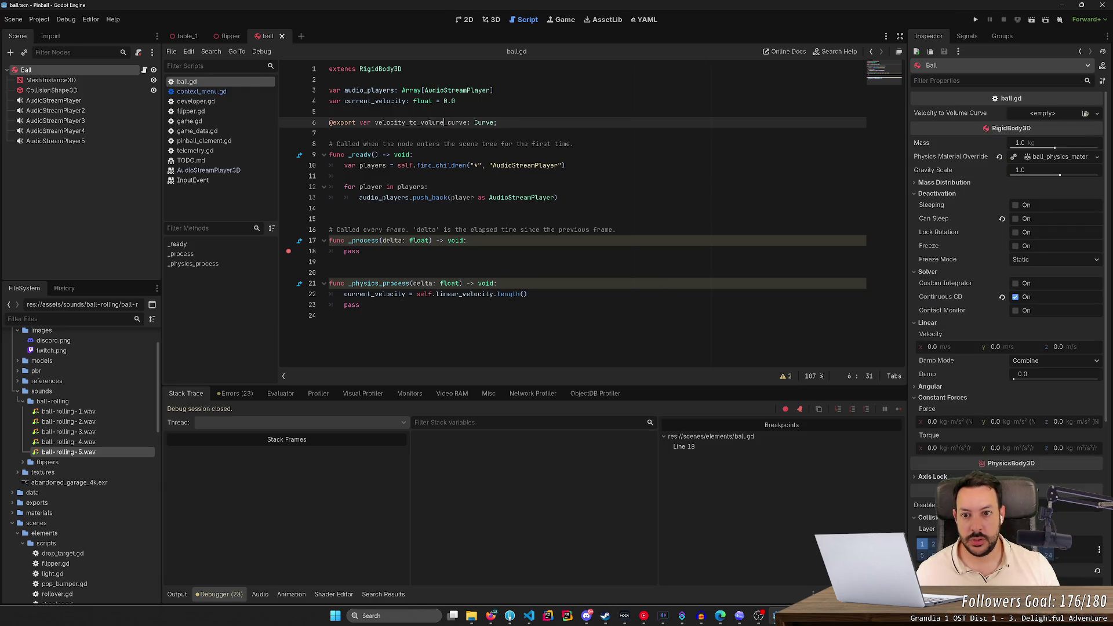
left_click(1055, 113)
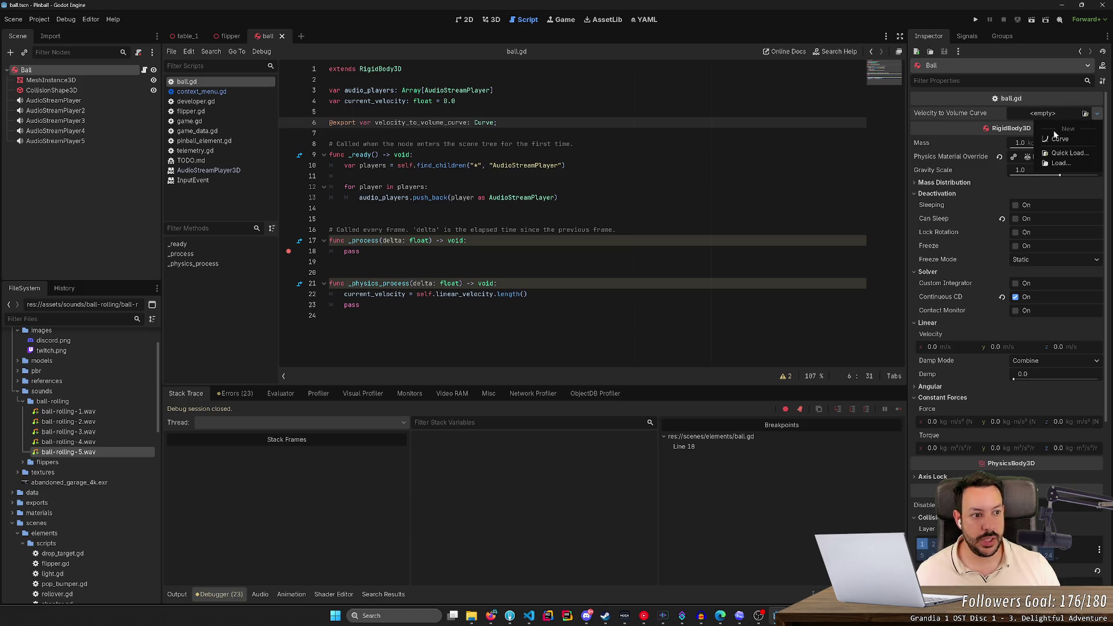
left_click(1055, 139)
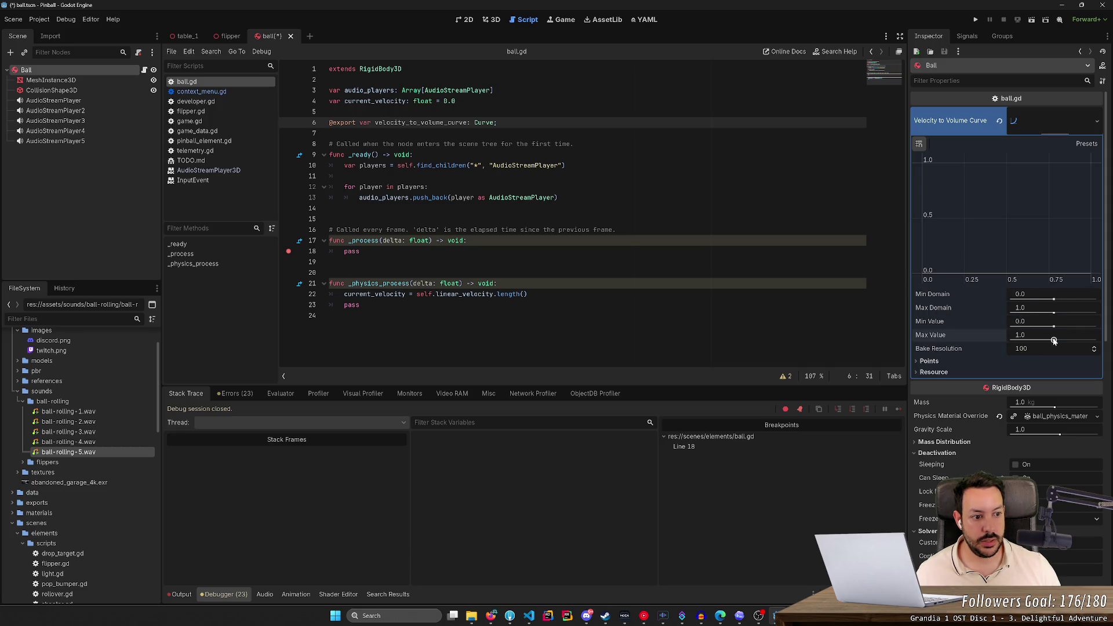
Set the velocity-to-volume curve's Max Domain to 100, Min Value to 0 and Max Value to 1
mouse_move(1038, 340)
left_mouse_down()
mouse_move(1026, 340)
mouse_move(1038, 341)
left_mouse_up()
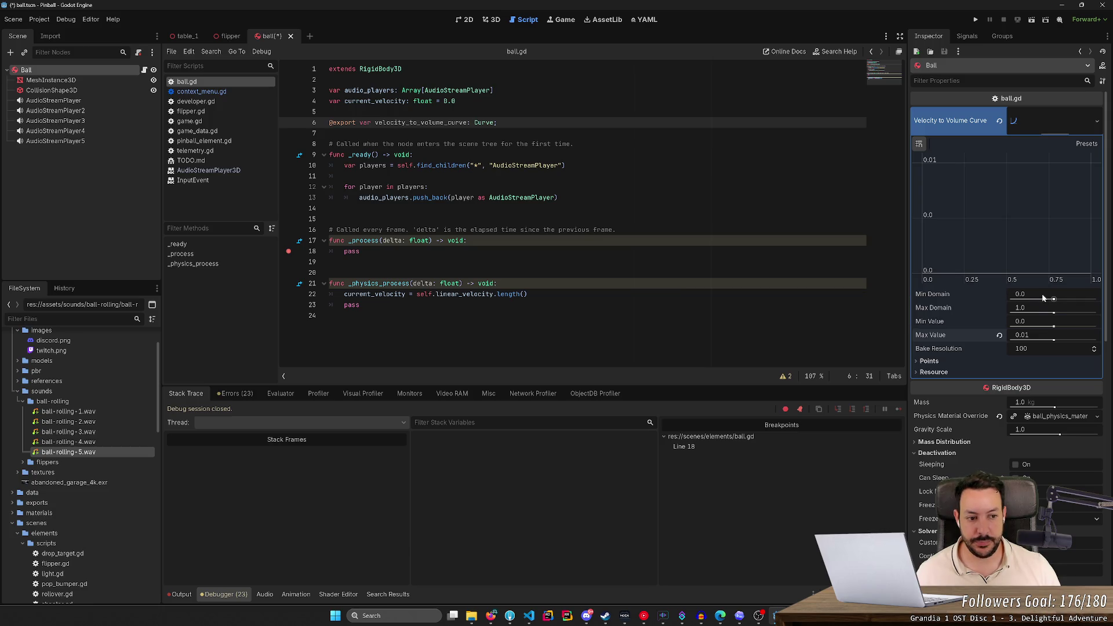
left_click(1059, 313)
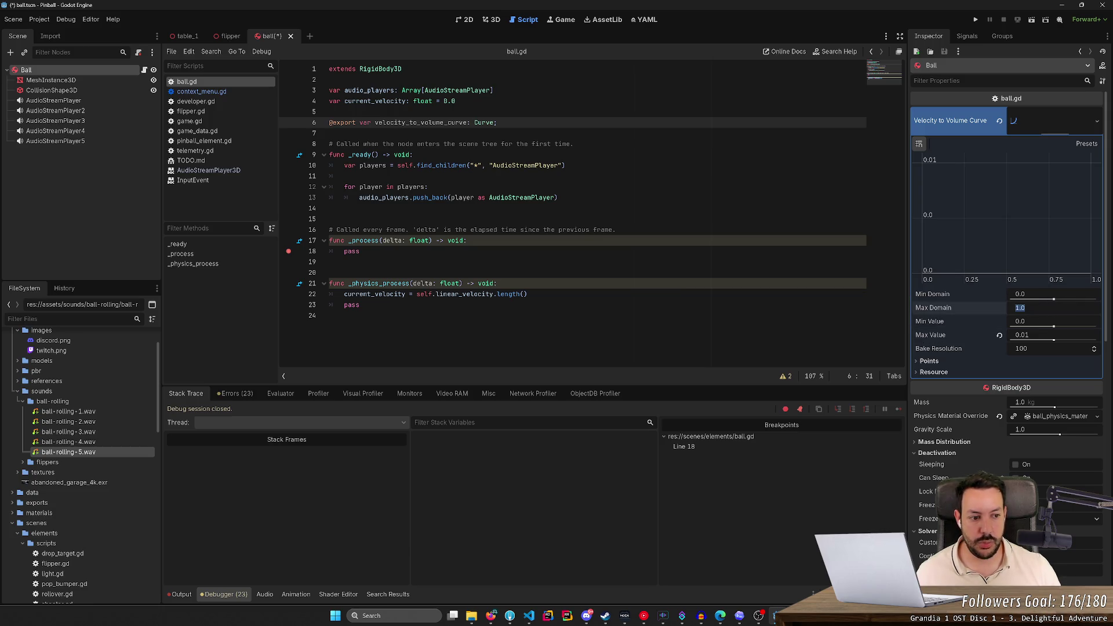
type("100")
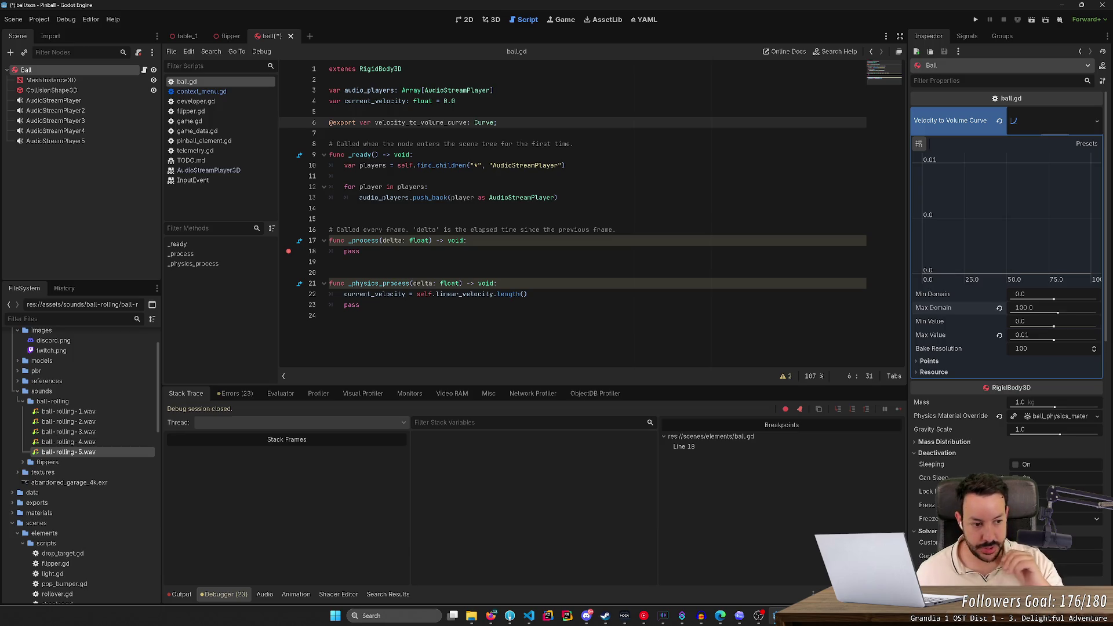
left_click(1050, 322)
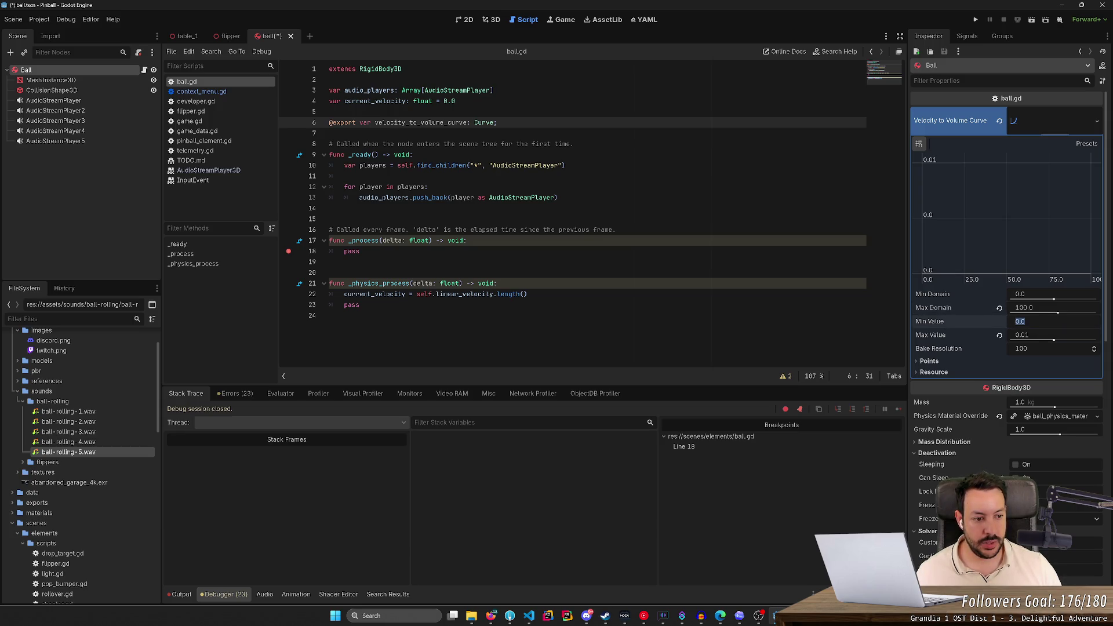
key("Tab")
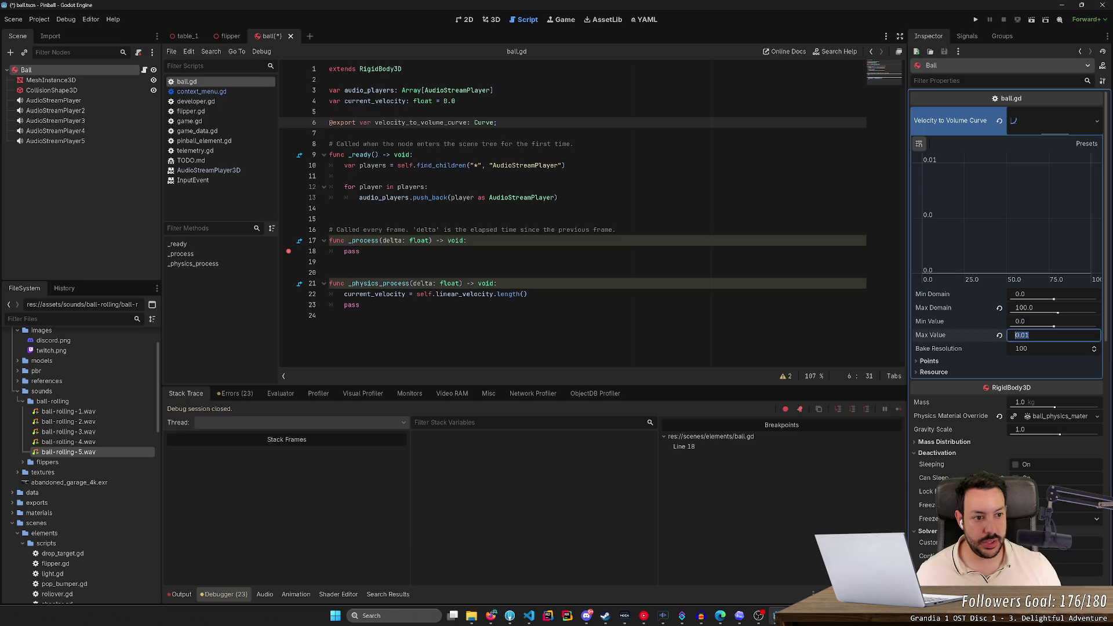
type("1")
key("Return")
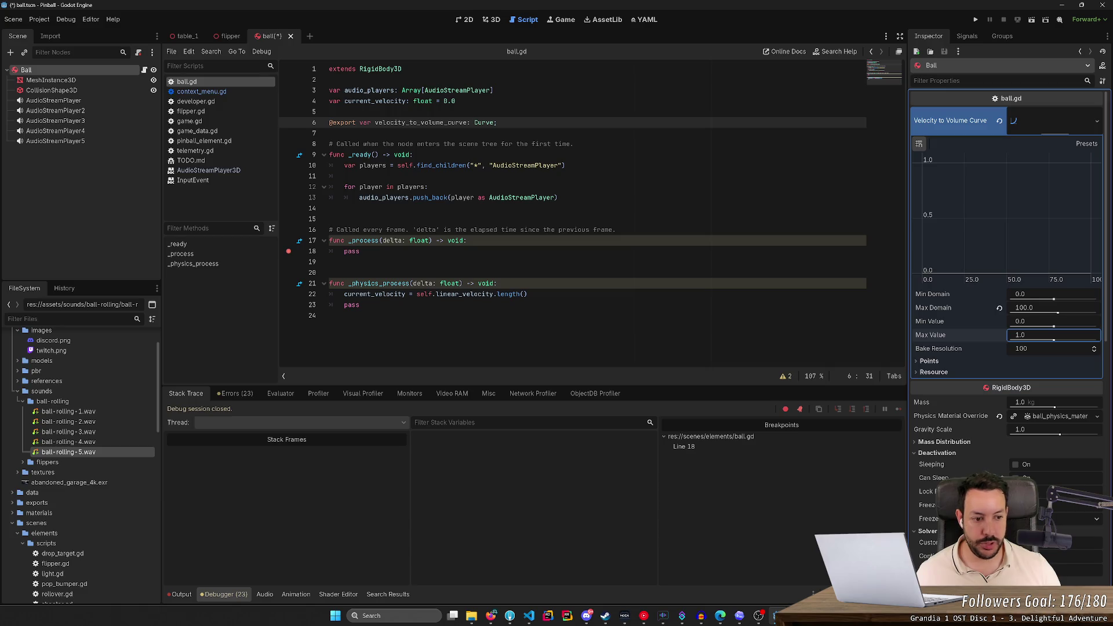
Move the curve's end point to (100, 1), discarding an accidentally added middle point
left_click(926, 270)
mouse_move(985, 270)
left_mouse_down()
mouse_move(1020, 239)
mouse_move(1038, 242)
mouse_move(1021, 221)
mouse_move(1013, 238)
left_mouse_up()
right_click(1038, 241)
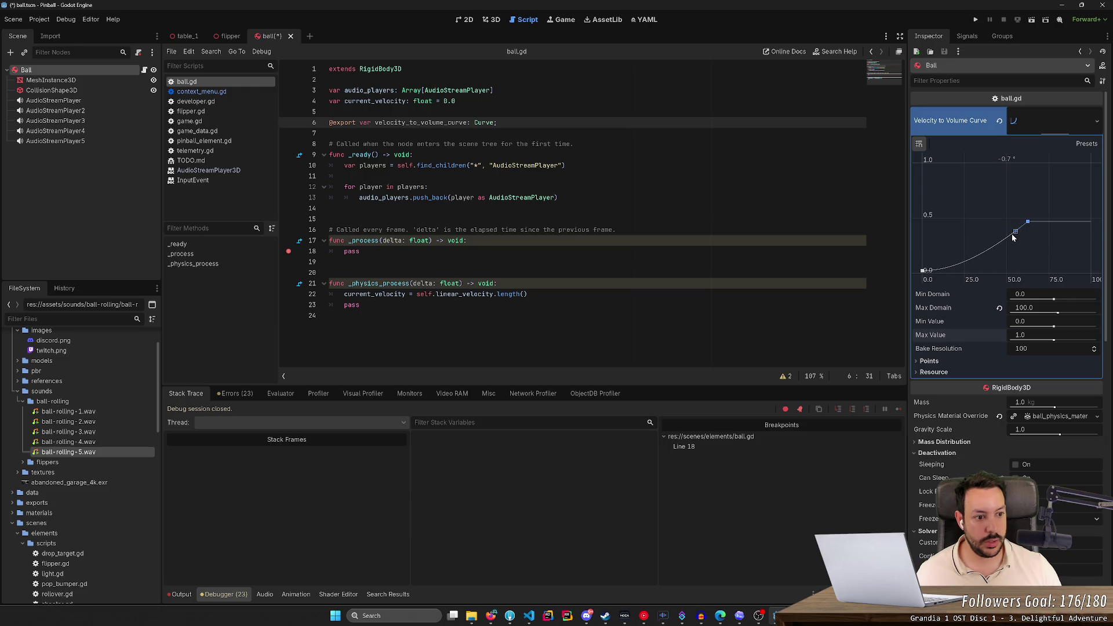
left_click(1071, 178)
mouse_move(1027, 223)
left_mouse_down()
mouse_move(1102, 157)
mouse_move(1042, 241)
mouse_move(1055, 231)
mouse_move(996, 215)
mouse_move(993, 176)
mouse_move(1006, 169)
left_mouse_up()
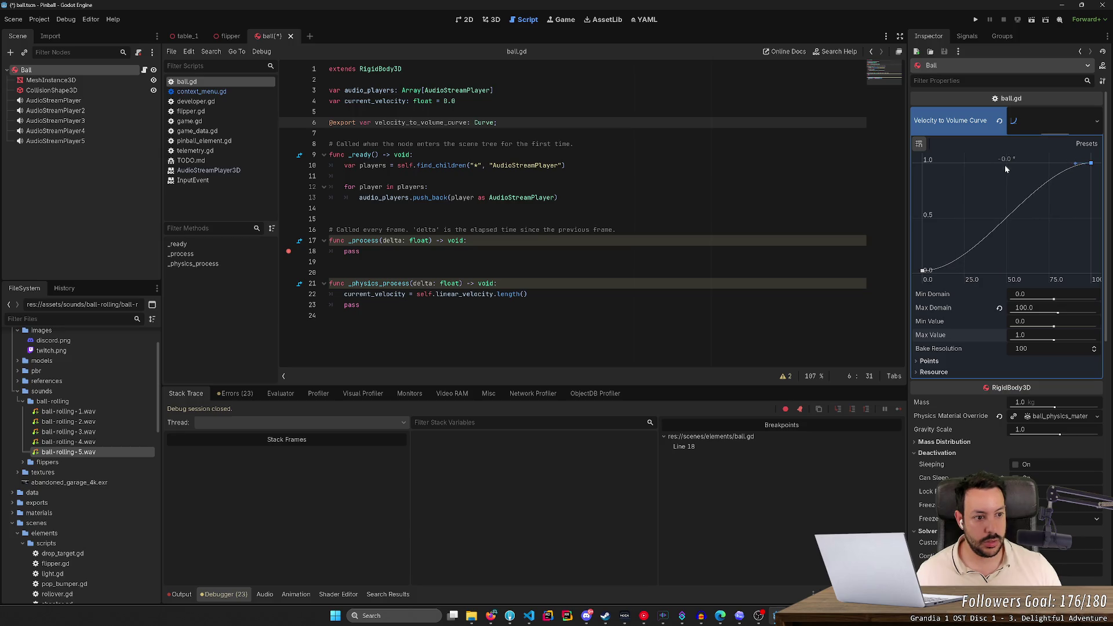
Straighten the start and end tangents into a linear 0–1 ramp and save the scene
left_click(923, 271)
mouse_move(929, 262)
left_mouse_down()
mouse_move(944, 239)
mouse_move(956, 256)
mouse_move(969, 252)
left_mouse_up()
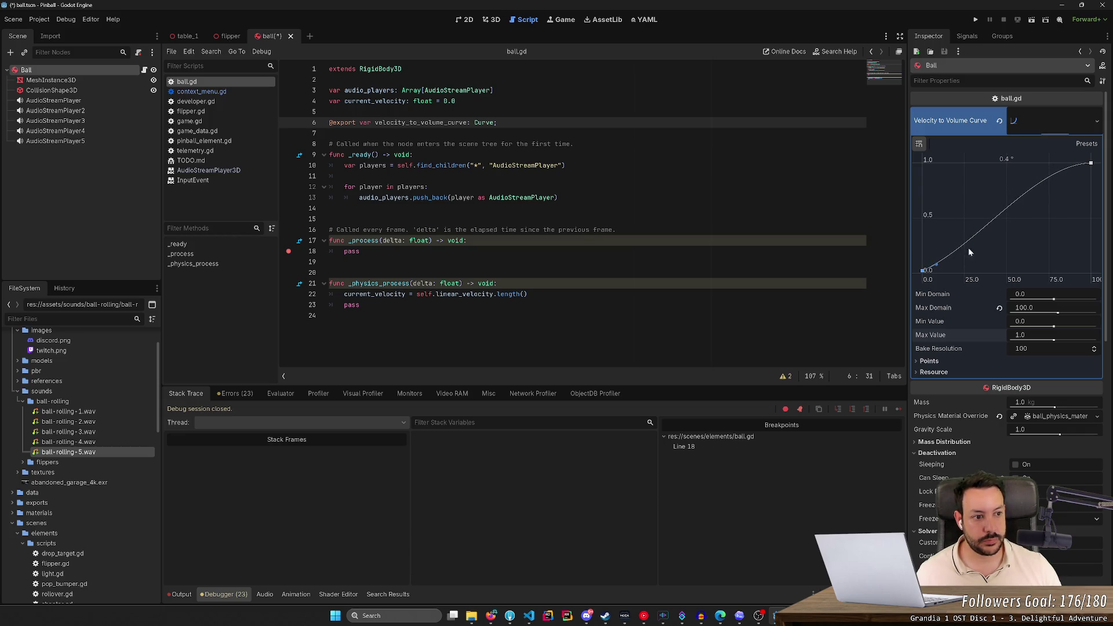
left_click(1091, 163)
left_click_drag(1076, 168, 1073, 177)
left_click(923, 270)
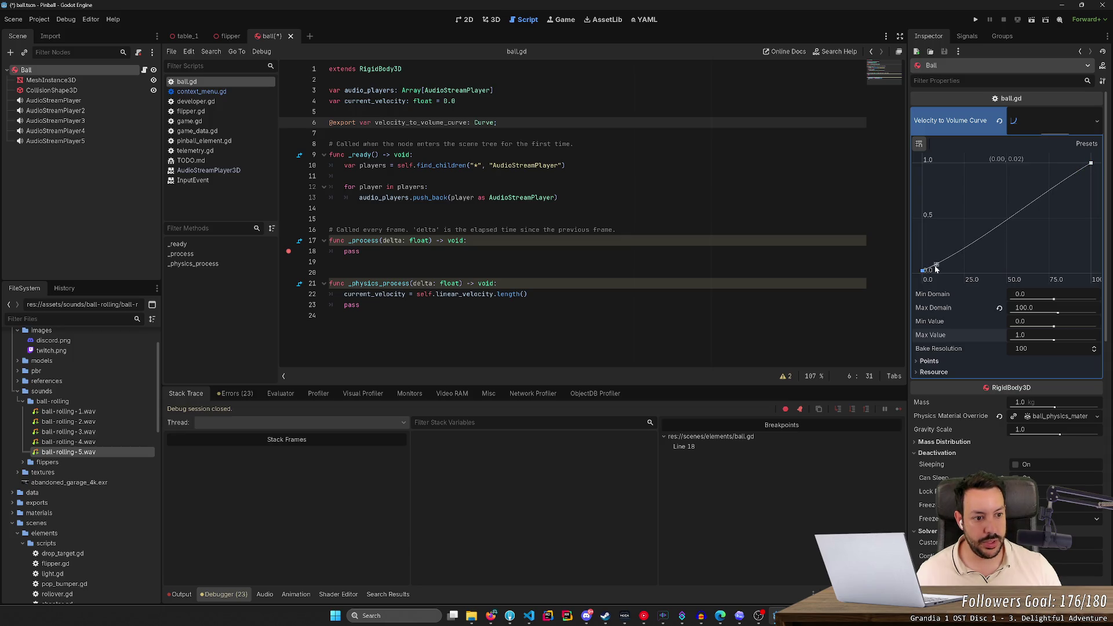
left_click_drag(935, 262, 934, 264)
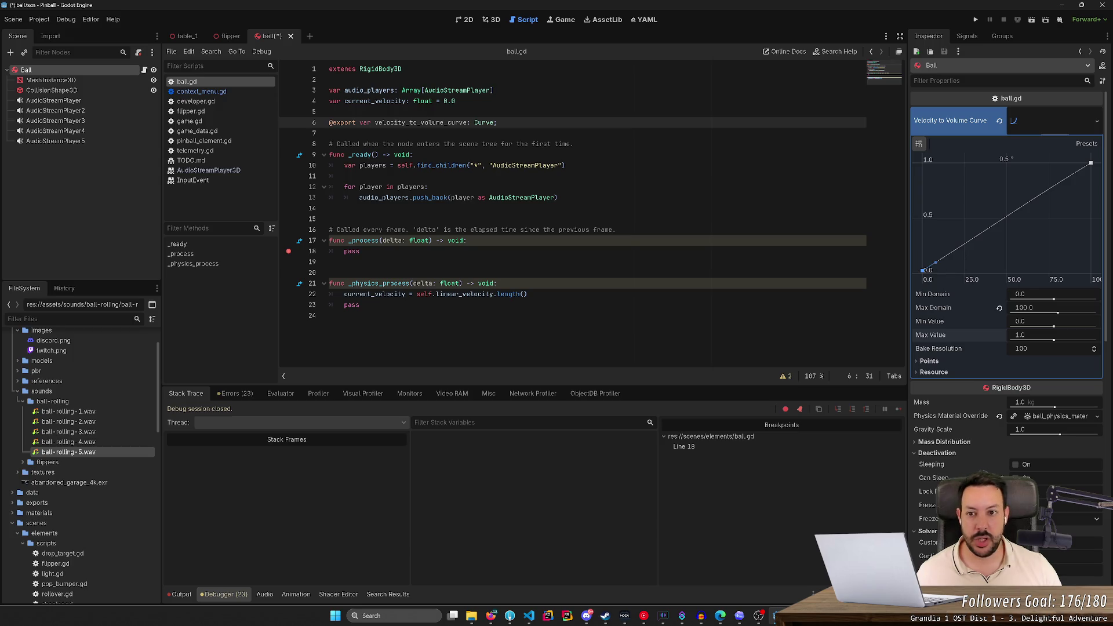
key("ctrl+s")
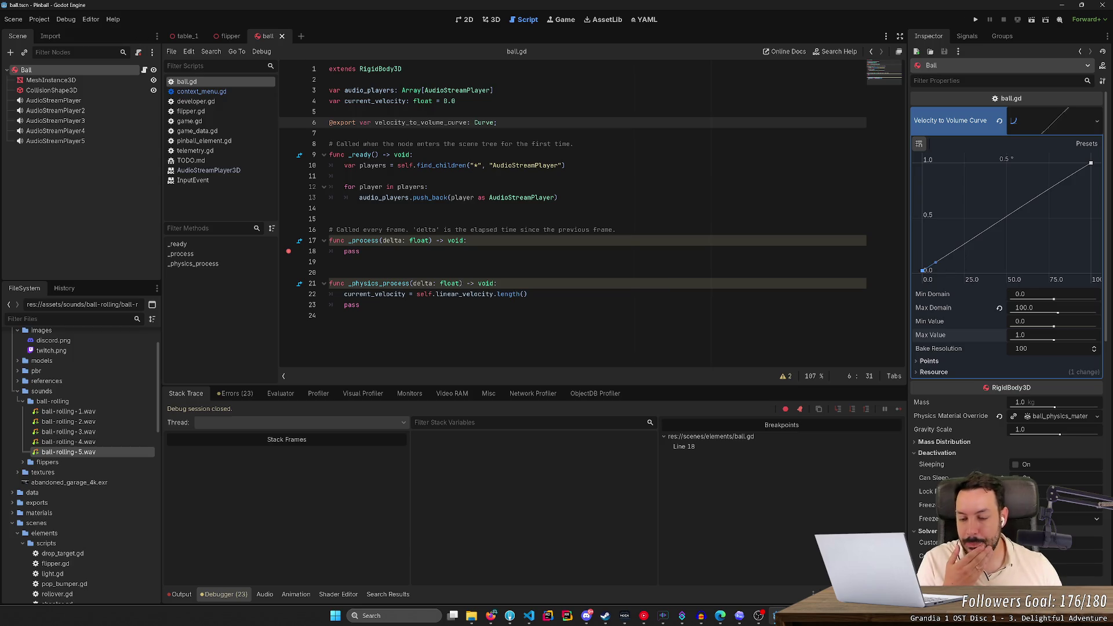
left_click(467, 240)
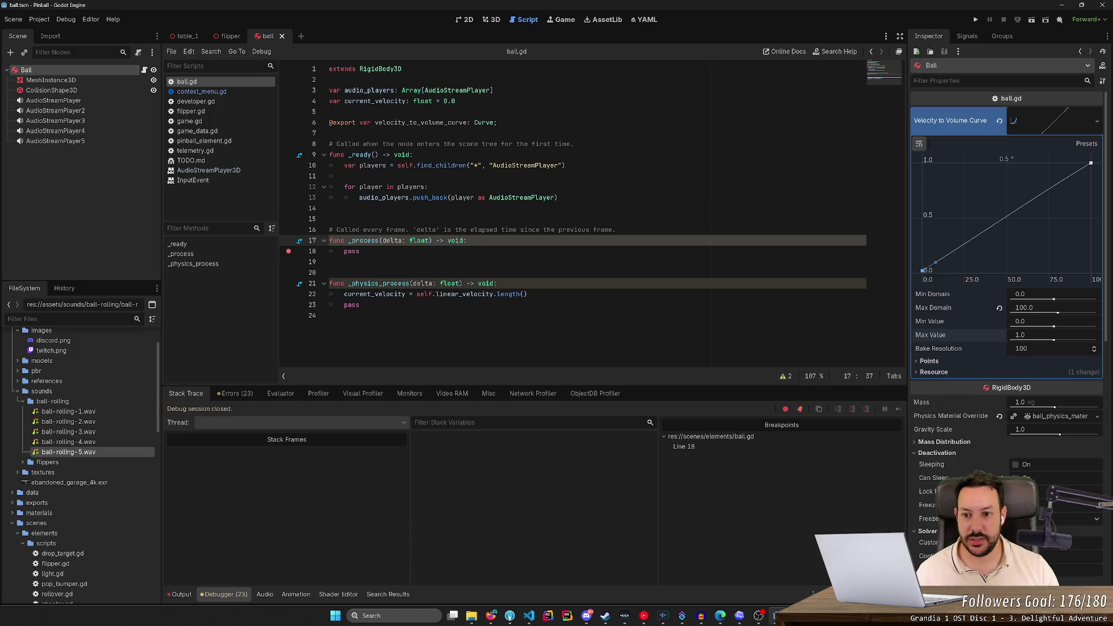
Declare var current_volume_linear: float = 0.0 on line 5 of ball.gd
key("Return")
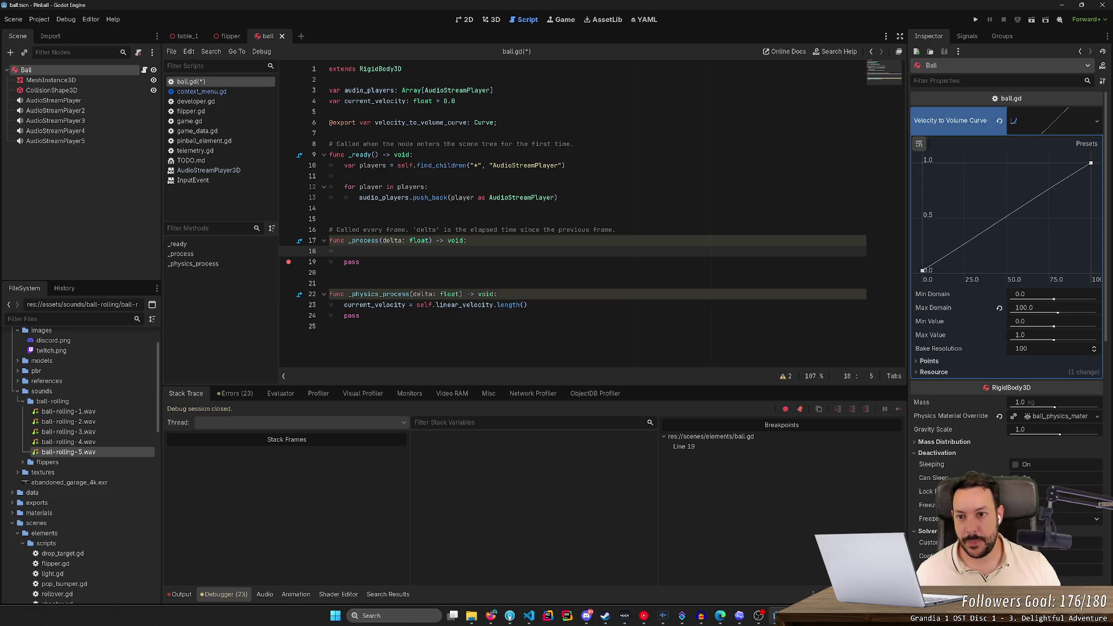
left_click(497, 122)
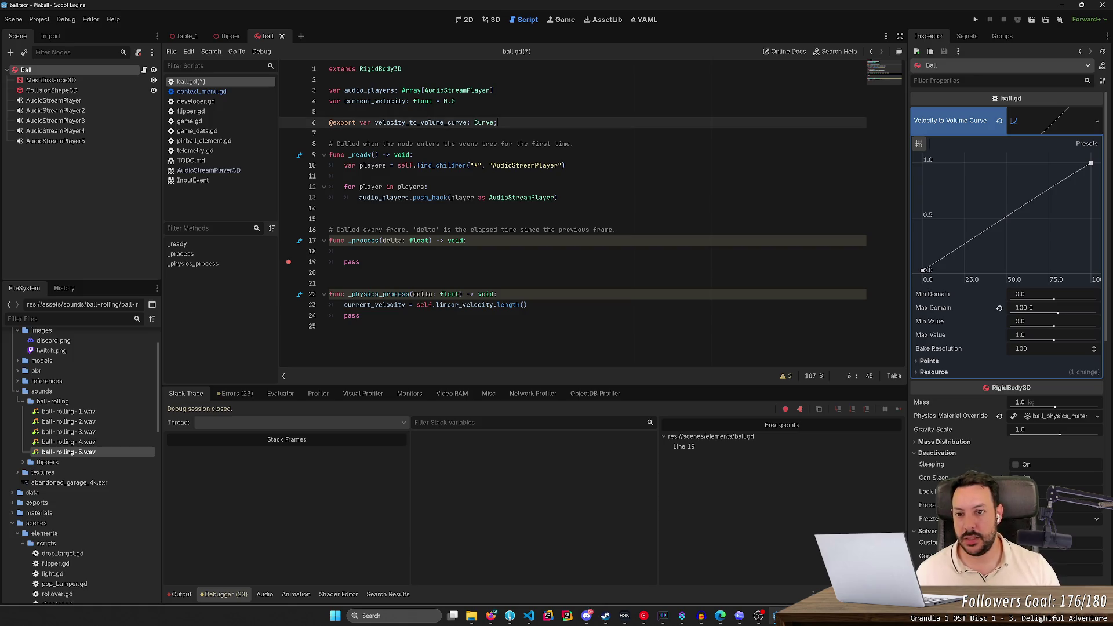
left_click(328, 112)
type("var cu")
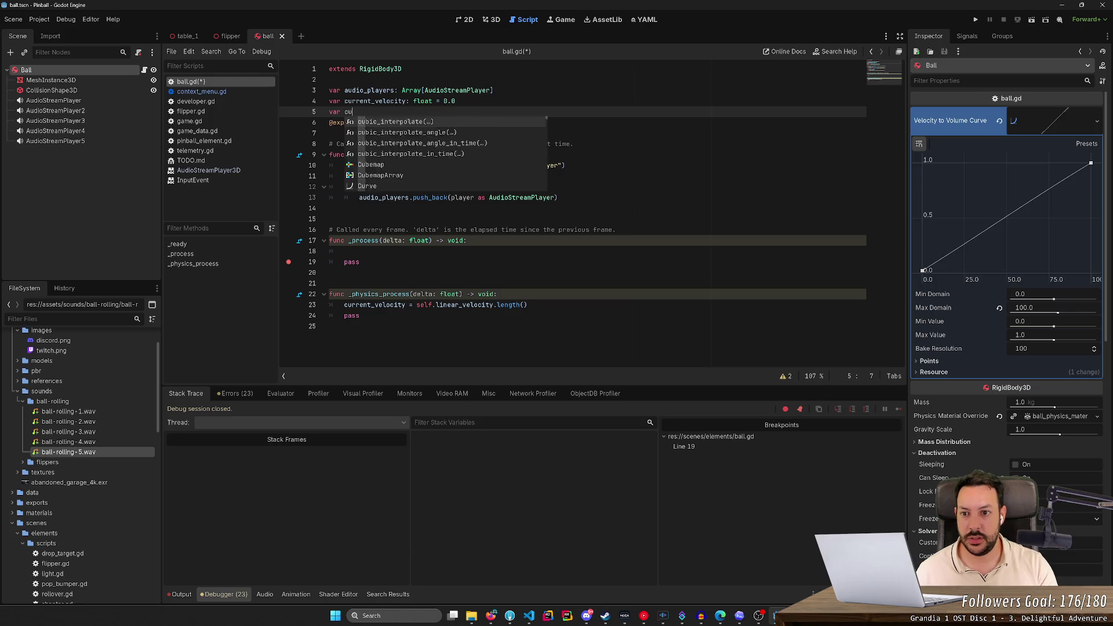
type("rrent_volum")
type("e")
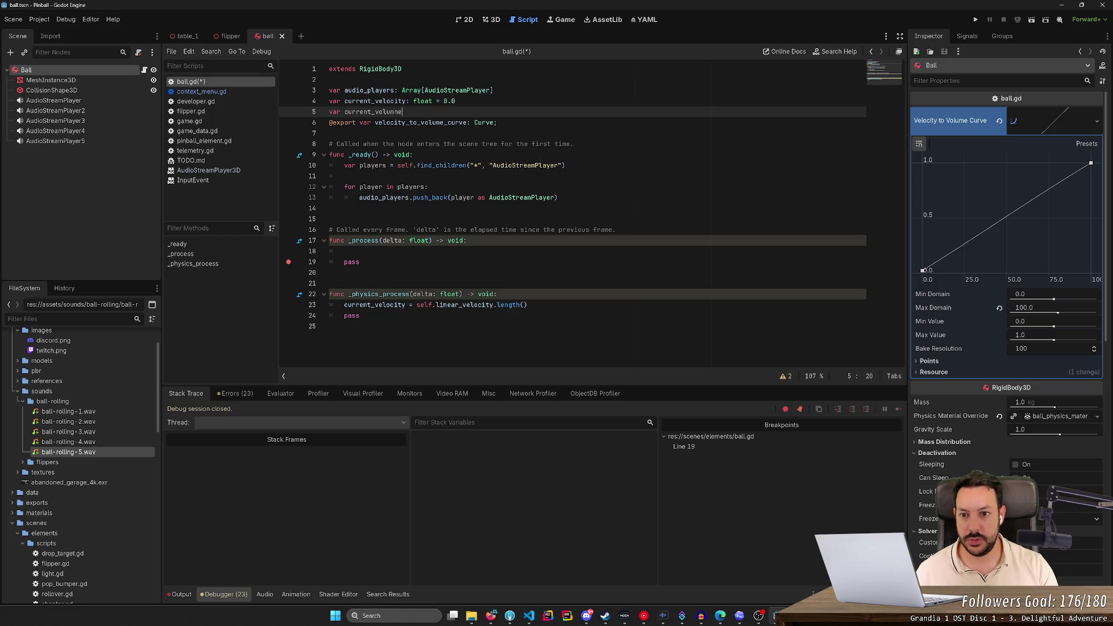
type("_")
type("linear: float =")
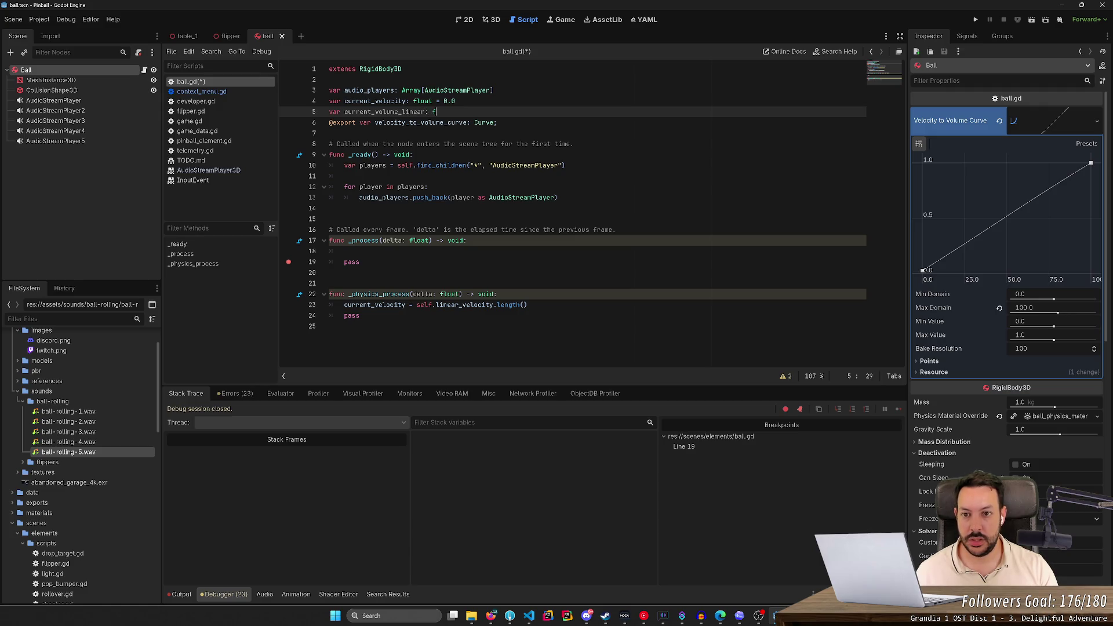
type(" 0.0")
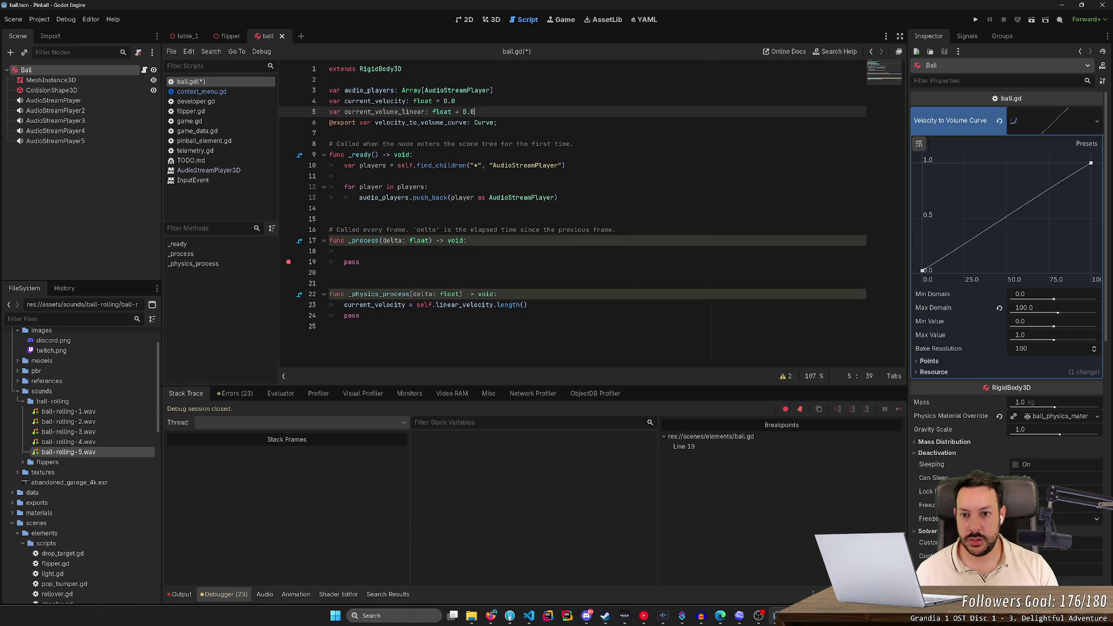
key("Return")
Copy the name current_volume_linear onto the empty line 19 inside _process
double_click(384, 112)
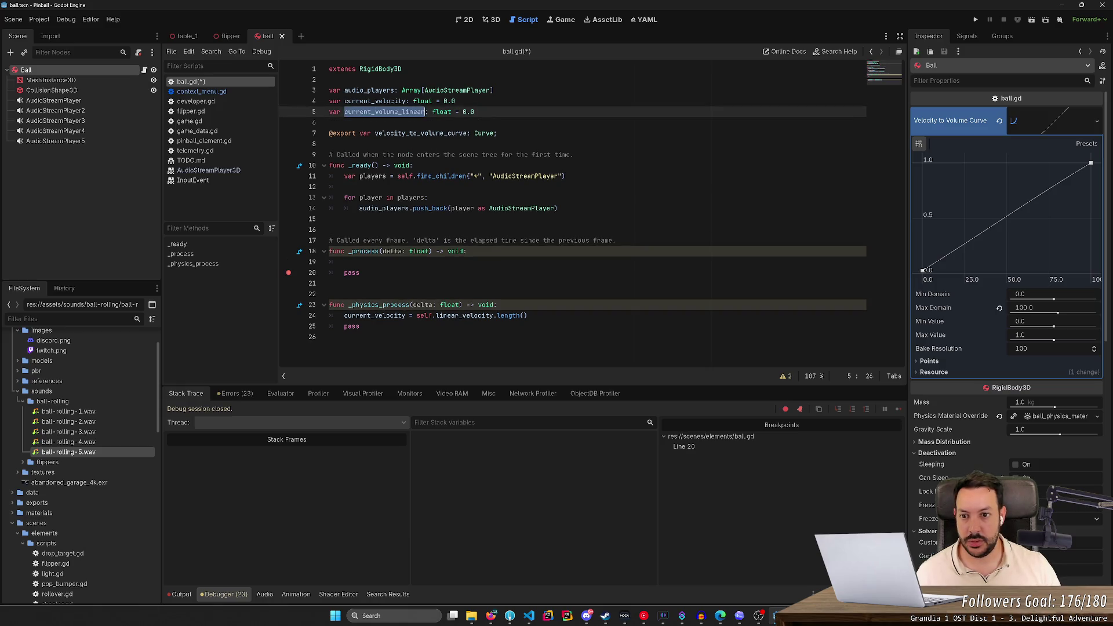
key("ctrl+c")
left_click(343, 261)
key("ctrl+v")
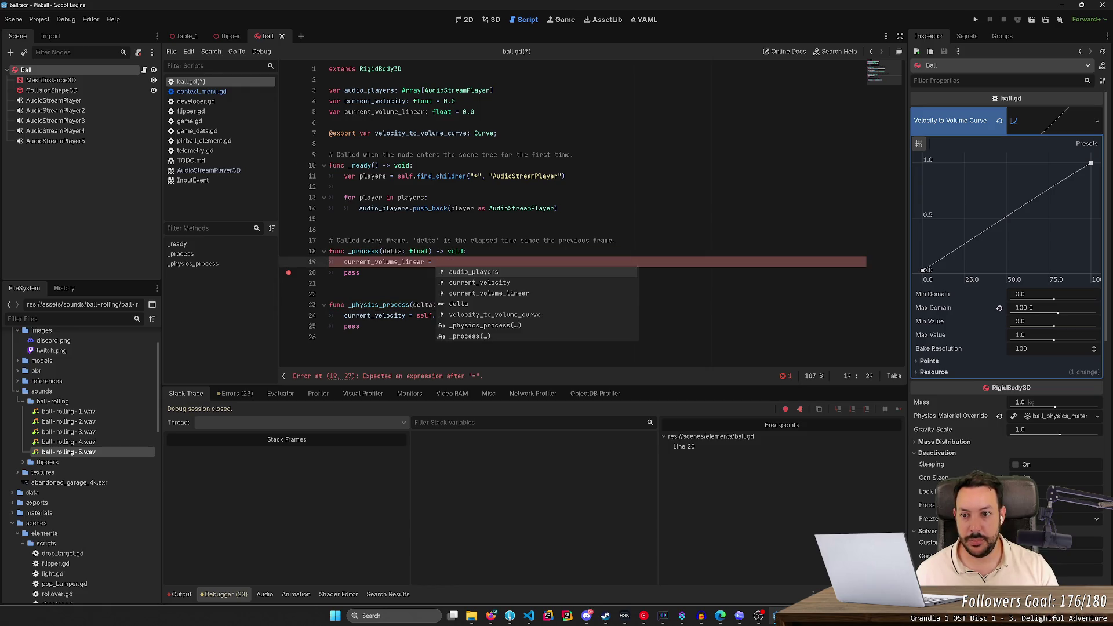
Make line 19 read current_volume_linear = velocity_to_volume_curve.get_ after briefly checking the Curve docs
type("vel")
key("Return")
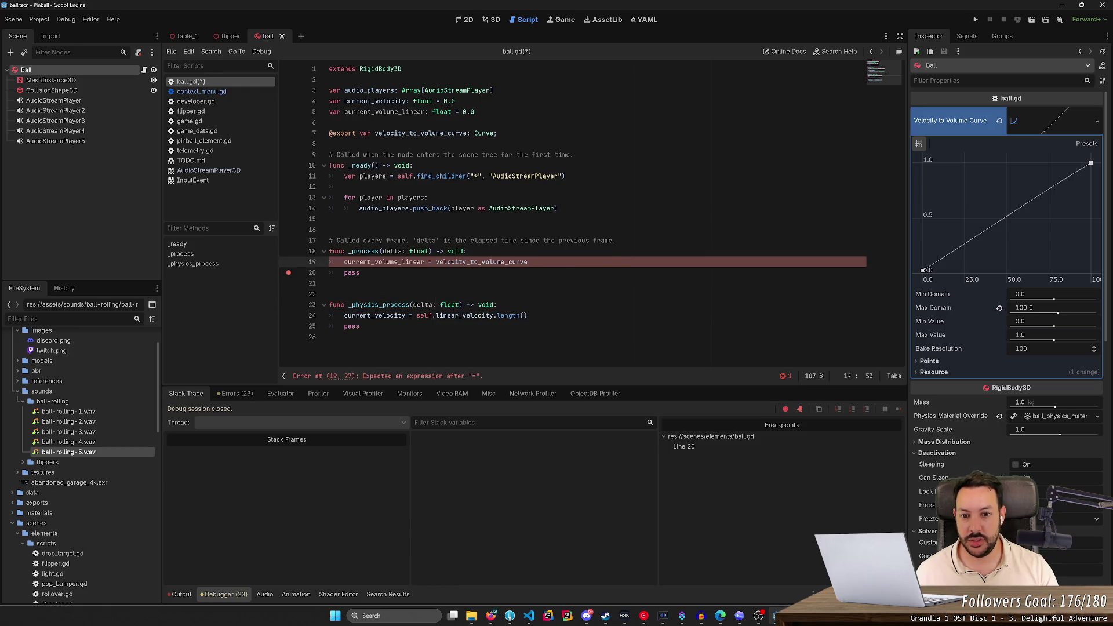
type(".")
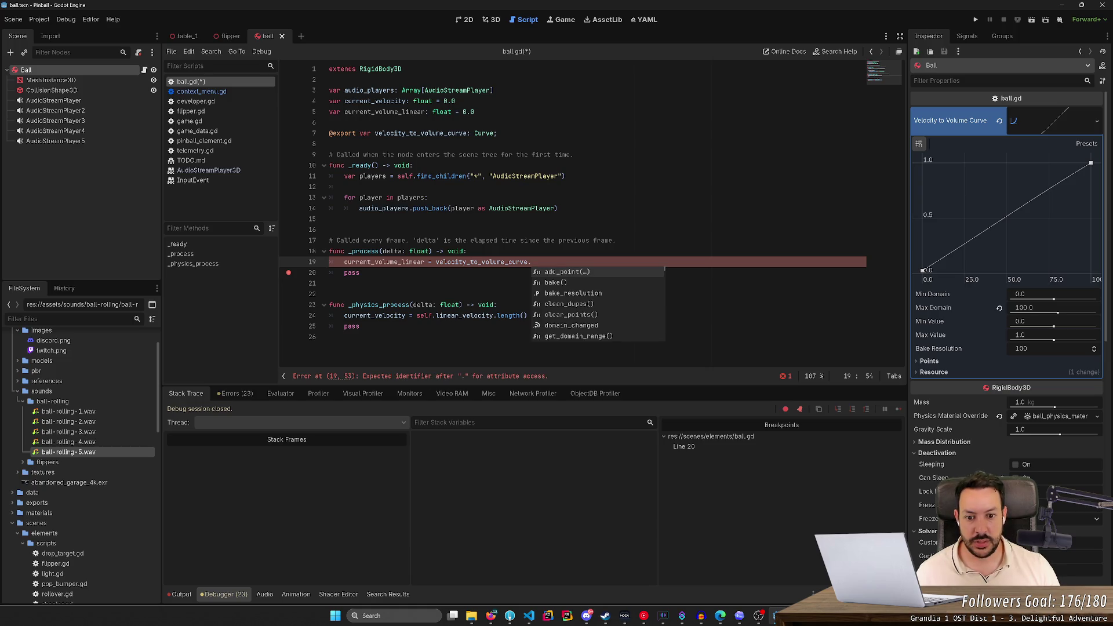
key("Down")
key("Down")
key("Down")
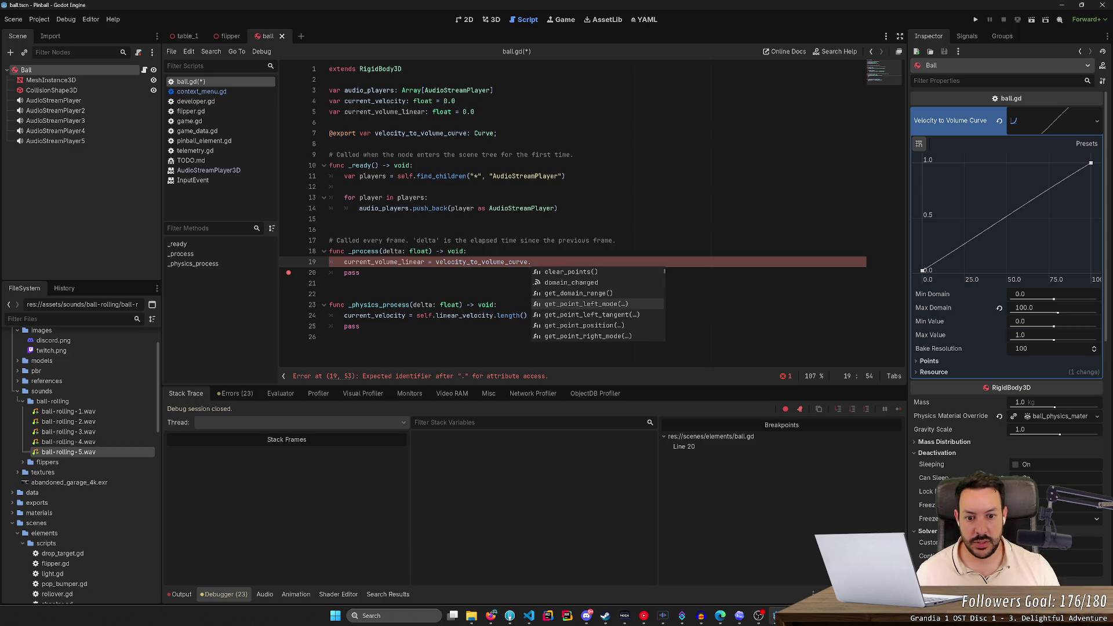
key("Down")
key("Down")
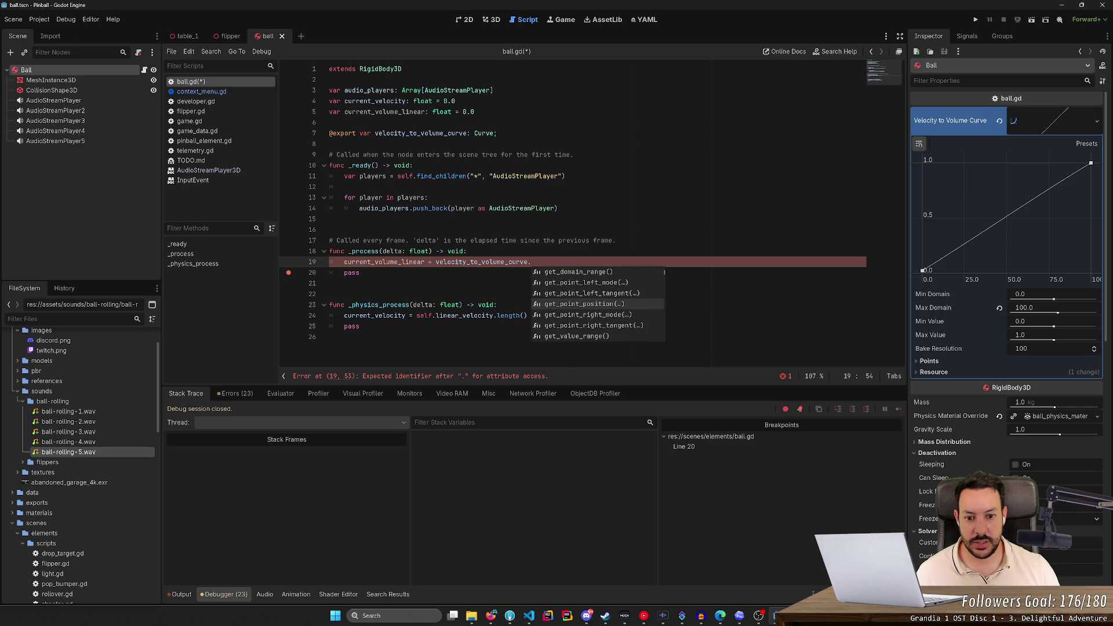
key("Return")
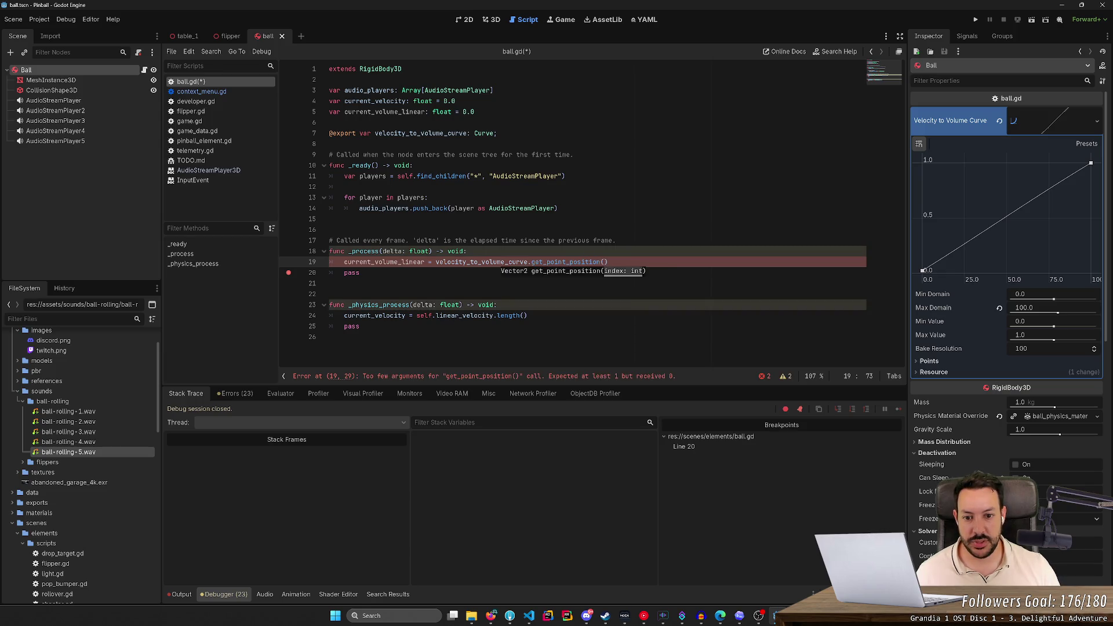
left_click(568, 259, "ctrl")
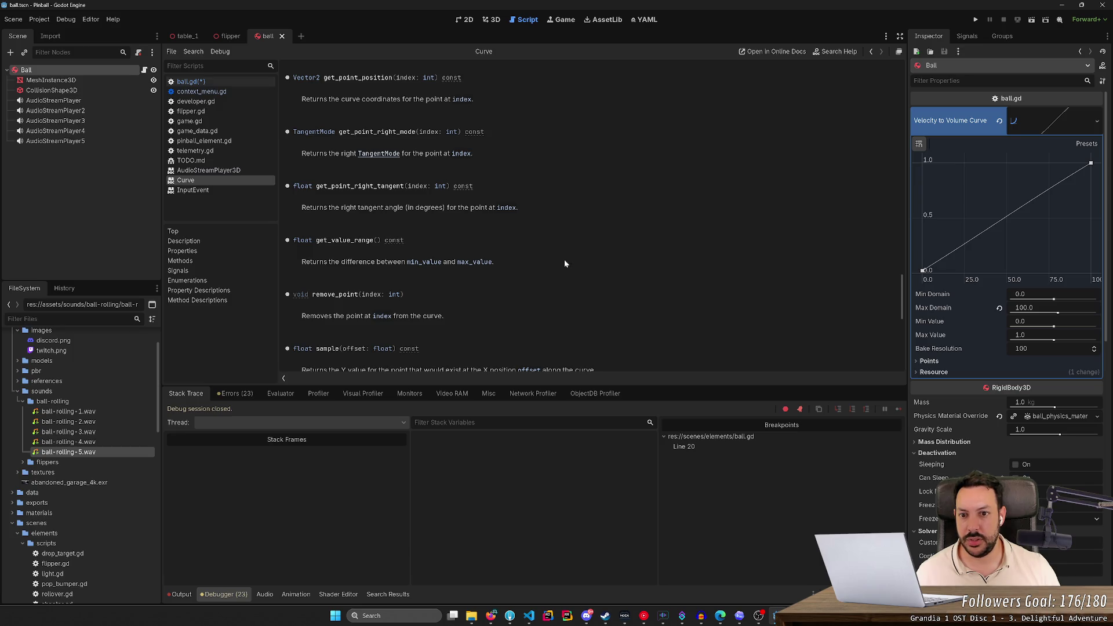
key("alt+Left")
left_click_drag(530, 262, 607, 261)
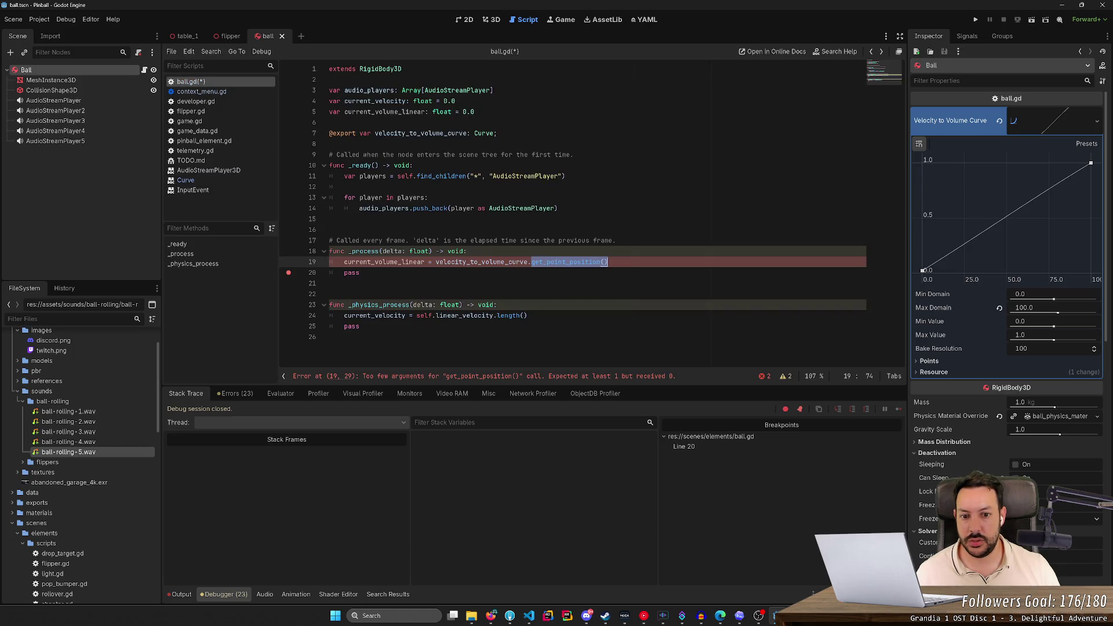
type("get_")
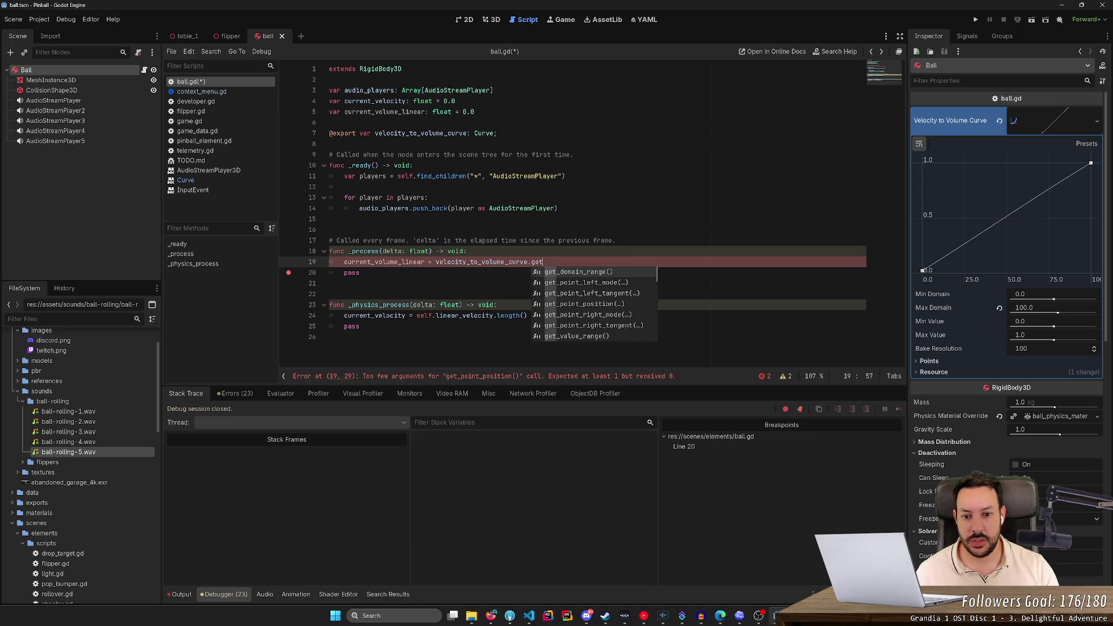
Review the curve's point list in the Inspector, then bring up the 'godot curves' search results
scroll(602, 306, "down", 2)
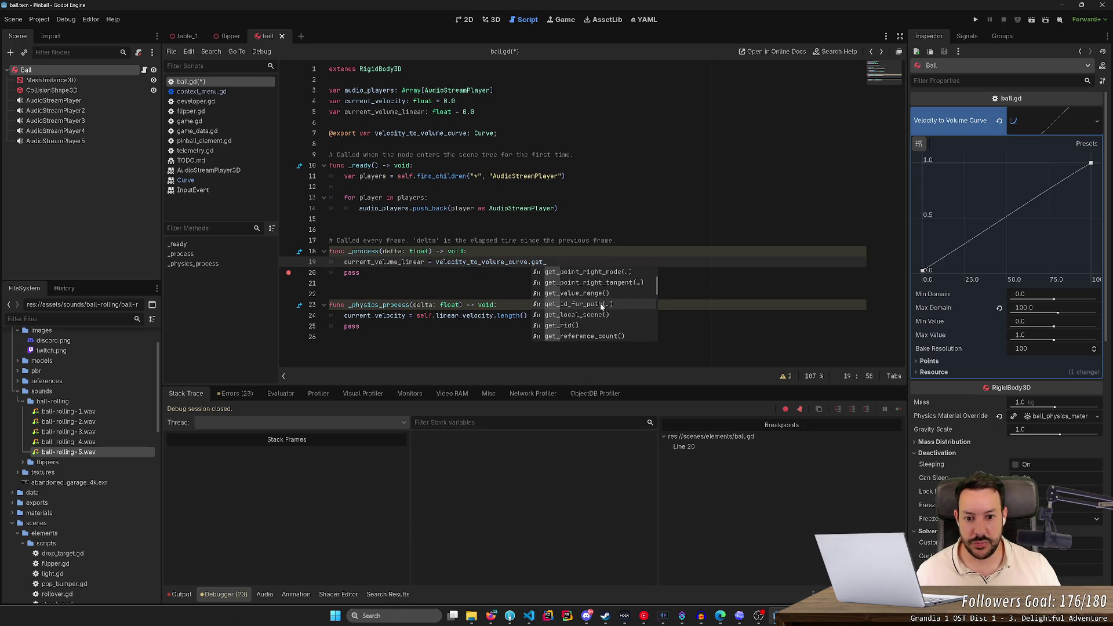
scroll(623, 302, "down", 2)
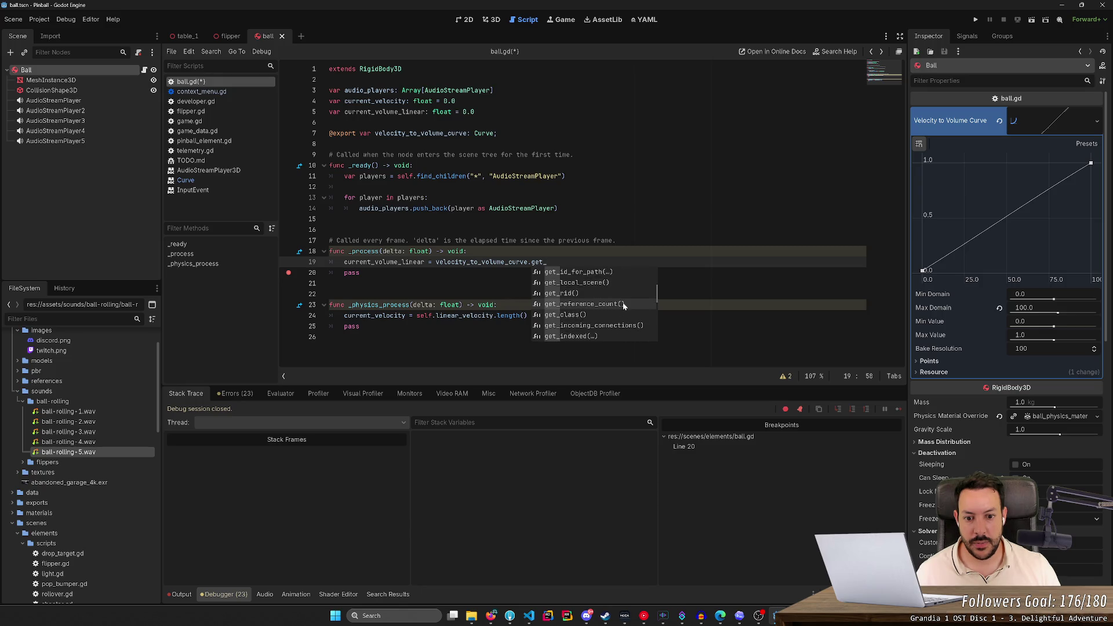
scroll(623, 306, "down", 1)
scroll(622, 302, "down", 3)
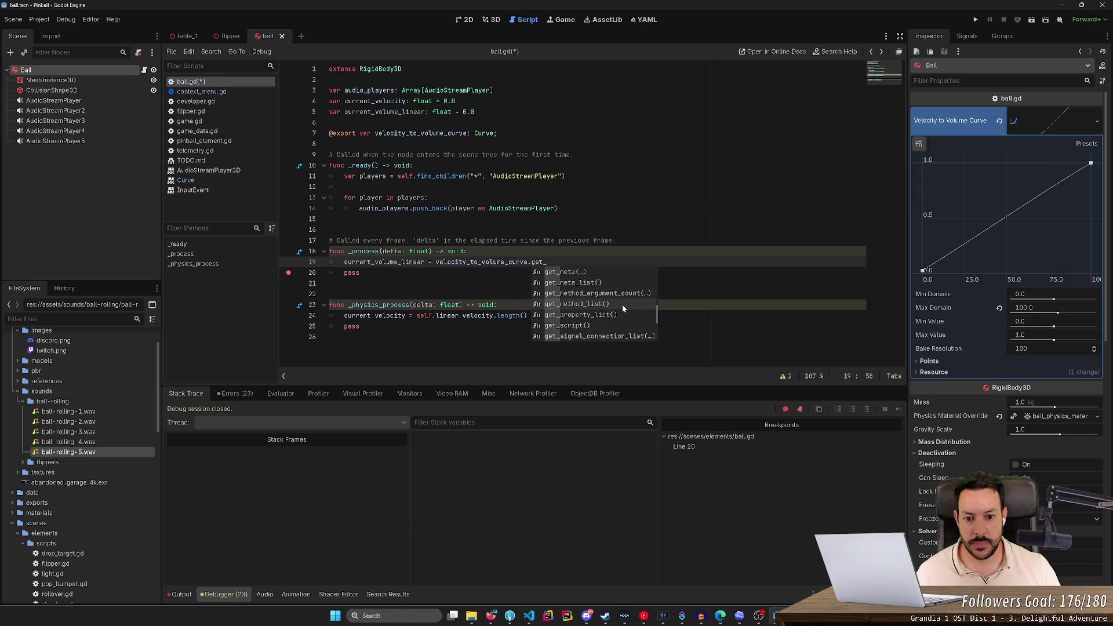
scroll(623, 308, "down", 3)
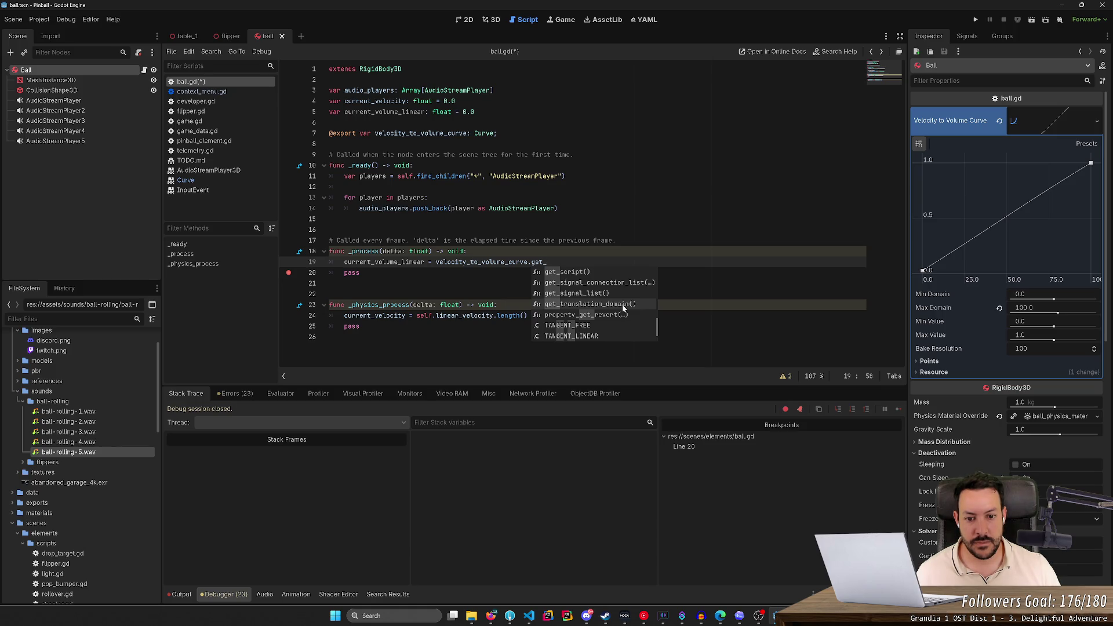
left_click(929, 361)
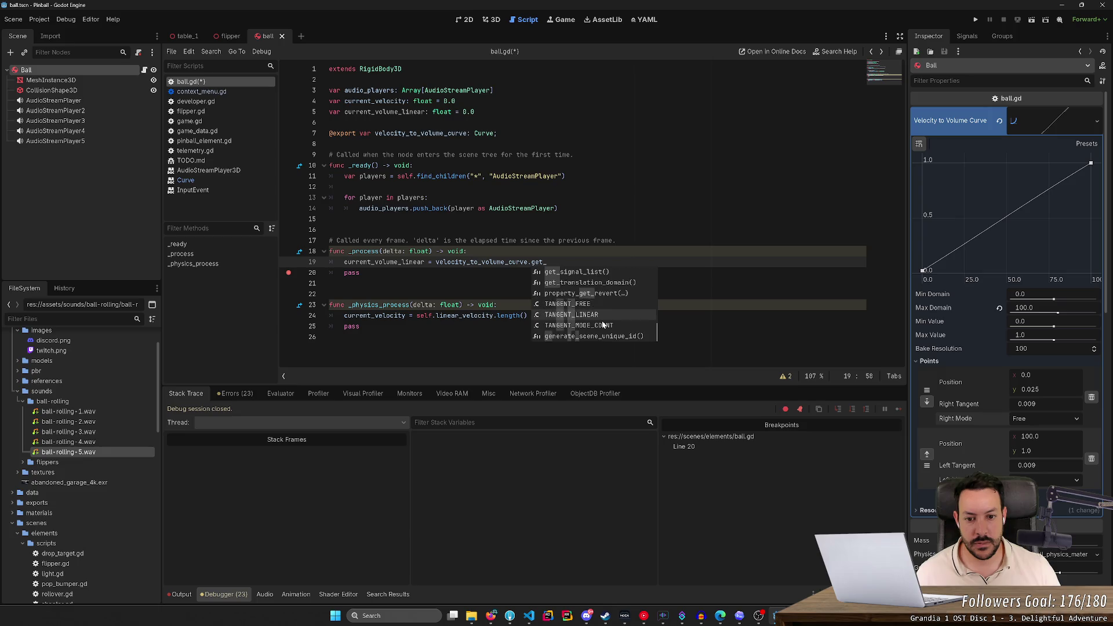
scroll(601, 322, "up", 1)
scroll(599, 320, "up", 4)
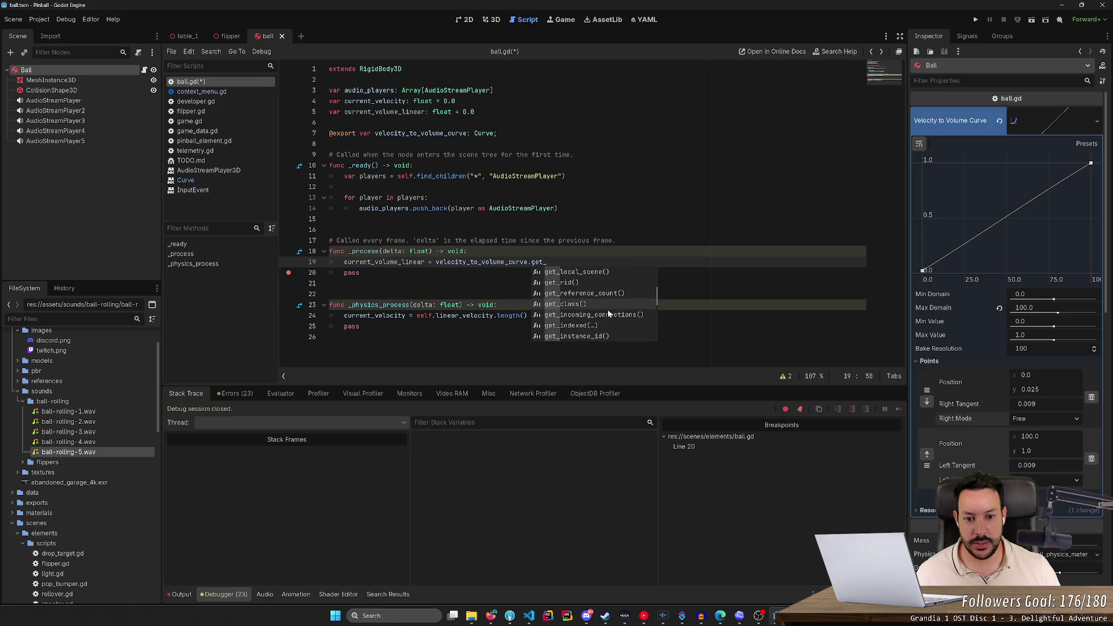
scroll(606, 302, "up", 3)
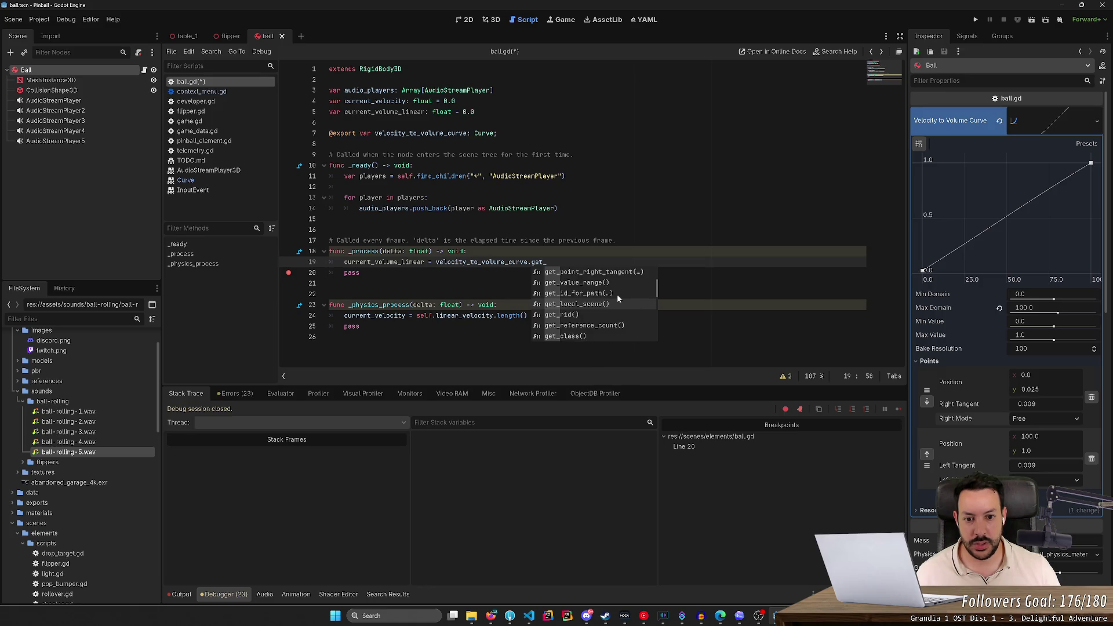
scroll(617, 296, "up", 5)
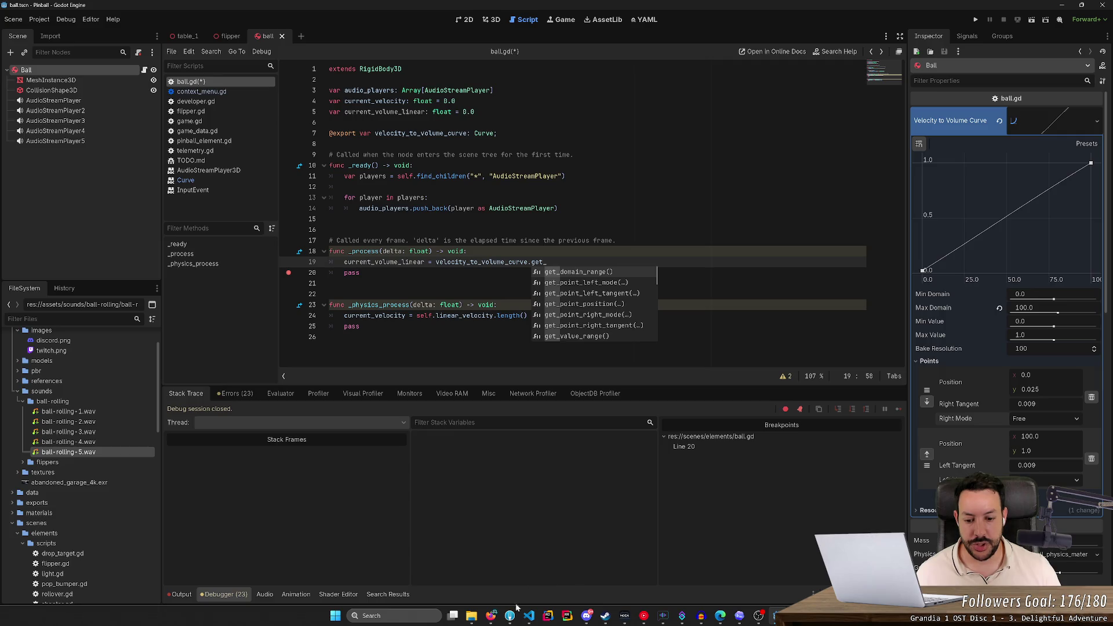
left_click(491, 616)
Open the Curve class reference and scroll down to the sample() method
scroll(283, 239, "up", 5)
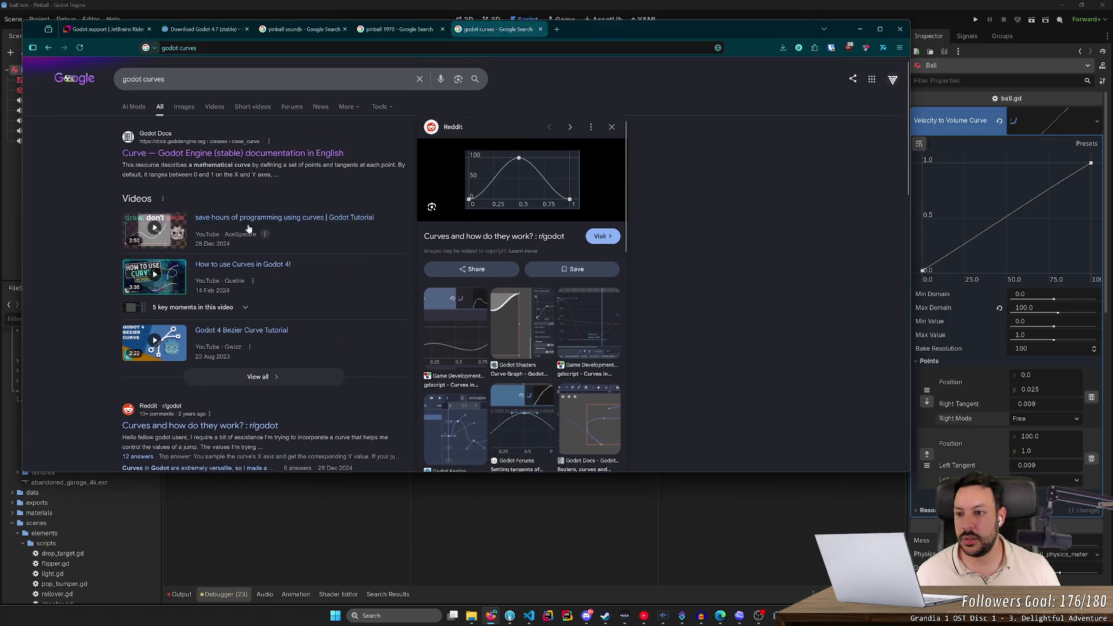
left_click(267, 155)
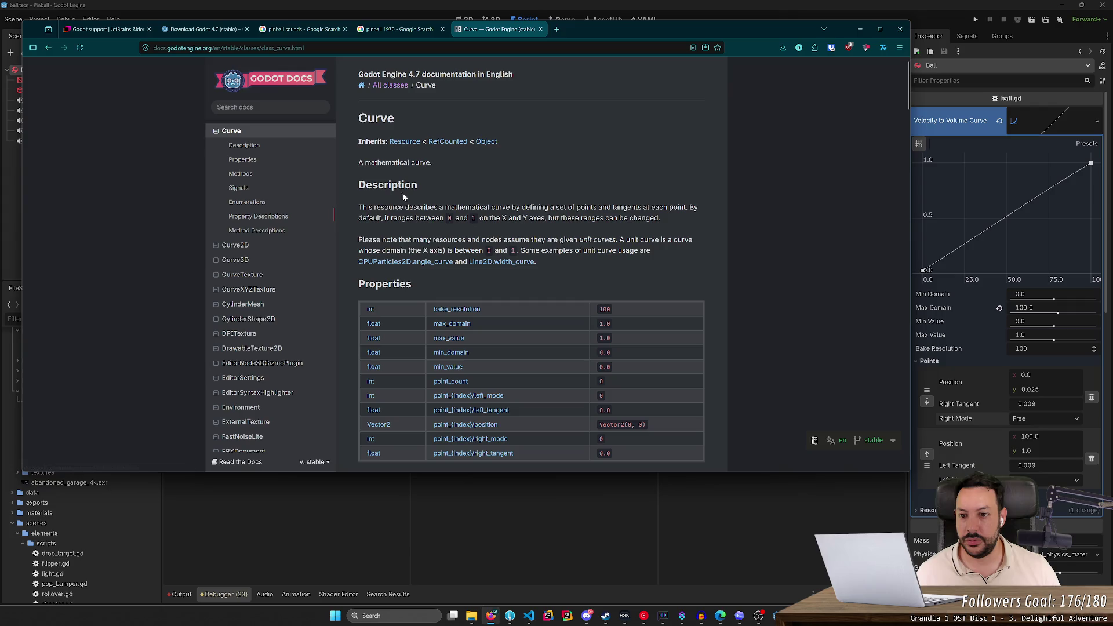
scroll(400, 195, "down", 10)
scroll(402, 194, "up", 5)
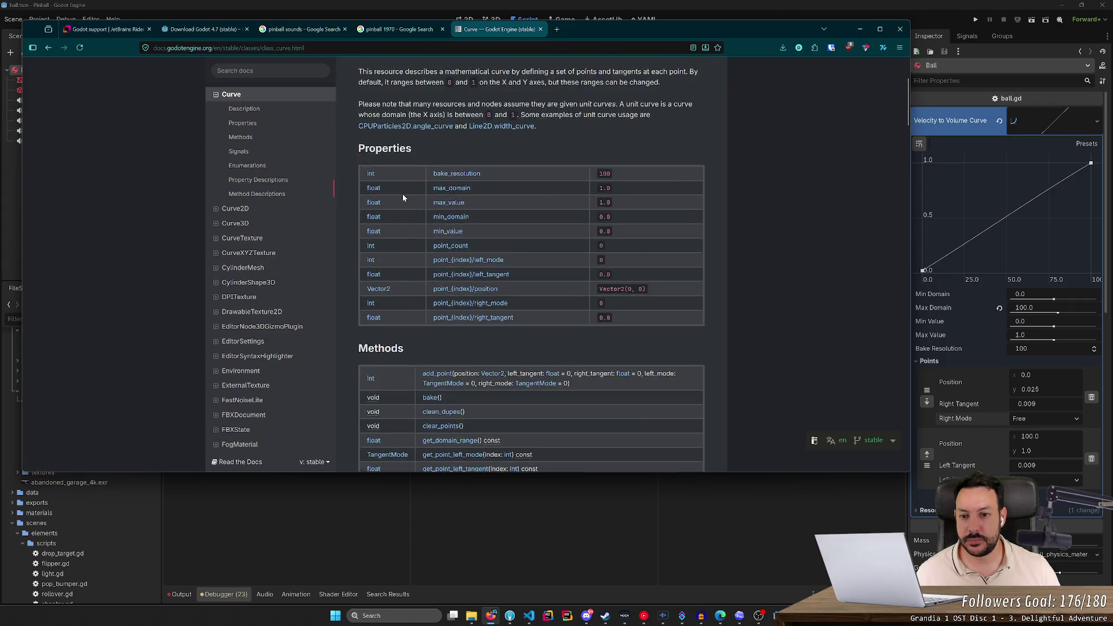
scroll(403, 195, "down", 4)
scroll(429, 194, "down", 4)
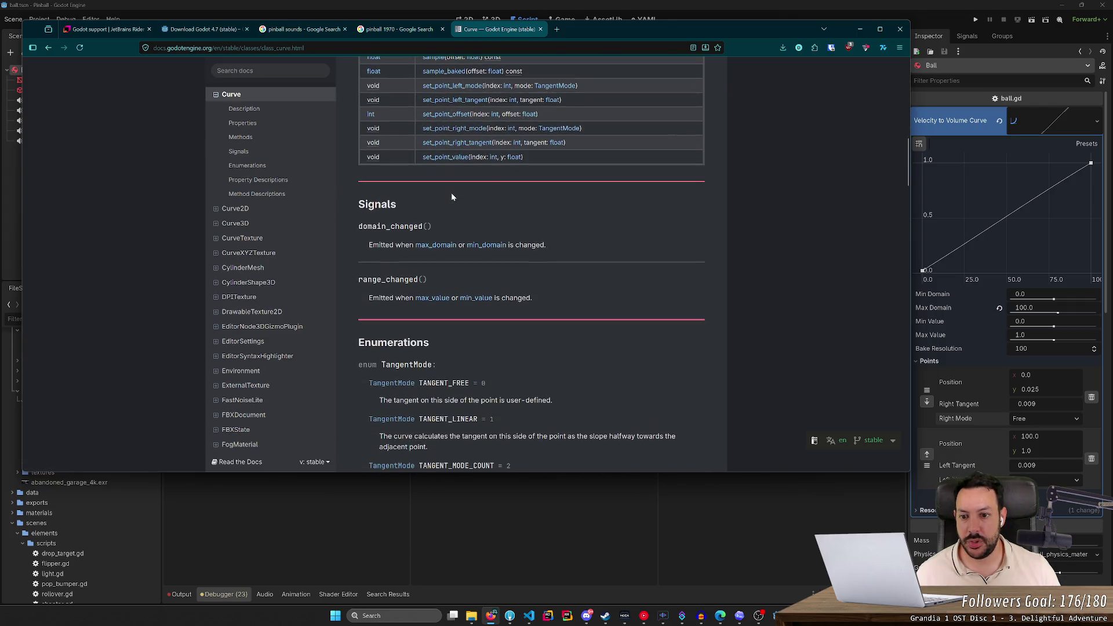
scroll(453, 209, "down", 4)
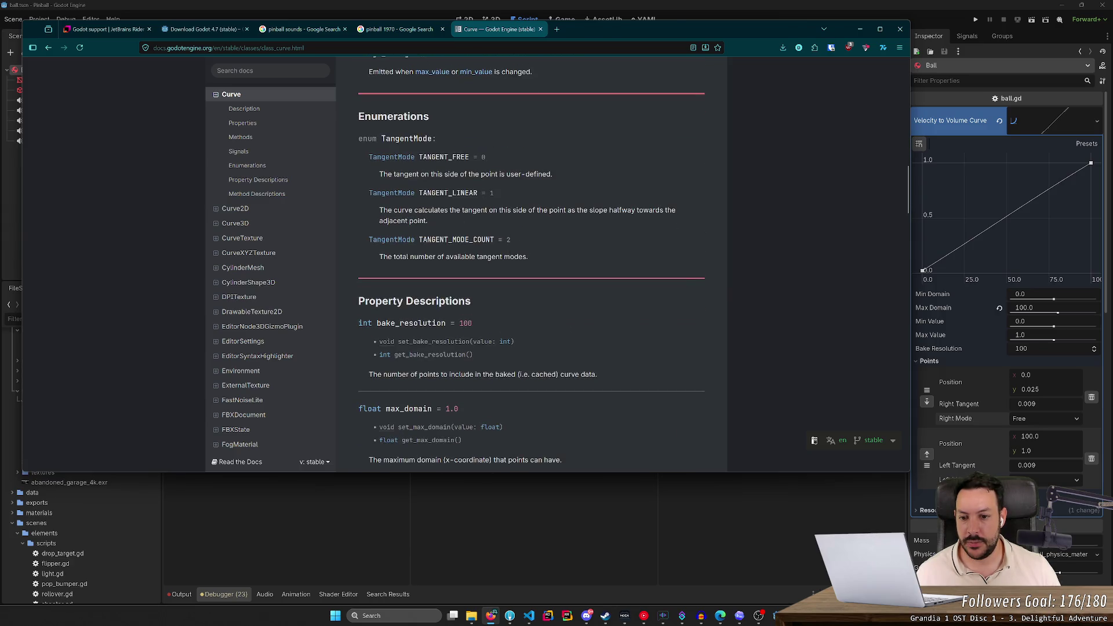
scroll(486, 239, "down", 4)
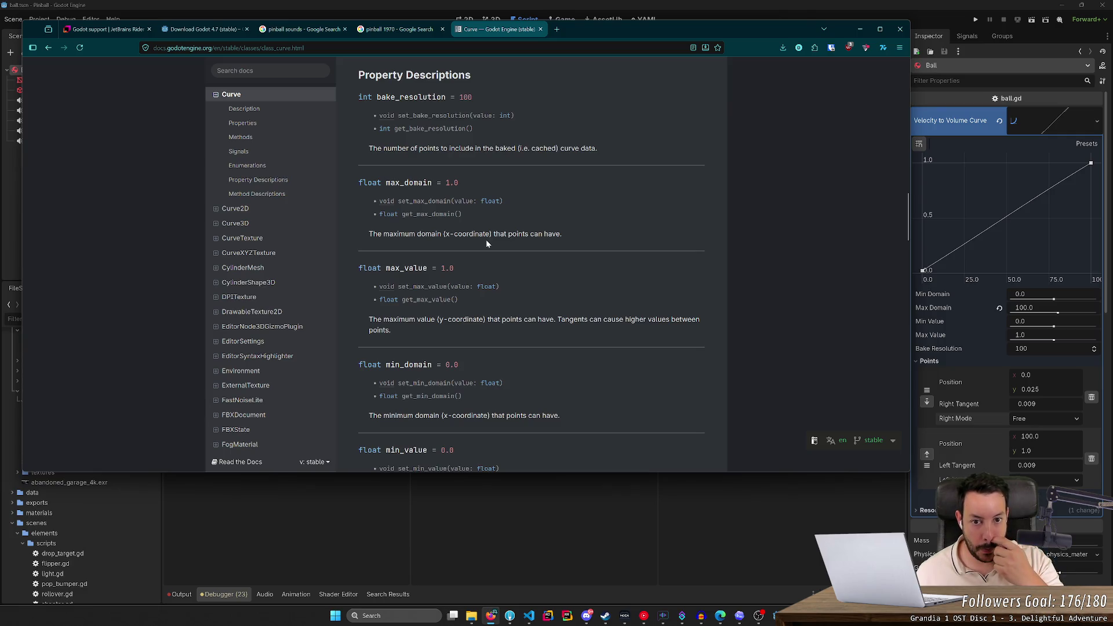
scroll(486, 240, "down", 3)
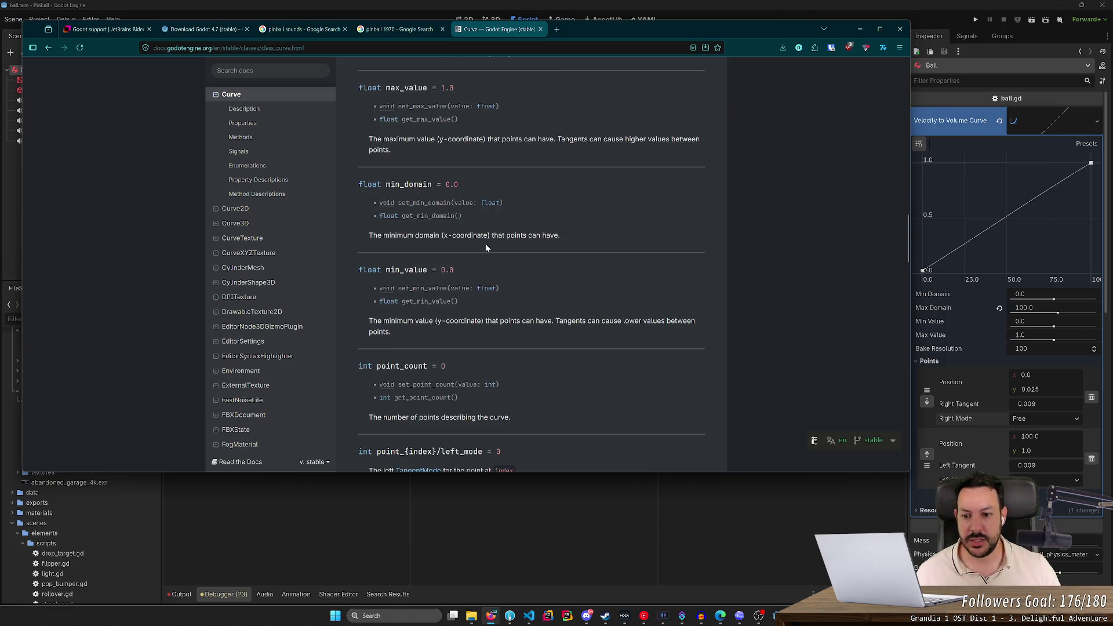
scroll(485, 243, "down", 5)
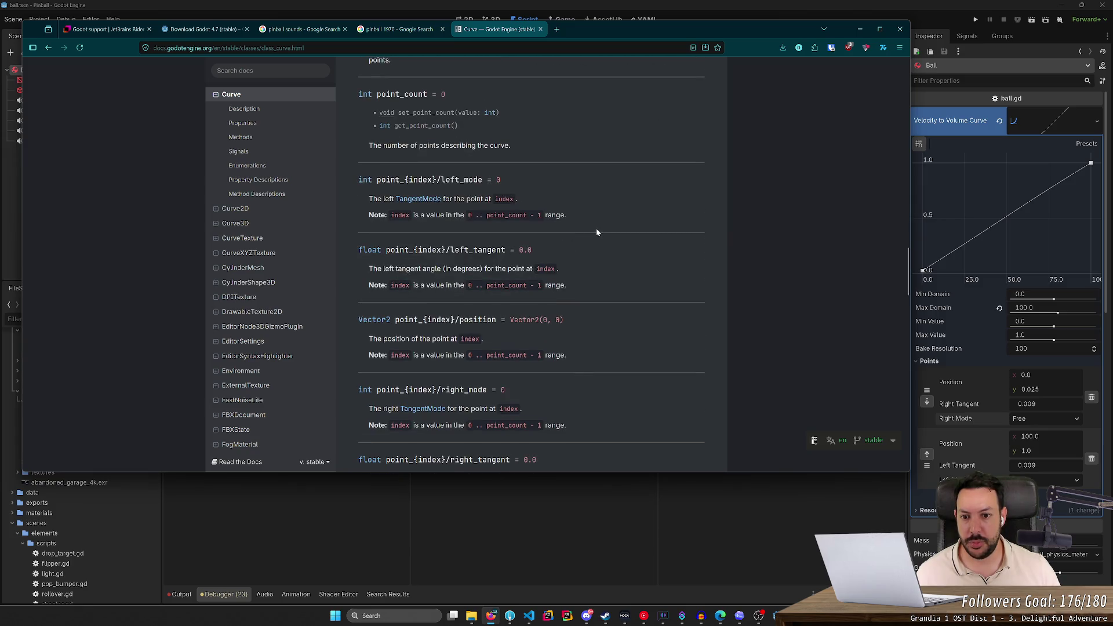
scroll(597, 232, "down", 7)
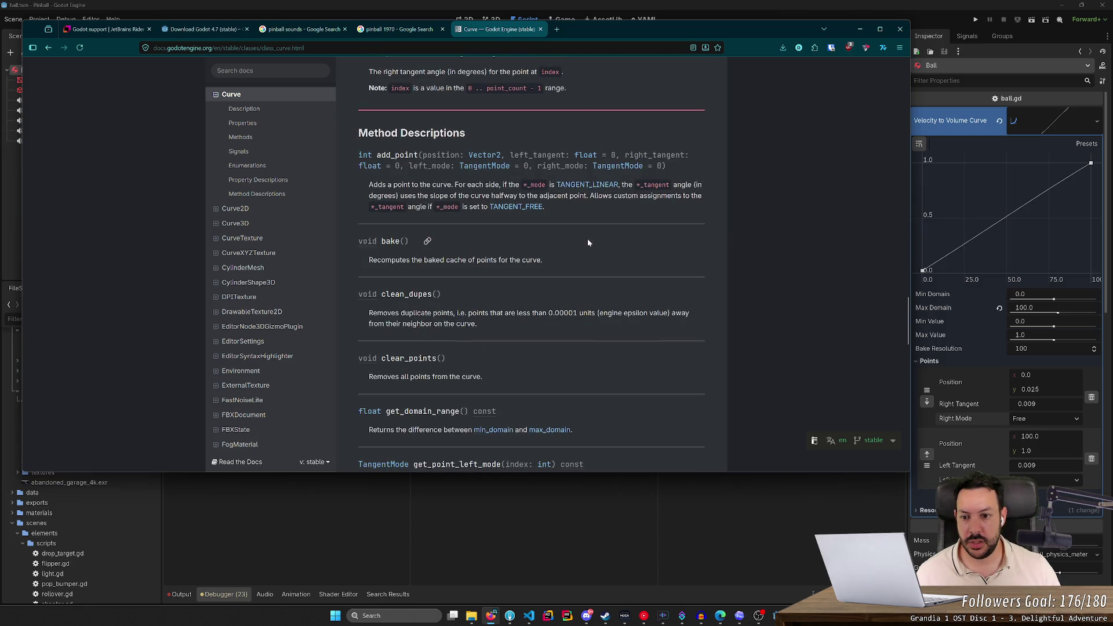
scroll(587, 242, "down", 3)
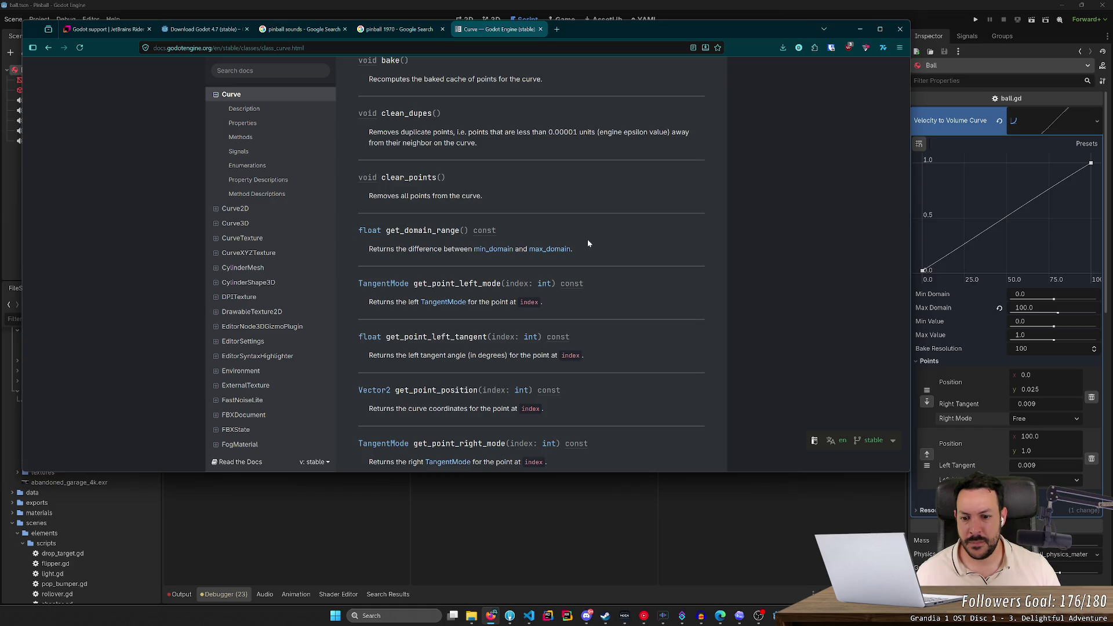
scroll(588, 244, "down", 2)
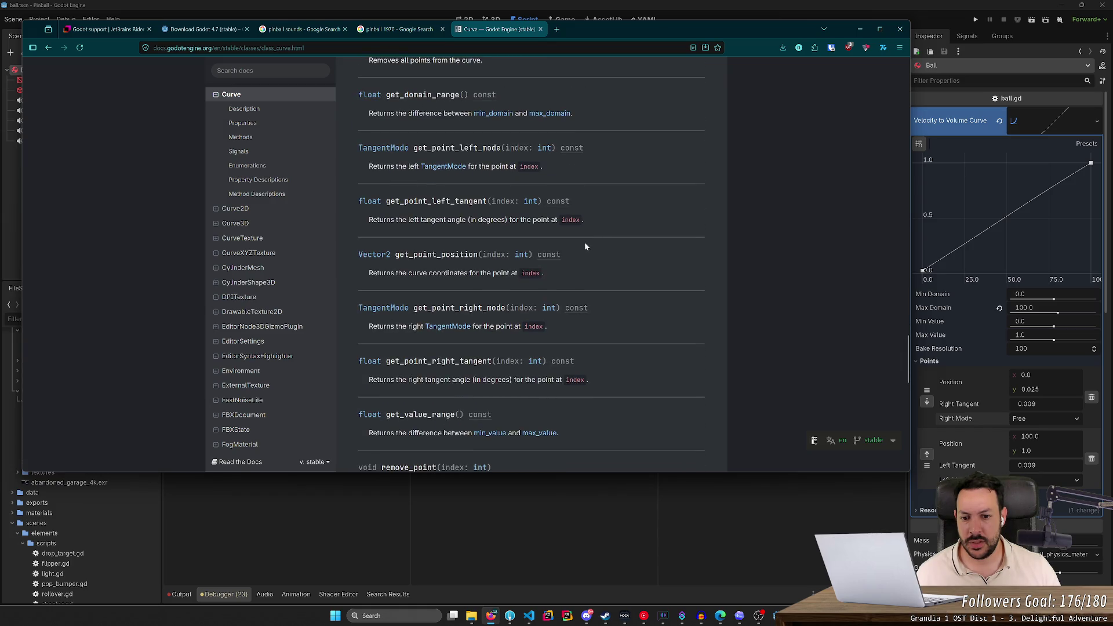
scroll(585, 246, "down", 3)
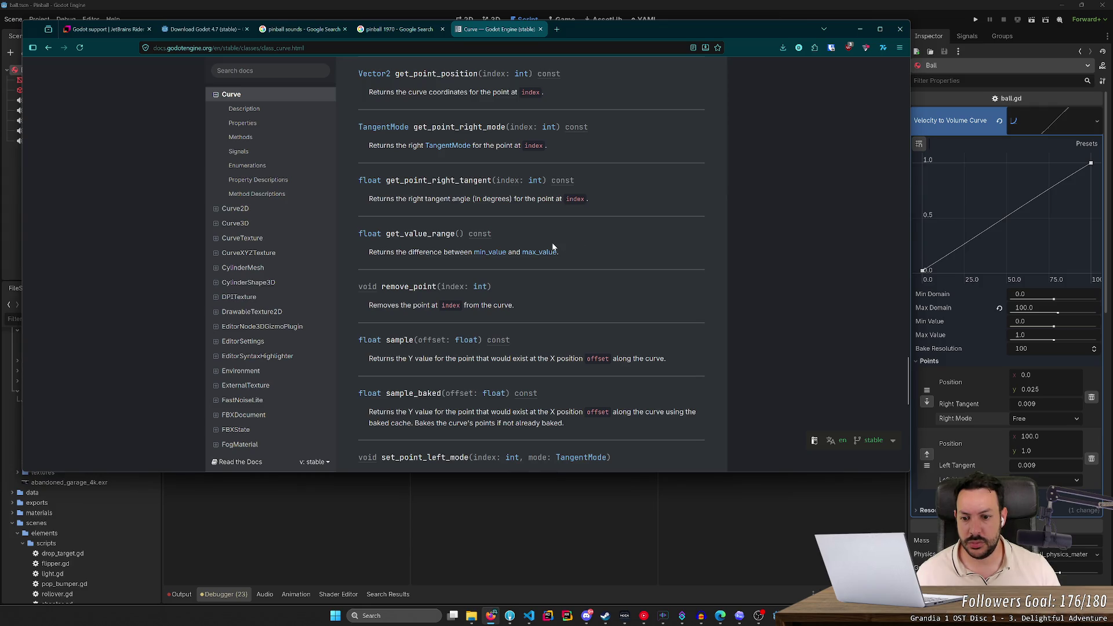
scroll(552, 243, "down", 2)
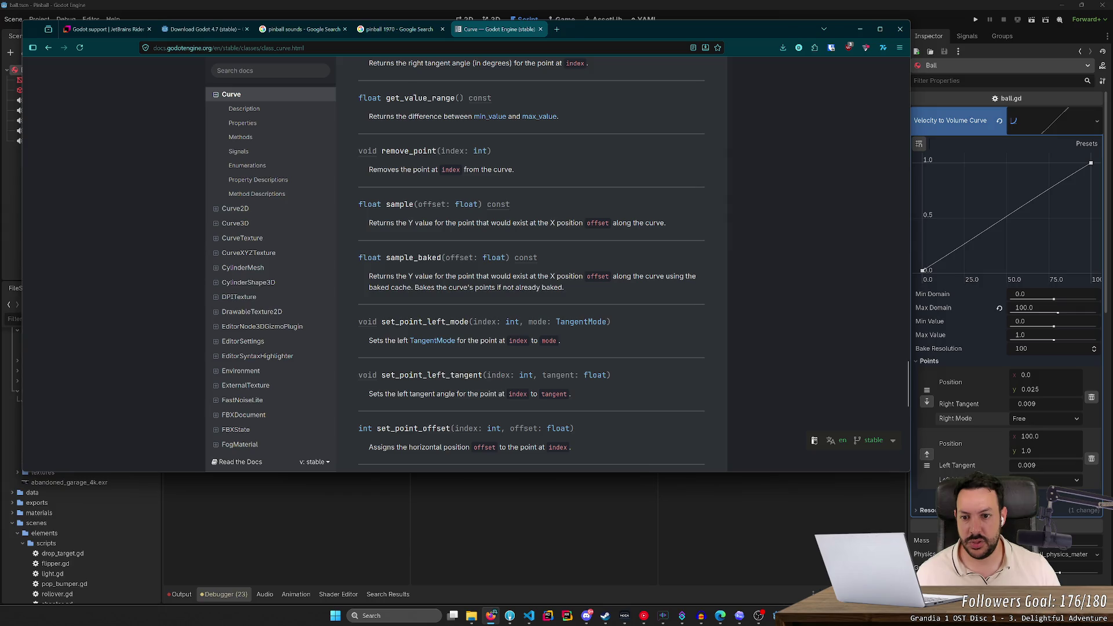
Read the sample method's return description, then go back to the ball.gd script
left_click_drag(398, 222, 457, 223)
left_click(392, 201)
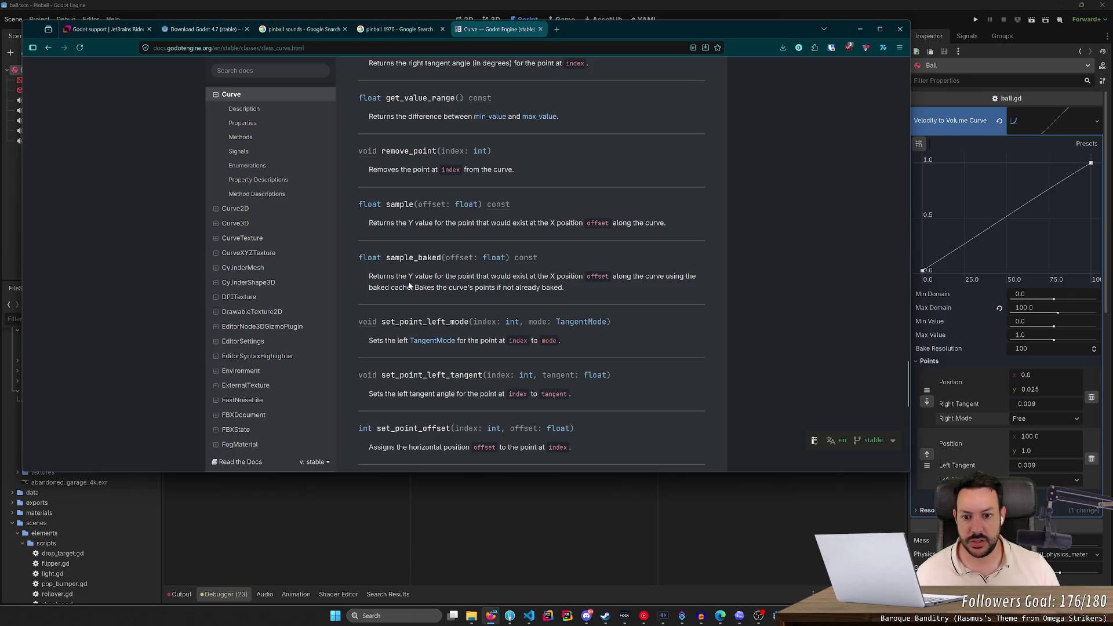
scroll(409, 286, "down", 4)
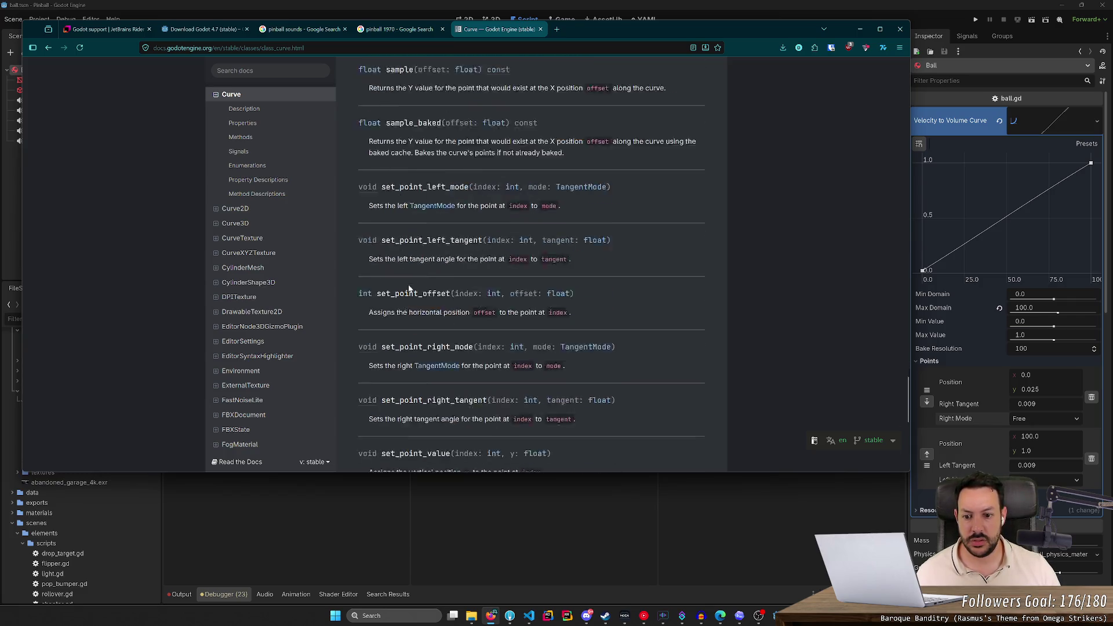
scroll(409, 286, "up", 3)
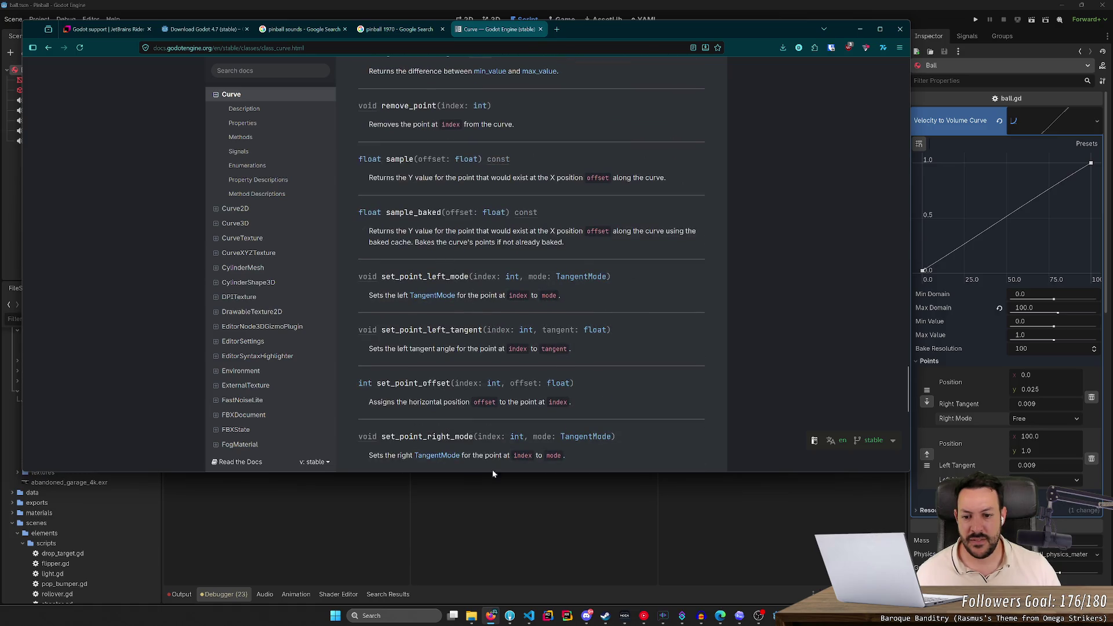
left_click(496, 472)
Replace get_ with sample(current_velocity) in the current_volume_linear assignment
key("Escape")
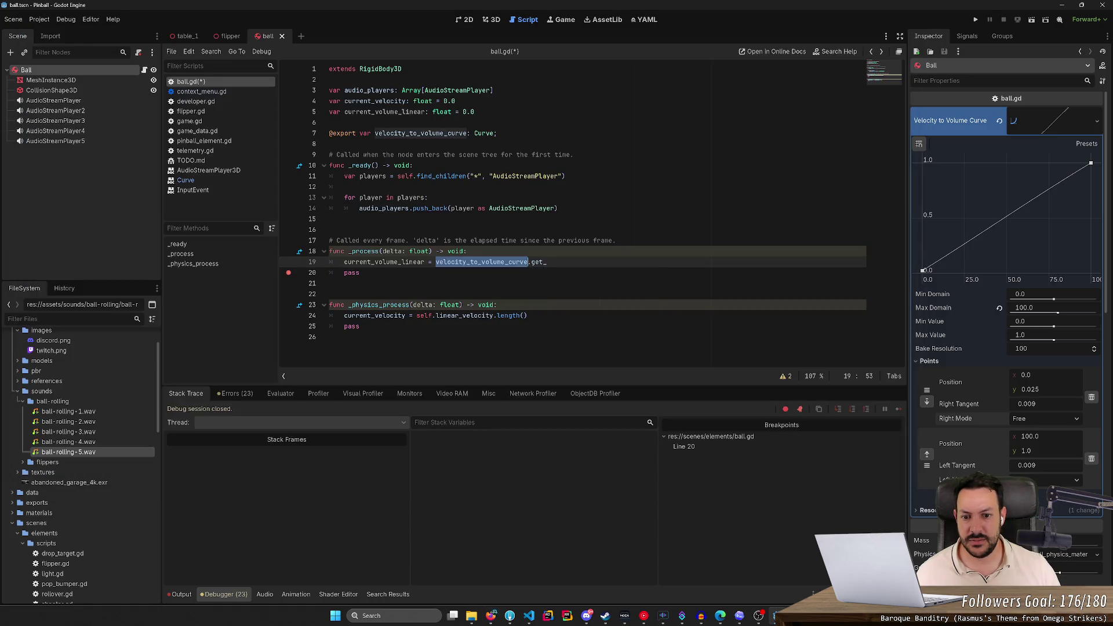
key("BackSpace")
key("BackSpace")
key("BackSpace")
type("sample")
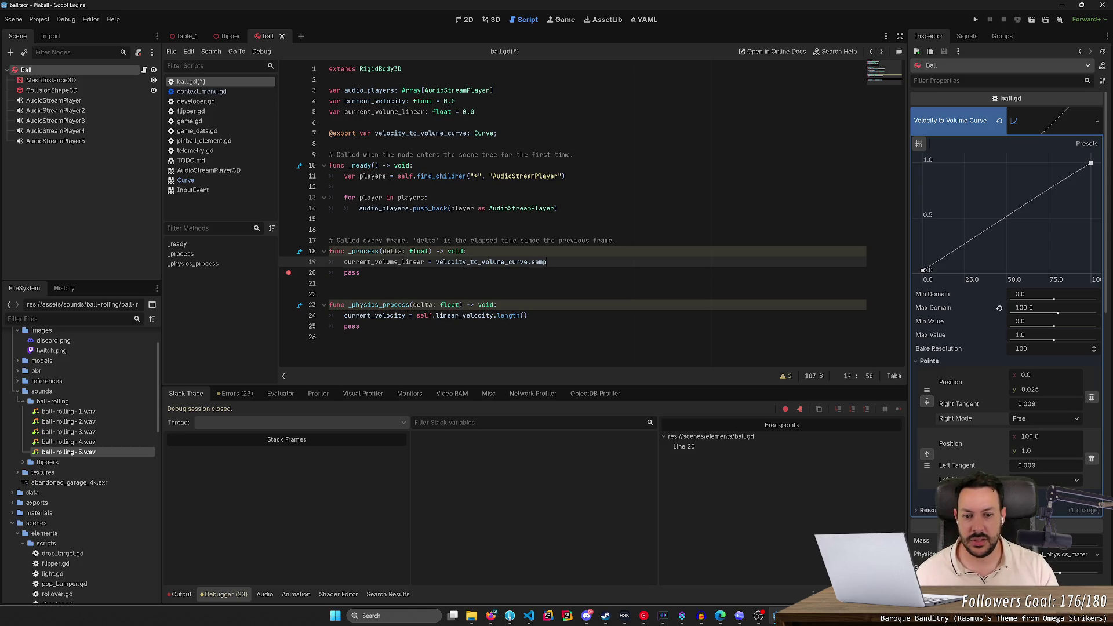
type("(")
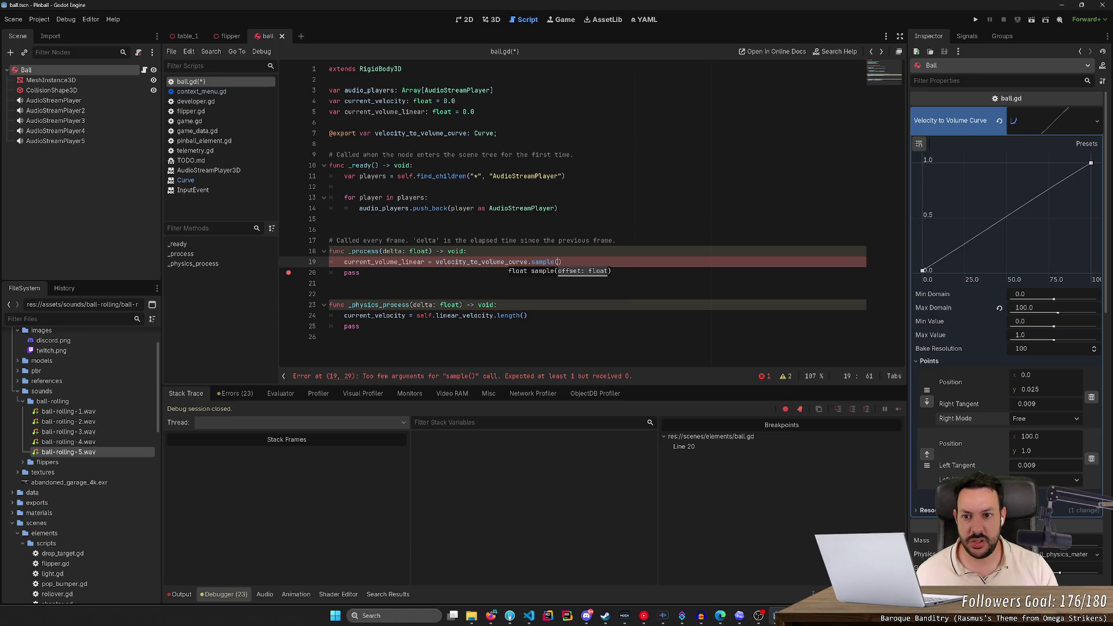
type("curre")
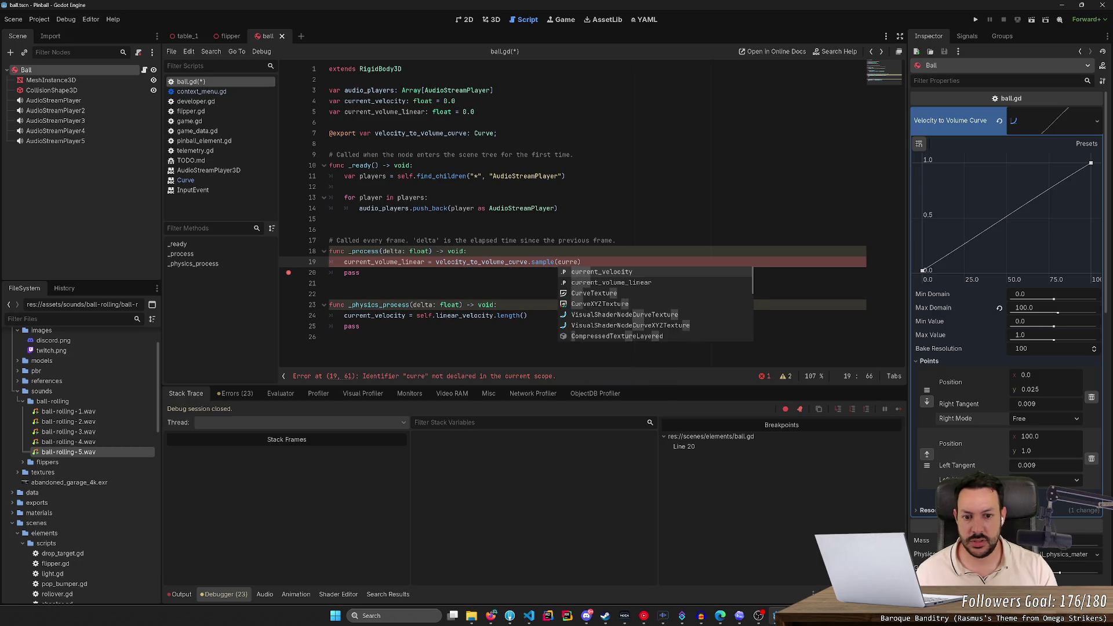
key("Return")
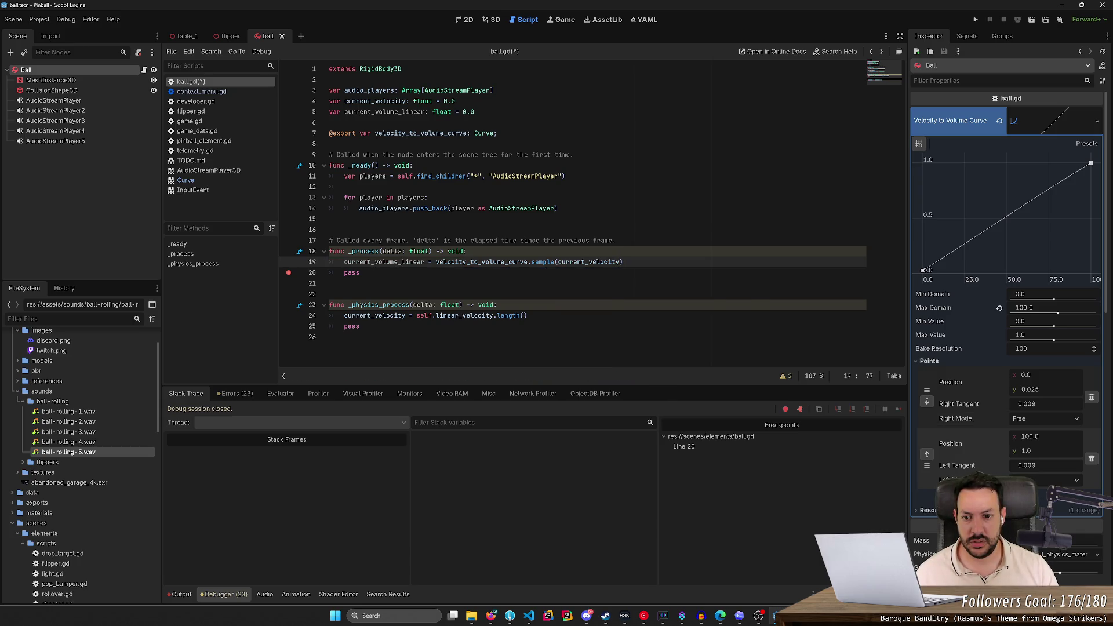
Add print(current_volume_linear) below it, save ball.gd and remove the line-21 breakpoint
key("Return")
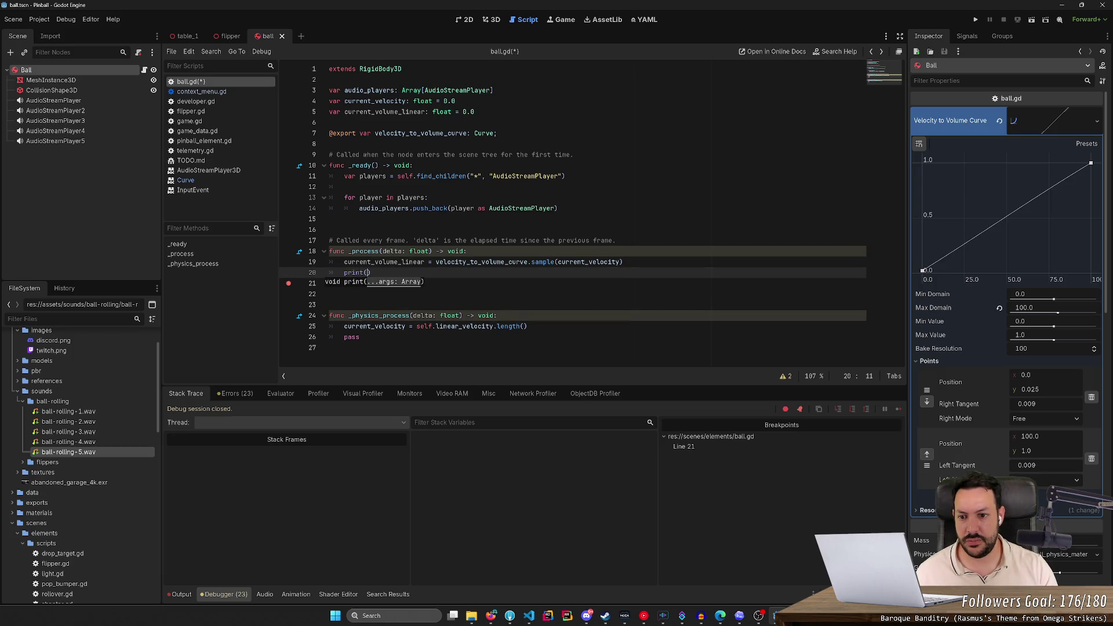
key("BackSpace")
key("BackSpace")
key("BackSpace")
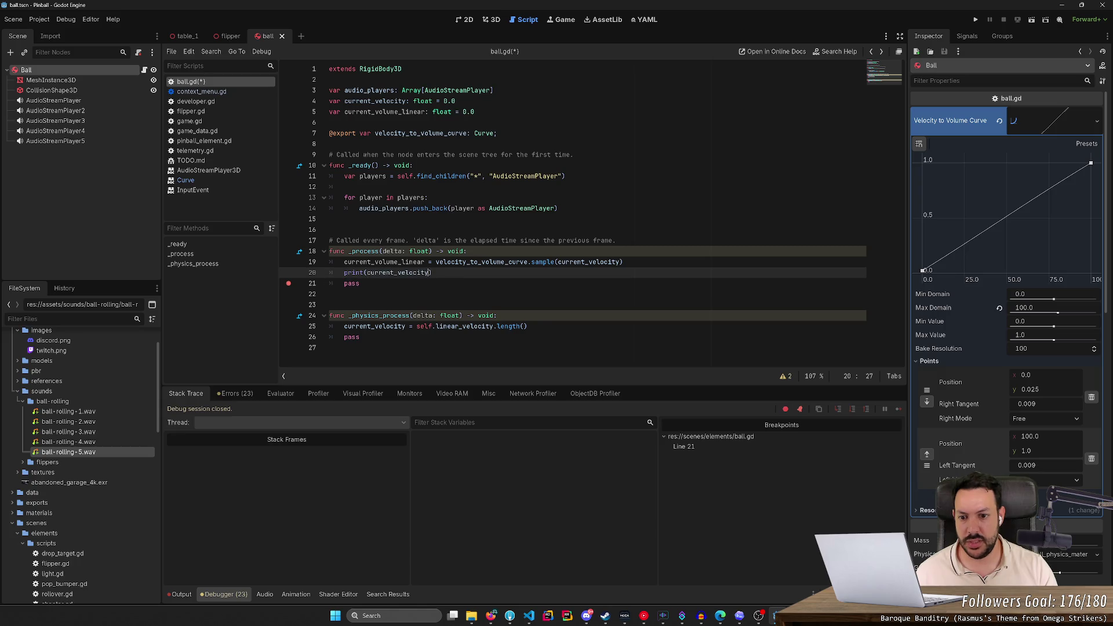
type("_v")
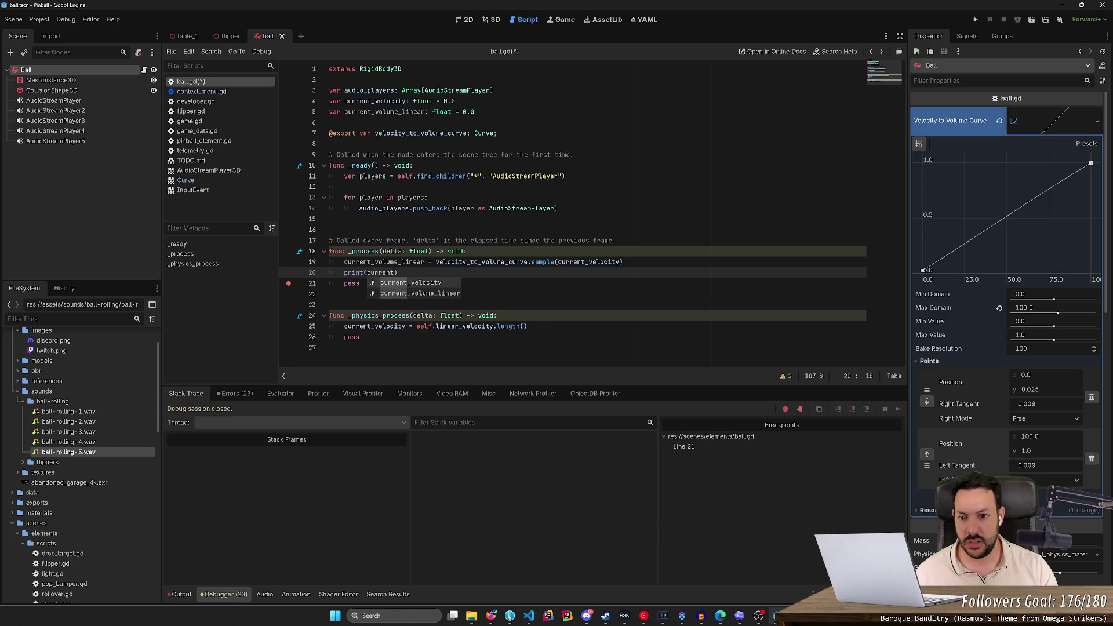
key("Return")
key("ctrl+s")
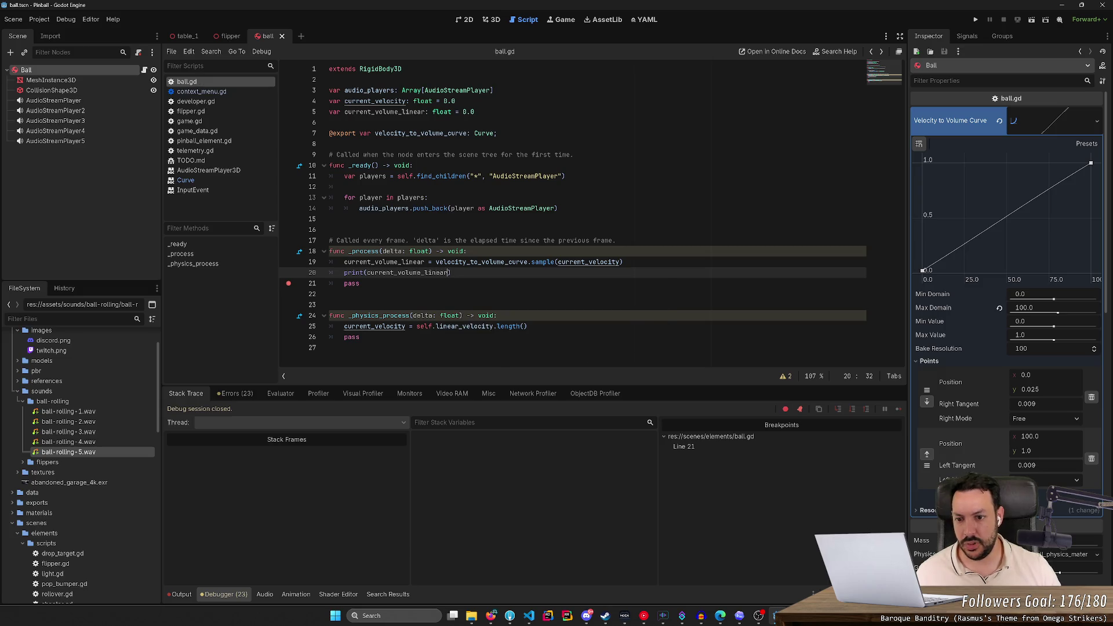
left_click(289, 284)
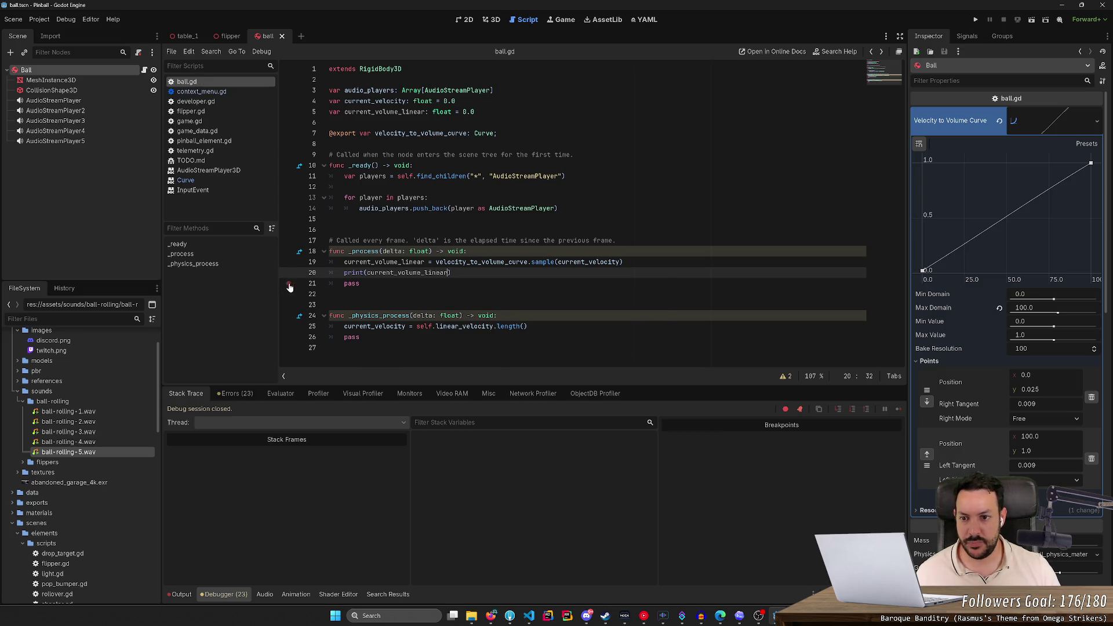
Run the pinball project, start a New Game and play a ball, printing volumes from about 0.02 to 0.92
left_click(978, 21)
left_click(556, 276)
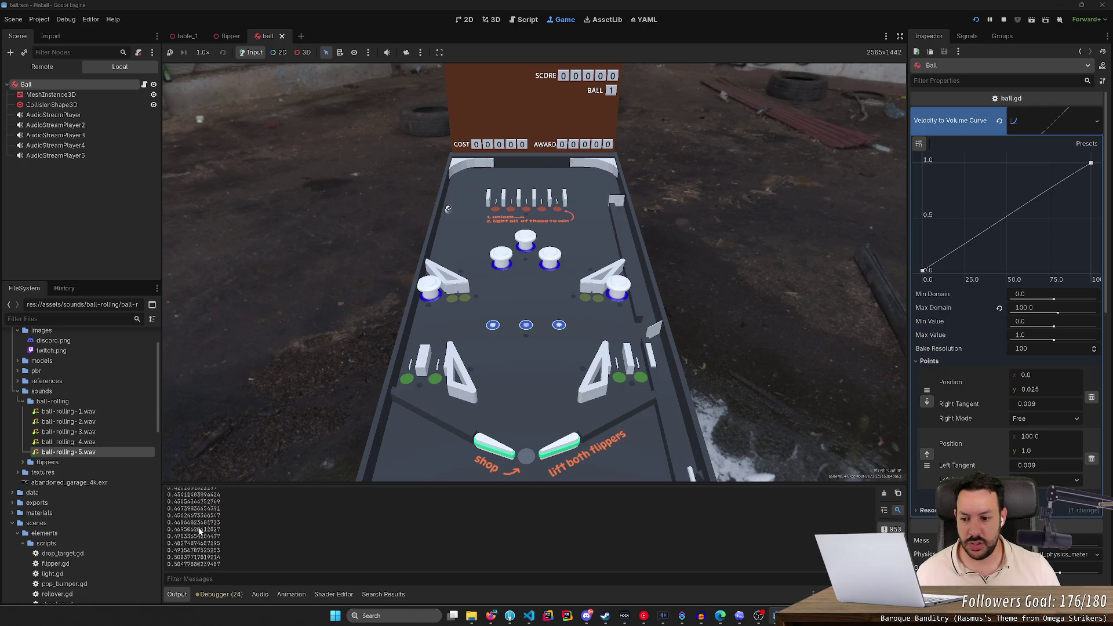
key("Left")
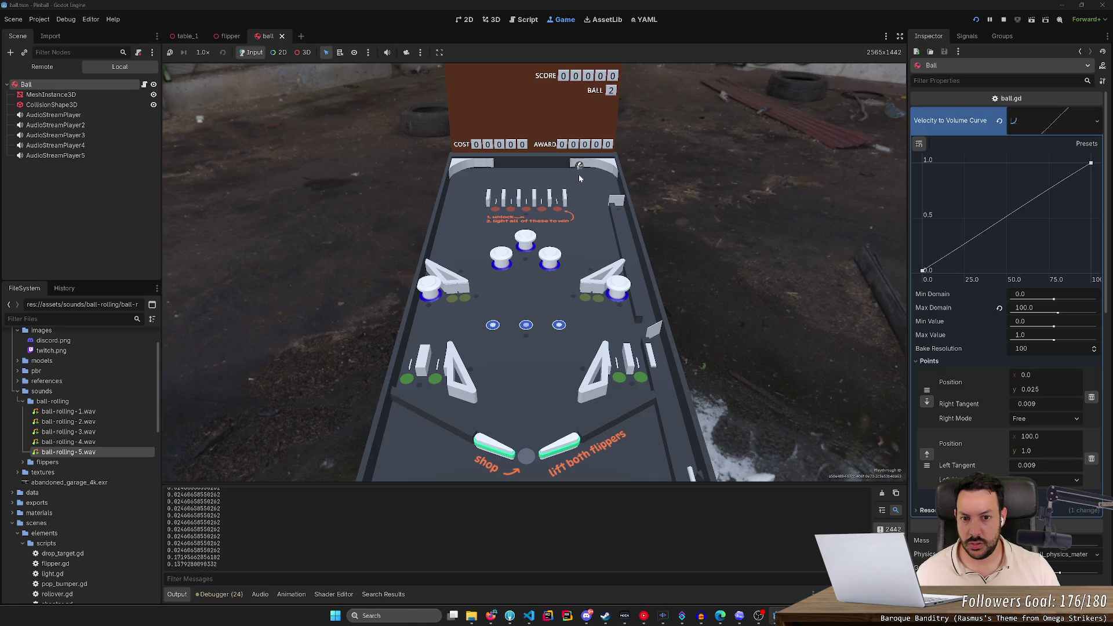
key("space")
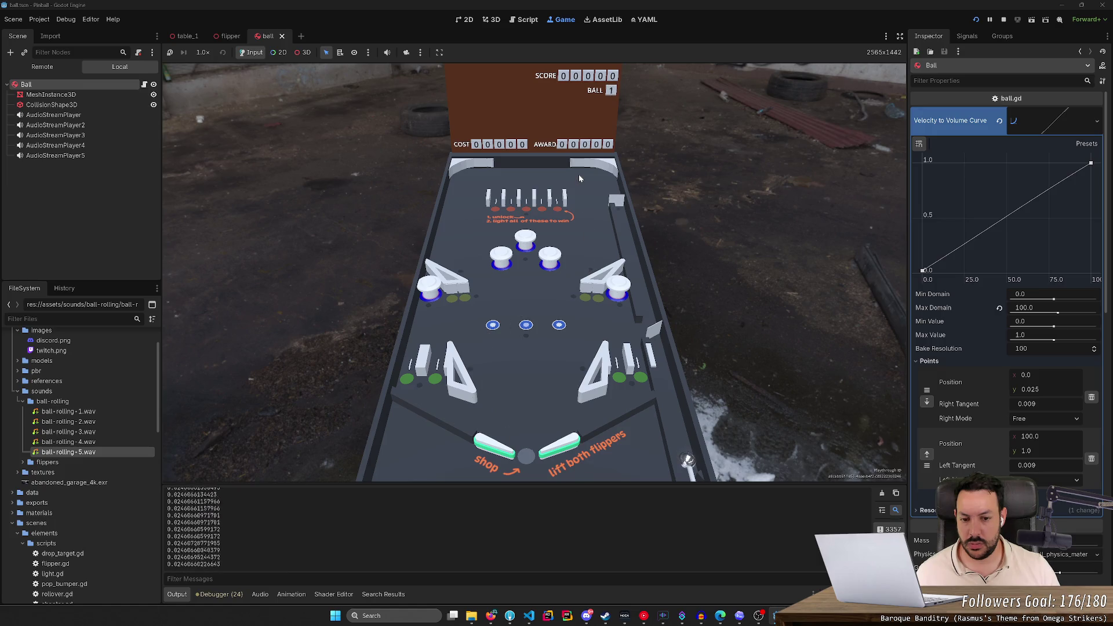
key("space")
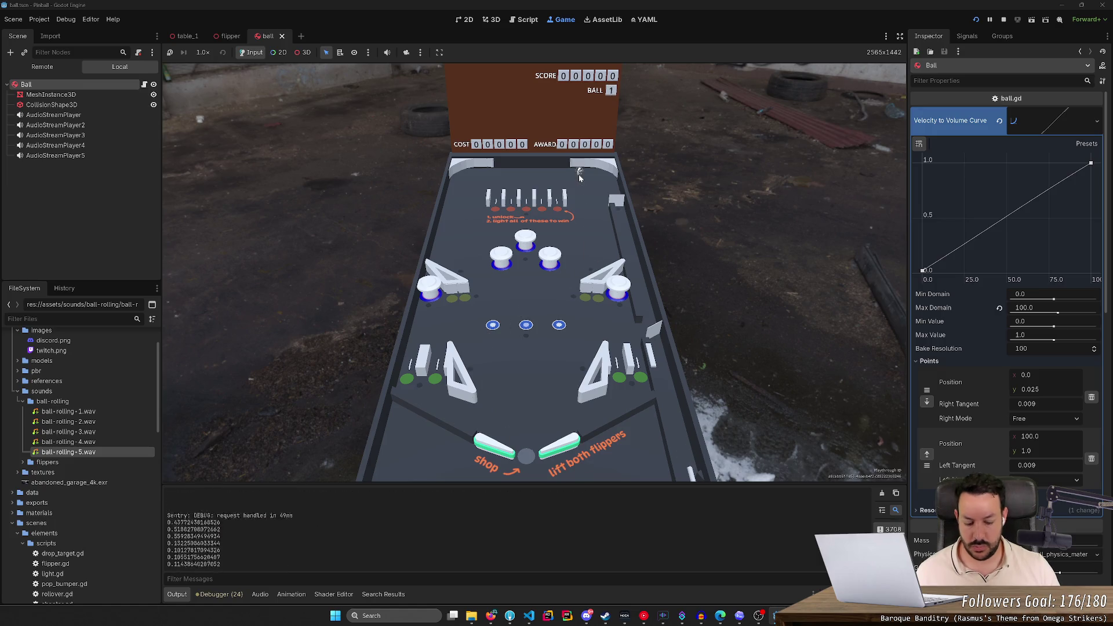
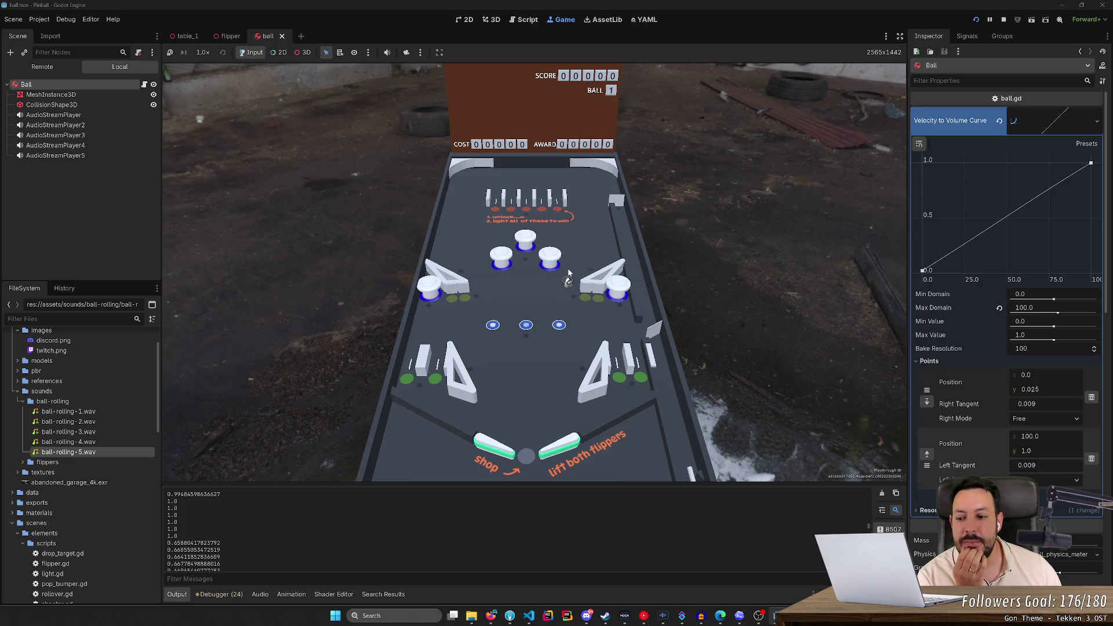
Stop the game, make line 20 print current_velocity instead of current_volume_linear, and relaunch the game
left_click(1001, 19)
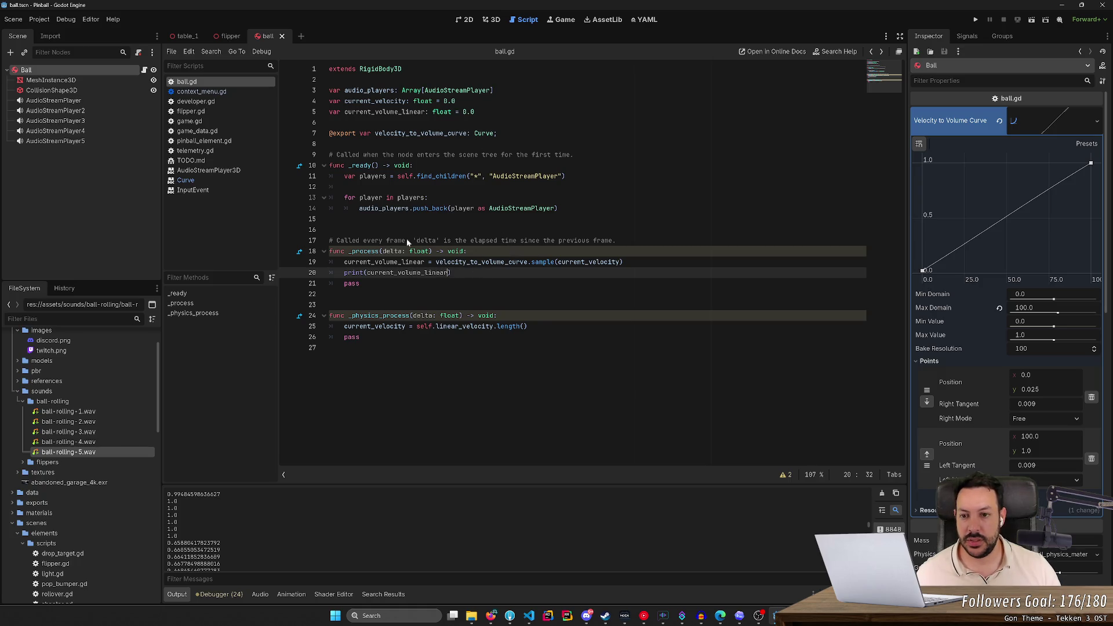
double_click(374, 101)
type("elocity")
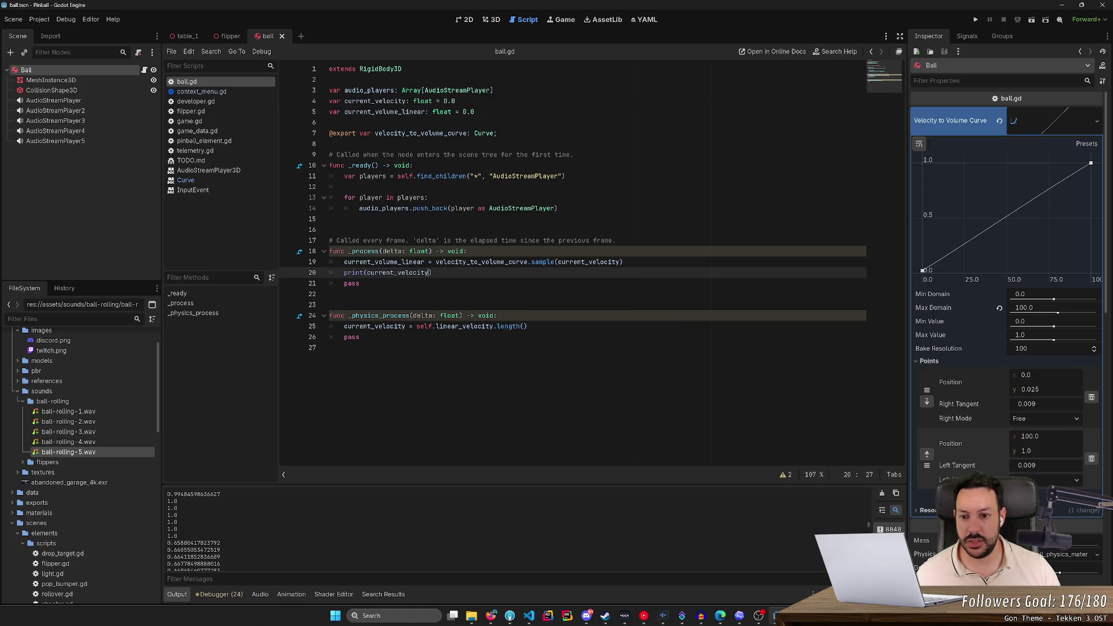
left_click(975, 19)
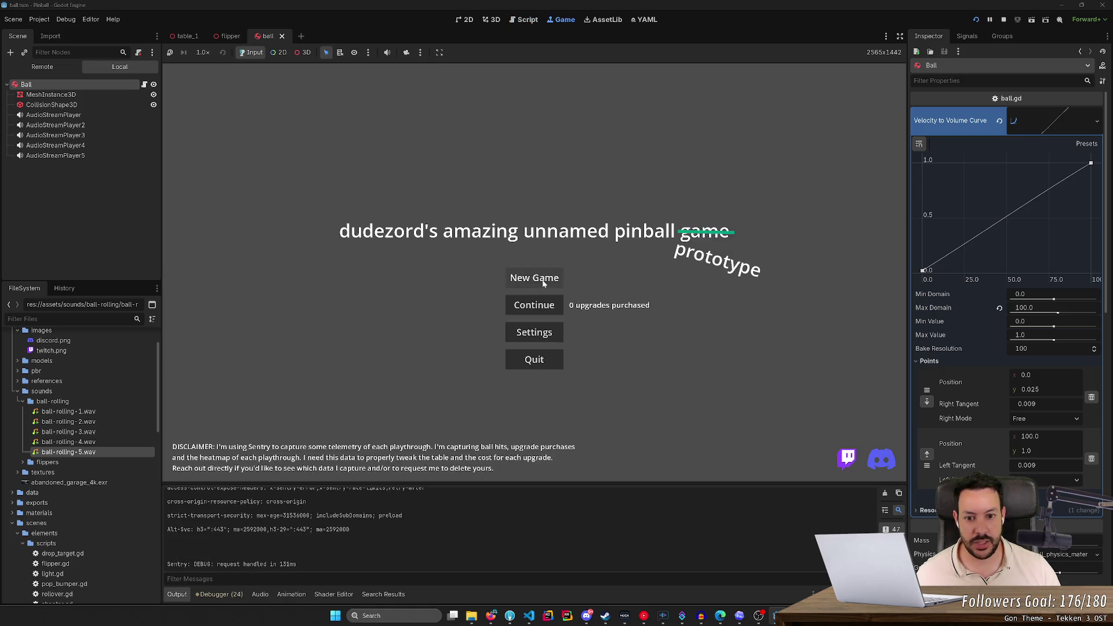
Start a new game and launch three balls with the plunger so velocities stream to Output
left_click(540, 279)
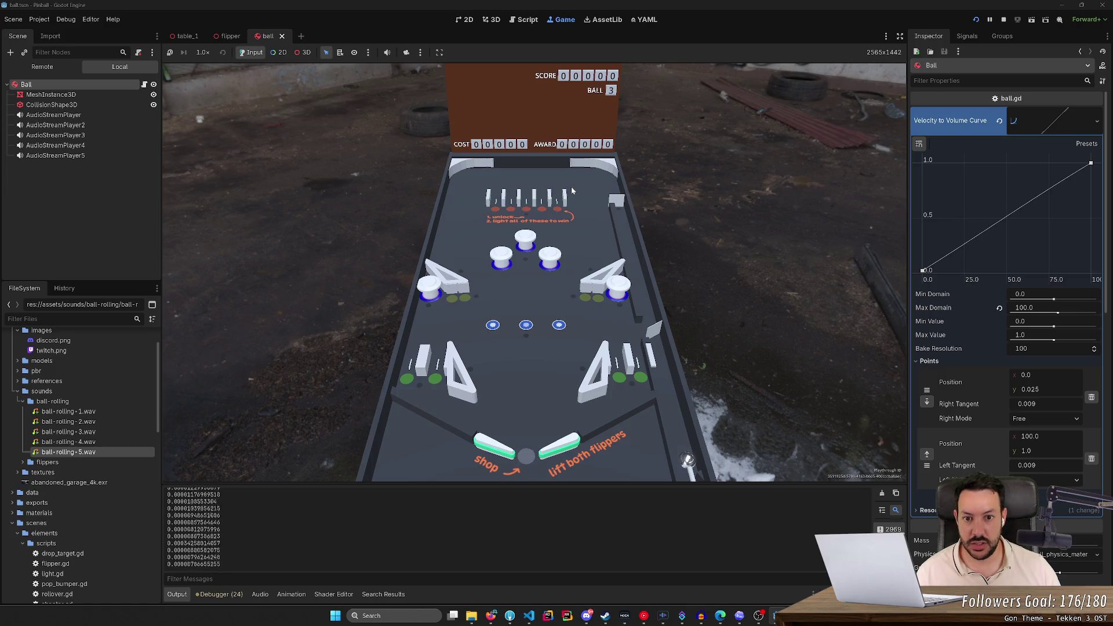
key("space")
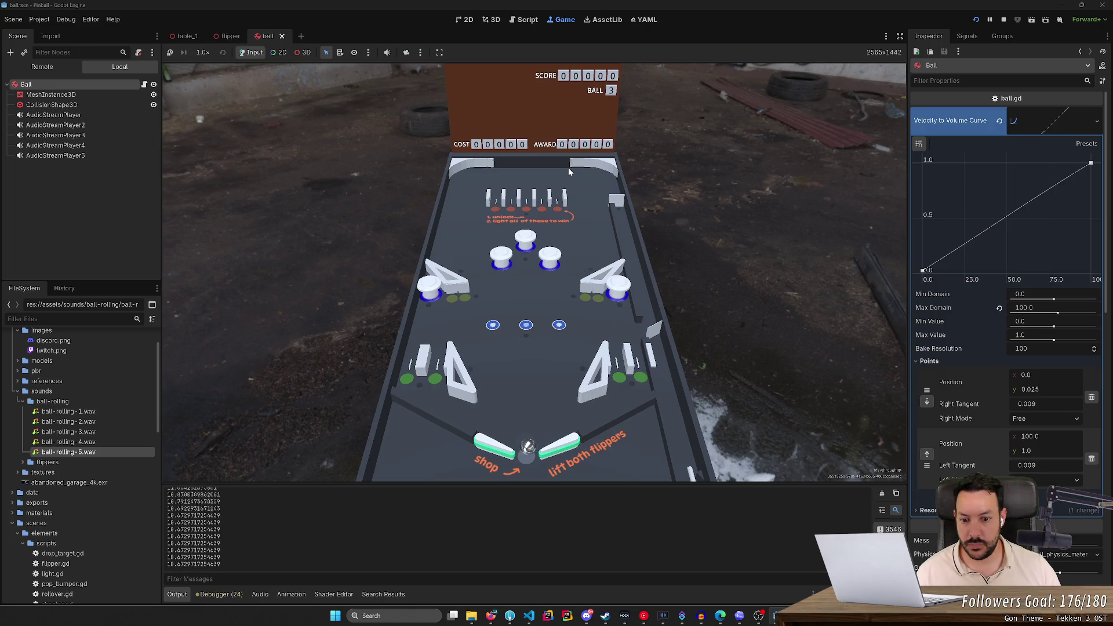
key("space")
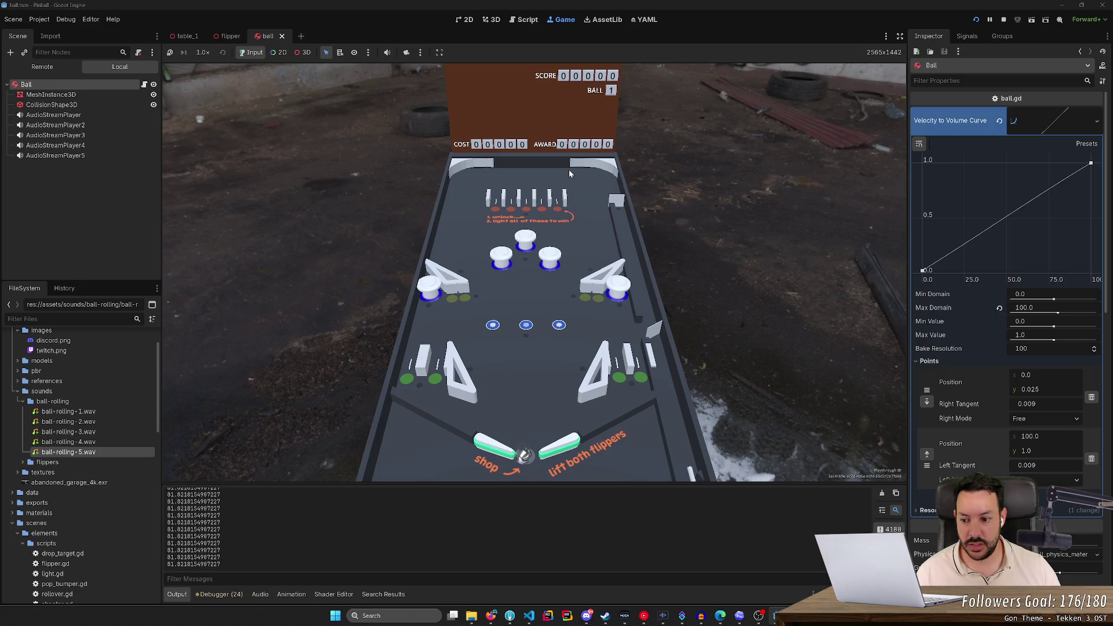
key("space")
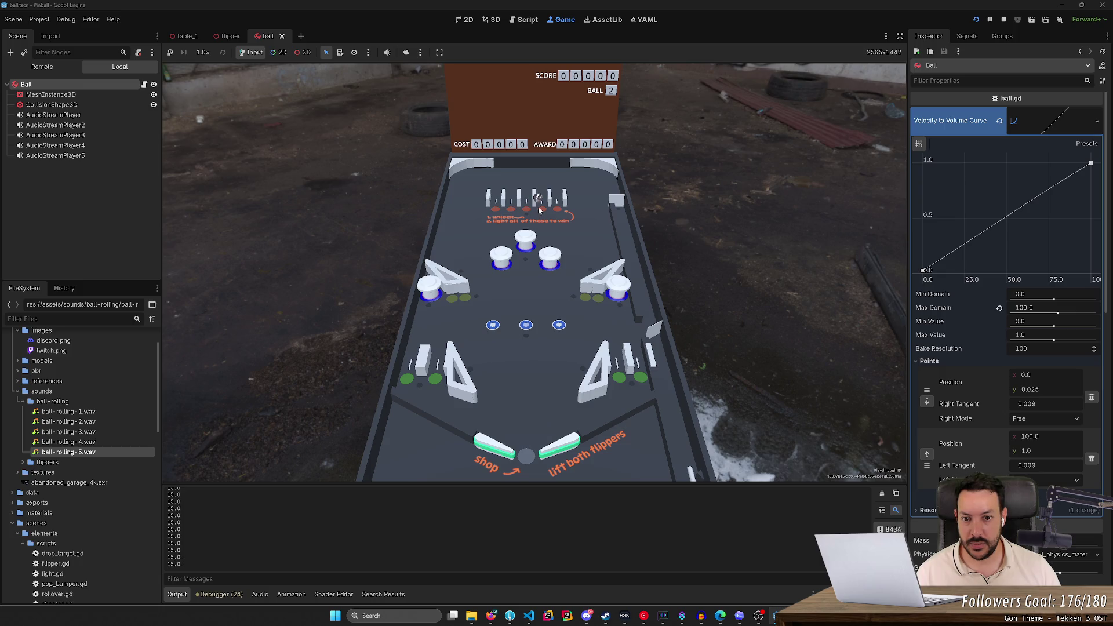
Respawn the ball from the top lane ten times comparing velocity readings, then stop the game
left_click(543, 199)
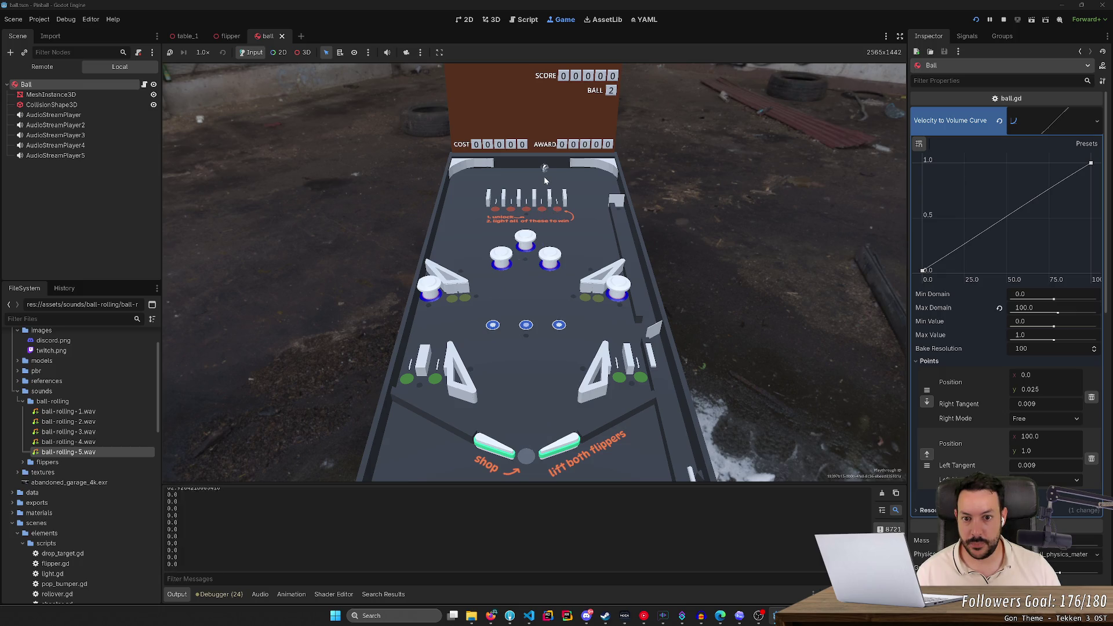
left_click(543, 176)
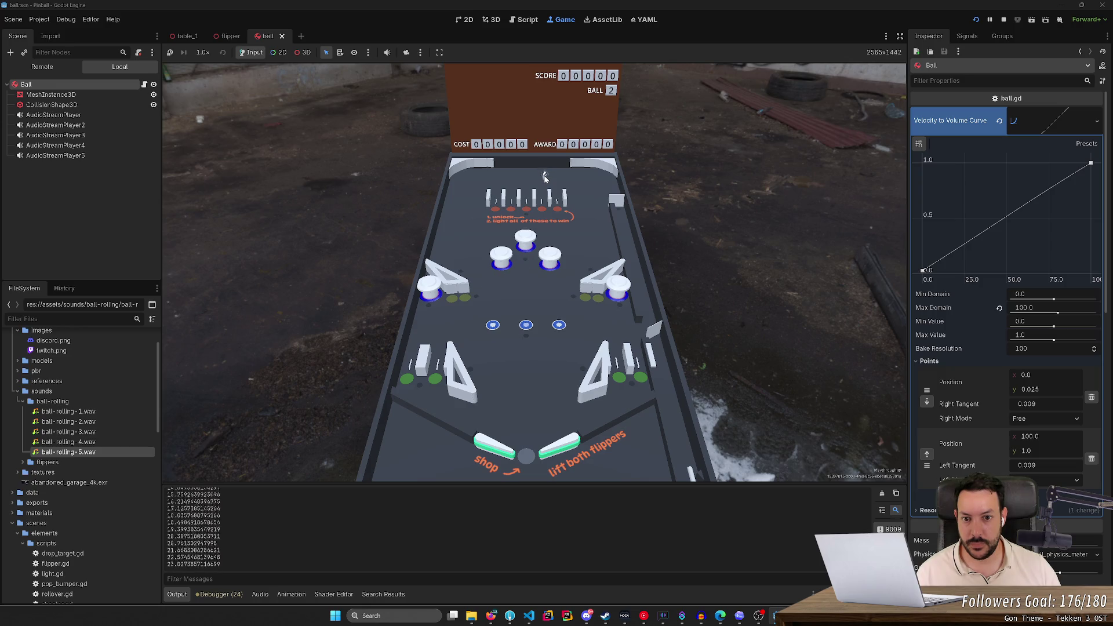
left_click(543, 175)
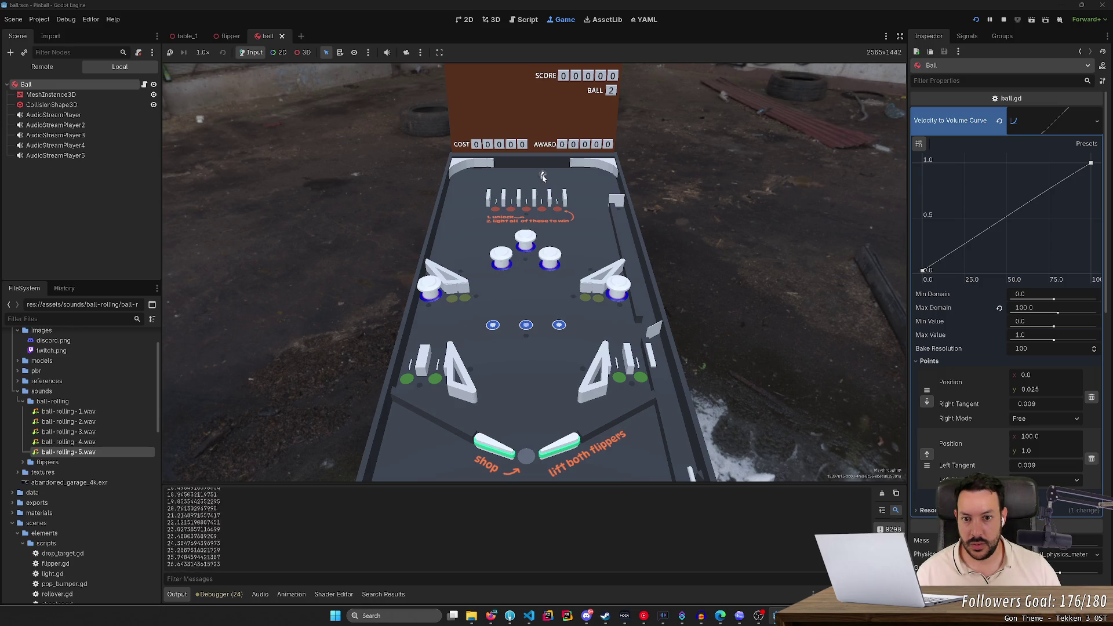
left_click(534, 195)
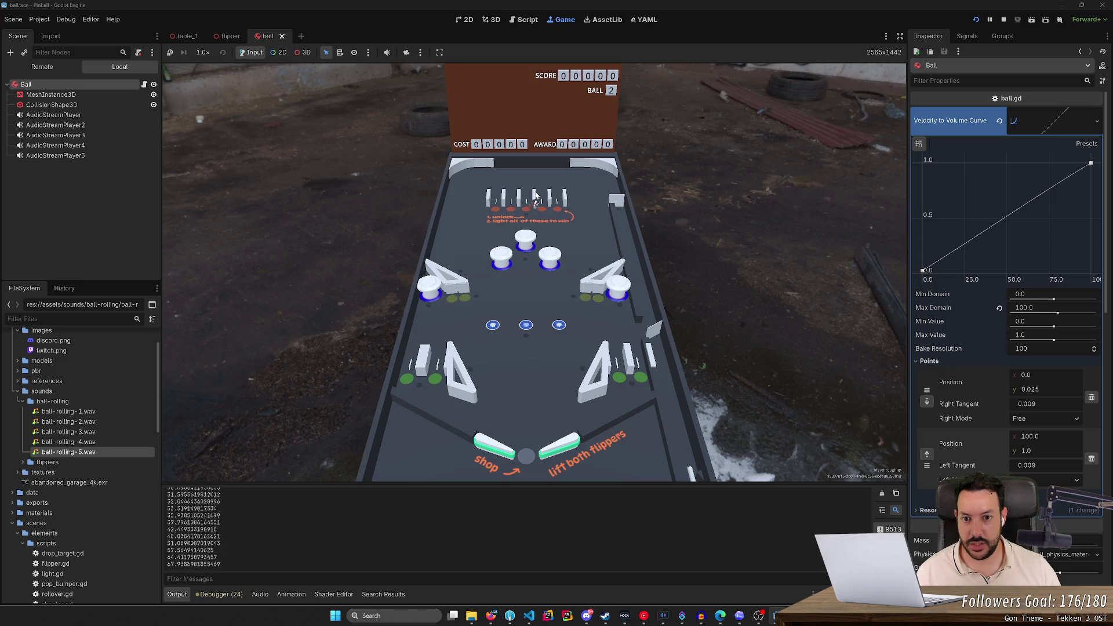
left_click(534, 195)
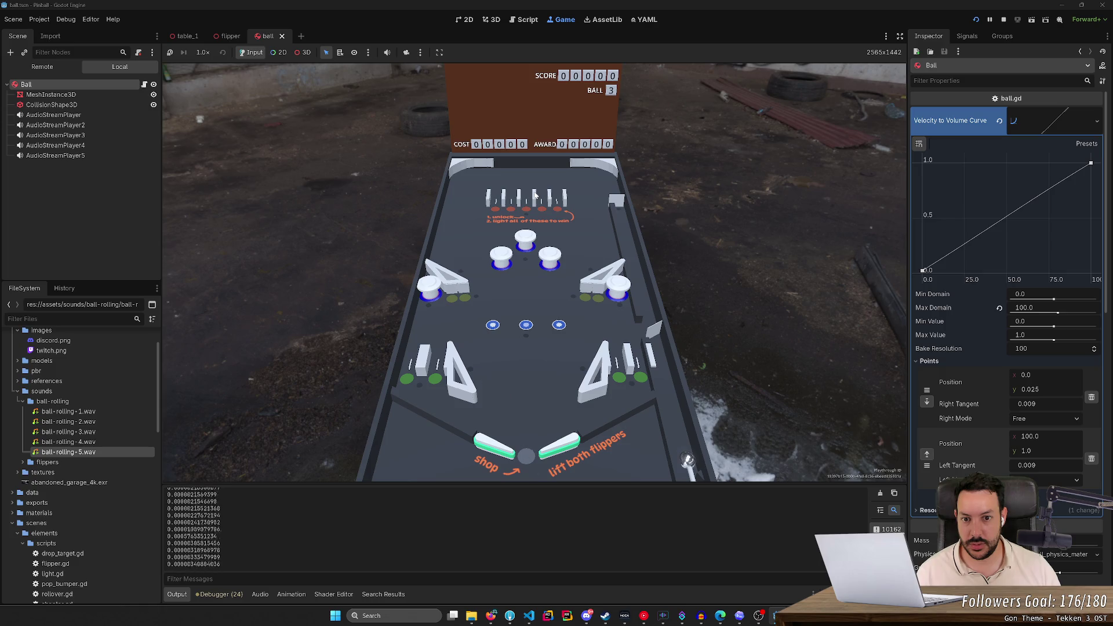
left_click(535, 195)
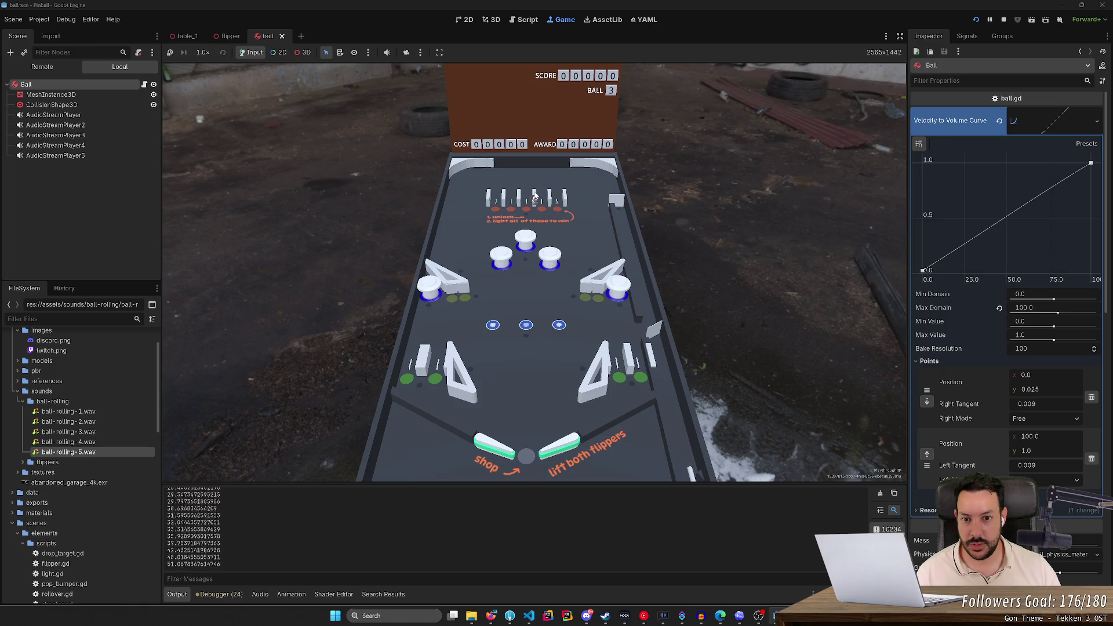
left_click(534, 196)
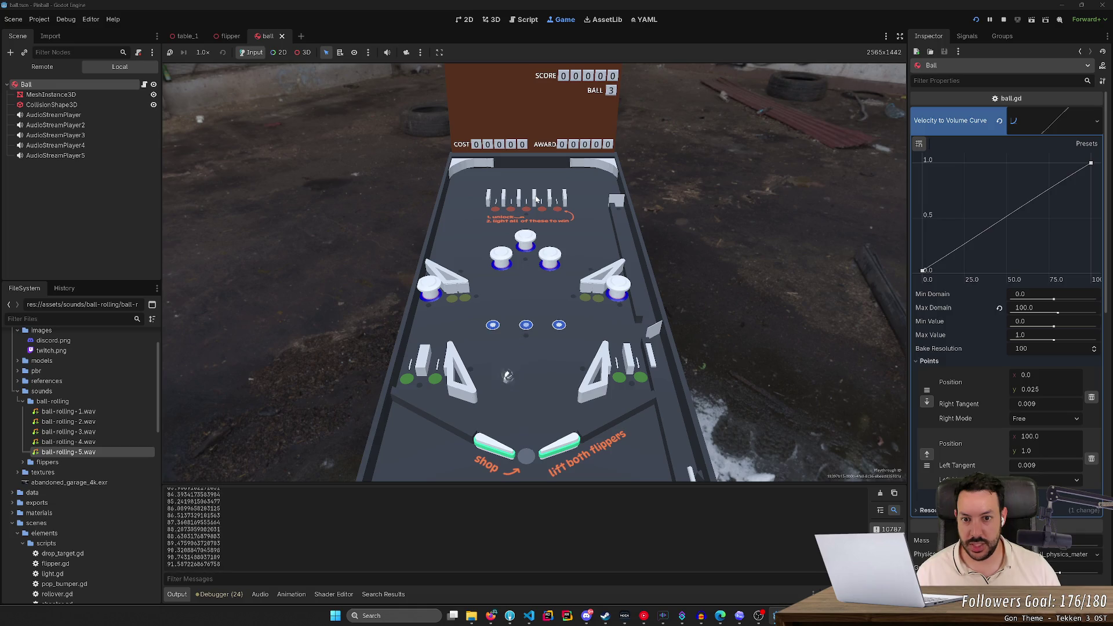
left_click(536, 200)
left_click(536, 200)
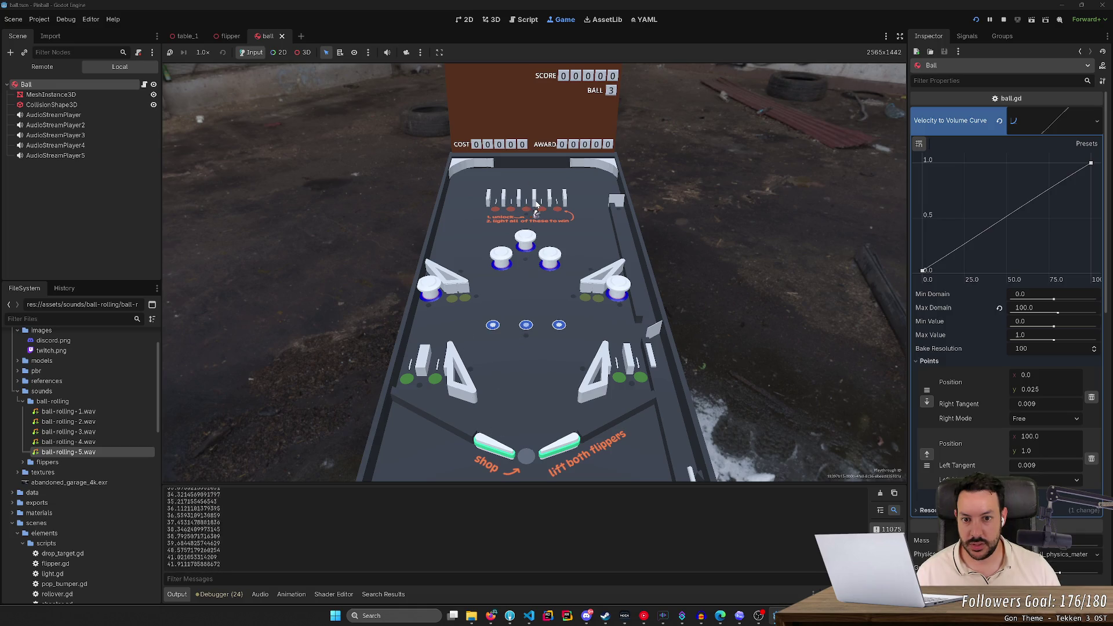
left_click(536, 200)
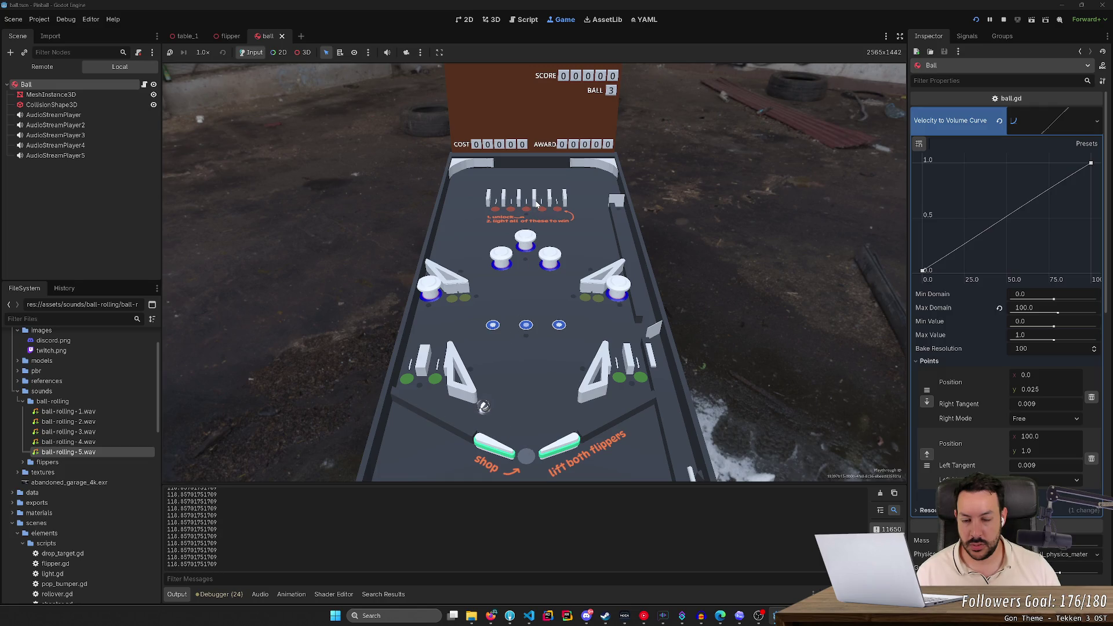
left_click(1003, 19)
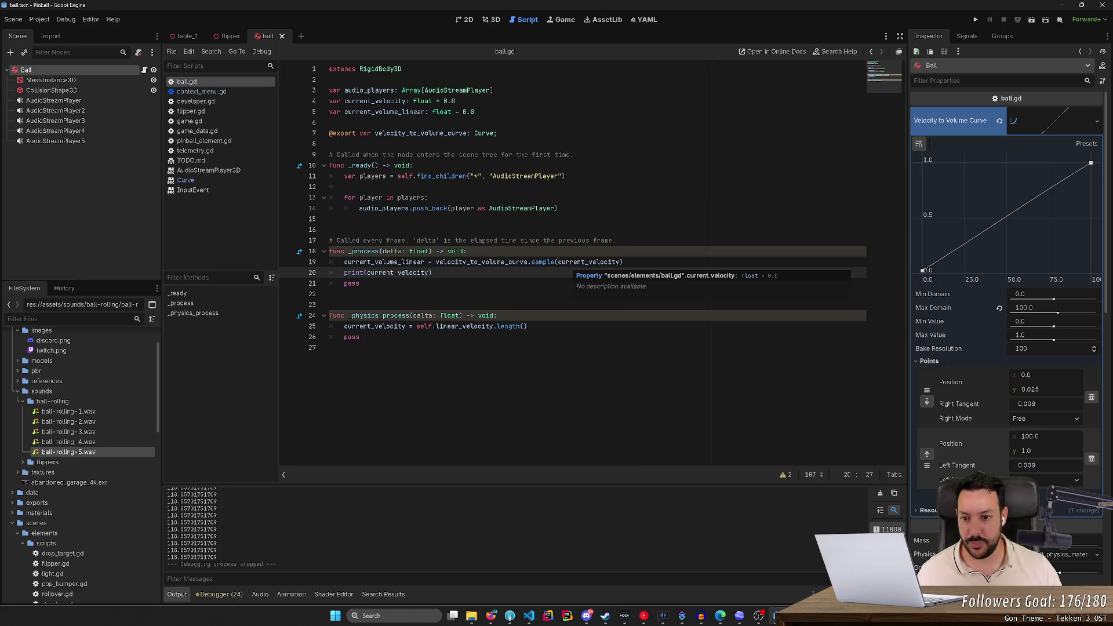
Print current_volume_linear again, then test it with a new game and one launched ball
key("ctrl+BackSpace")
type("current_volume_linear")
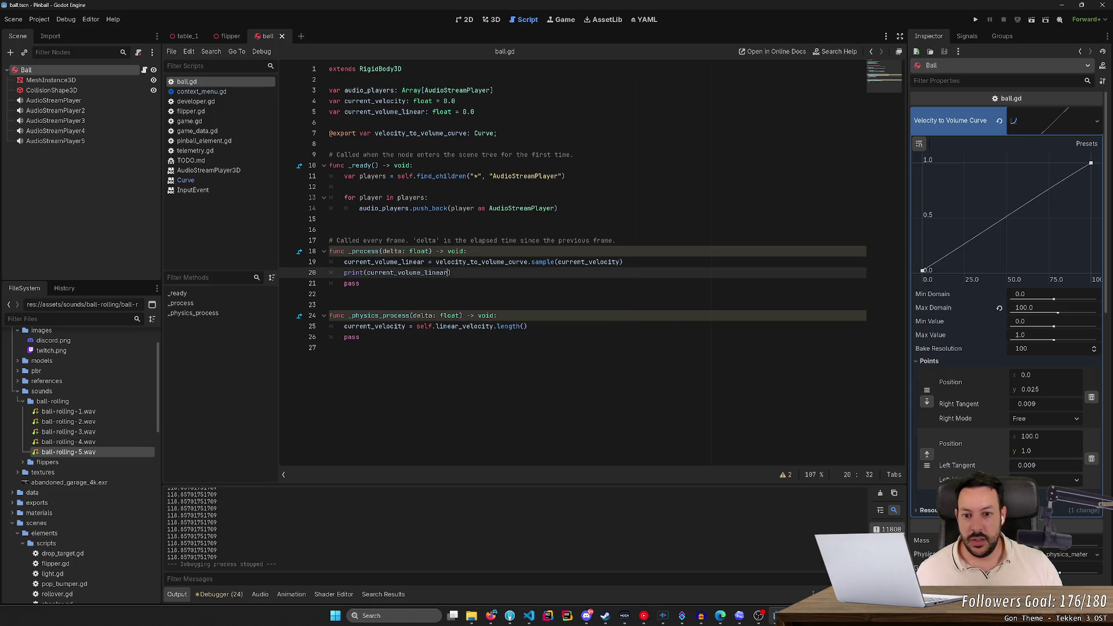
left_click(982, 19)
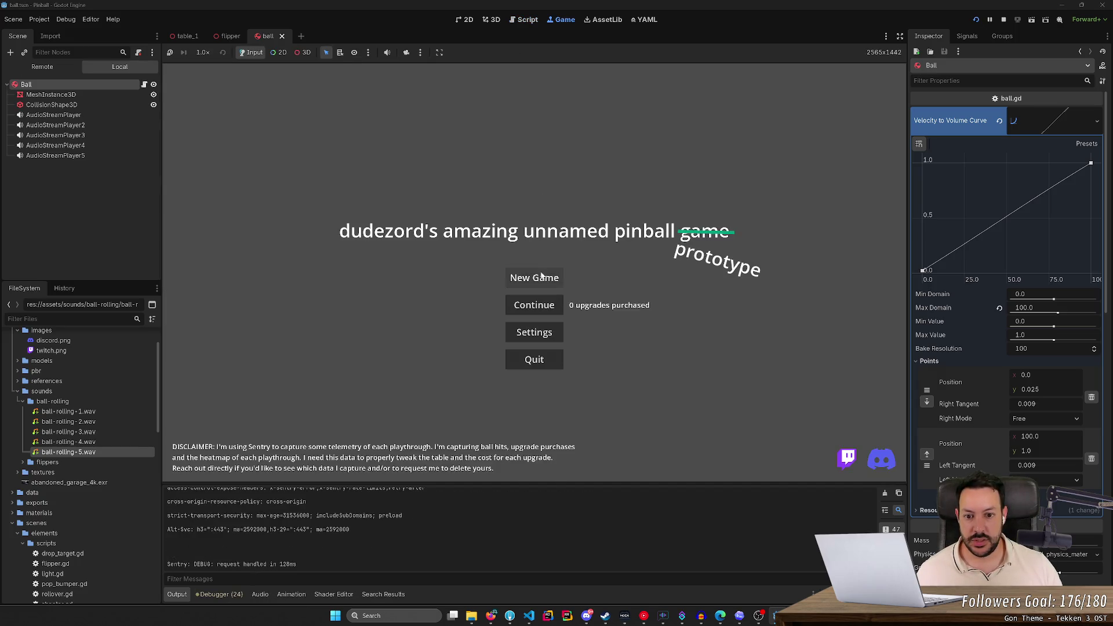
left_click(534, 277)
key("space")
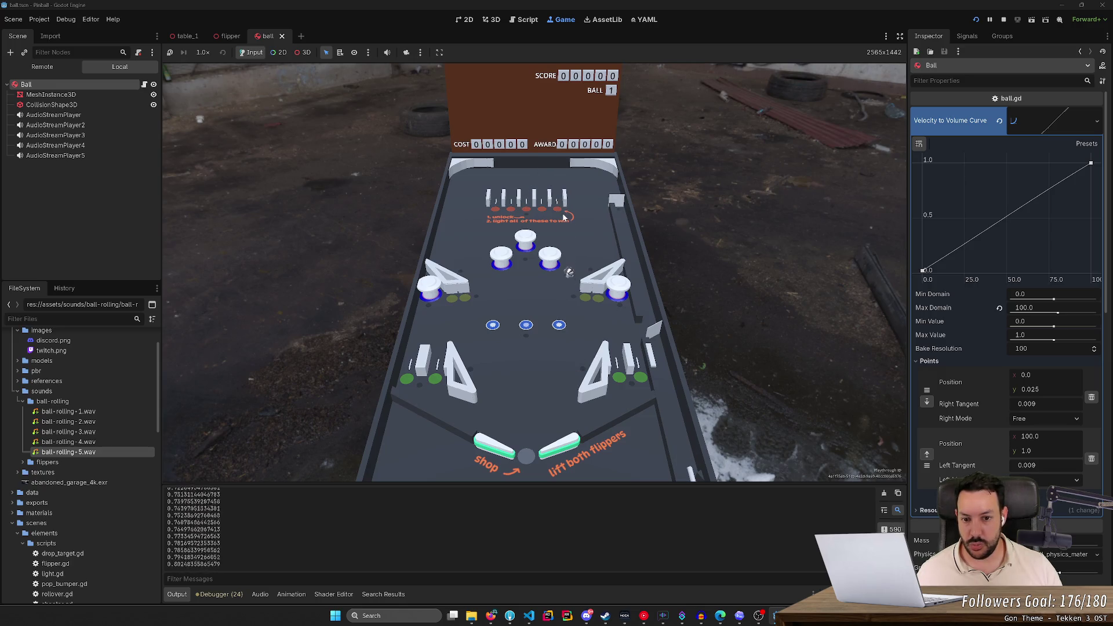
left_click(1003, 19)
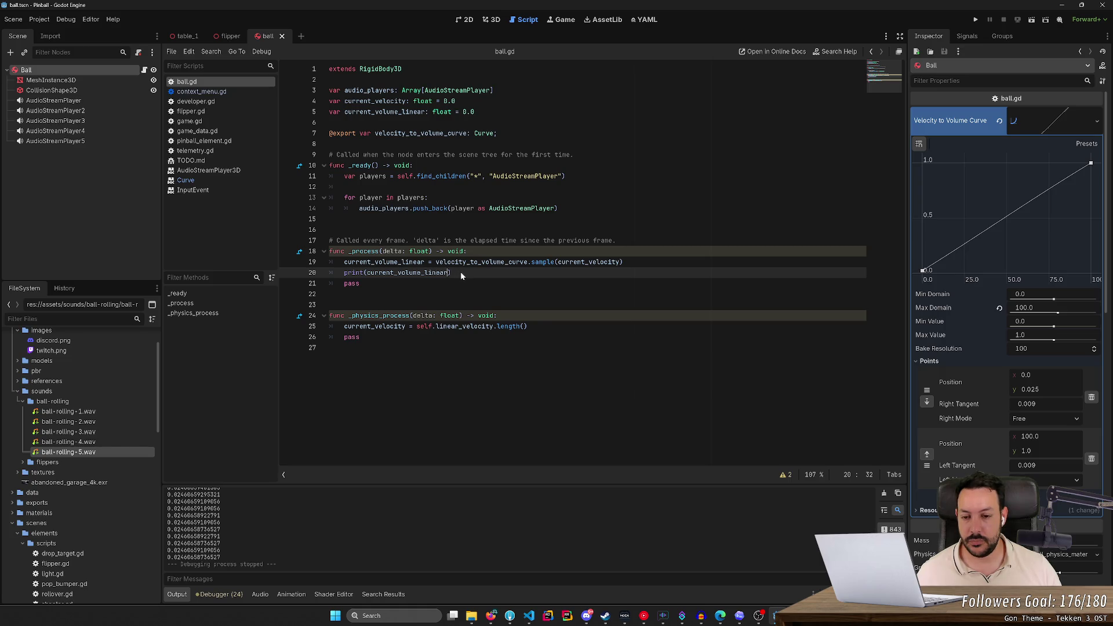
Delete line 20's print call and the template comments above _process and _ready
double_click(350, 273)
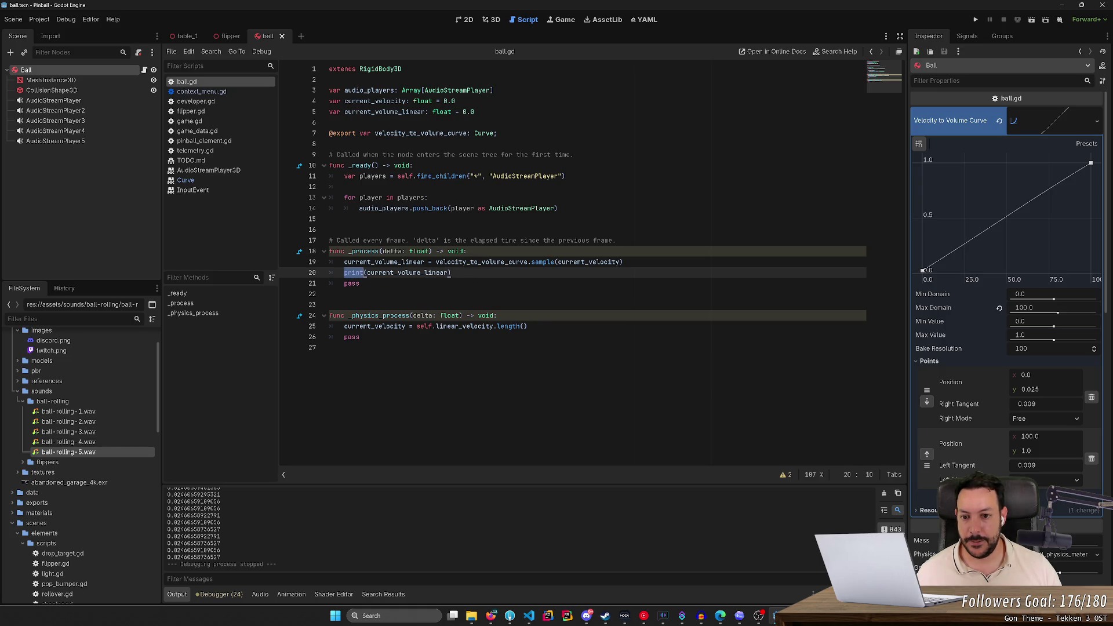
key("ctrl+shift+k")
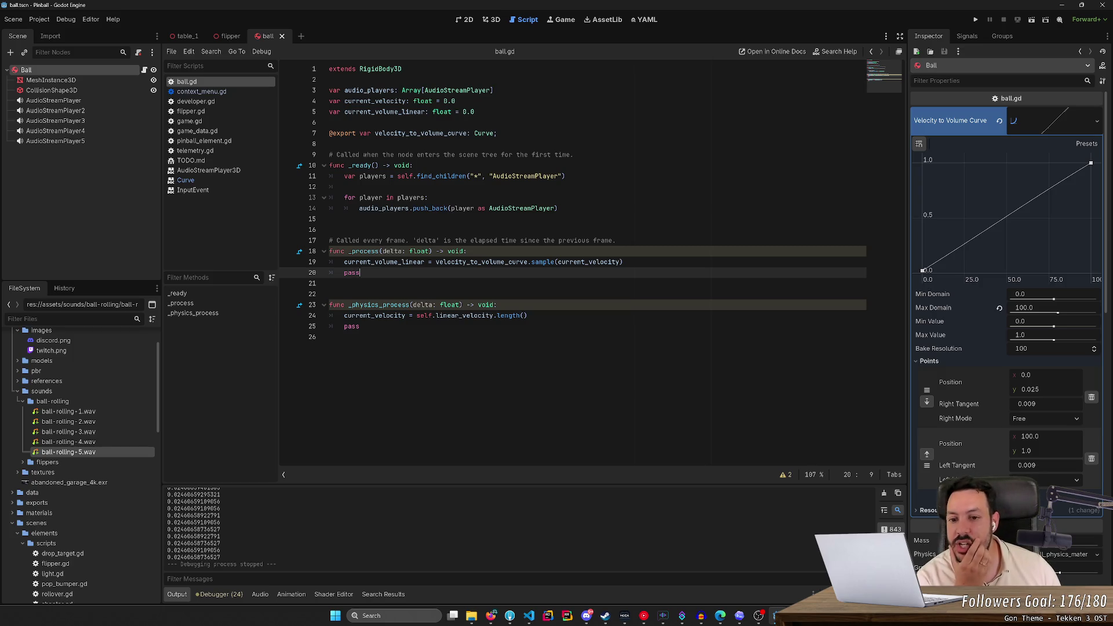
left_click(478, 240)
key("ctrl+shift+k")
left_click(412, 154)
key("ctrl+shift+k")
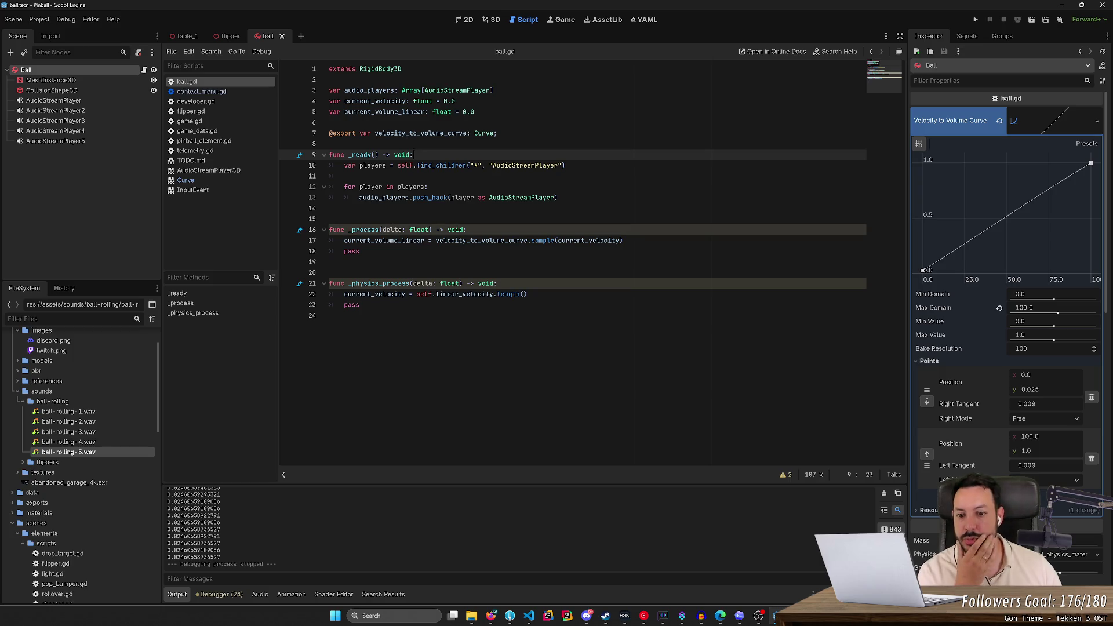
mouse_move(330, 315)
left_mouse_down()
mouse_move(348, 284)
mouse_move(330, 316)
left_mouse_up()
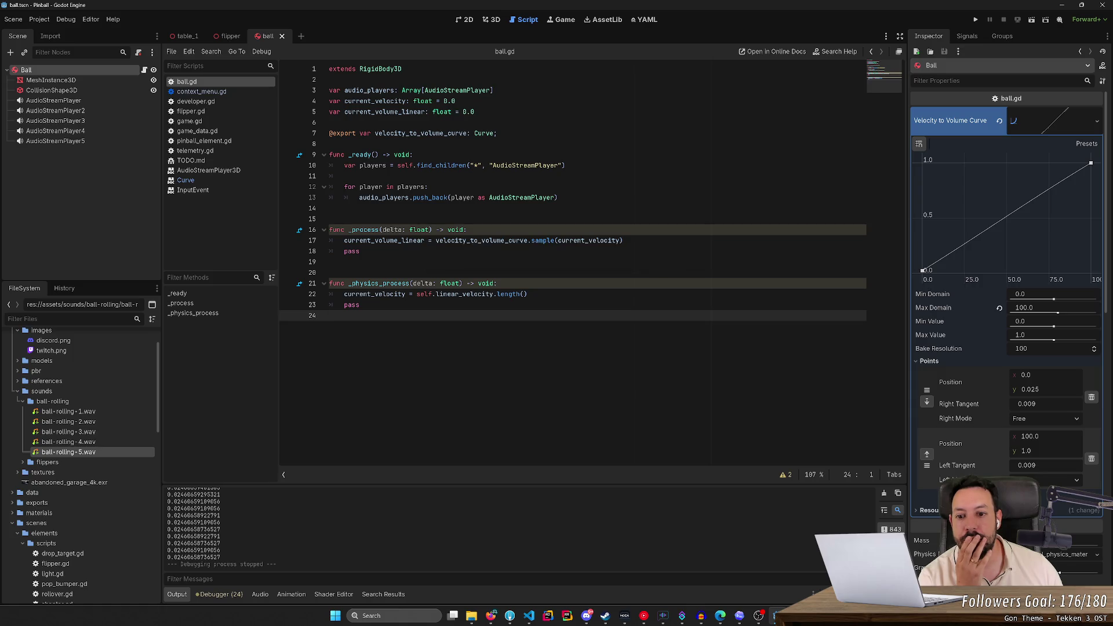
mouse_move(107, 409)
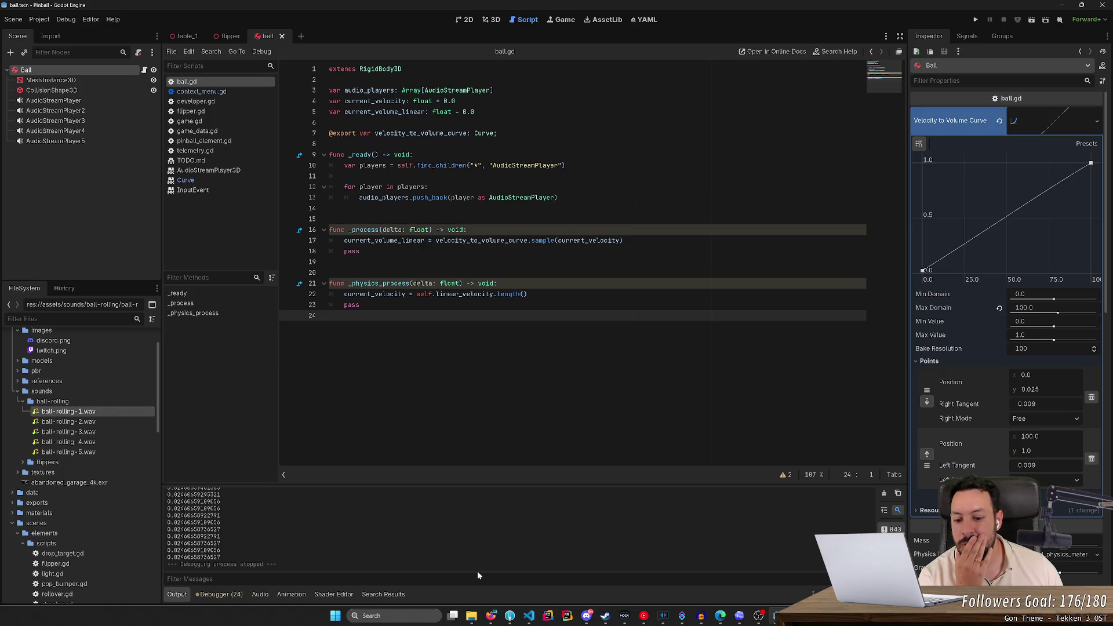
Preview the ball-rolling-1.wav audio file twice
left_click(85, 413)
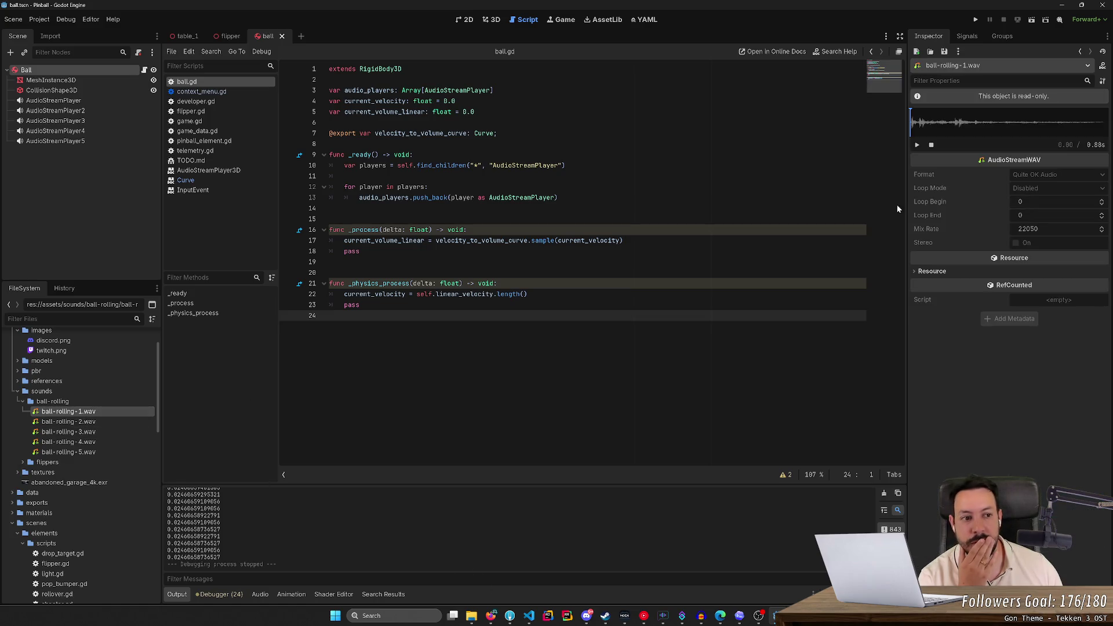
left_click(916, 145)
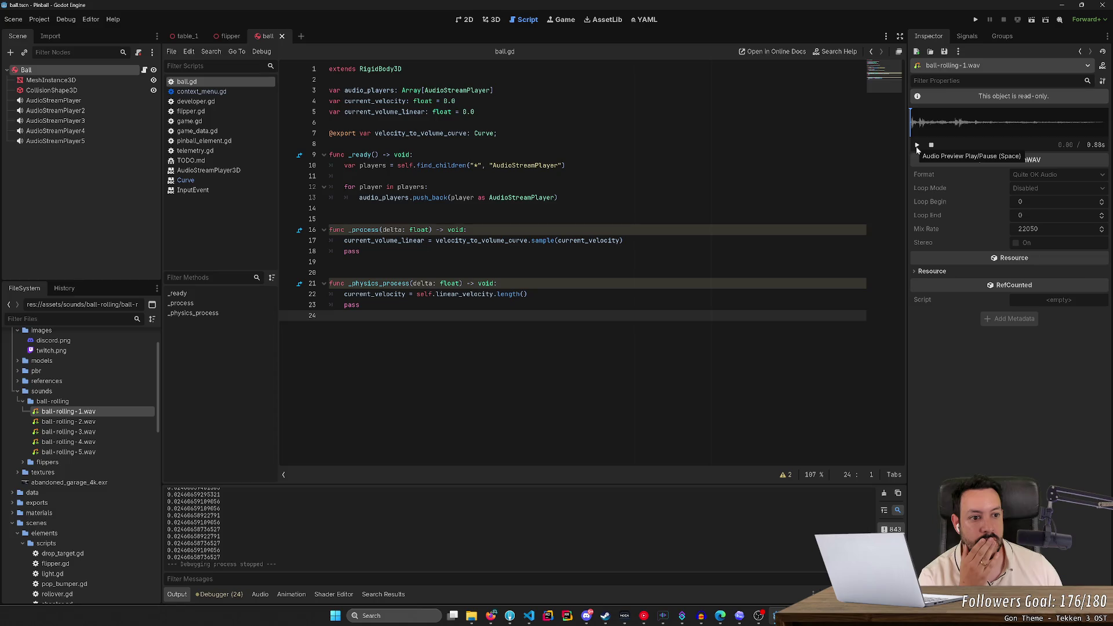
left_click(917, 145)
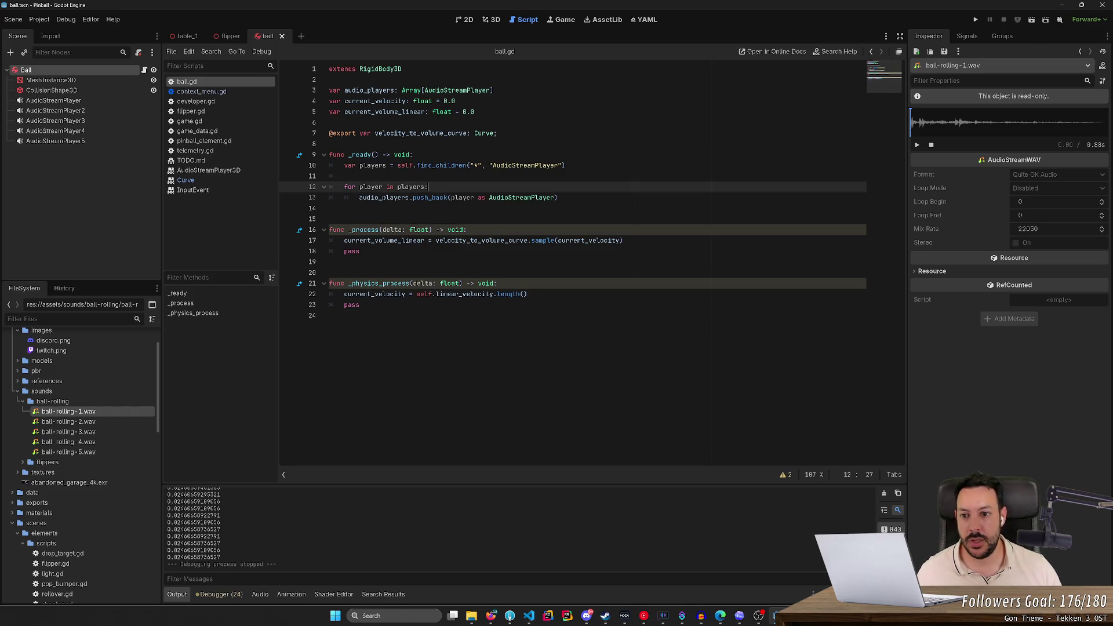
Add $AudioStreamPlayer.play() to _ready and start a trial $AudioStreamPlayer.loop line
left_click(559, 198)
key("Return")
key("Return")
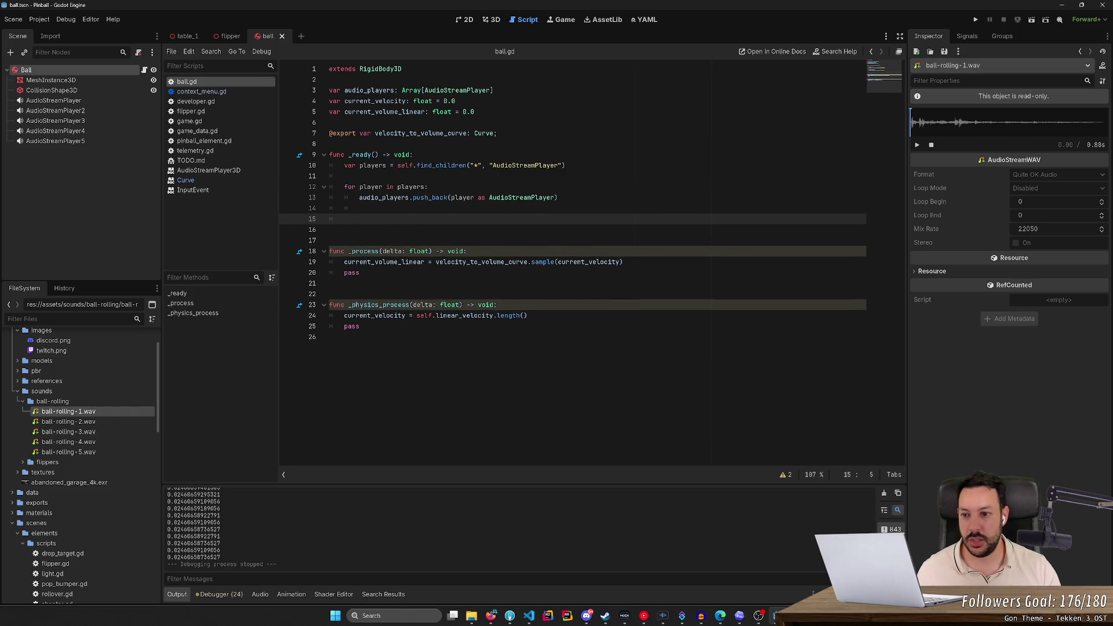
type("%Aud")
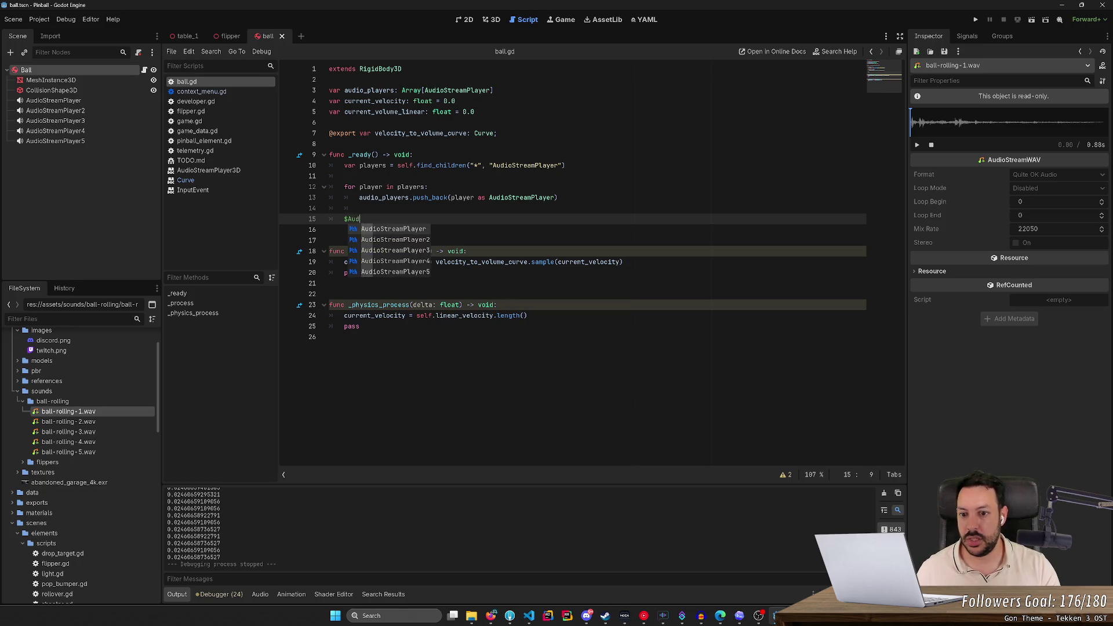
key("Return")
type("pl")
key("Return")
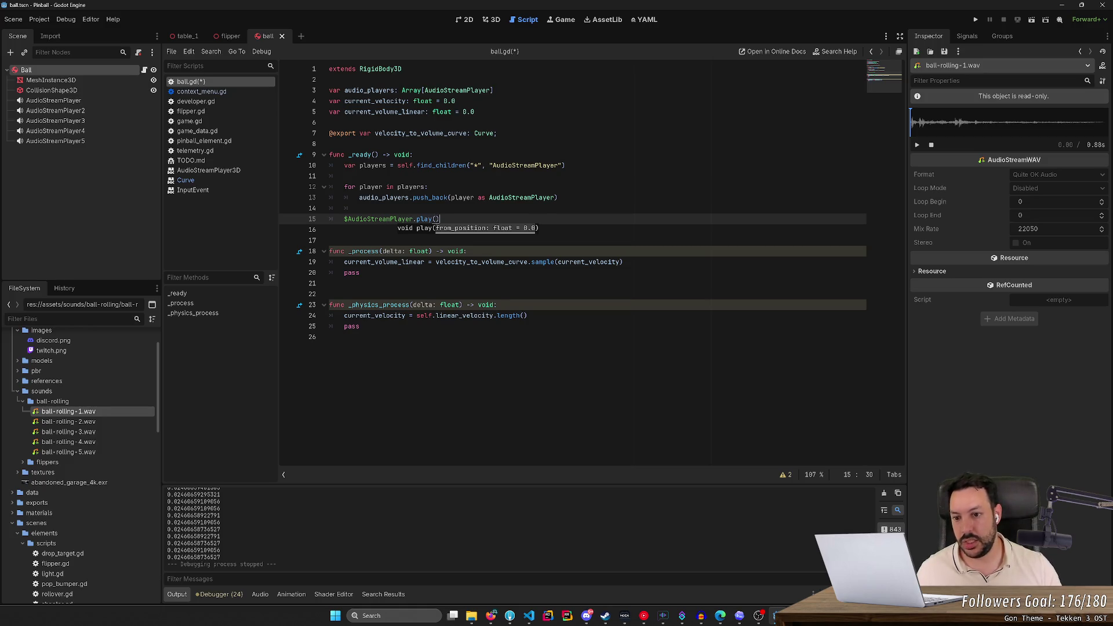
key("Return")
type("$Aud")
key("Return")
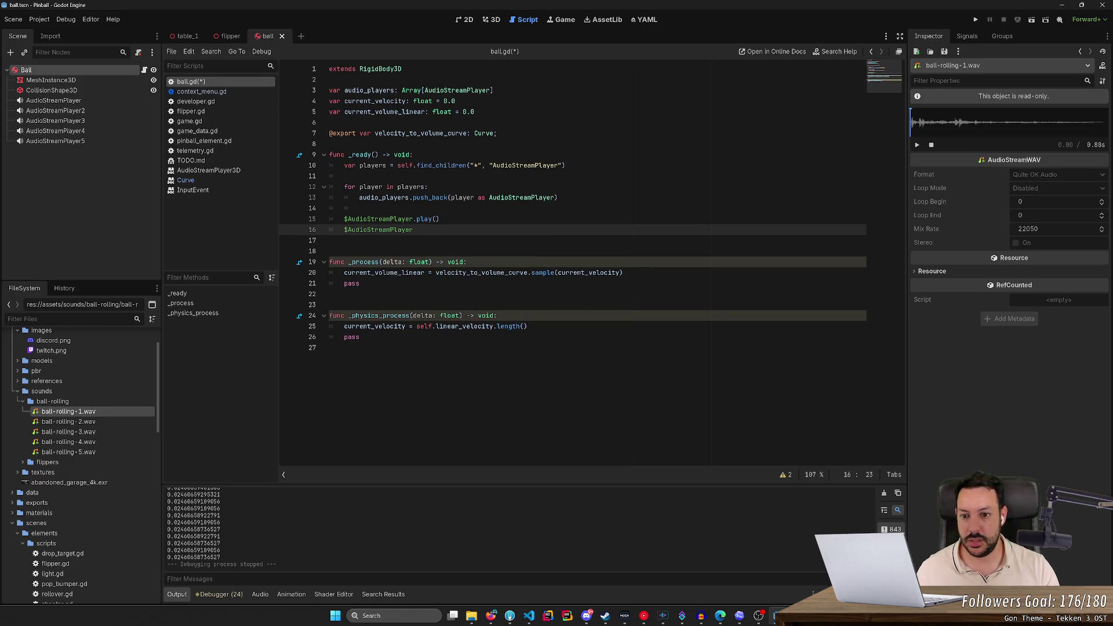
type(".loop")
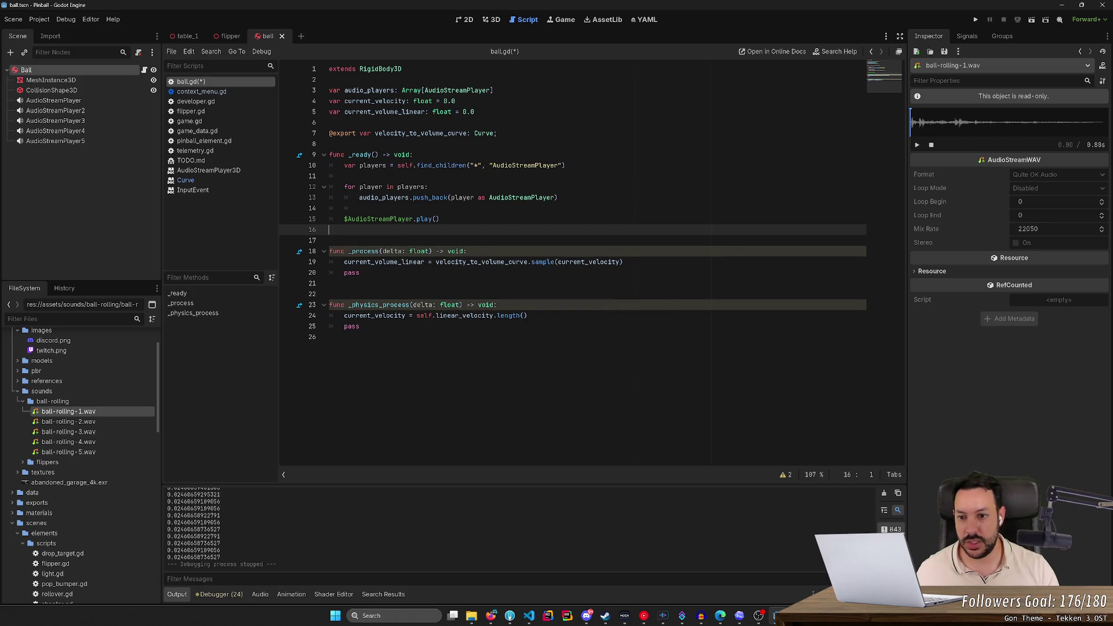
left_click(491, 616)
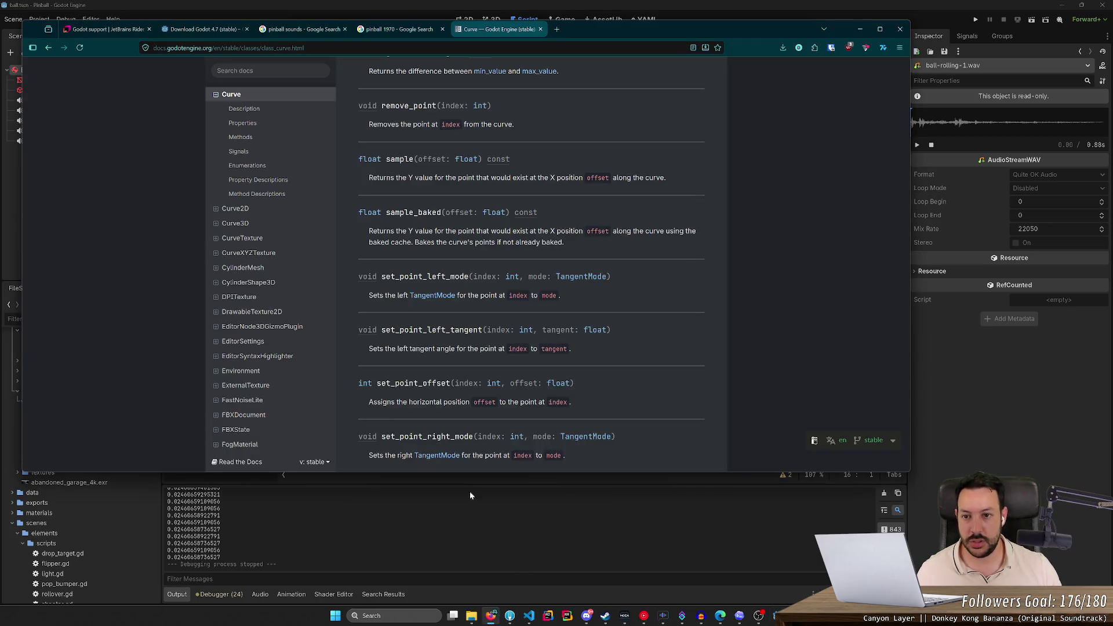
Search 'audiostreamplayer godot loop' and read the Godot Forum thread on AudioStreamPlayer2D looping
left_click(557, 30)
type("audiostreamplayer godot loop")
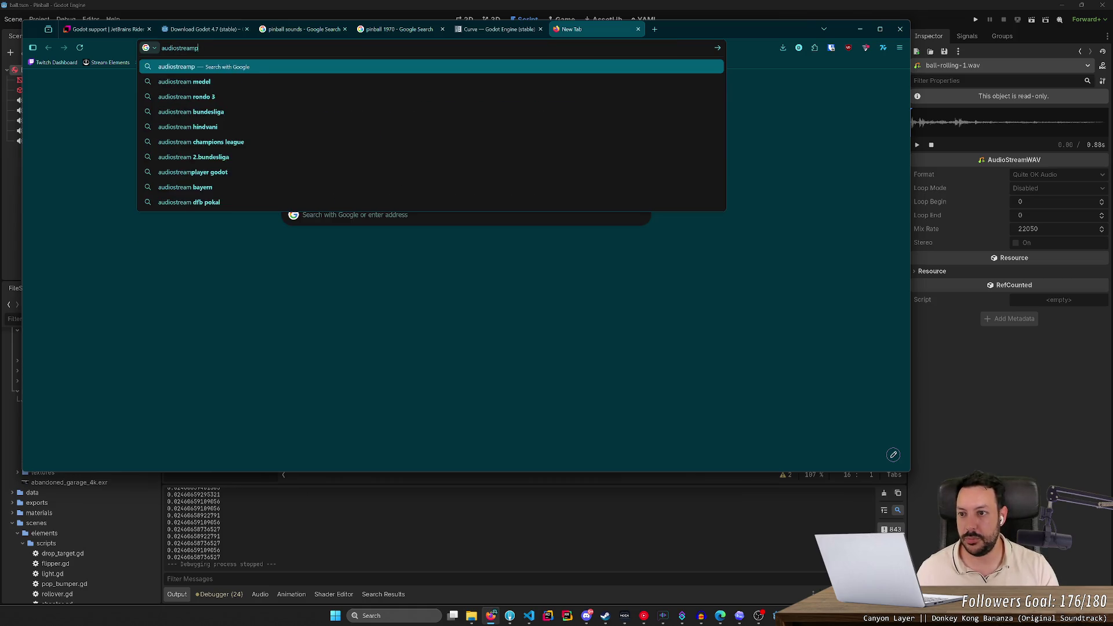
key("Return")
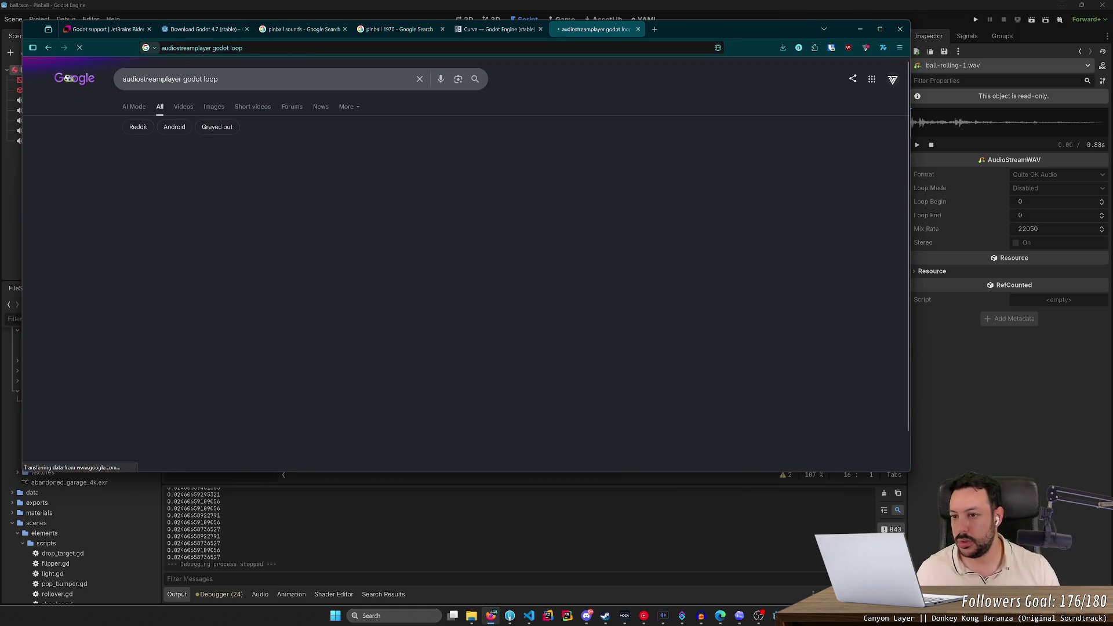
left_click(151, 236)
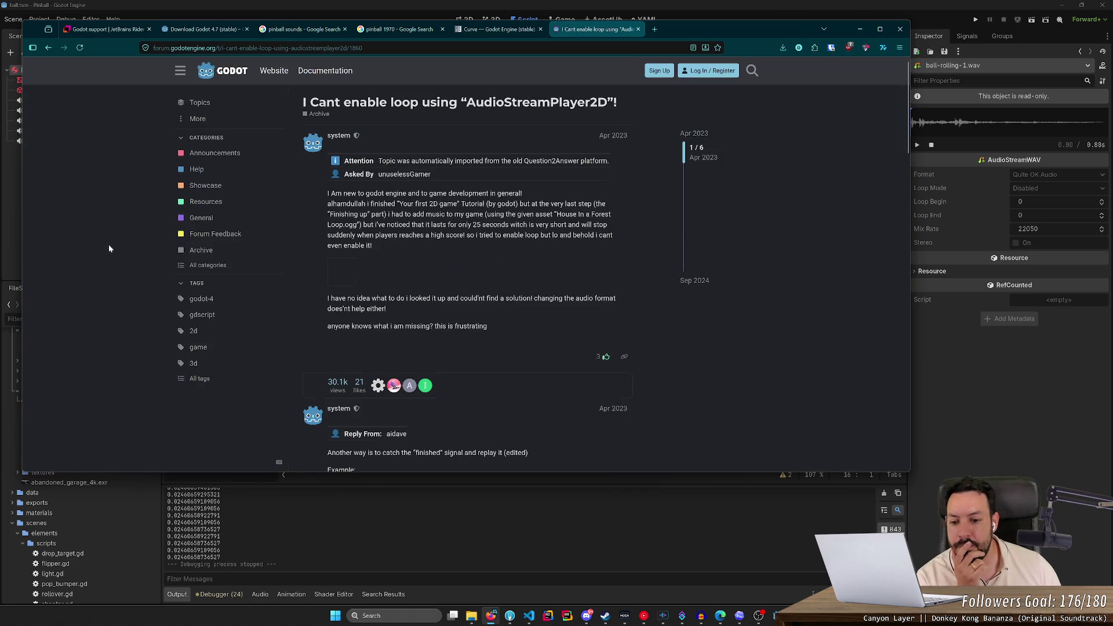
scroll(165, 250, "down", 3)
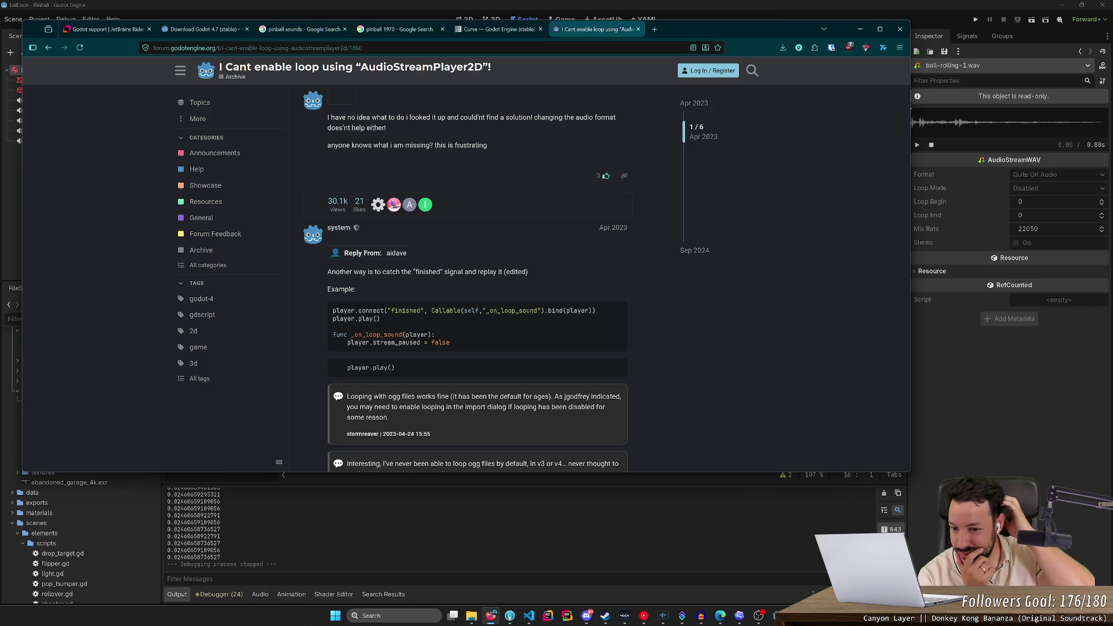
scroll(438, 252, "down", 3)
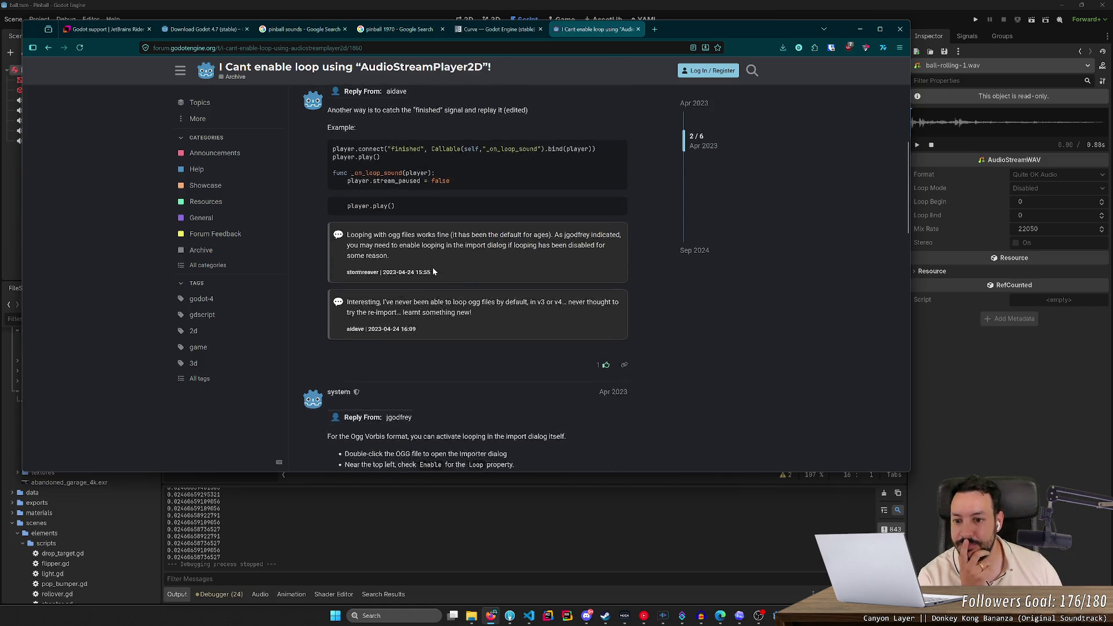
scroll(433, 271, "down", 3)
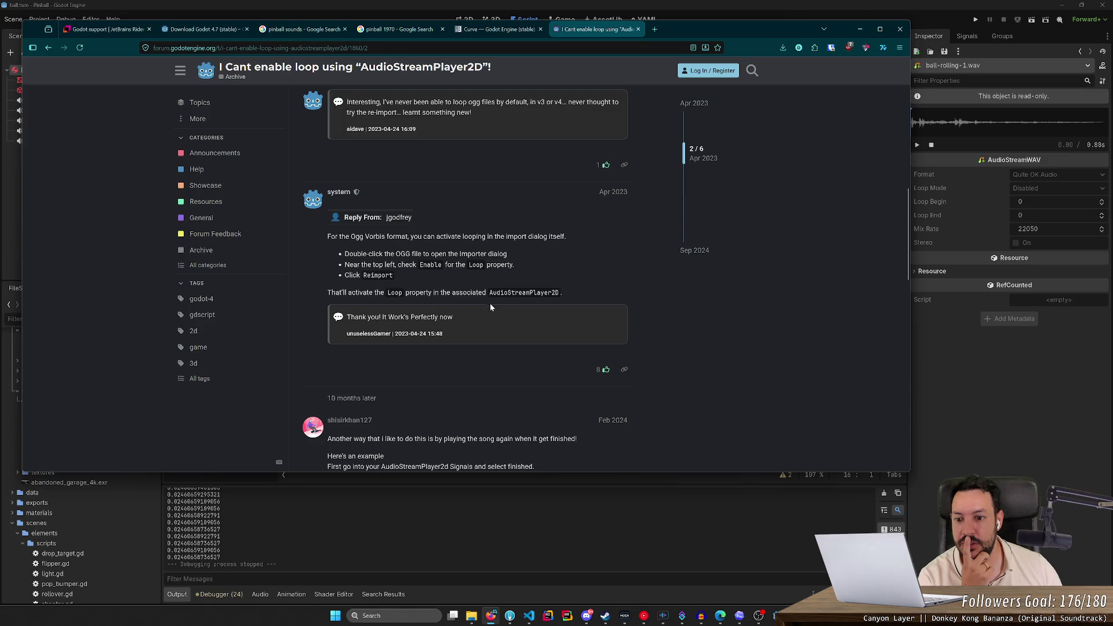
scroll(488, 309, "down", 2)
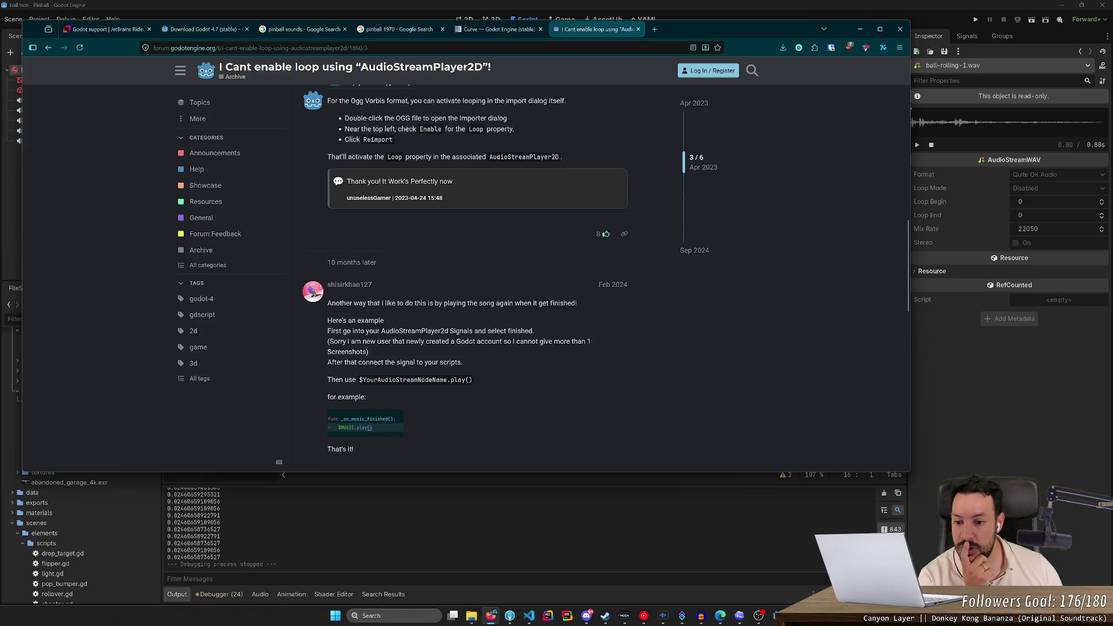
scroll(488, 301, "down", 3)
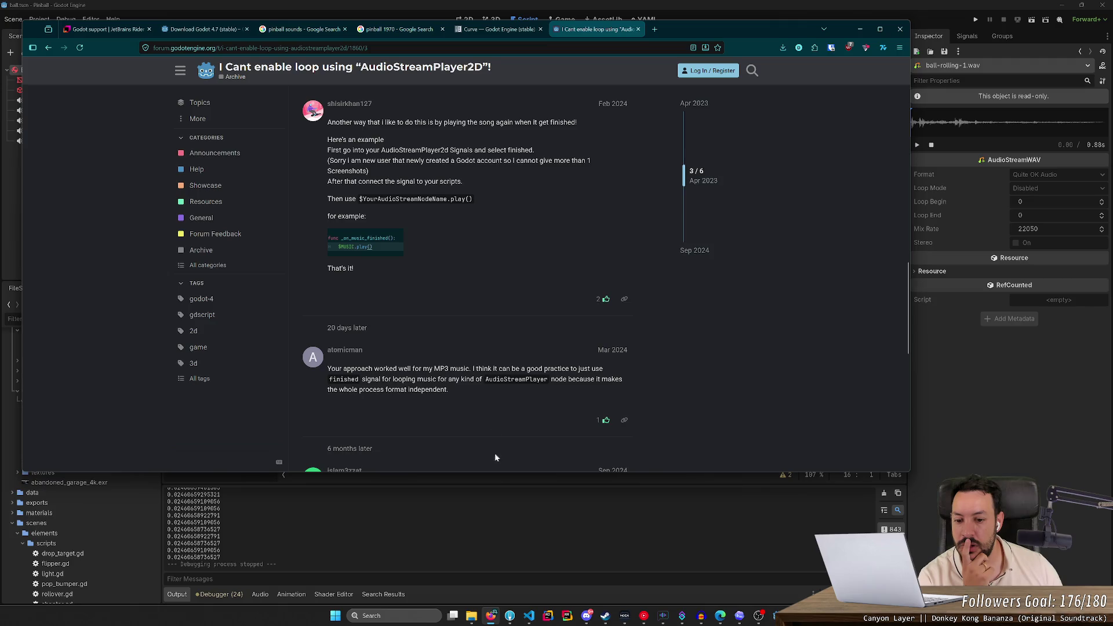
left_click(496, 516)
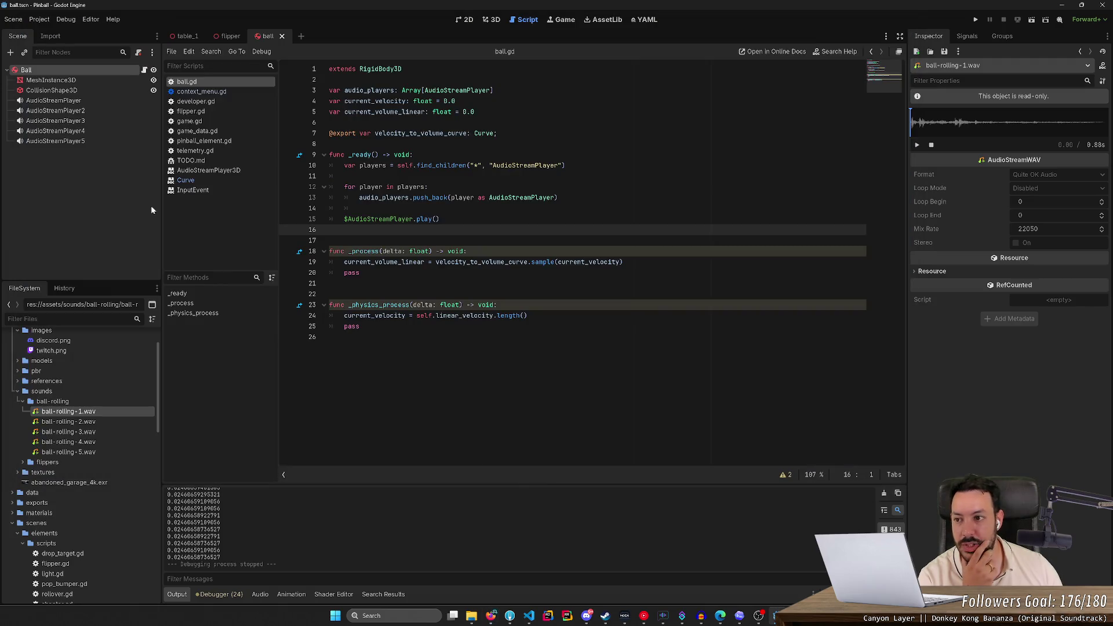
Connect the AudioStreamPlayer's finished() signal to a new _on_audio_stream_1_player_finished method
left_click(54, 100)
left_click(964, 36)
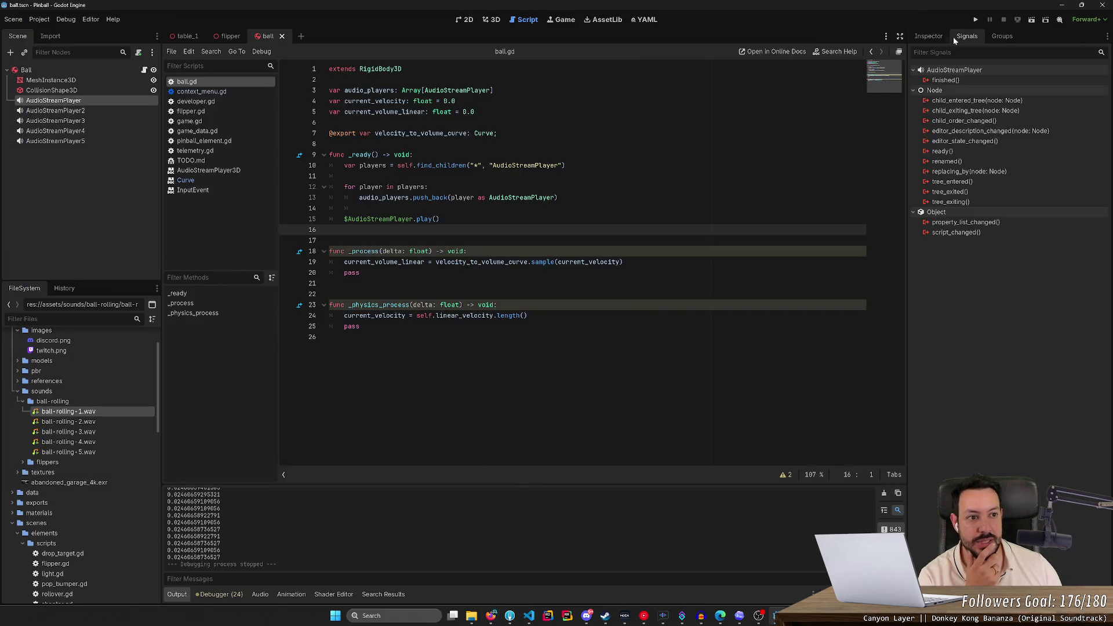
double_click(963, 78)
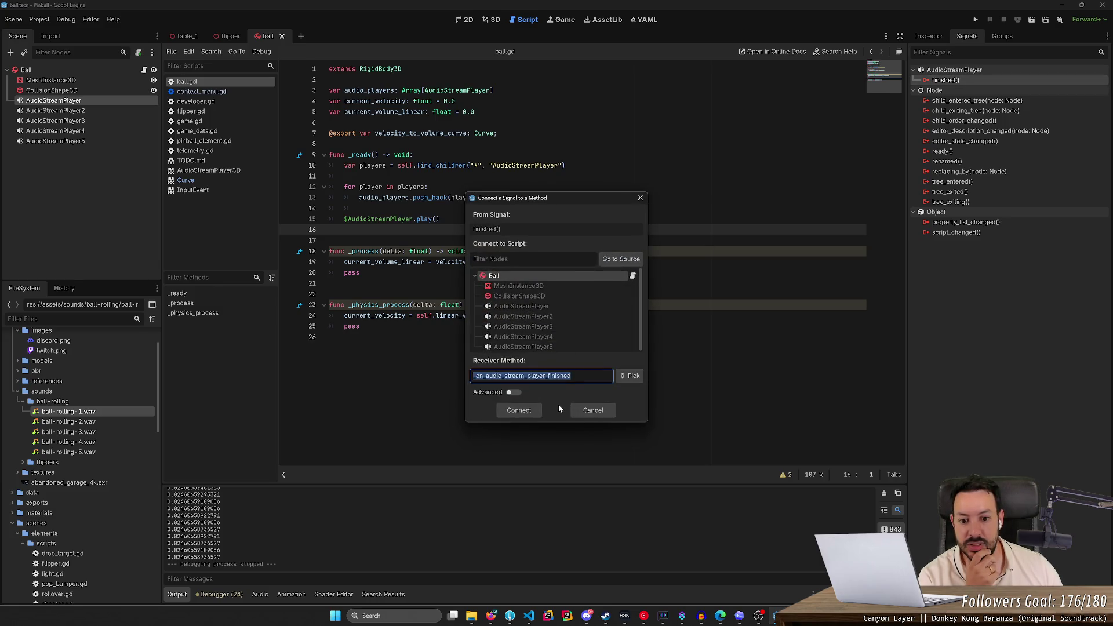
left_click(524, 375)
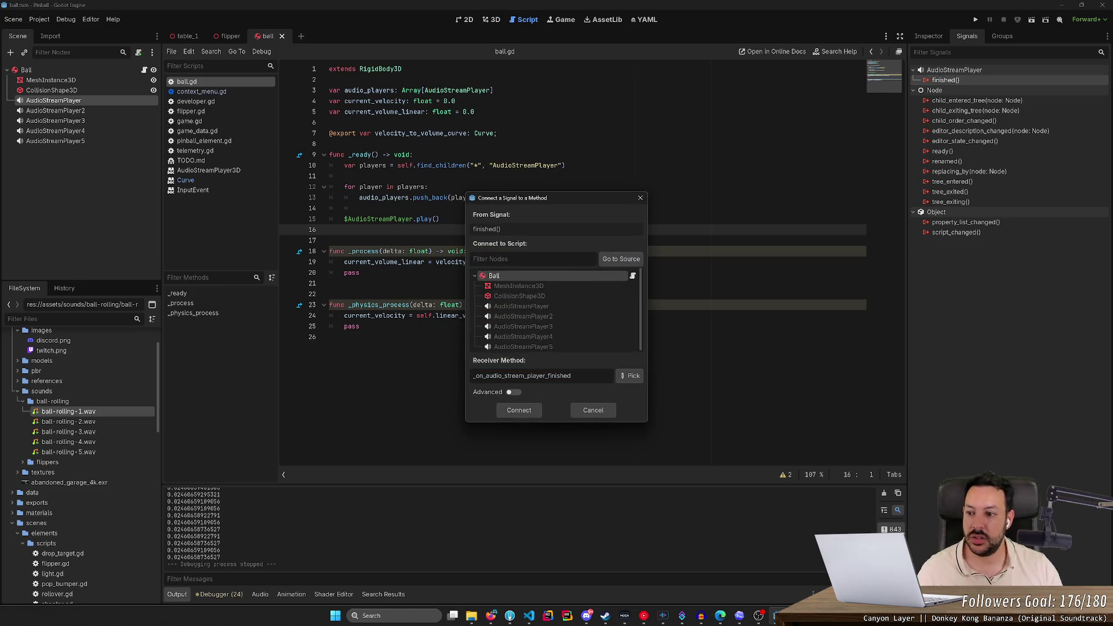
type("_1")
key("Return")
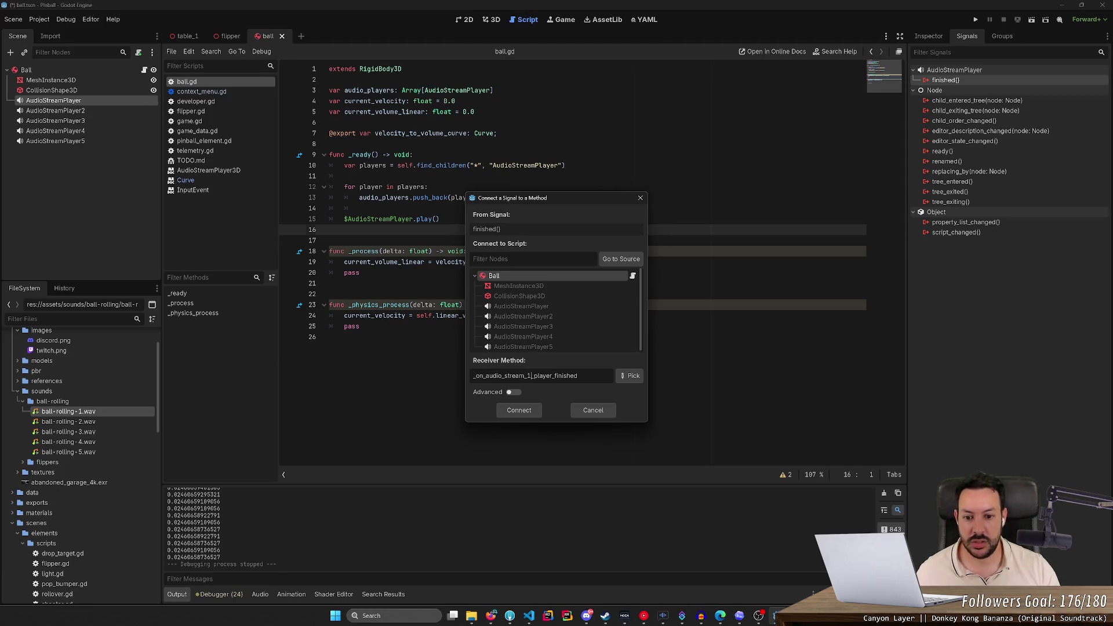
Rename the AudioStreamPlayer node to AudioStreamPlayer1
double_click(55, 100)
key("End")
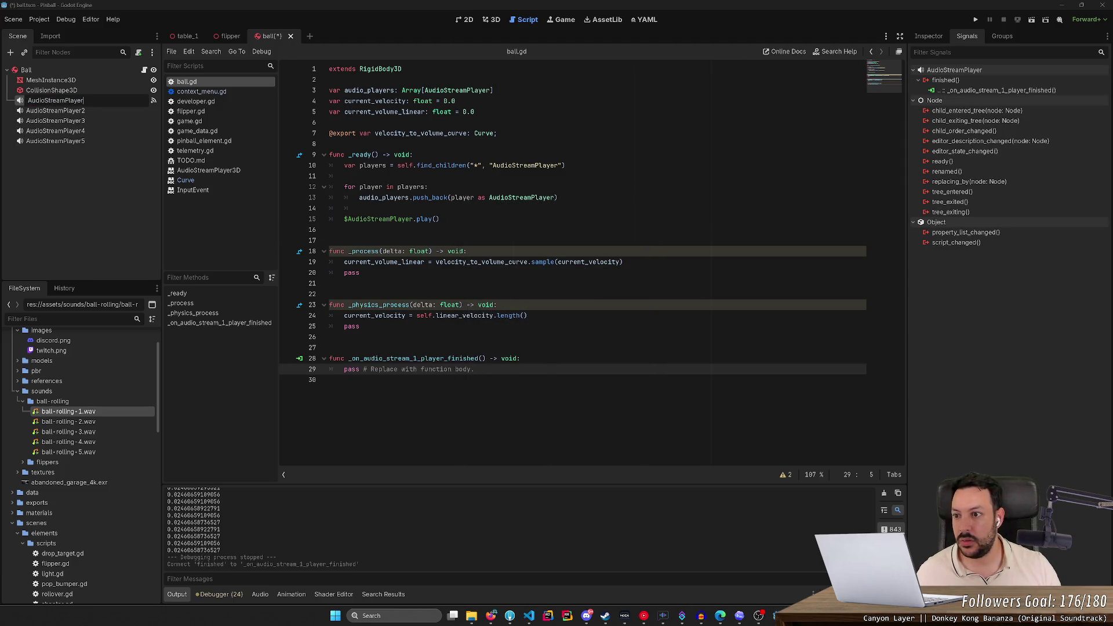
type("1")
key("Return")
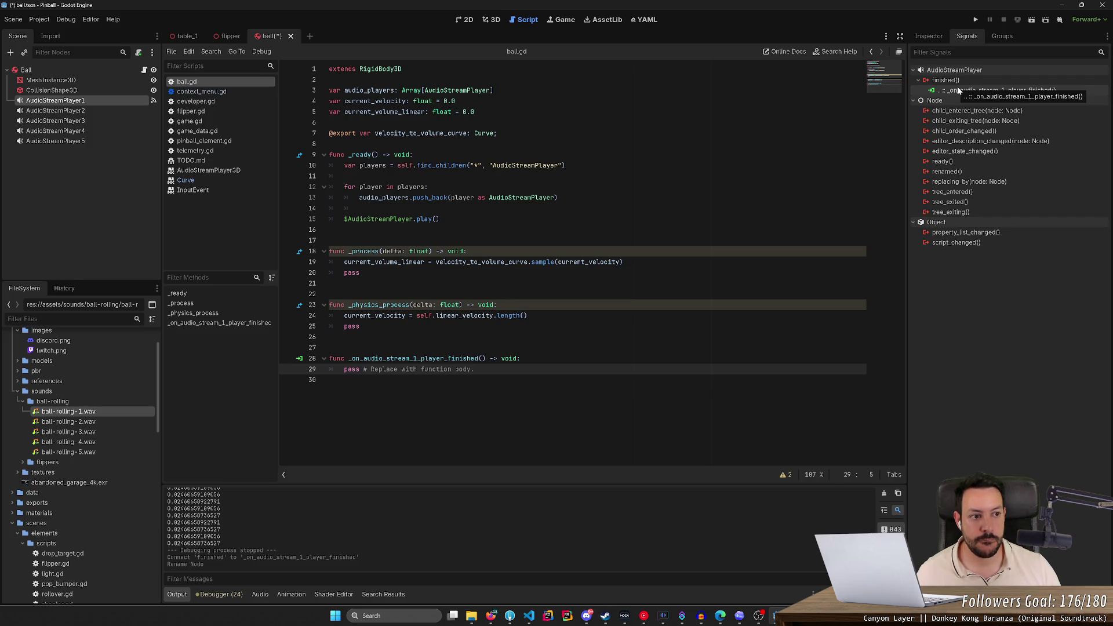
left_click(491, 616)
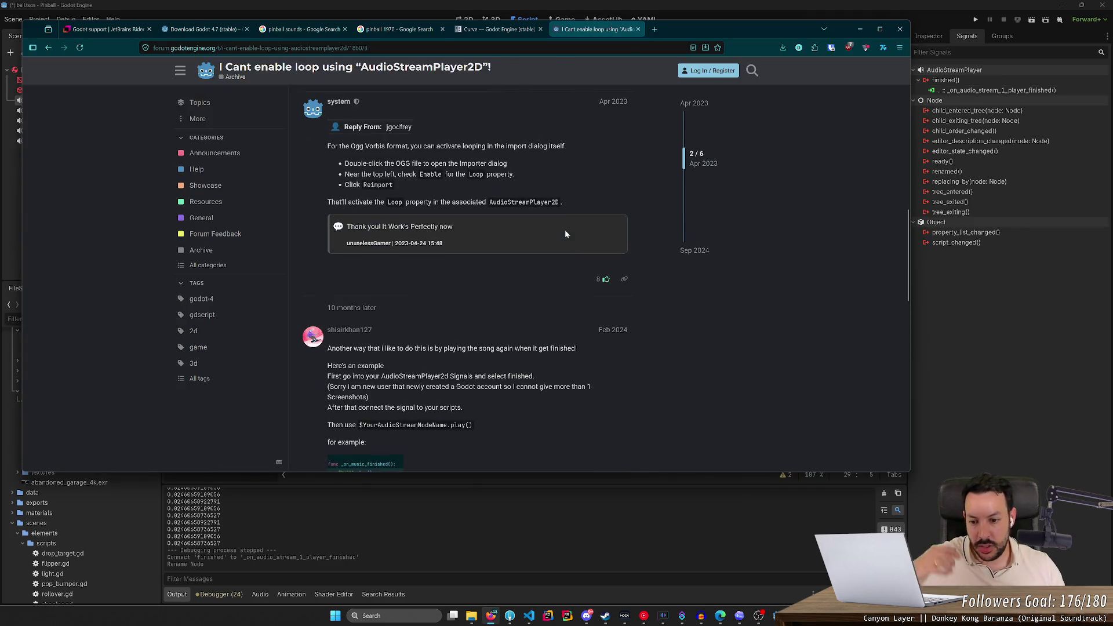
Copy the player.connect line from the forum's code example and select Godot's finished() connection
scroll(565, 229, "down", 2)
scroll(540, 249, "up", 5)
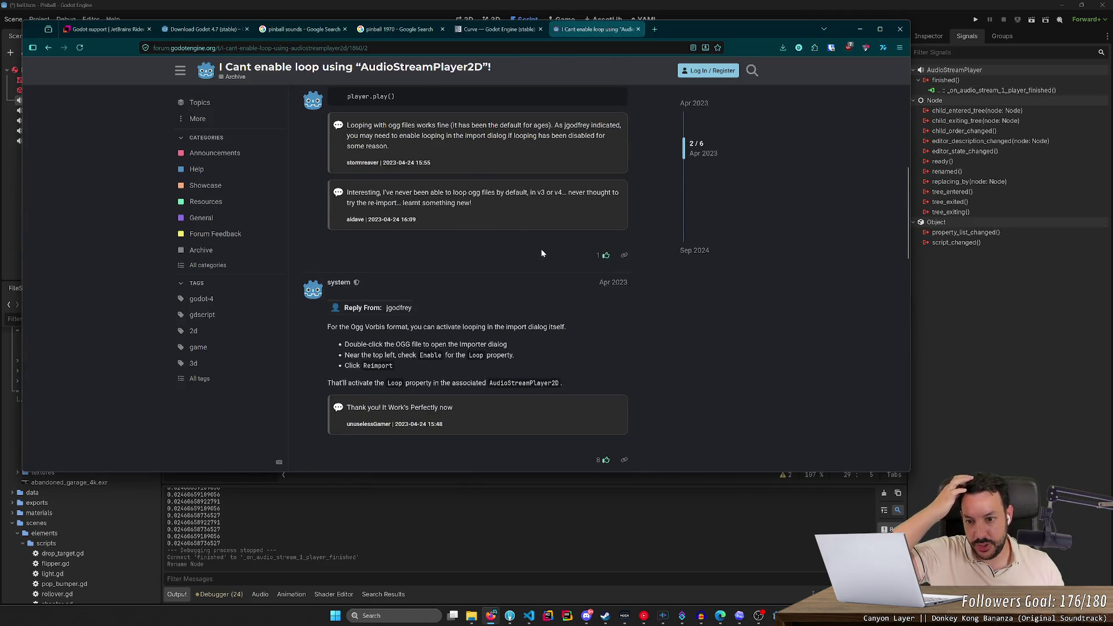
scroll(542, 254, "up", 5)
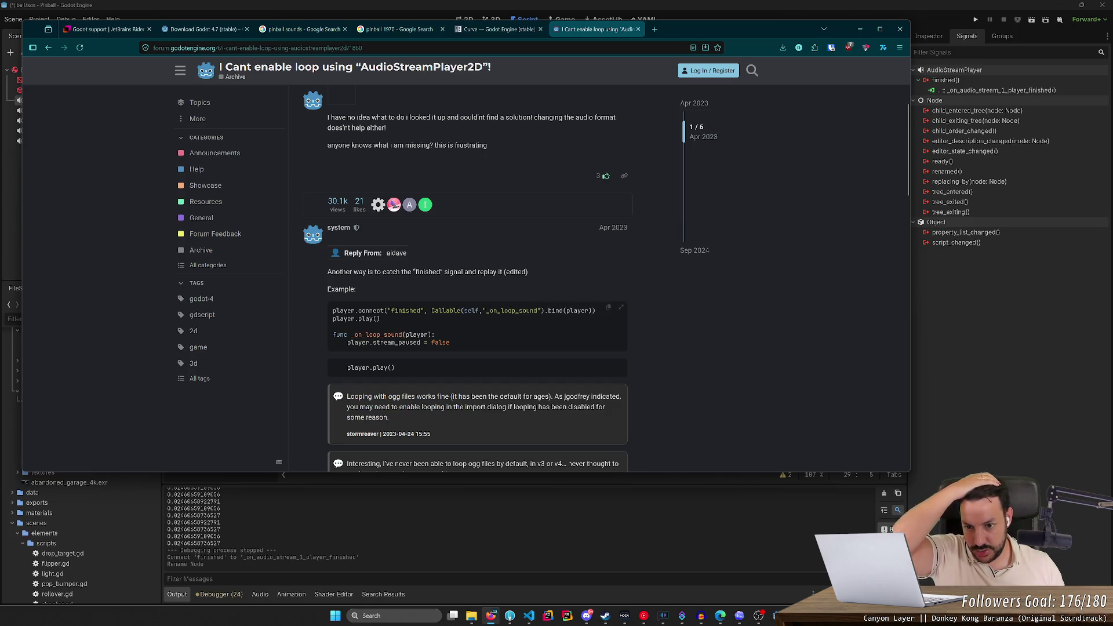
triple_click(406, 311)
key("ctrl+c")
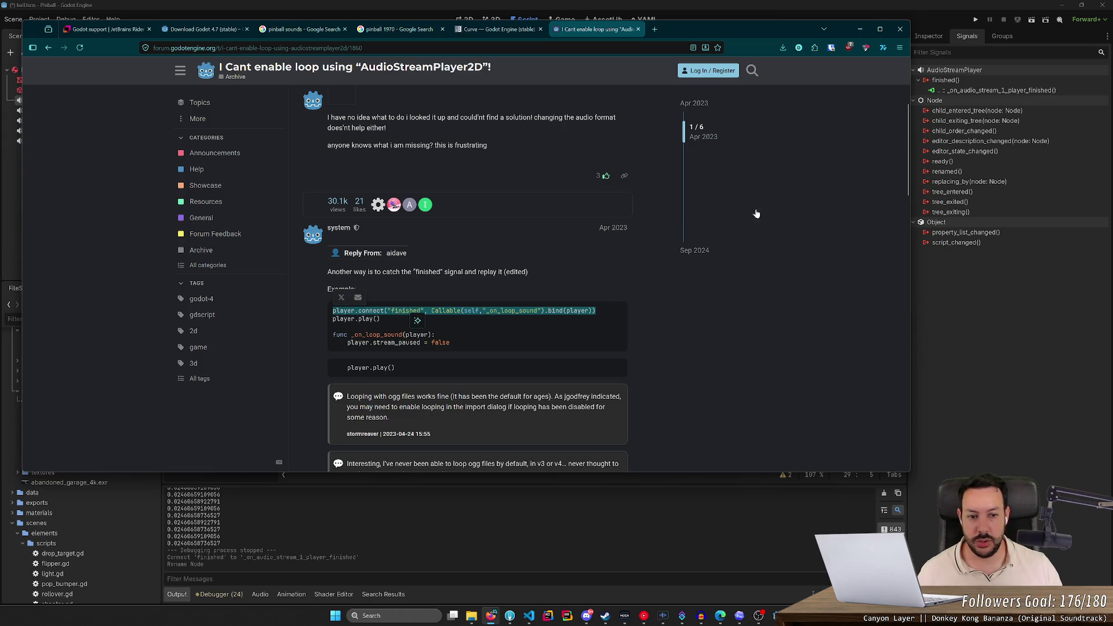
left_click(985, 90)
Remove the finished() connection and paste the player.connect line, indented, inside _ready's player loop
key("Delete")
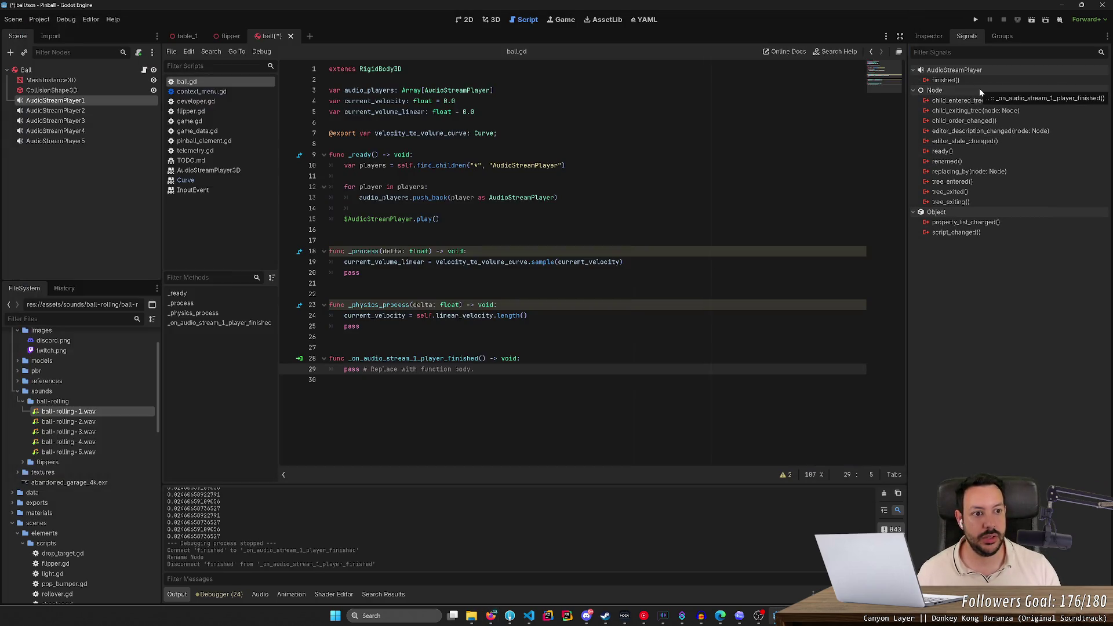
left_click(441, 219)
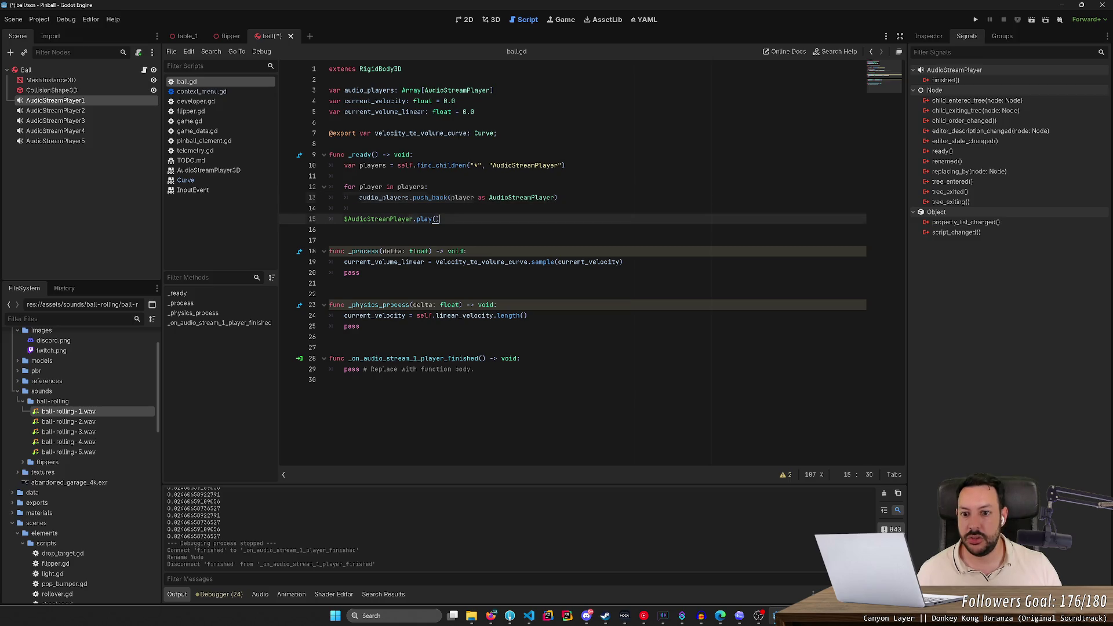
key("Up")
key("Return")
key("Return")
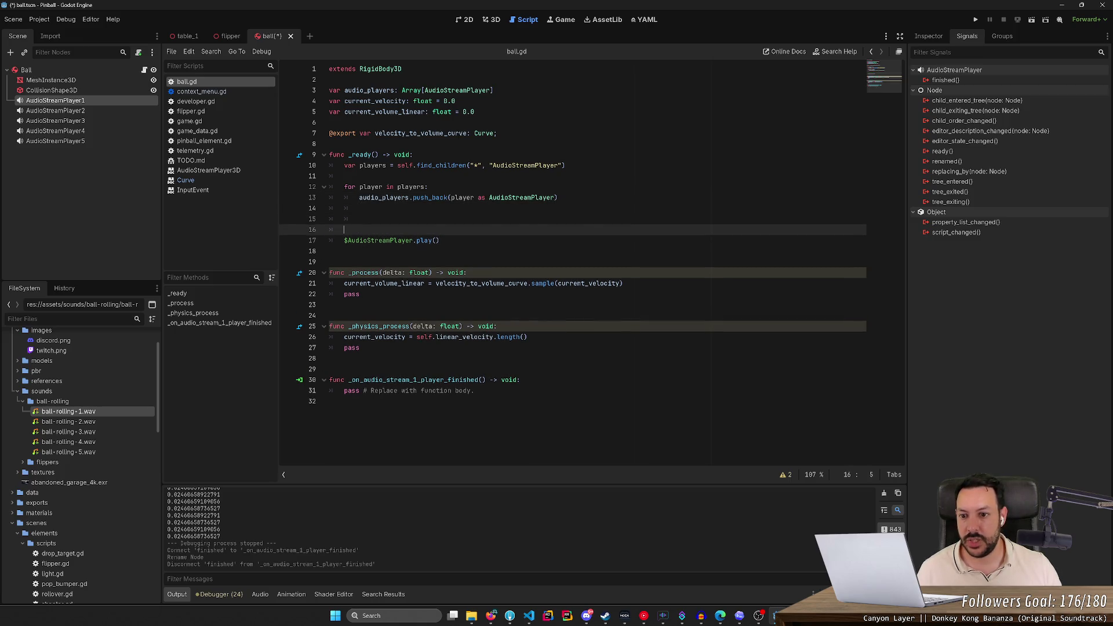
key("ctrl+v")
key("Return")
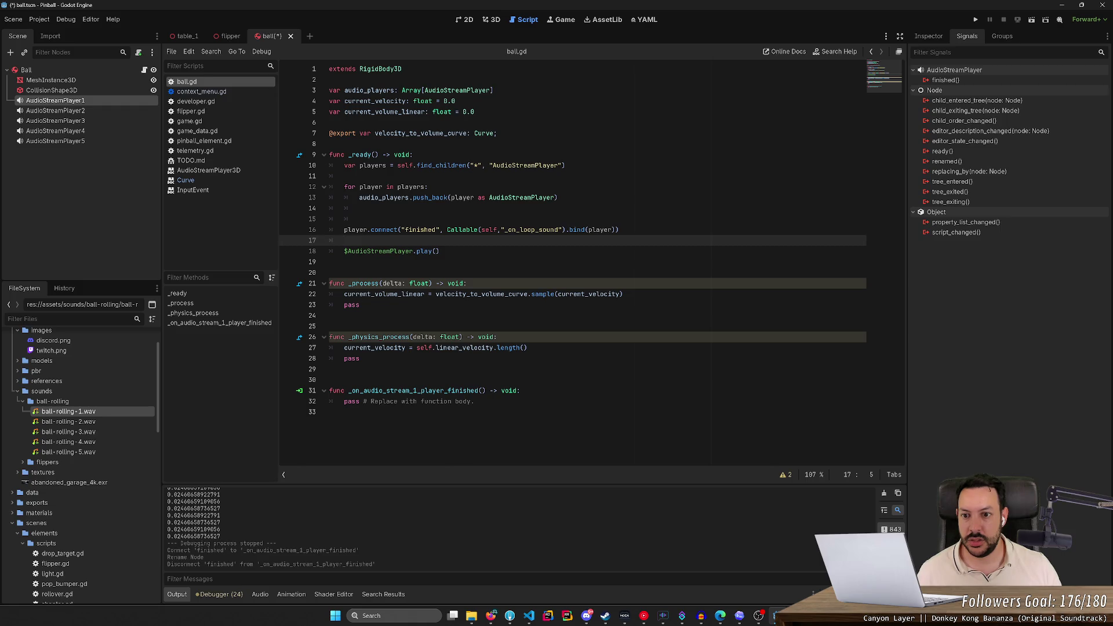
key("Up")
key("End")
key("alt+Up")
key("alt+Up")
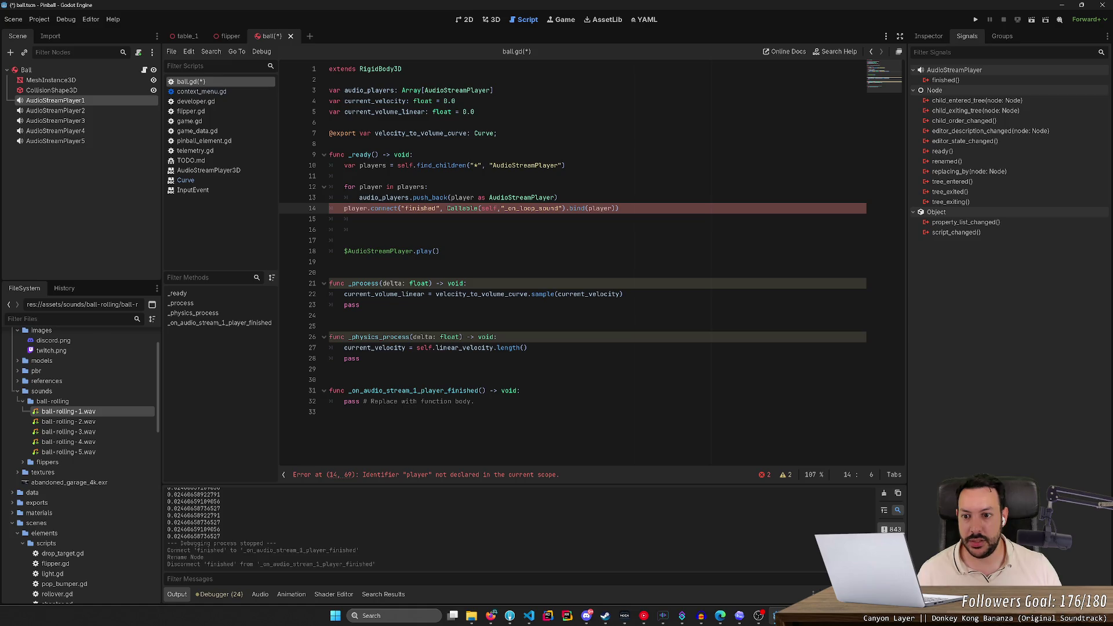
key("Tab")
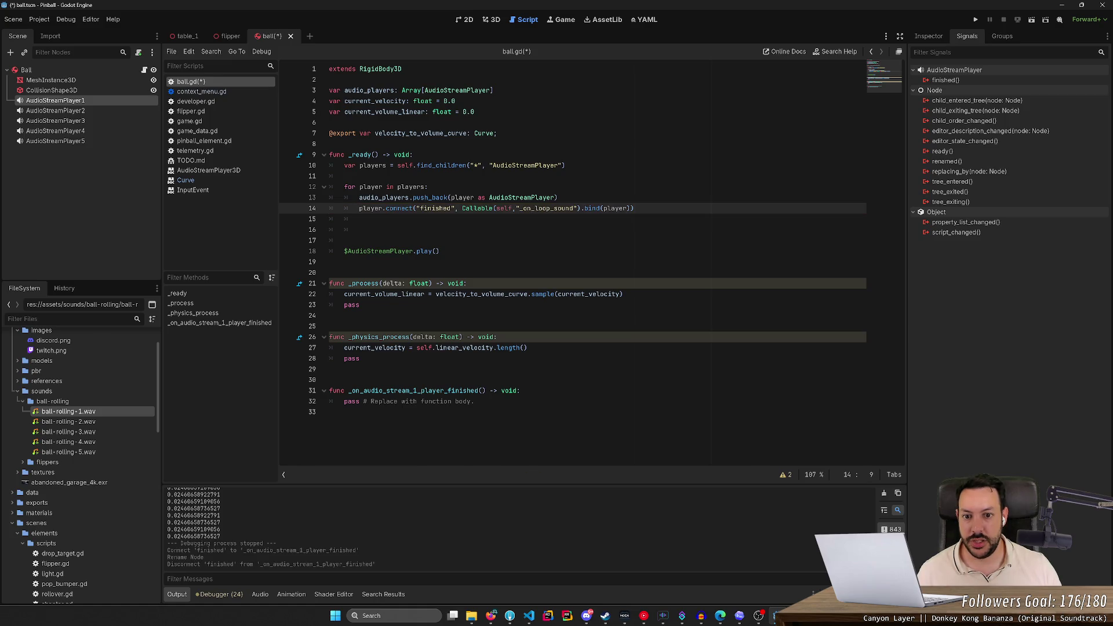
Write func _on_loop_sound(player: AudioStreamPlayer) -> void: with body player.play() at the script's end
double_click(546, 208)
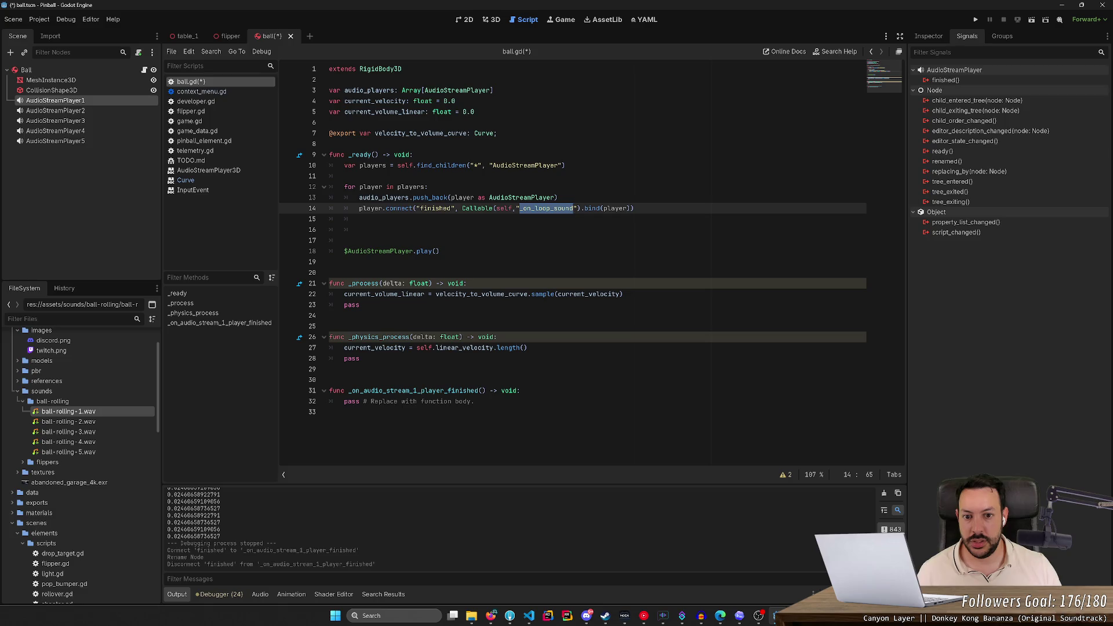
left_click(348, 412)
key("Return")
key("Return")
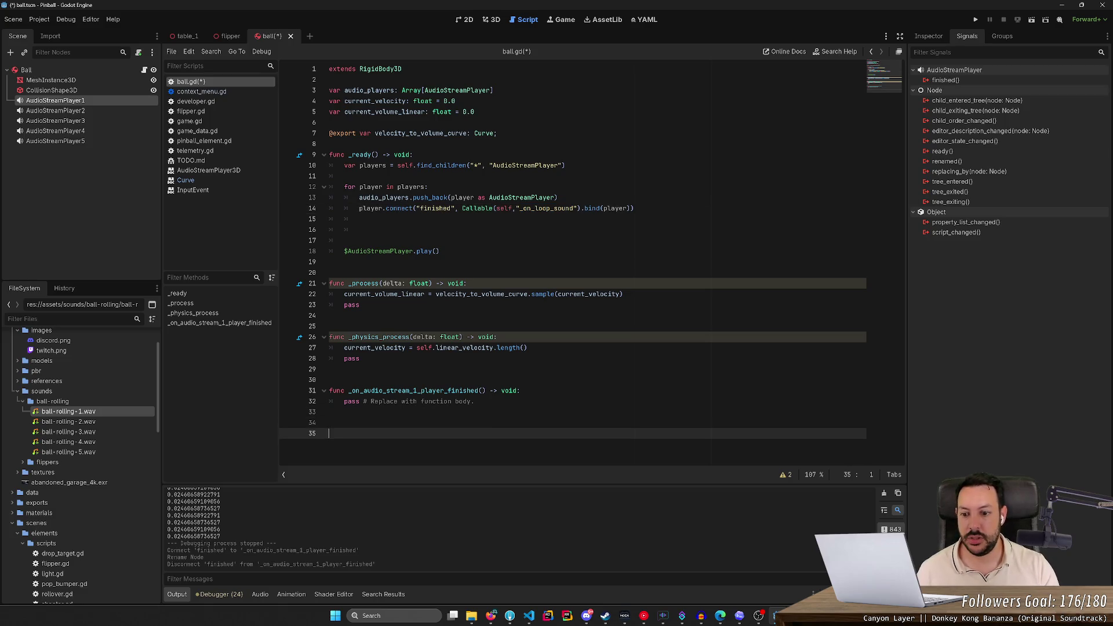
key("BackSpace")
type("func _on_loop_sound(")
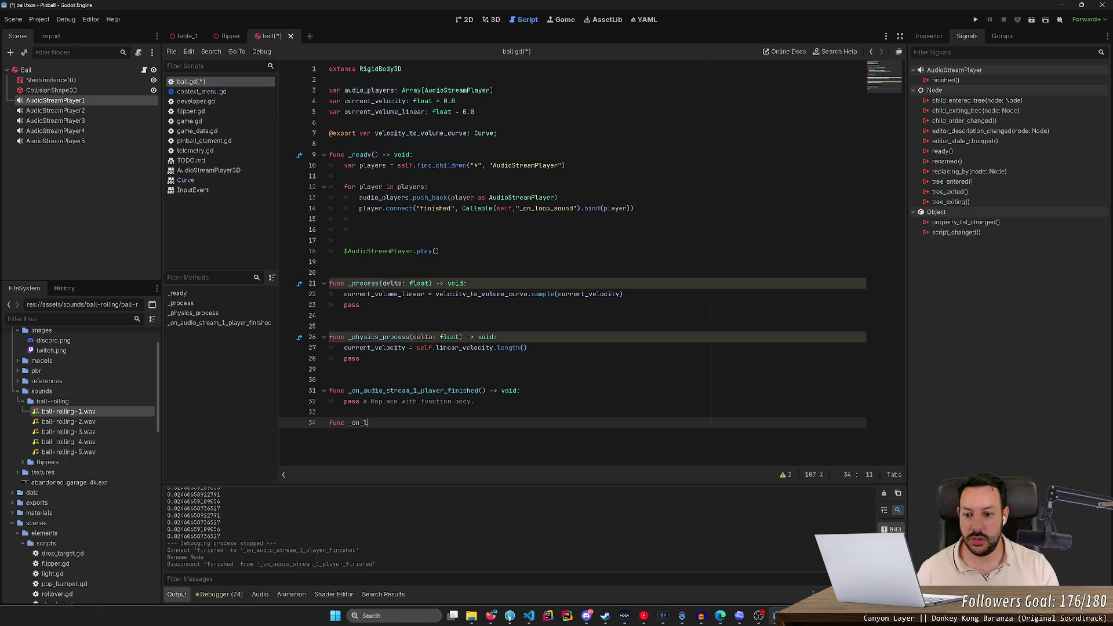
type("player:")
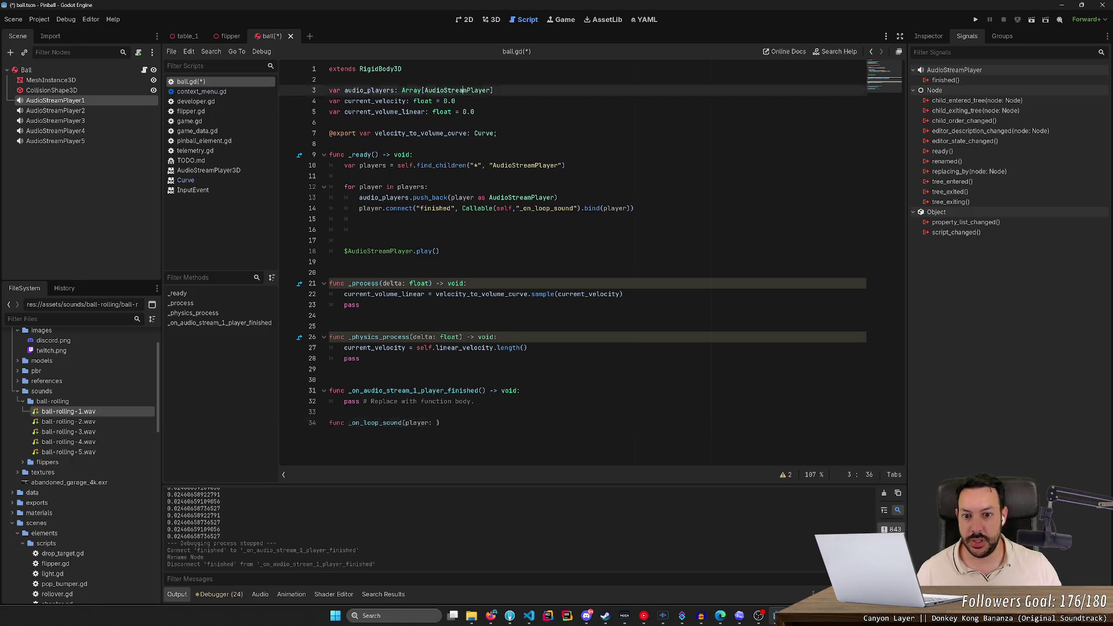
double_click(457, 90)
key("ctrl+c")
left_click(433, 422)
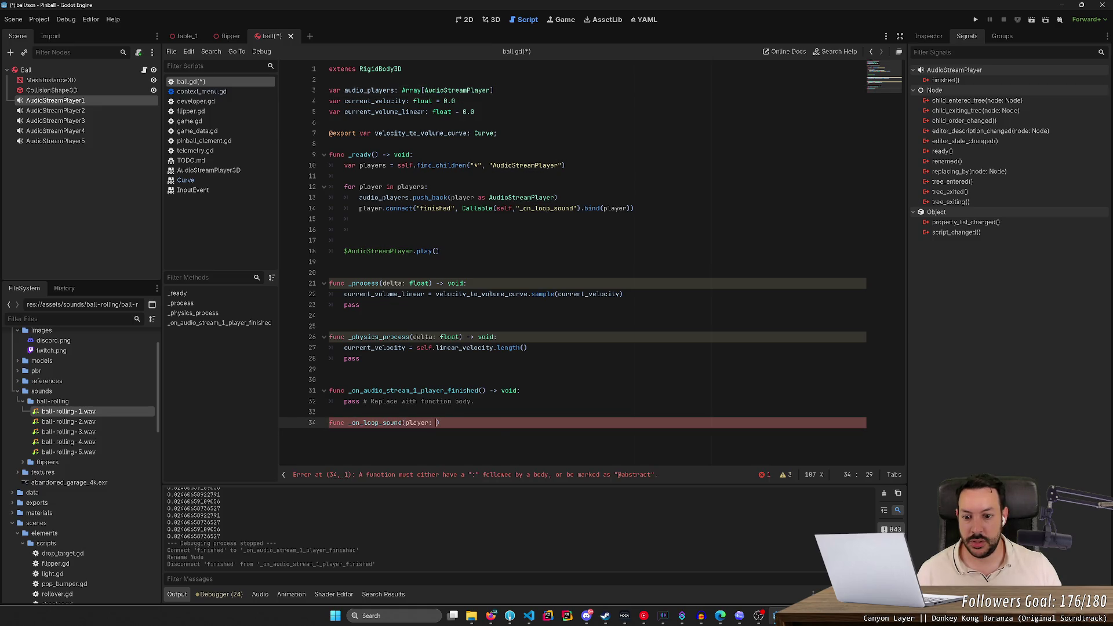
key("ctrl+v")
key("End")
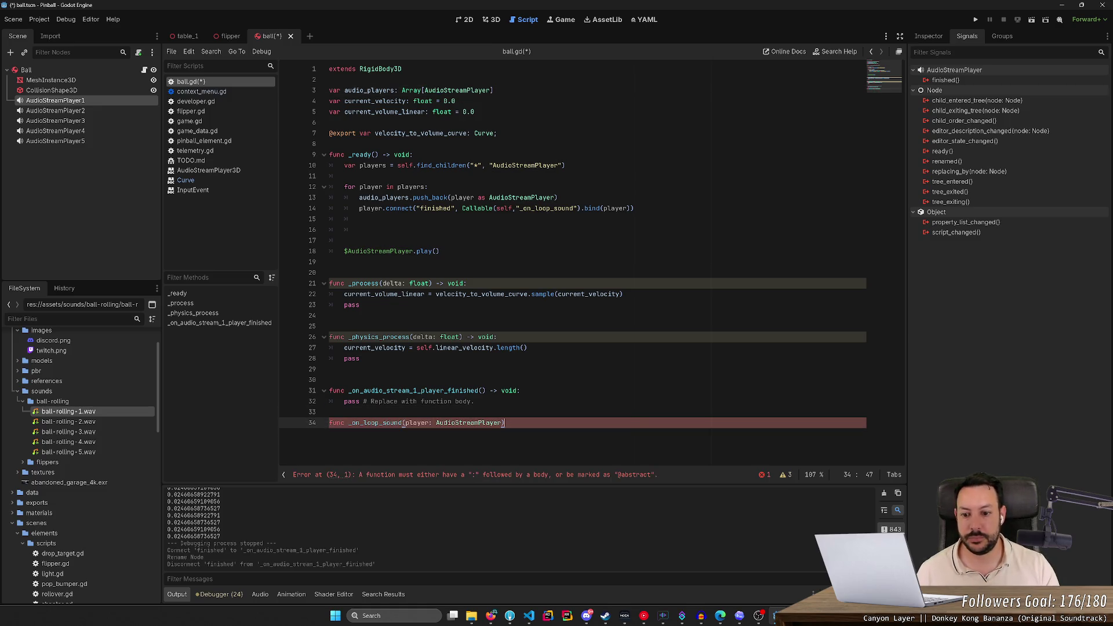
type("> ")
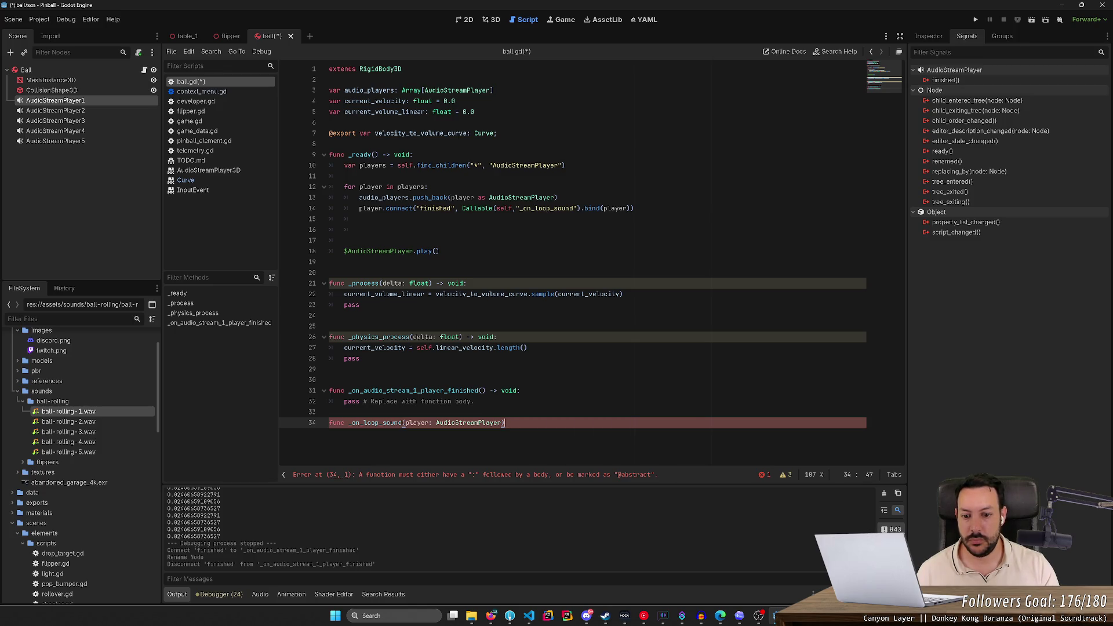
type("void:")
key("Return")
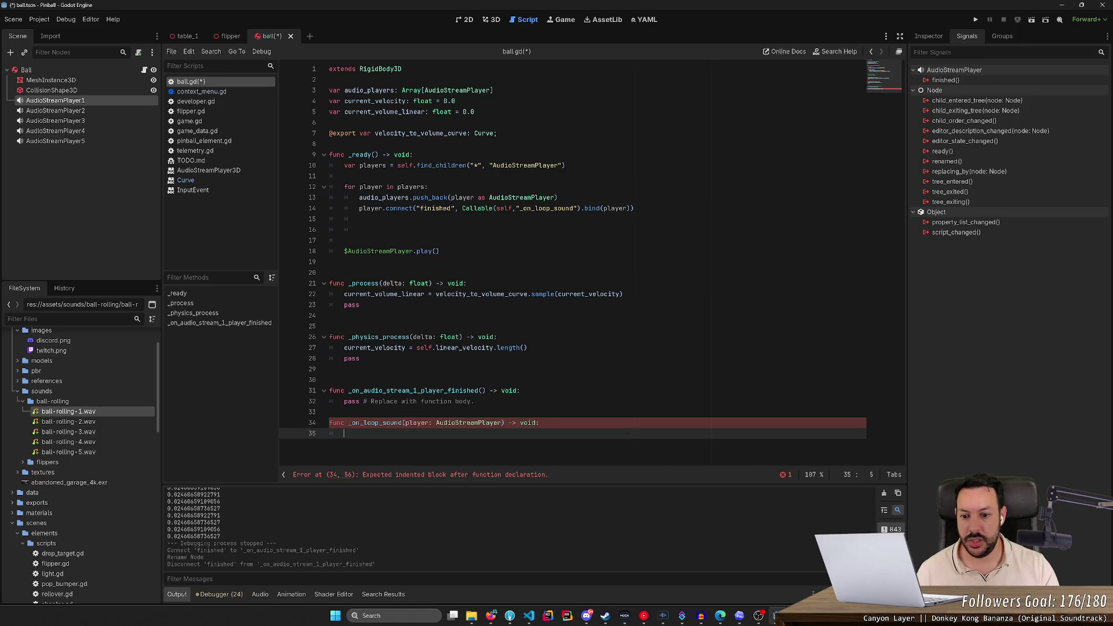
type("player.p")
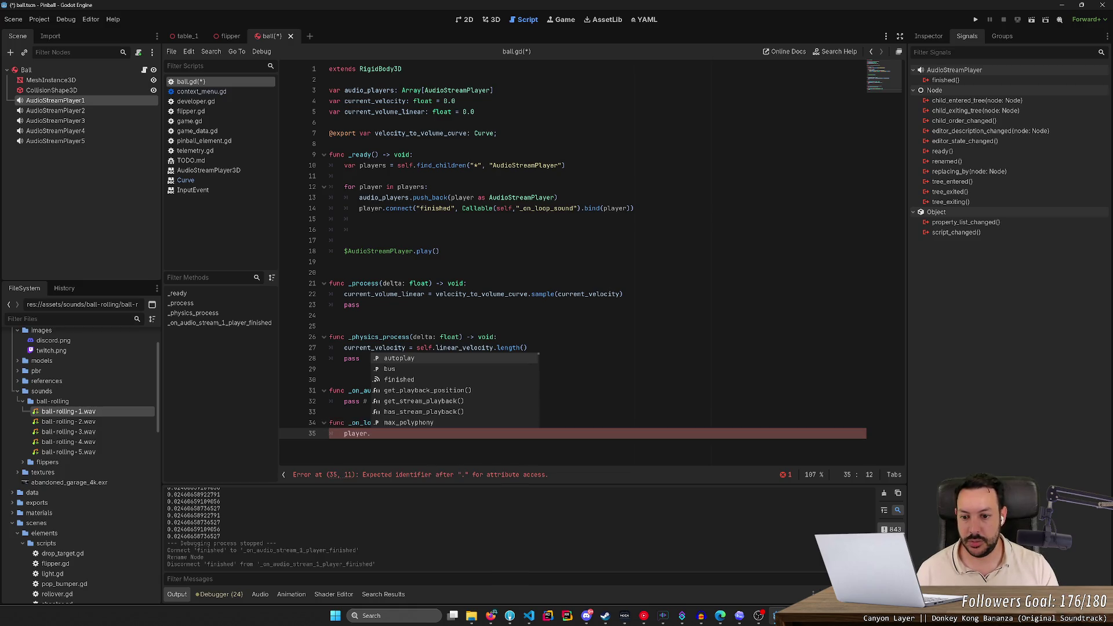
type("l")
key("Return")
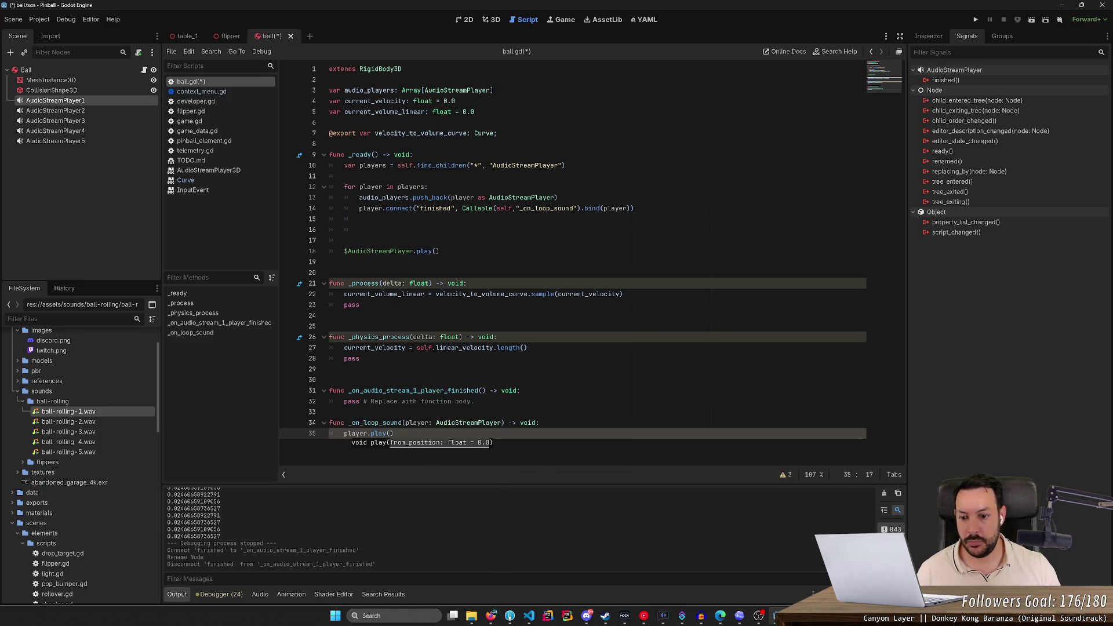
Tidy the blank lines above the new function and inside _ready, then save ball.gd
left_click(330, 411)
key("Return")
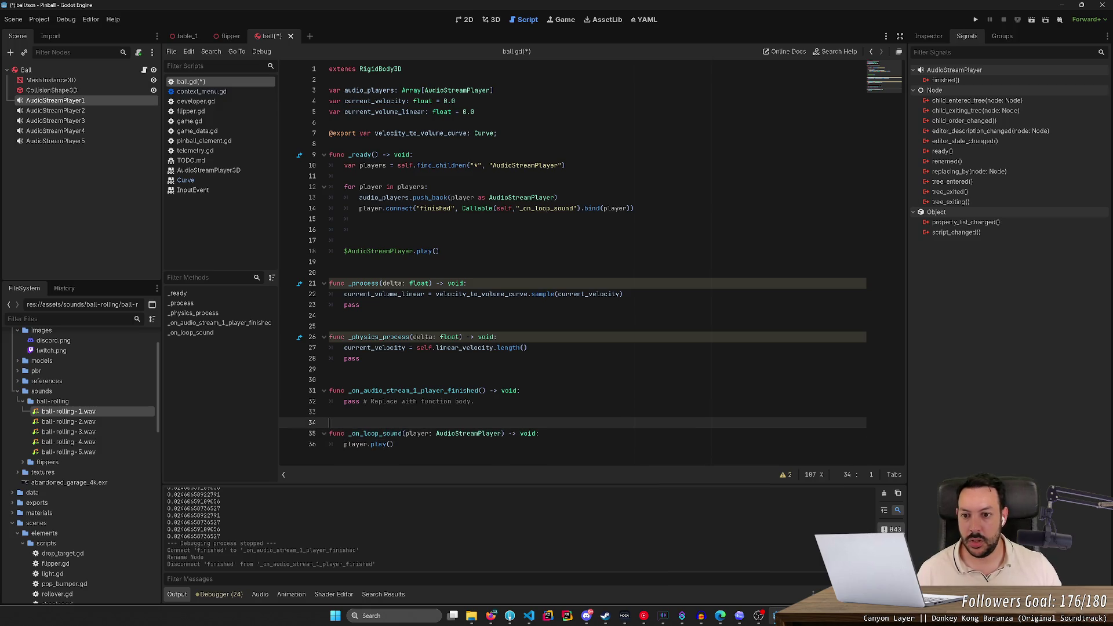
left_click(344, 240)
key("BackSpace")
key("BackSpace")
key("ctrl+s")
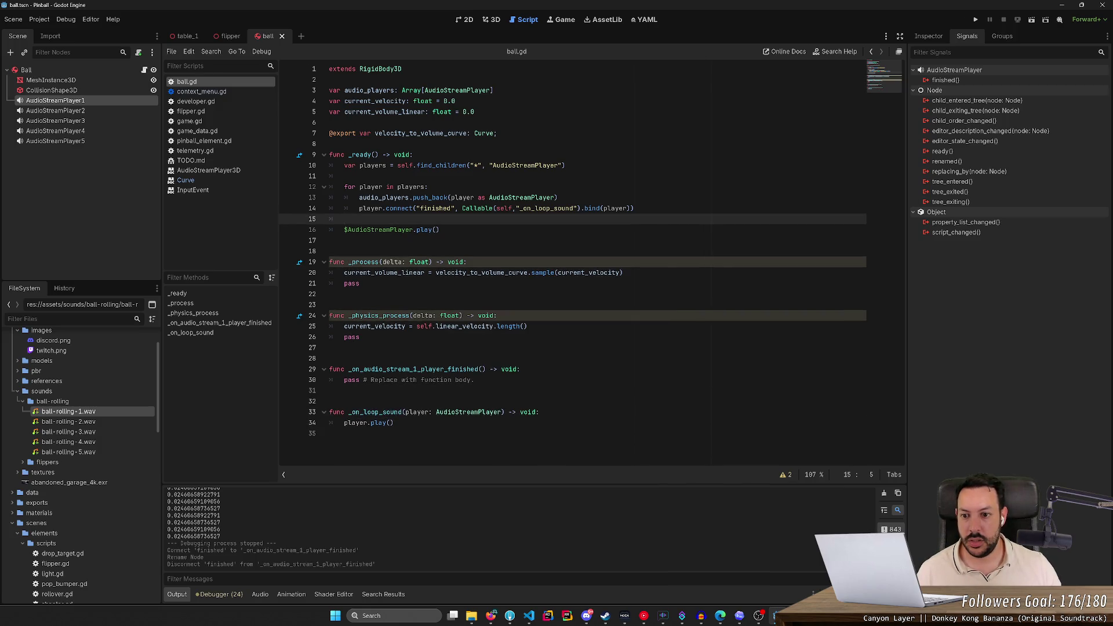
Change line 16 of ball.gd to $AudioStreamPlayer1.play() and test-run a new pinball game
left_click(976, 20)
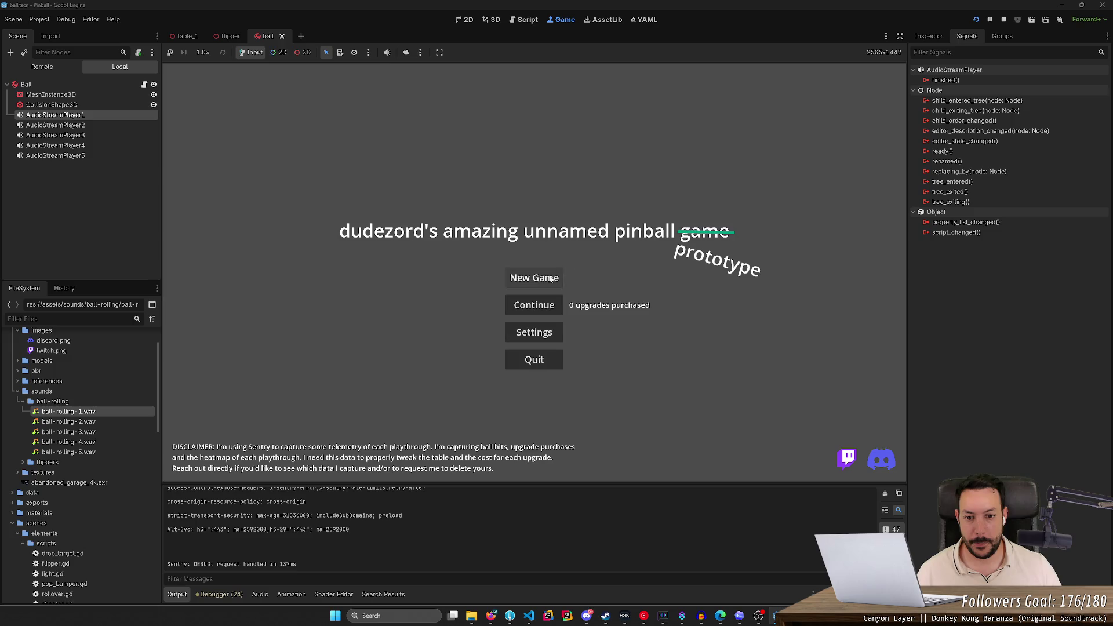
left_click(550, 278)
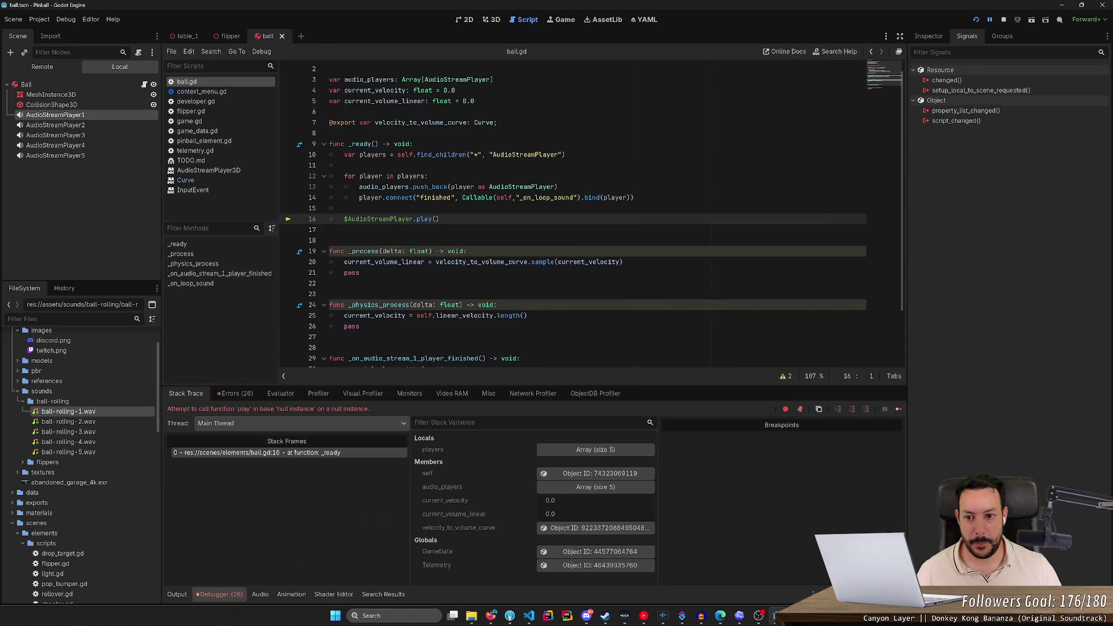
left_click(415, 219)
type("1")
left_click(977, 21)
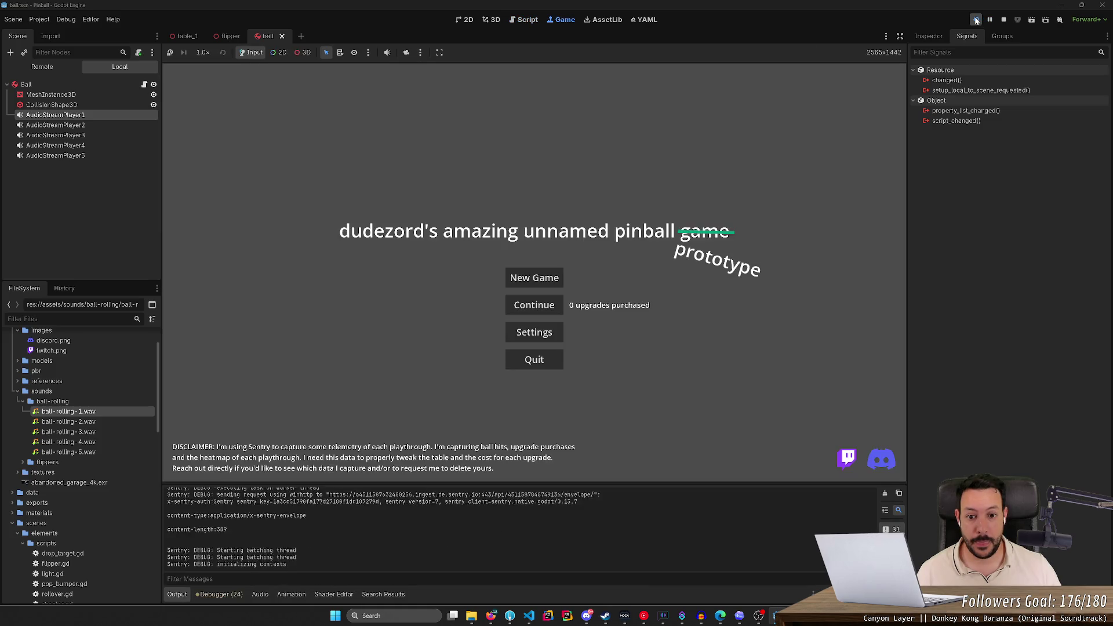
left_click(531, 271)
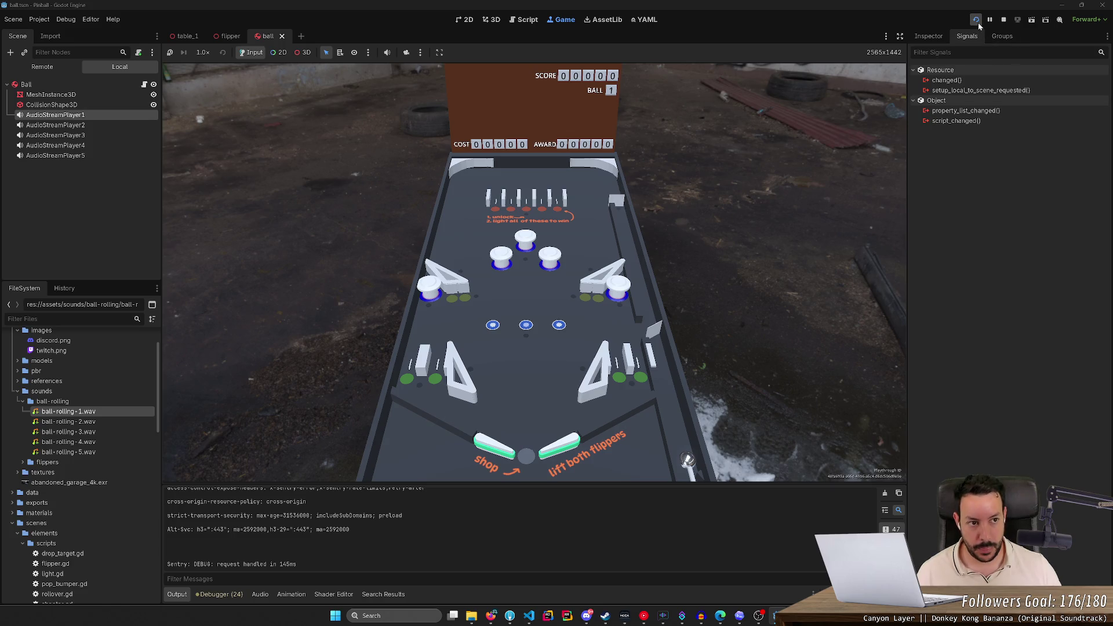
left_click(1003, 20)
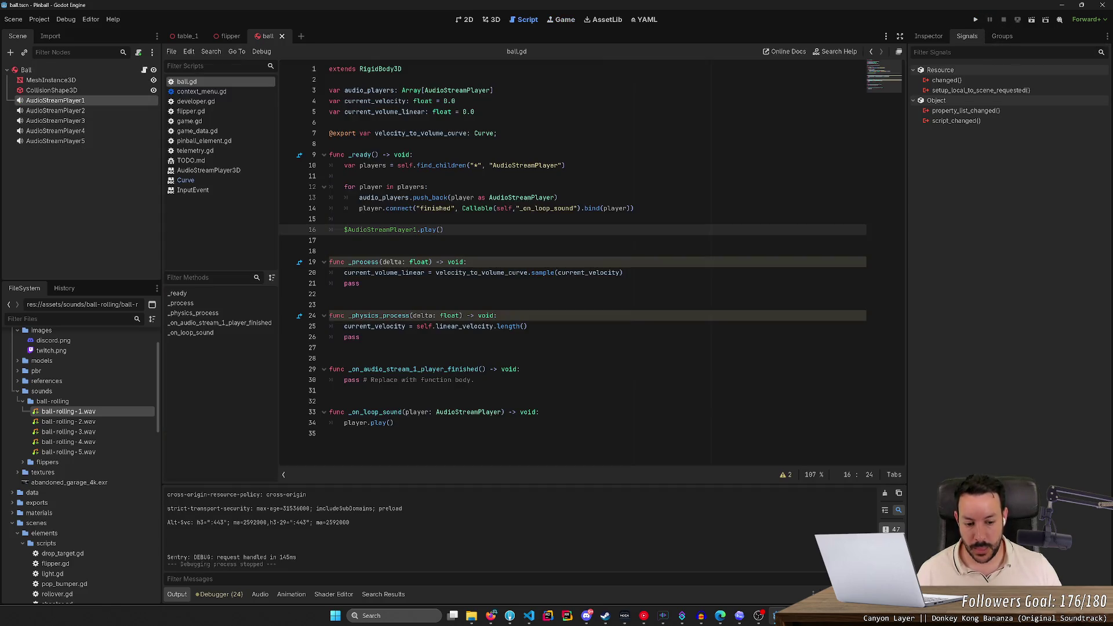
Replace the flipper-up-2 track in Audacity with ball-rolling-1.wav from the ball-rolling folder
left_click(700, 614)
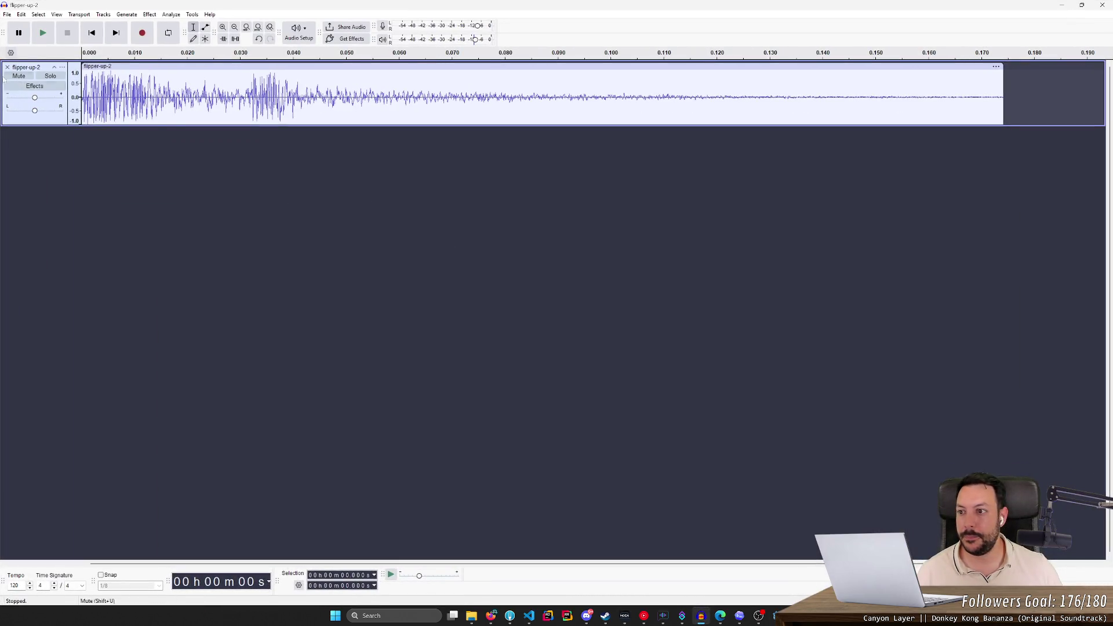
left_click(7, 68)
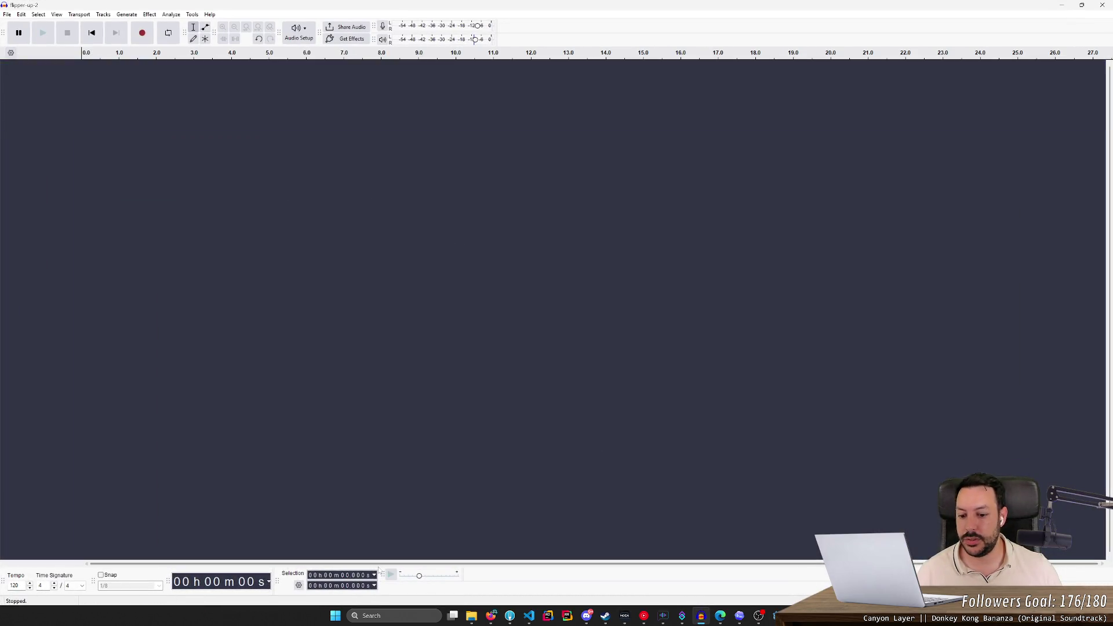
left_click(471, 616)
double_click(605, 164)
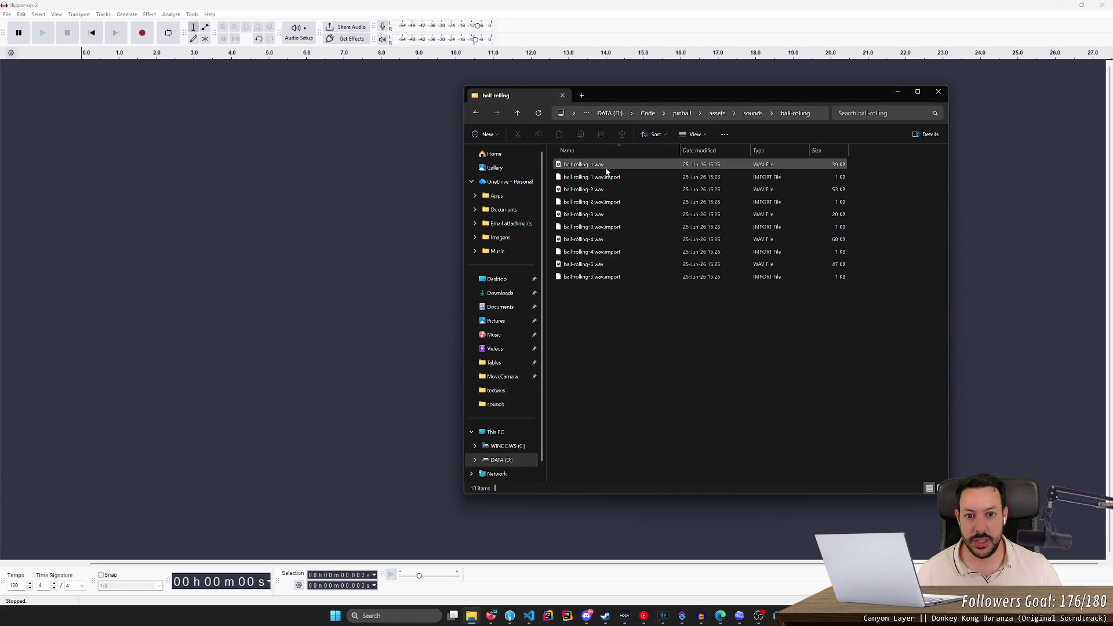
left_click(608, 167)
left_click_drag(610, 168, 183, 210)
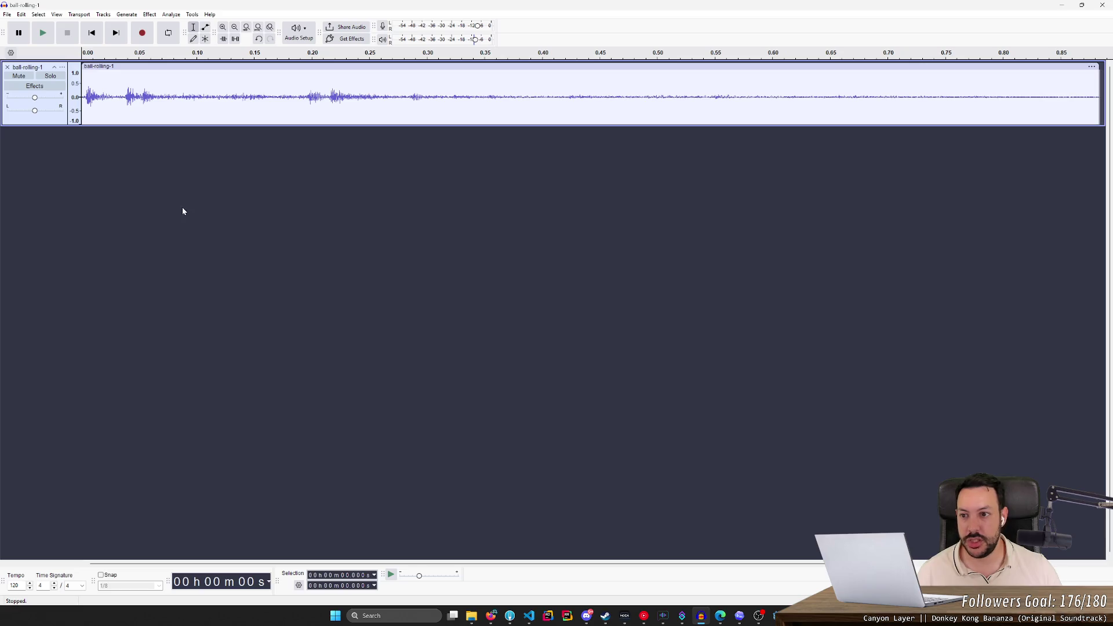
Play the full ball-rolling-1 clip from the start
scroll(297, 157, "down", 1)
scroll(174, 134, "up", 2)
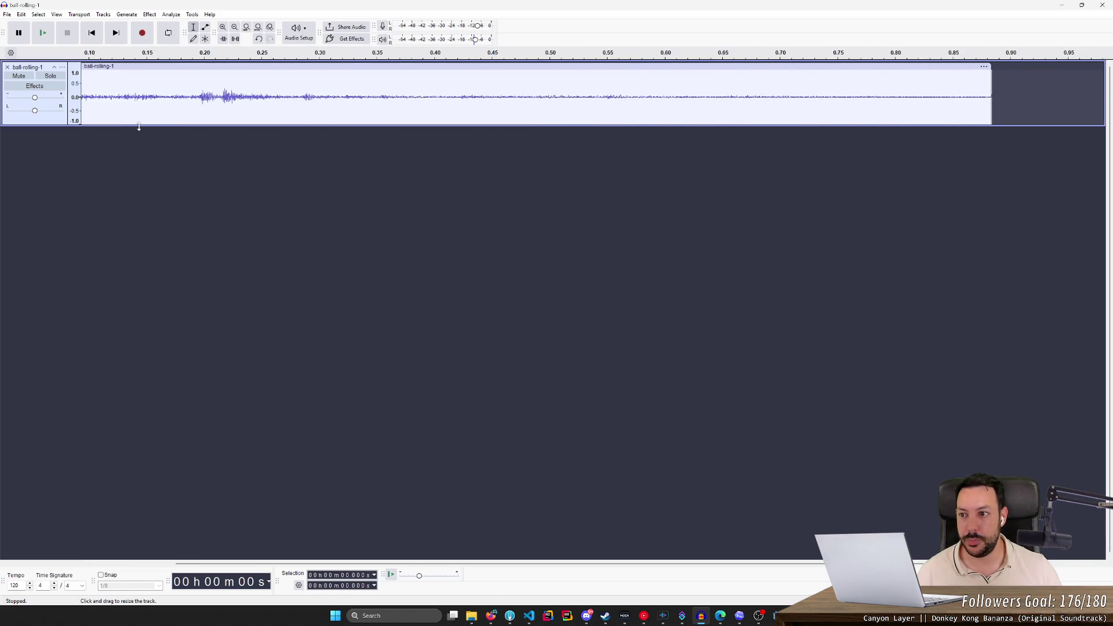
scroll(139, 126, "down", 1)
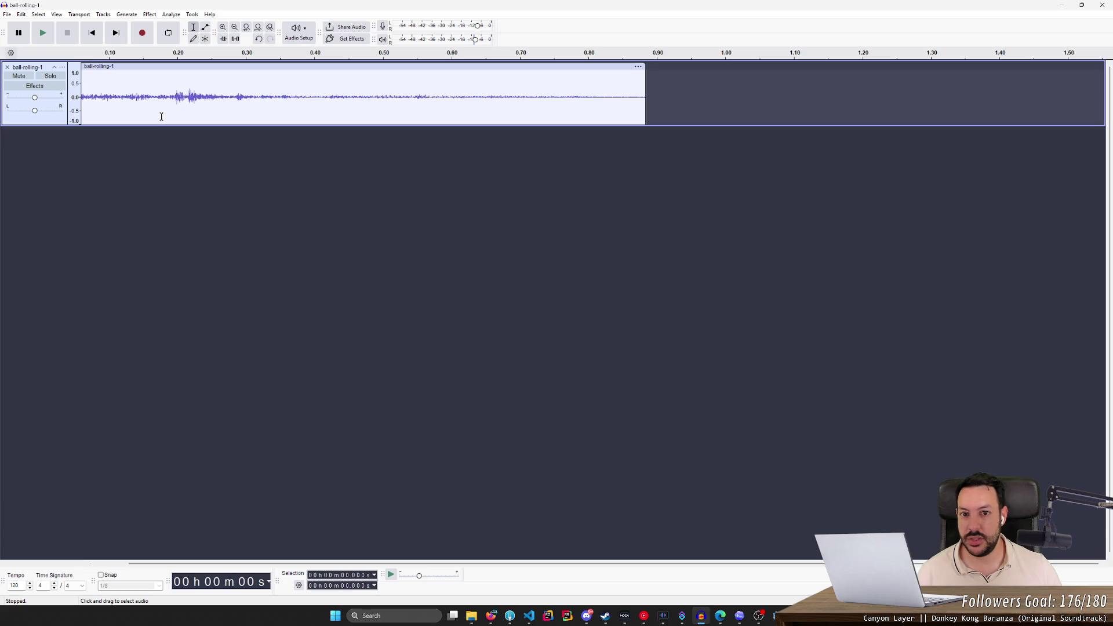
key("space")
scroll(157, 113, "up", 1)
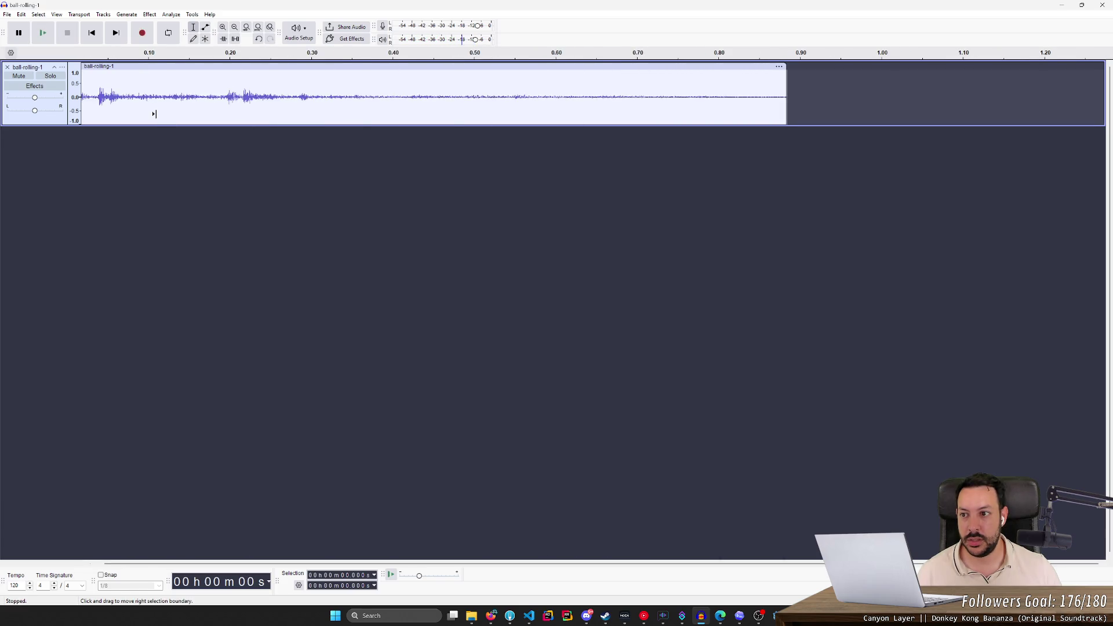
scroll(157, 113, "down", 2)
key("space")
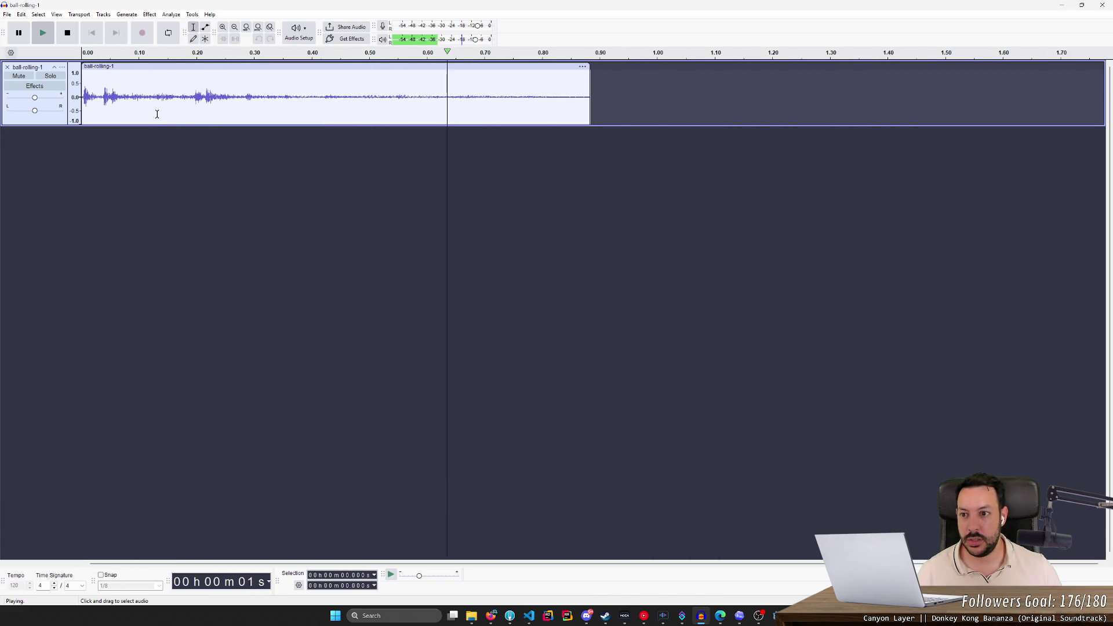
Audition the opening part and the 0.10–0.63 s stretch, then select the whole track
left_click_drag(128, 99, 308, 90)
key("space")
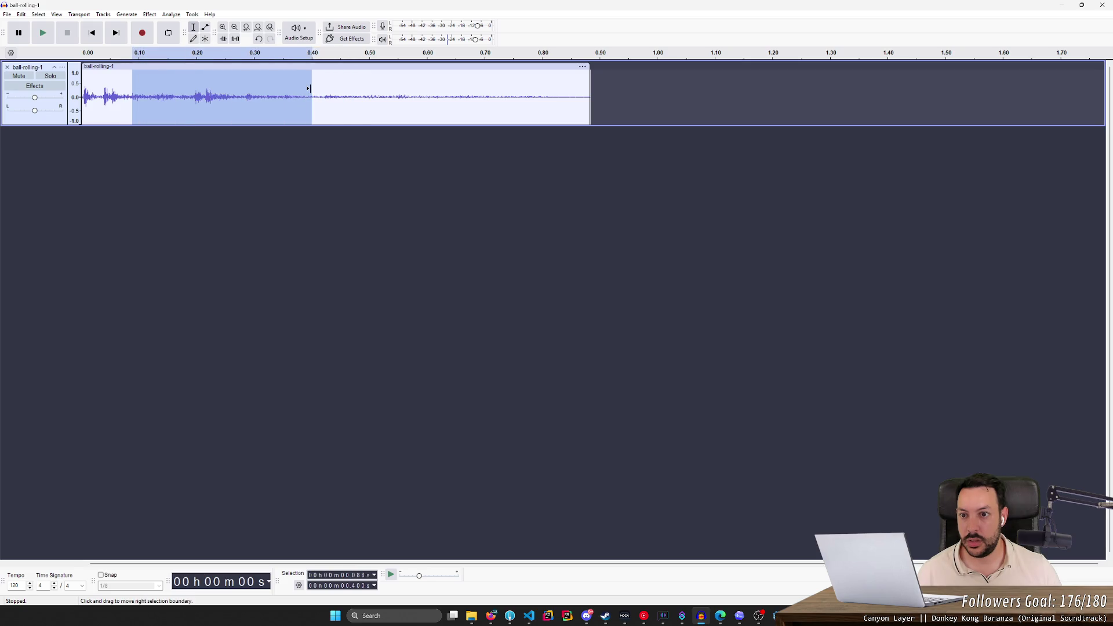
key("space")
left_click(338, 92)
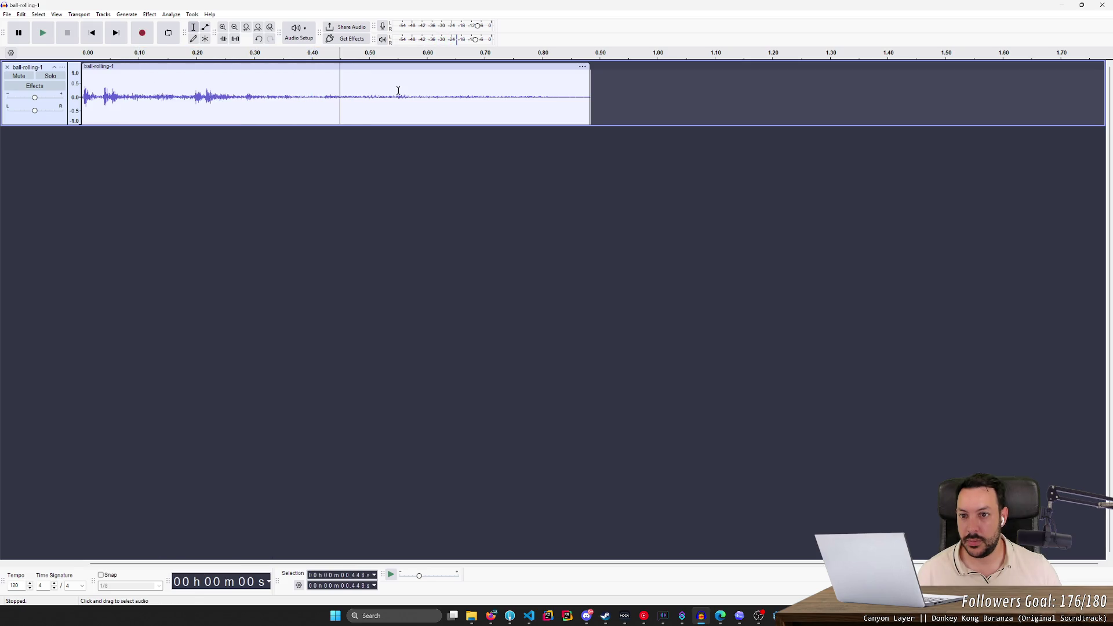
mouse_move(444, 93)
left_mouse_down()
mouse_move(124, 98)
mouse_move(140, 98)
left_mouse_up()
key("space")
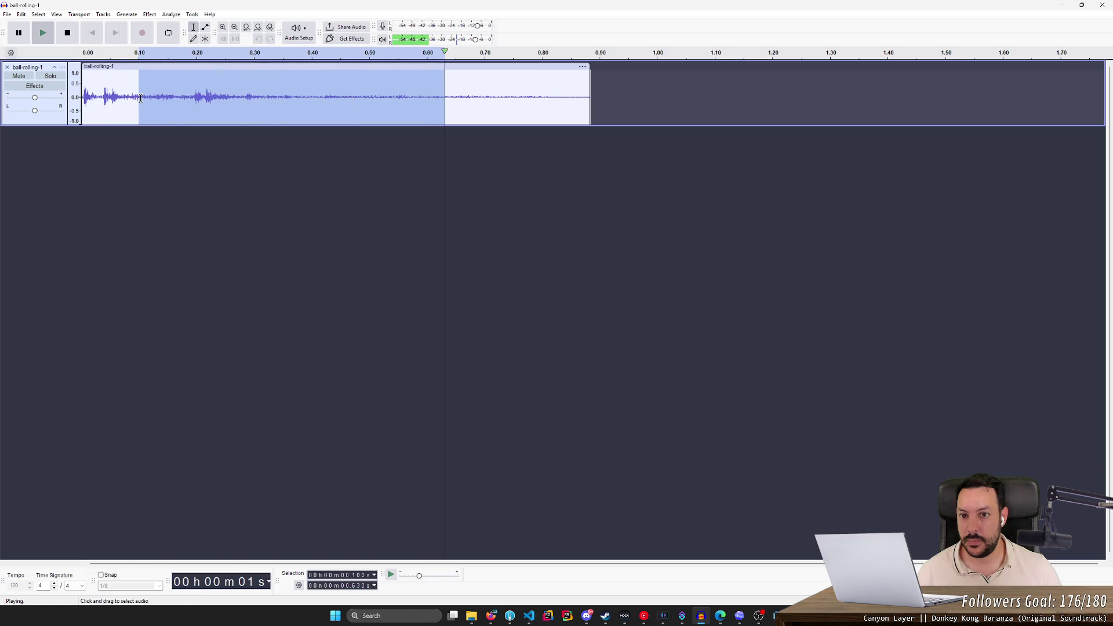
key("space")
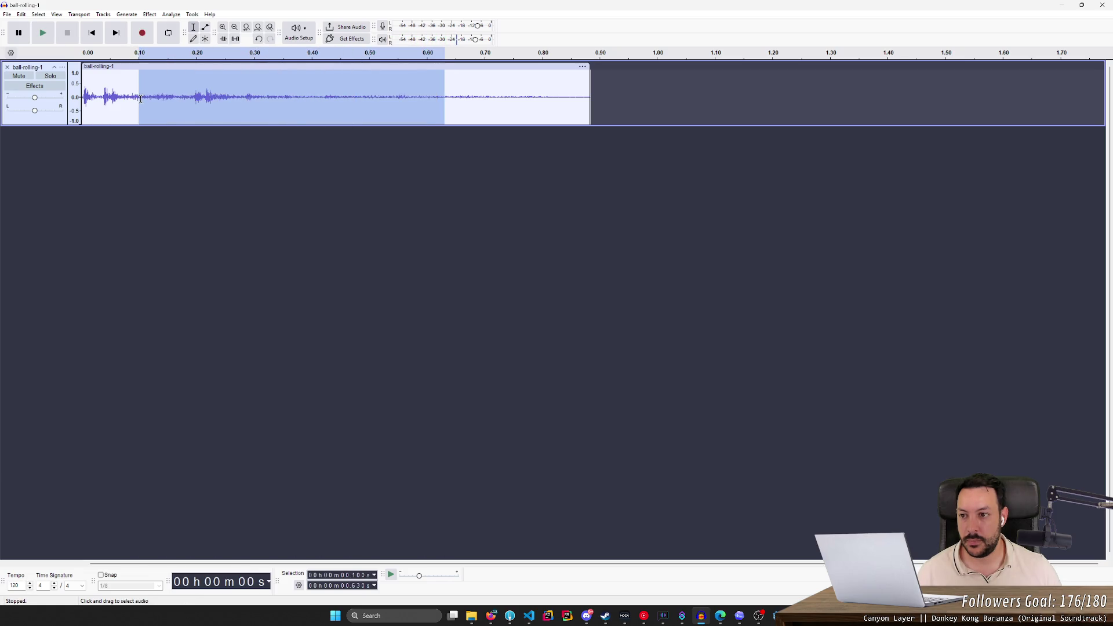
left_click(188, 158)
left_click(39, 71)
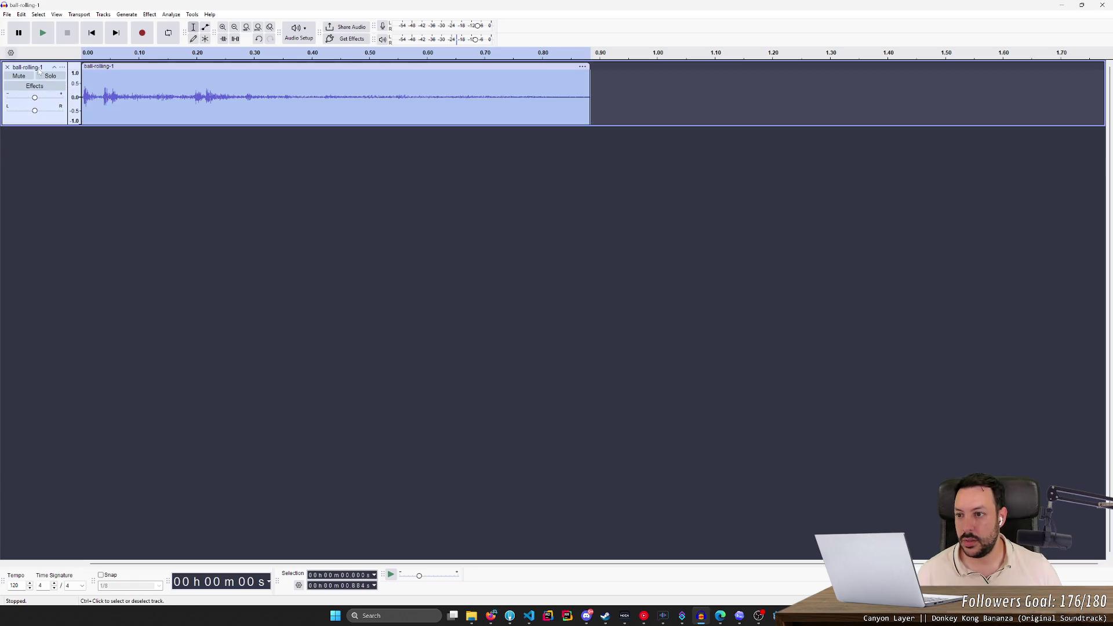
Duplicate the ball-rolling-1 track, shift the copy to start near 0.40 s, and compare both
key("ctrl+d")
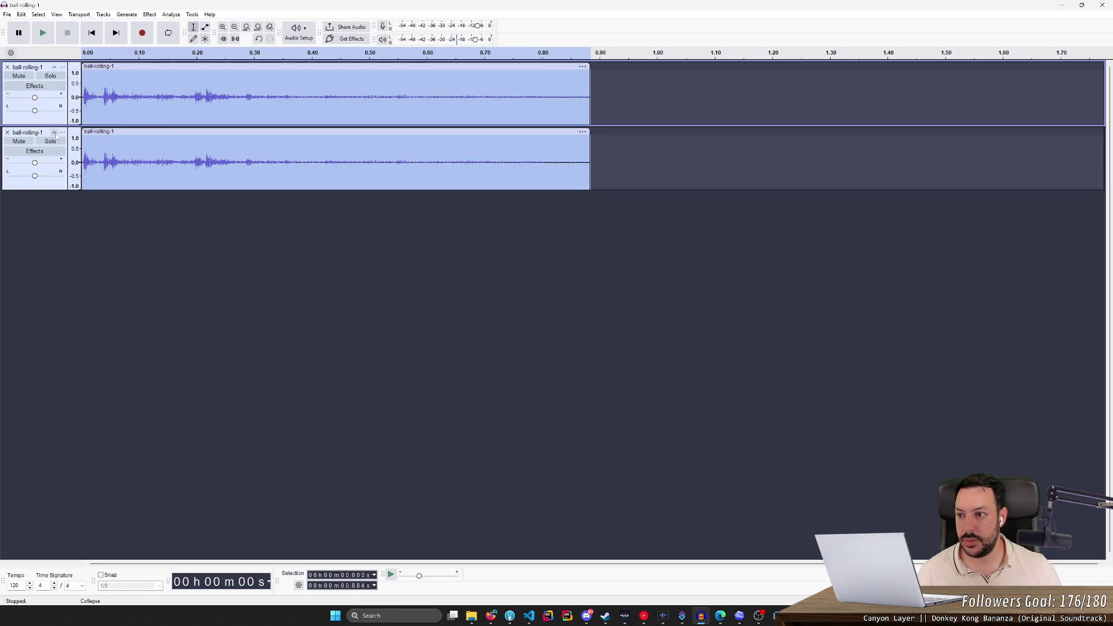
left_click(146, 201)
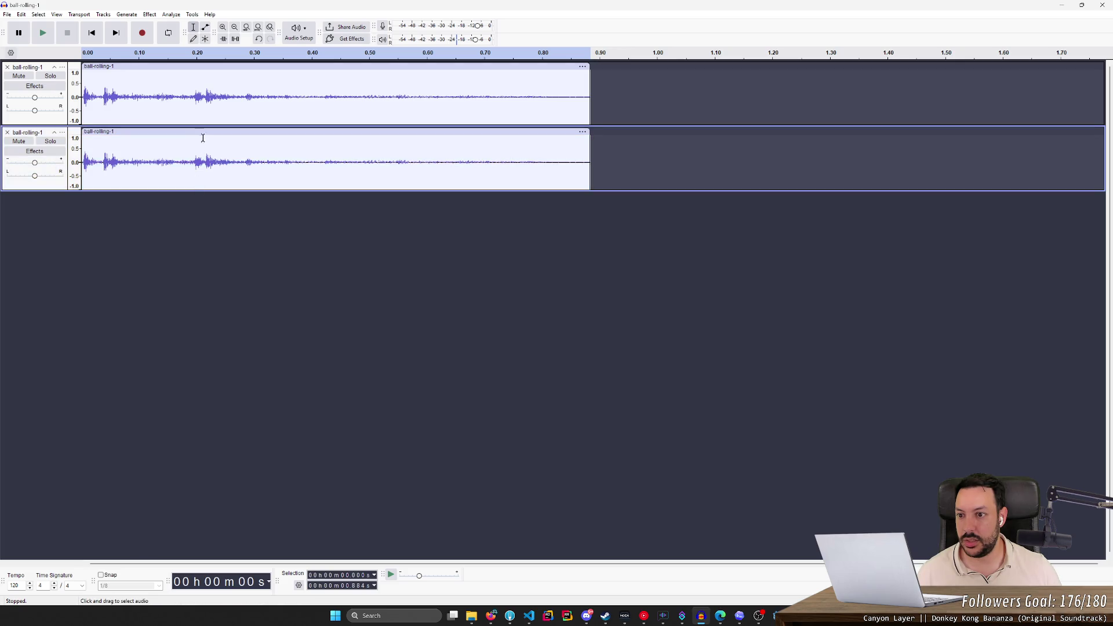
left_click_drag(203, 138, 444, 128)
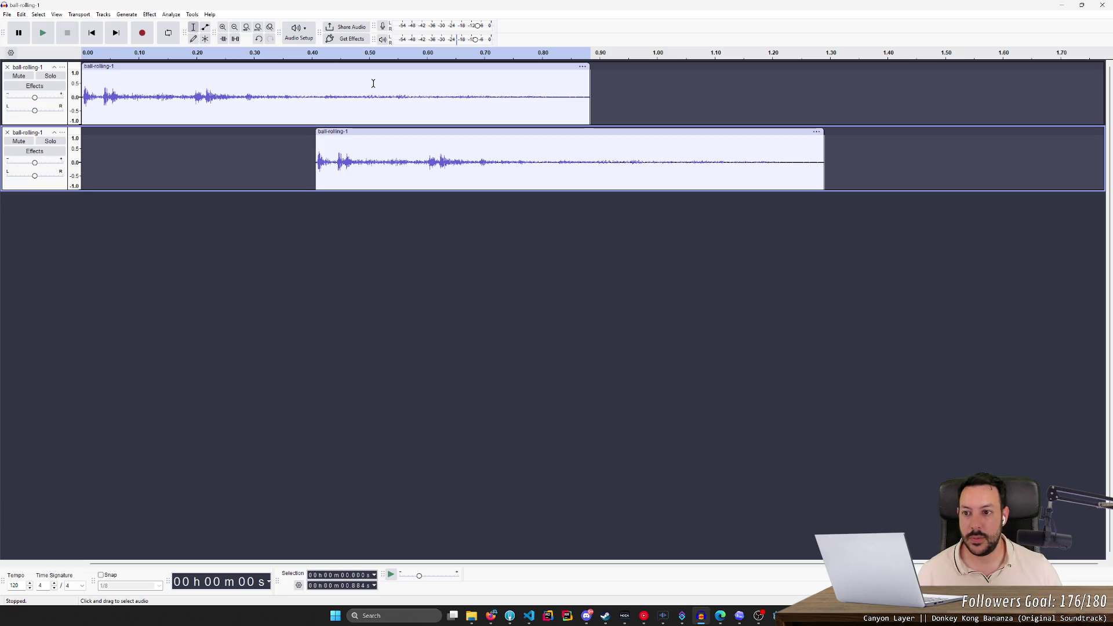
mouse_move(376, 131)
left_mouse_down()
mouse_move(415, 133)
mouse_move(365, 136)
left_mouse_up()
key("space")
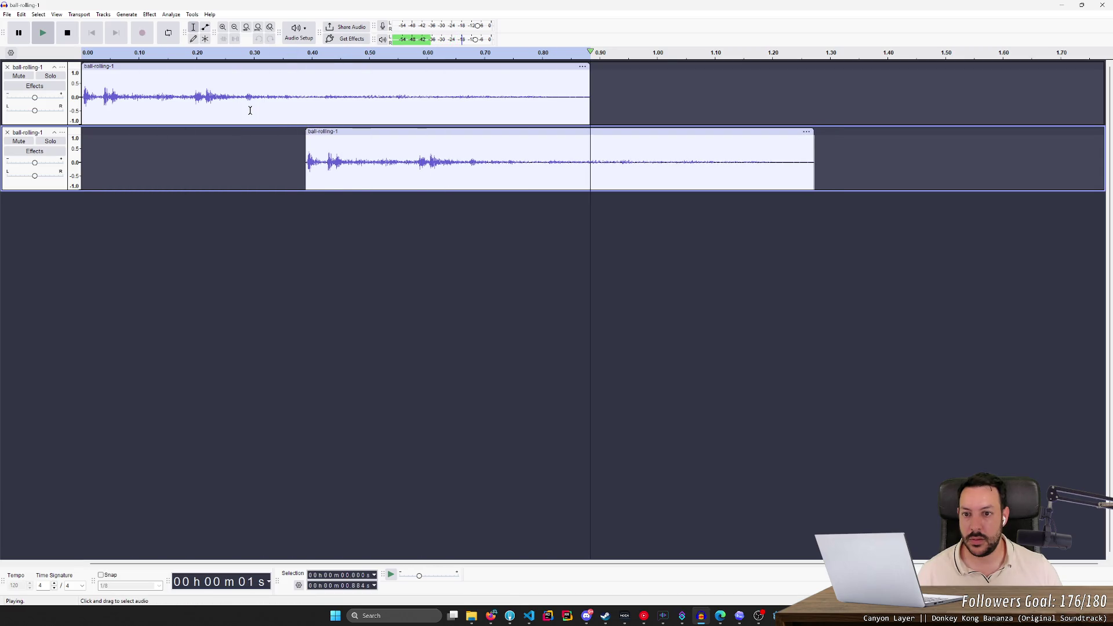
Delete the 0.339–0.457 s stretch from the second clip and play from the start
left_click_drag(345, 156, 277, 167)
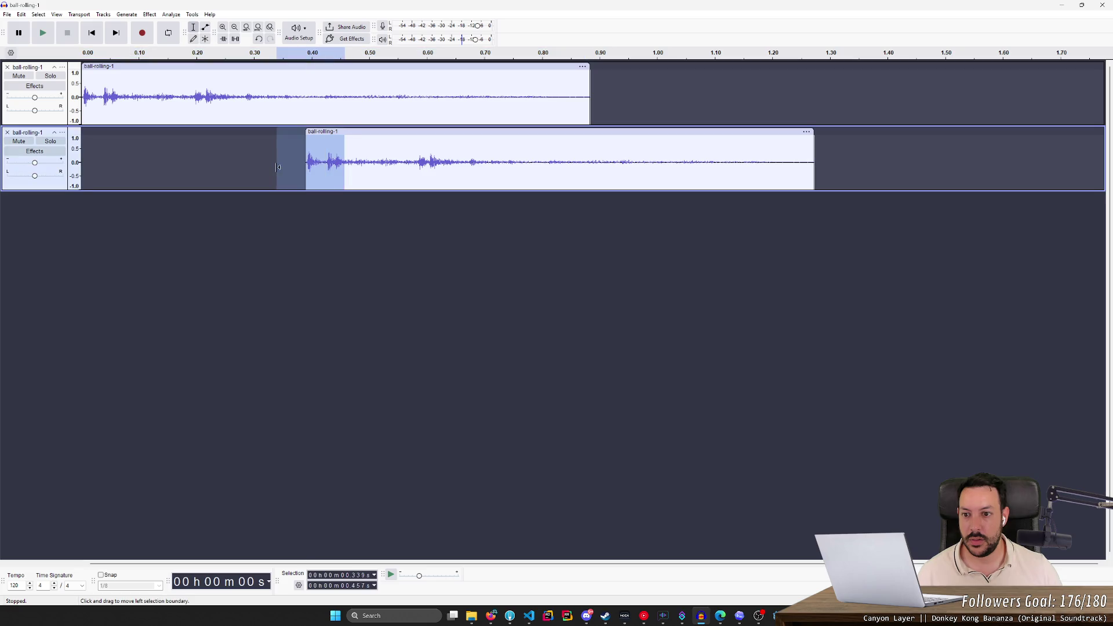
key("Delete")
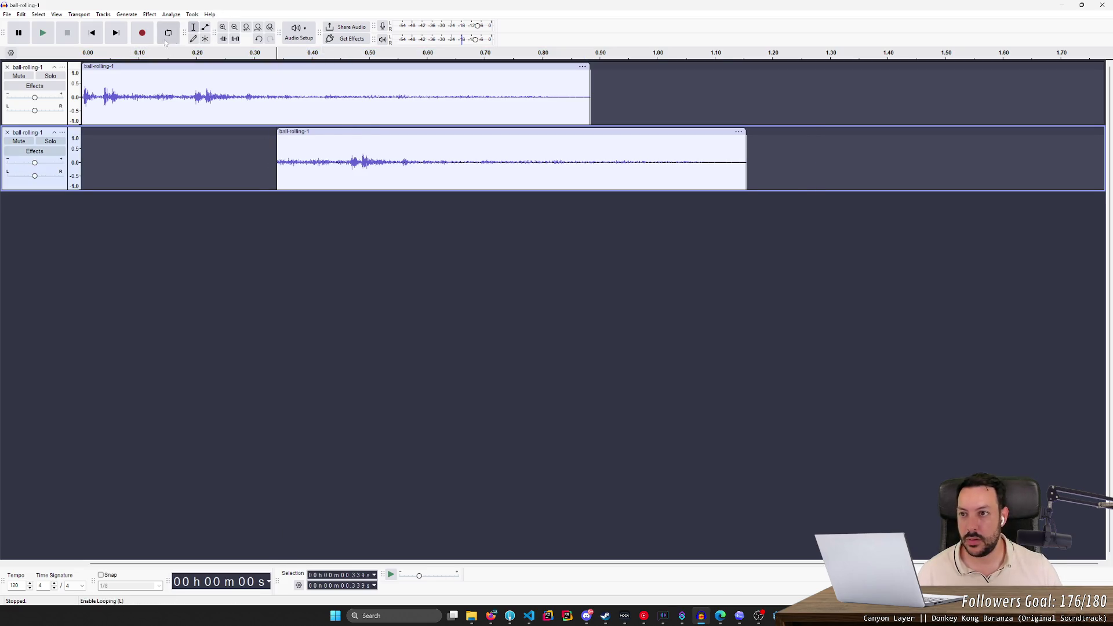
left_click(94, 38)
key("space")
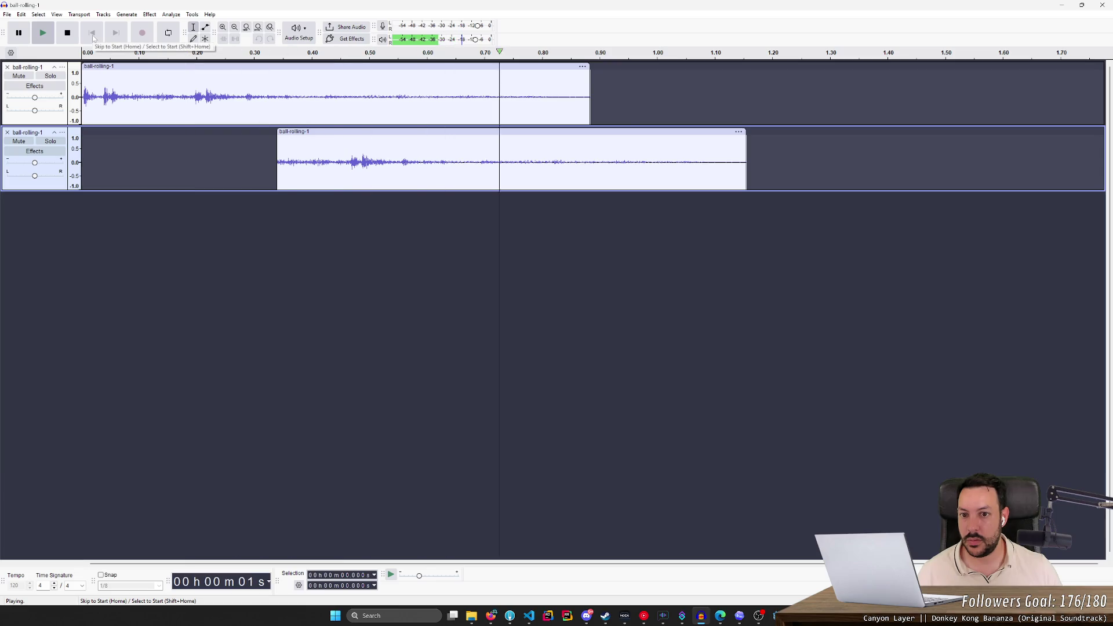
Delete the 0.46–0.54 s stretch, then select and replay the whole second clip
left_click_drag(346, 157, 390, 158)
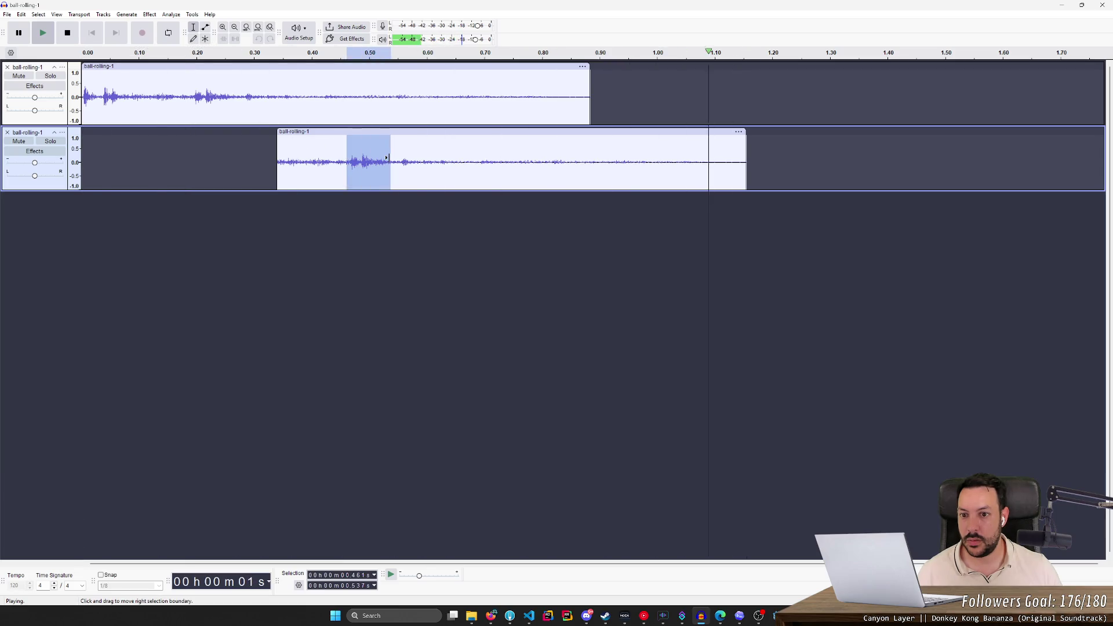
key("Delete")
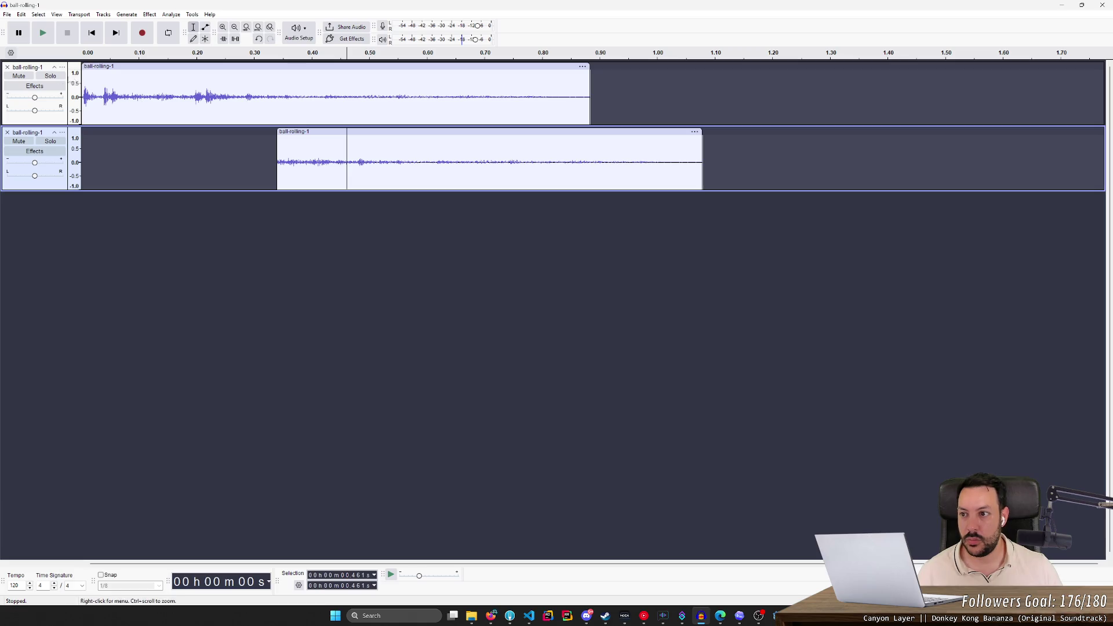
key("space")
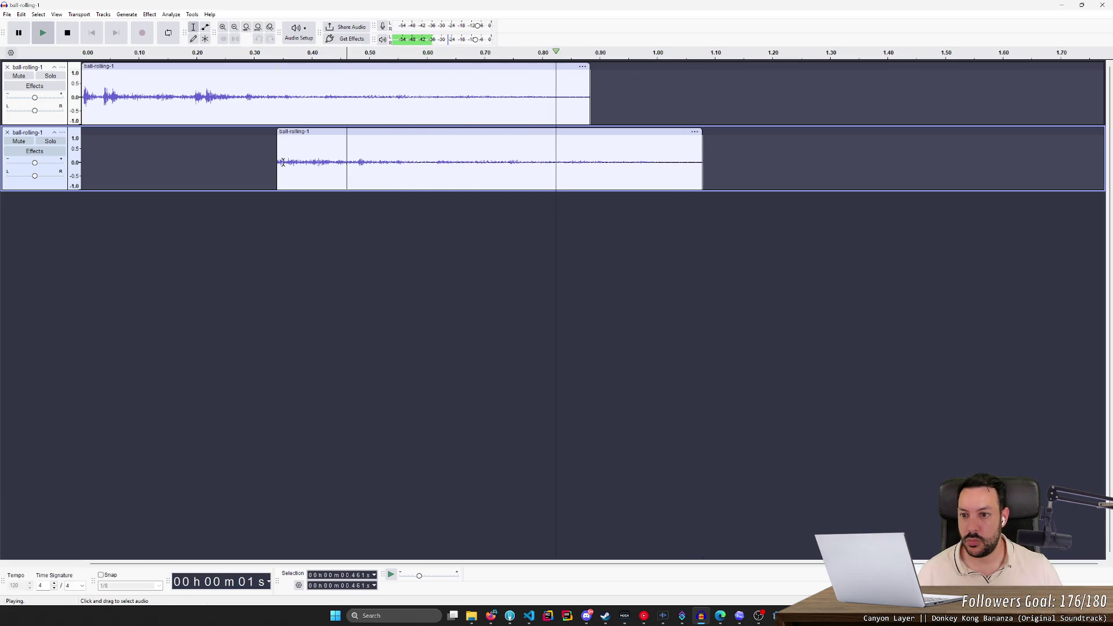
left_click(299, 132)
key("space")
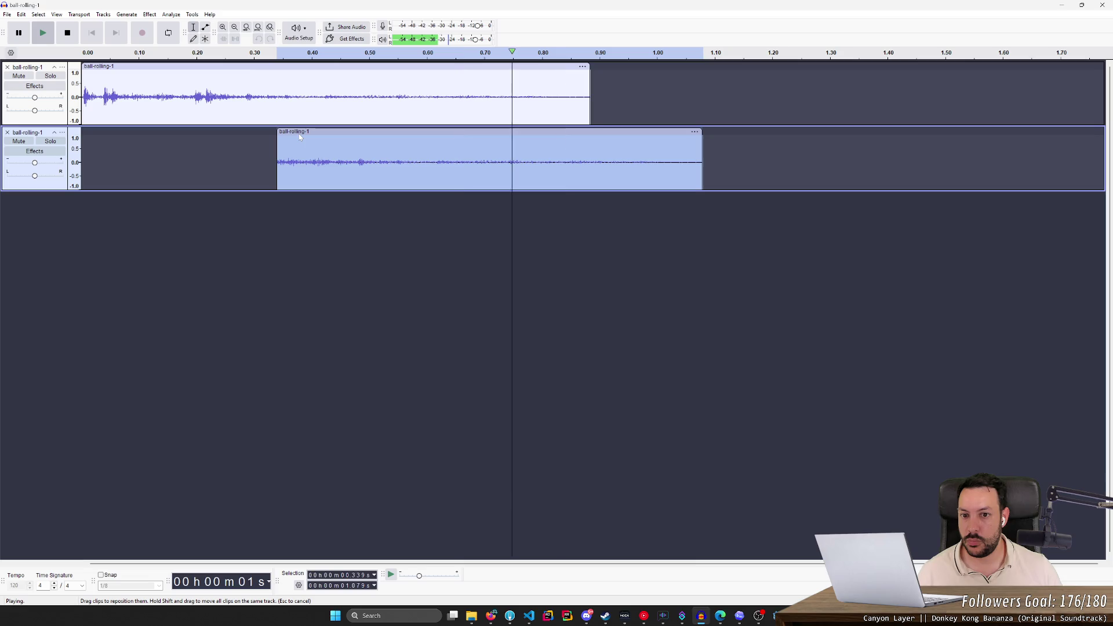
key("space")
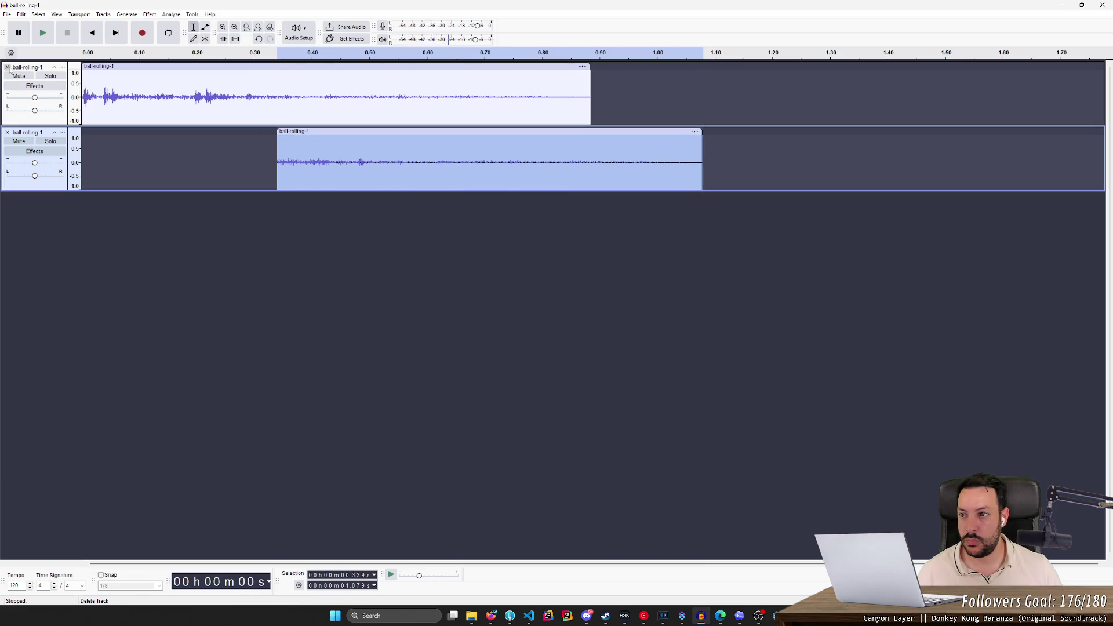
Delete the first track and slide the remaining clip to start at 0.00 s
left_click(7, 67)
mouse_move(313, 66)
left_mouse_down()
mouse_move(106, 67)
mouse_move(129, 74)
mouse_move(117, 76)
left_mouse_up()
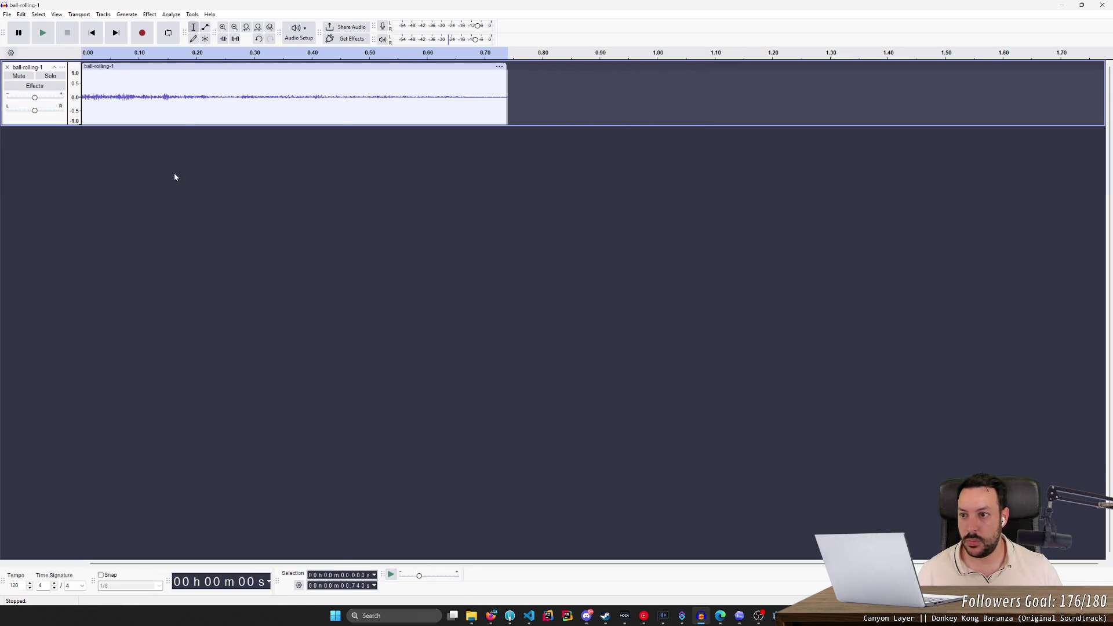
key("space")
Loop-play the whole 0.74 s clip, then extend the selection past its end
left_click(129, 55)
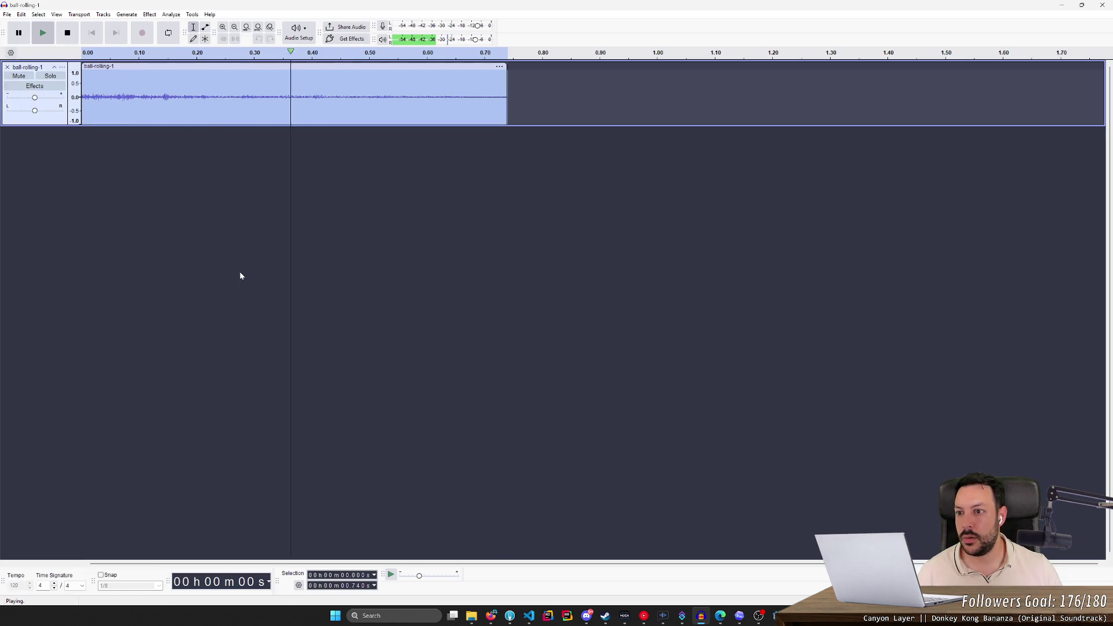
key("shift+space")
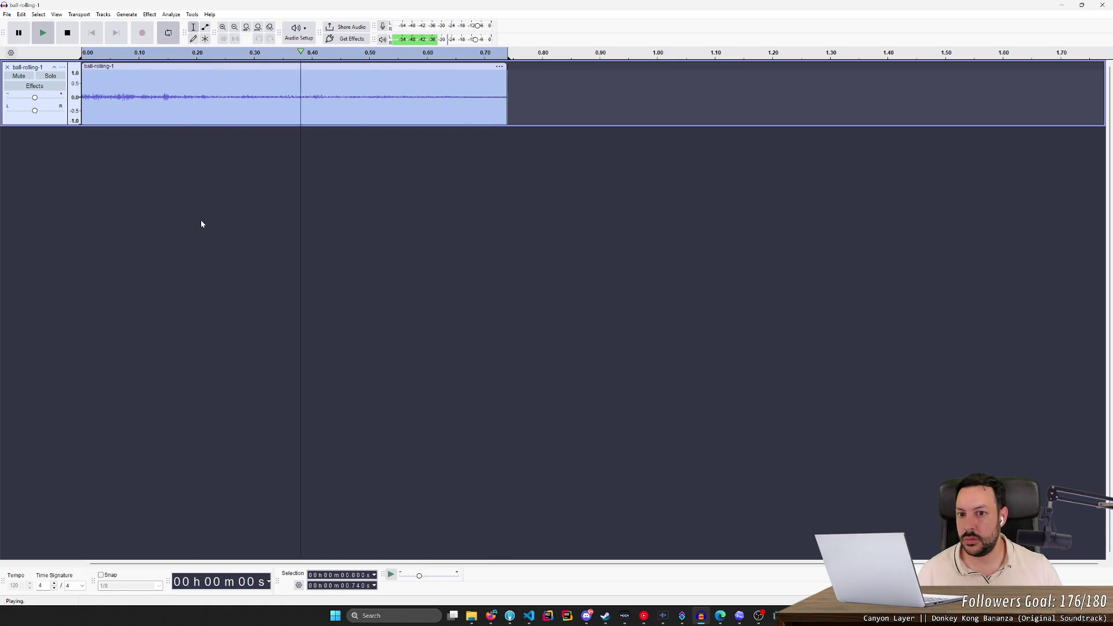
key("space")
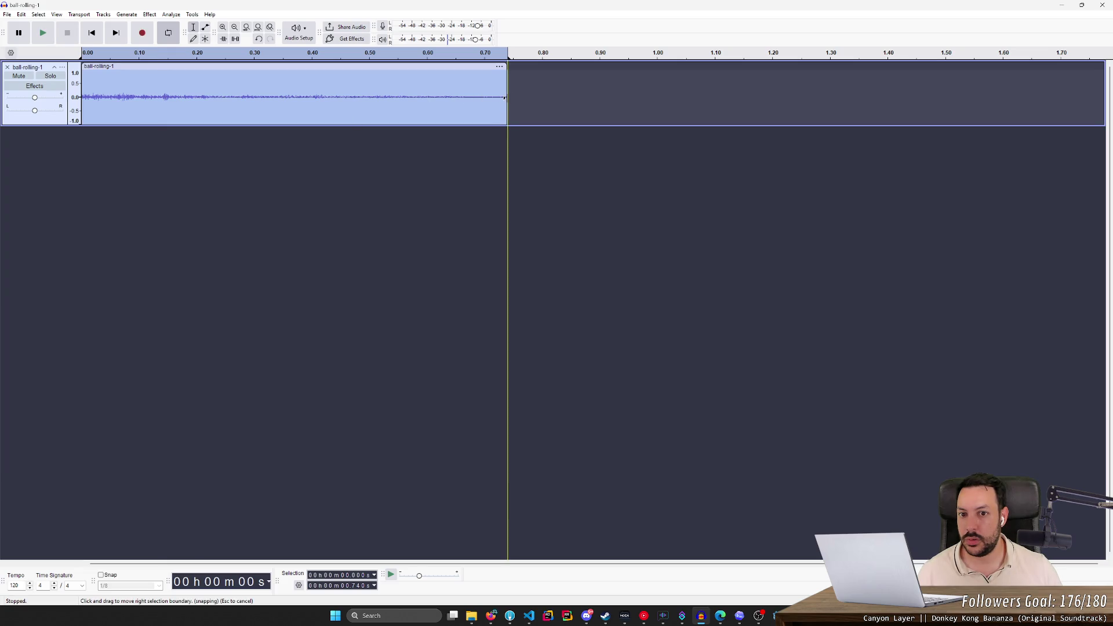
left_click_drag(509, 97, 669, 98)
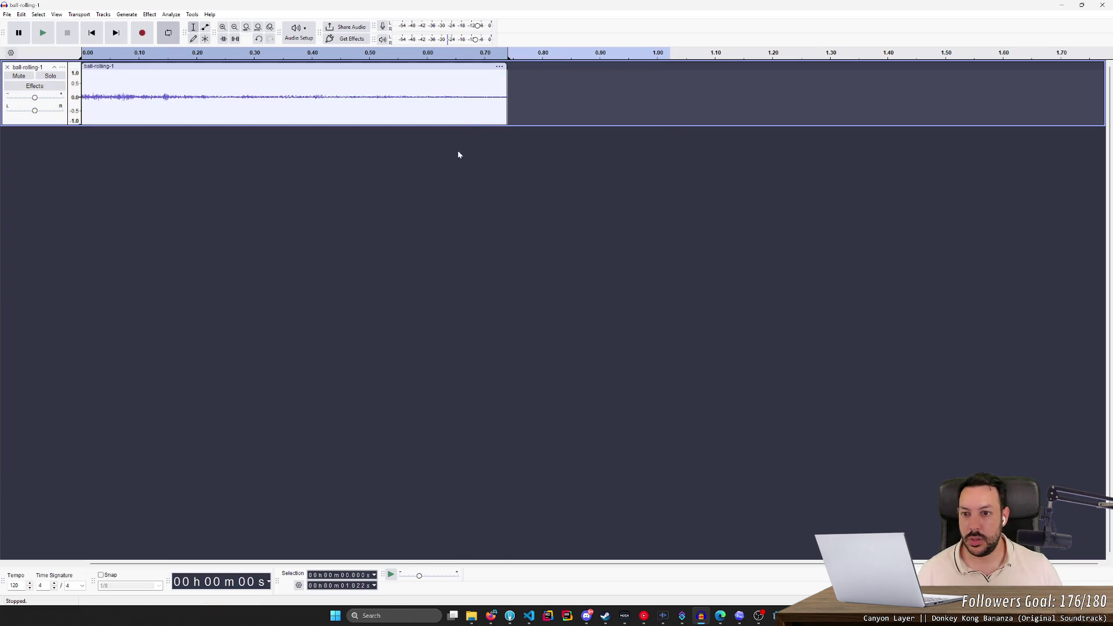
scroll(261, 119, "down", 1, "ctrl")
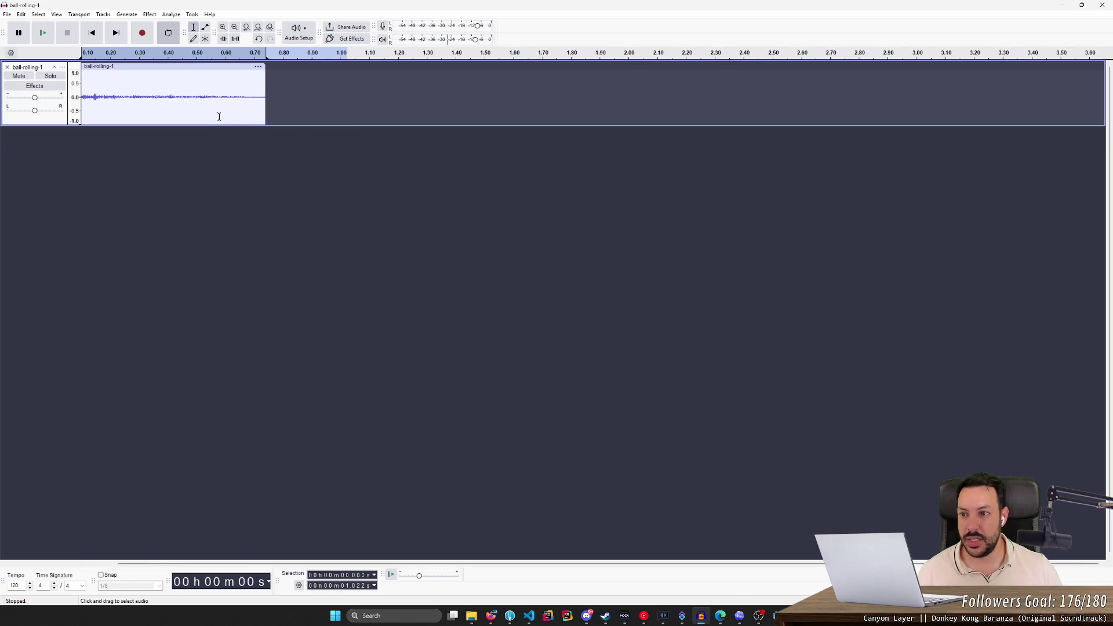
scroll(219, 116, "down", 1, "ctrl")
scroll(169, 110, "up", 1, "ctrl")
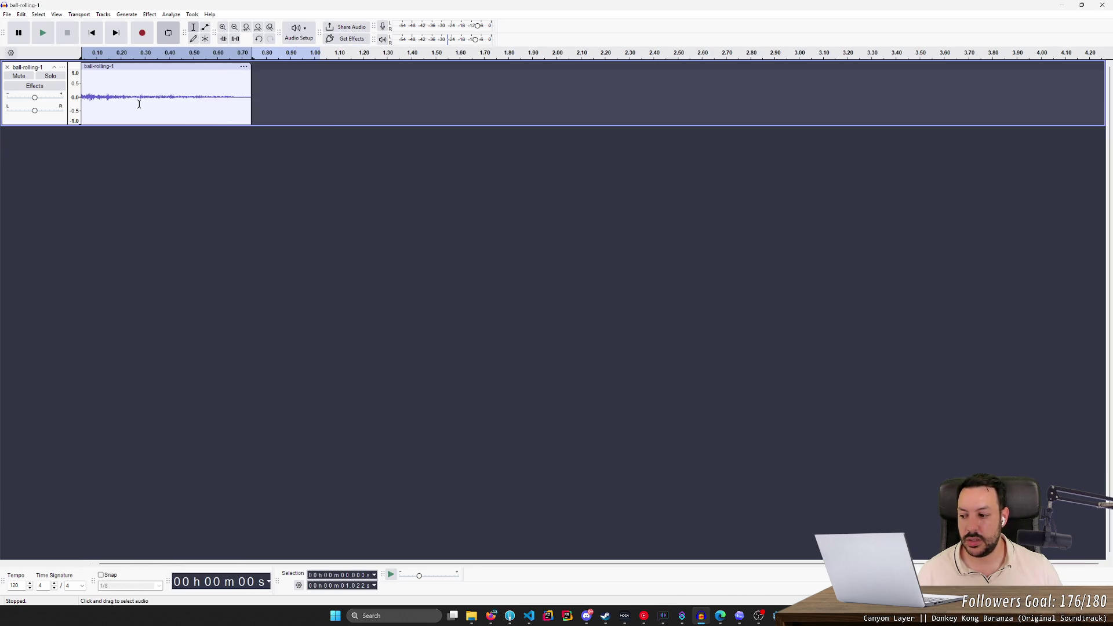
Select the ball-rolling-1 clip and apply Normalize at -1.0 dB peak amplitude
left_click(171, 14)
mouse_move(148, 18)
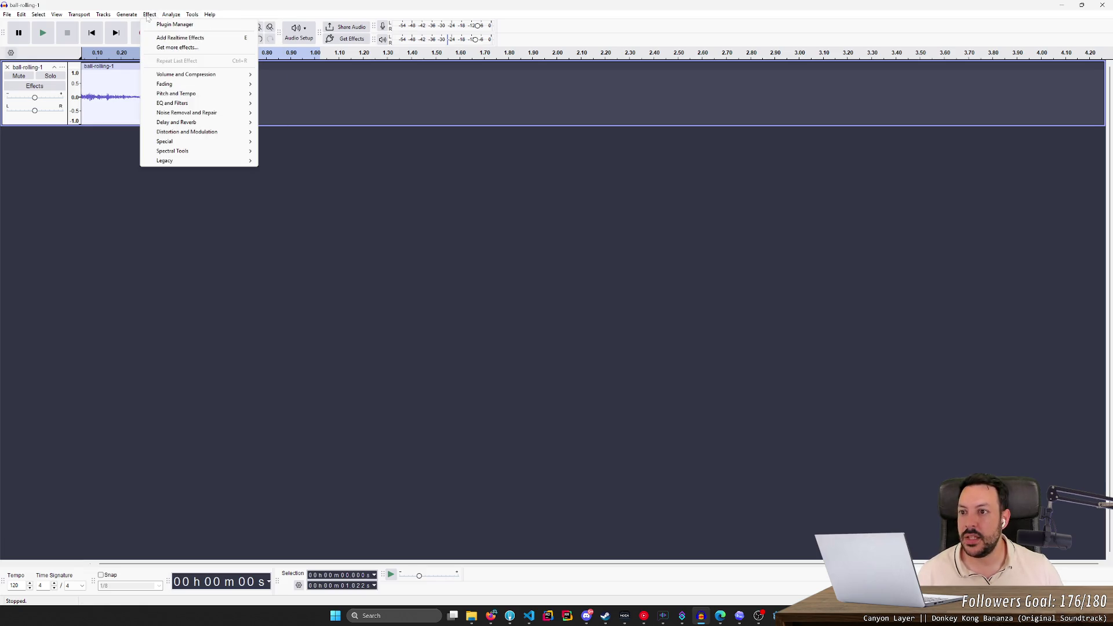
mouse_move(165, 75)
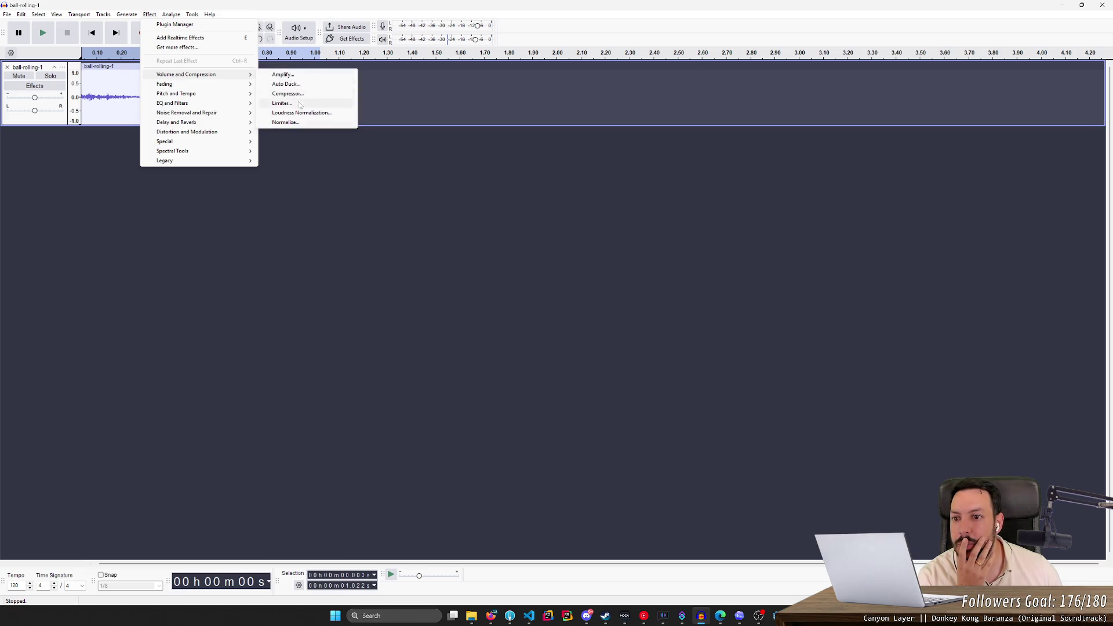
left_click(284, 122)
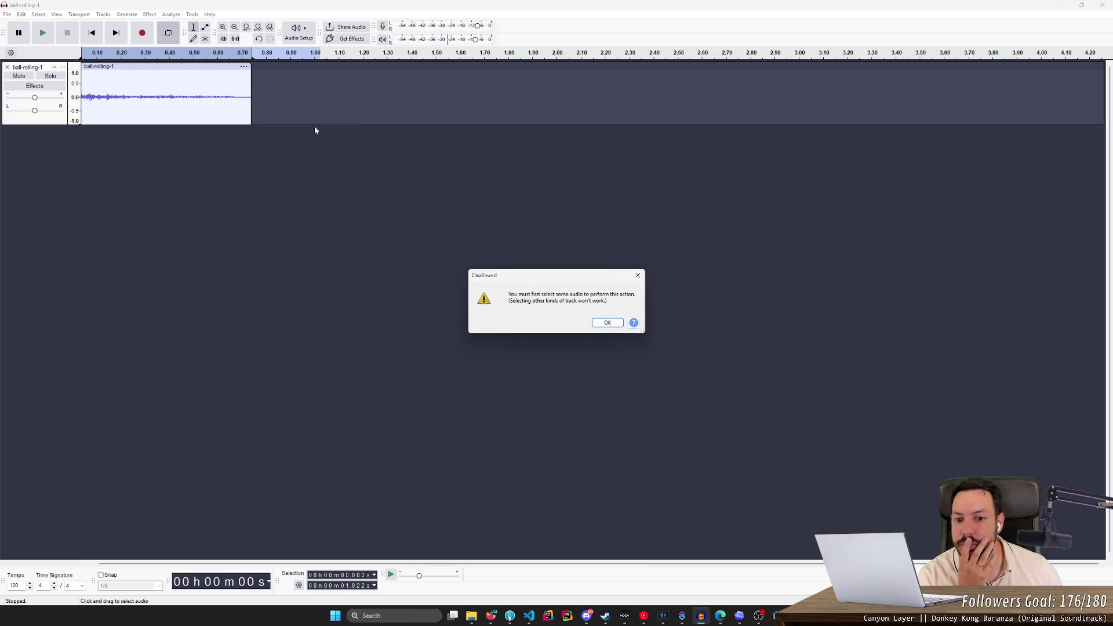
left_click(607, 323)
left_click(168, 66)
left_click(171, 14)
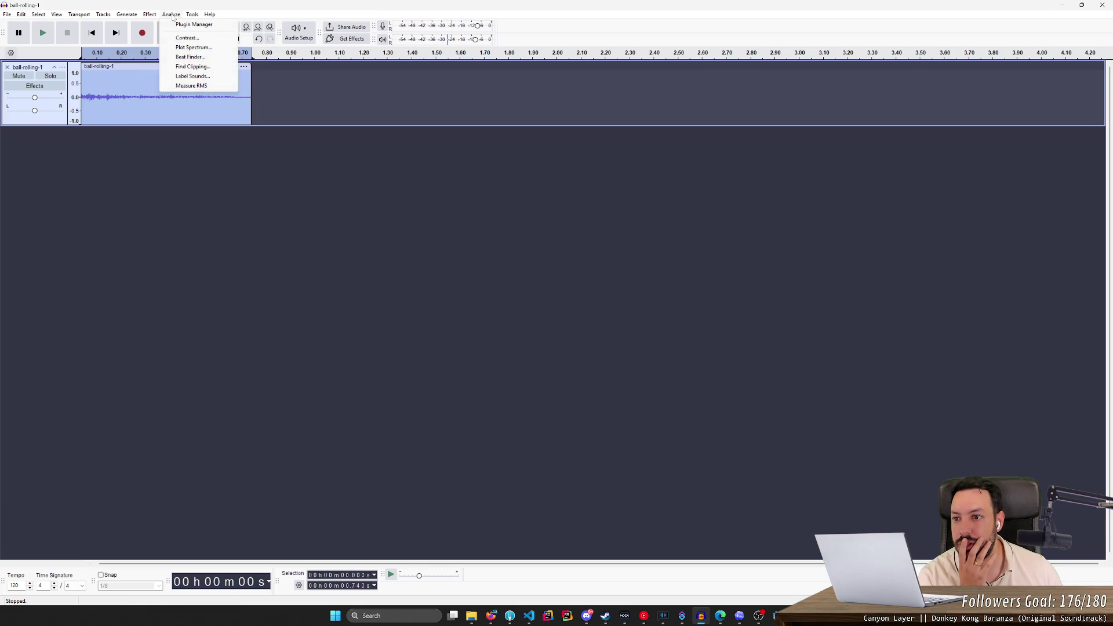
mouse_move(149, 14)
mouse_move(169, 76)
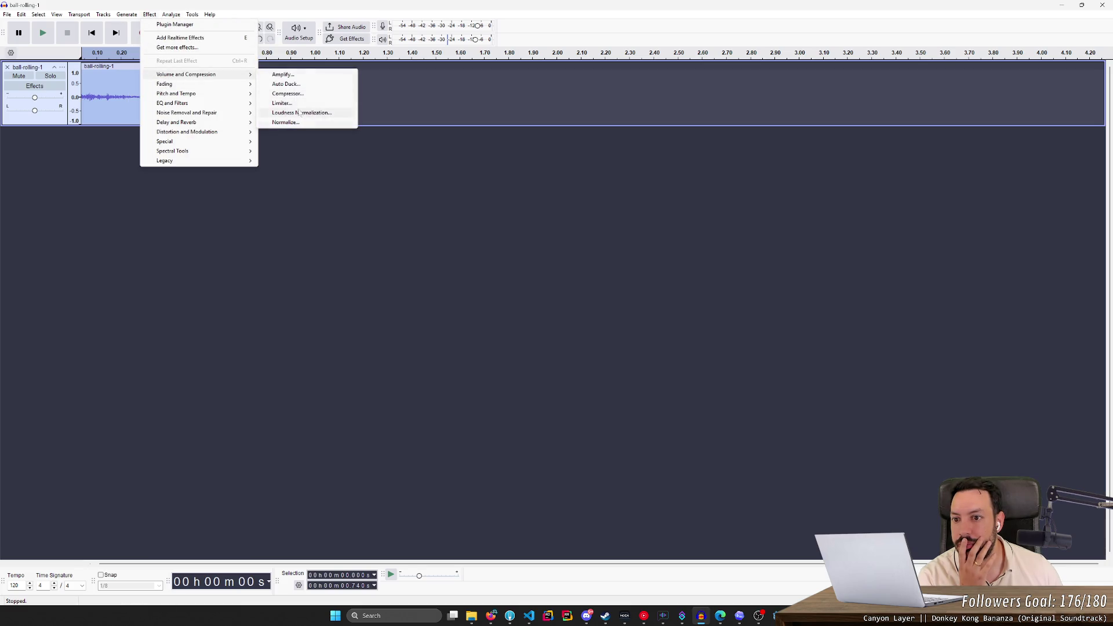
left_click(285, 122)
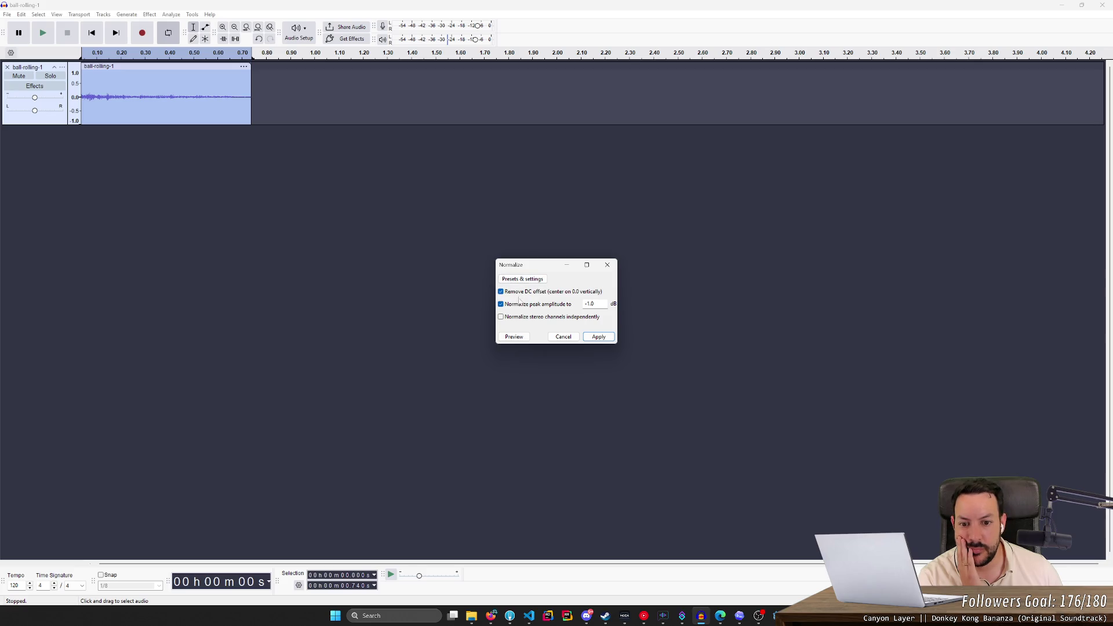
left_click(601, 339)
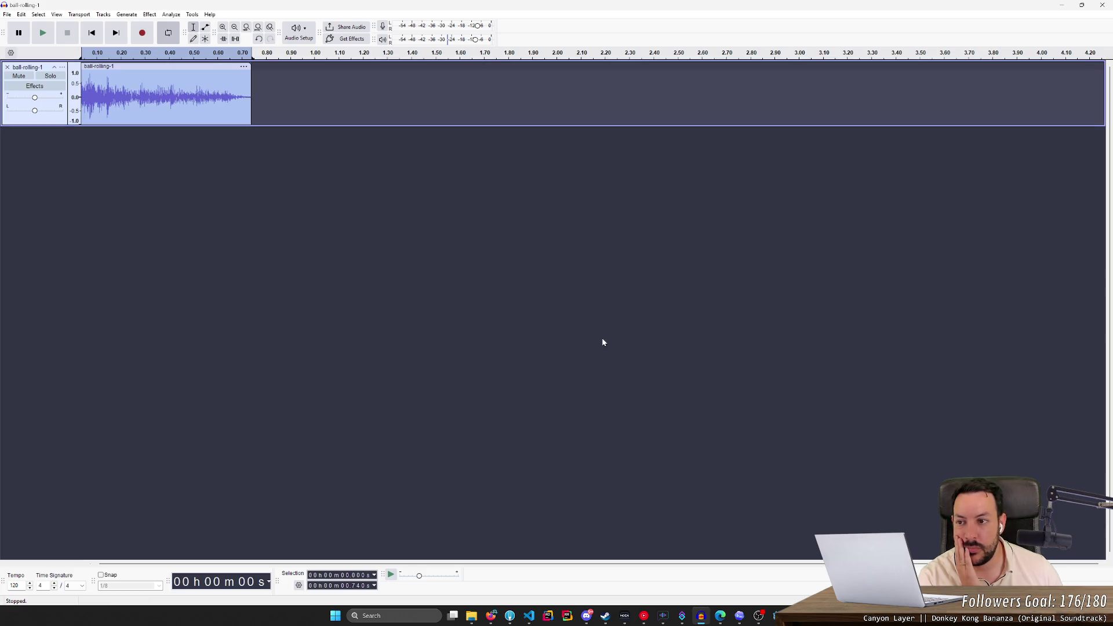
Undo the peak normalization and apply Loudness Normalization to -23 LUFS after previewing
key("ctrl+z")
key("ctrl+1")
key("ctrl+1")
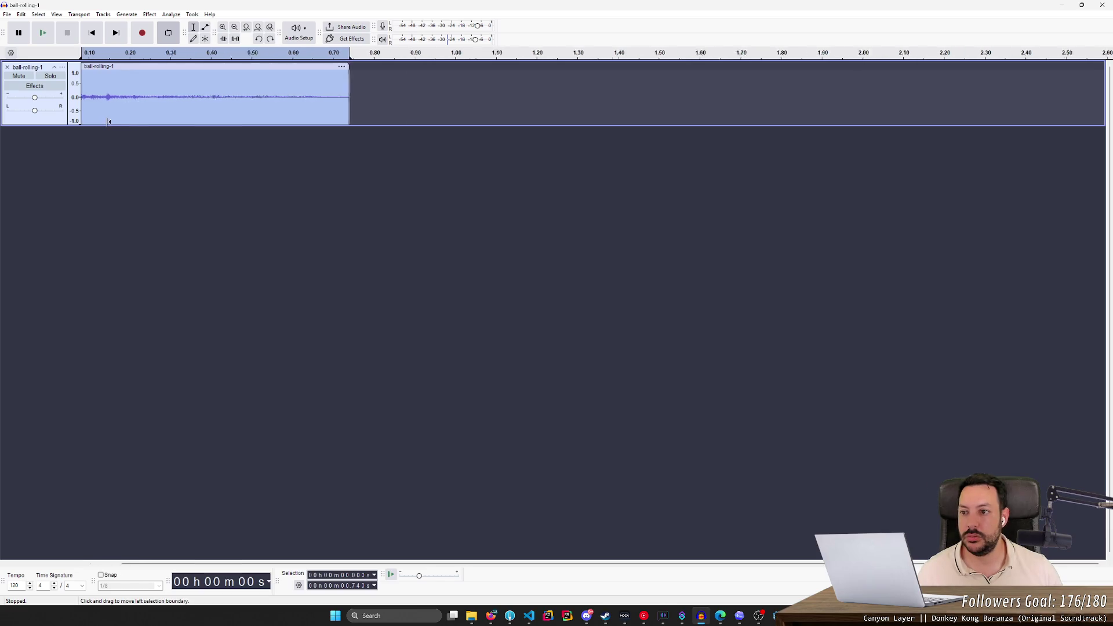
left_click(164, 15)
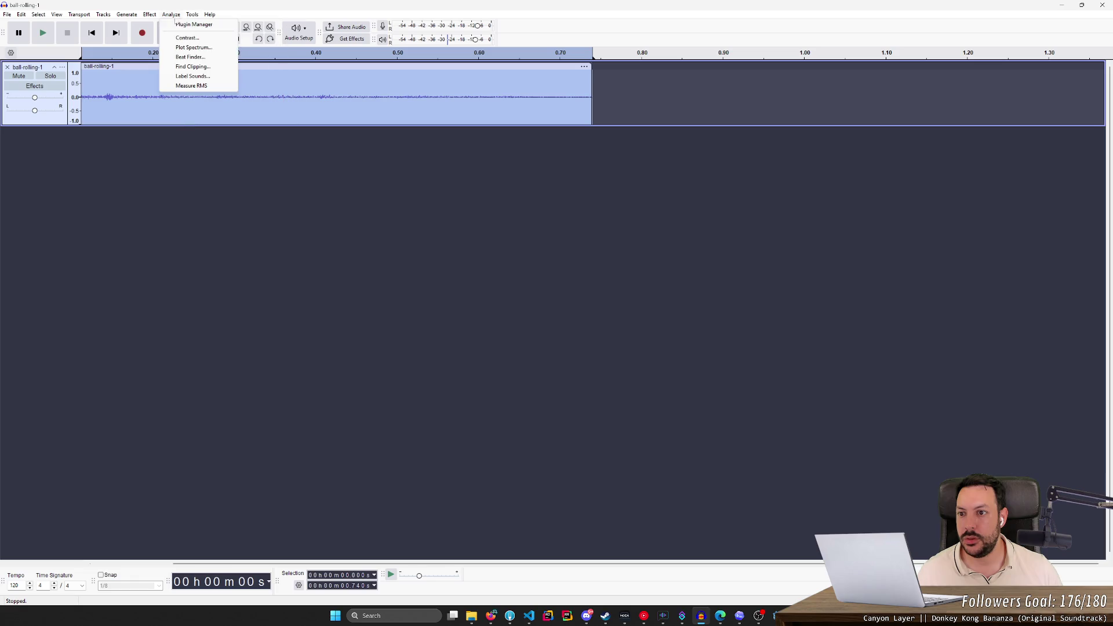
mouse_move(156, 18)
mouse_move(243, 75)
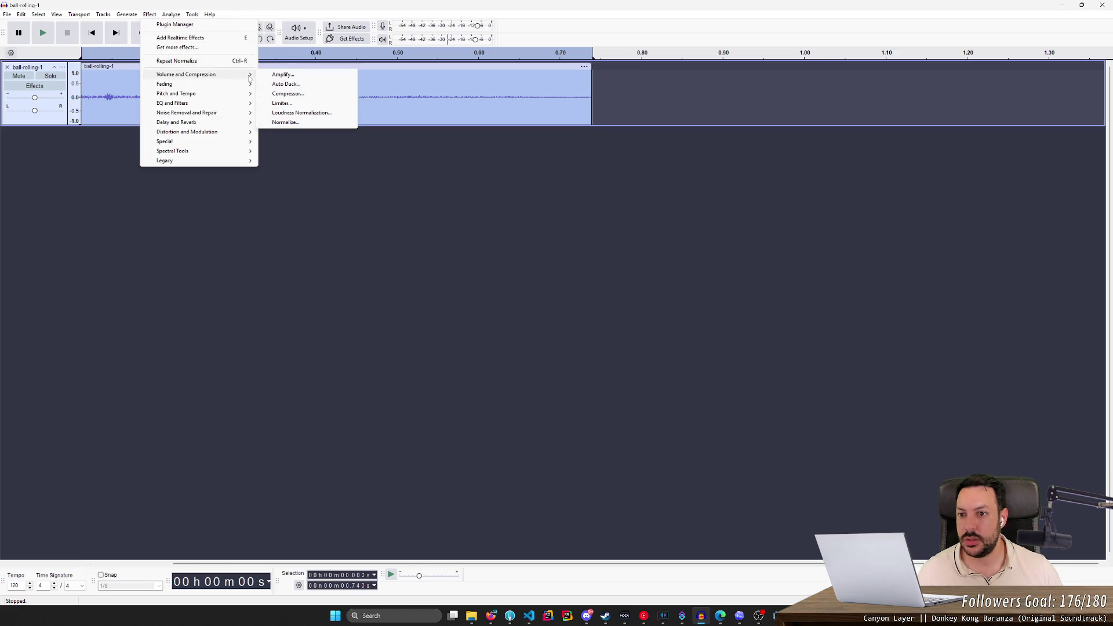
left_click(294, 114)
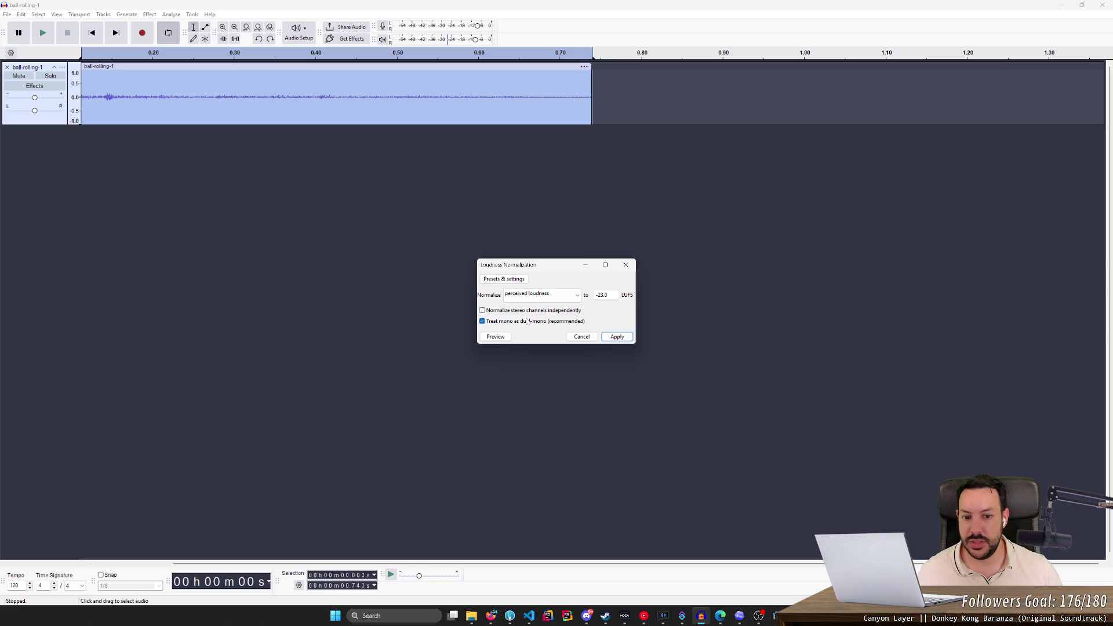
left_click(493, 337)
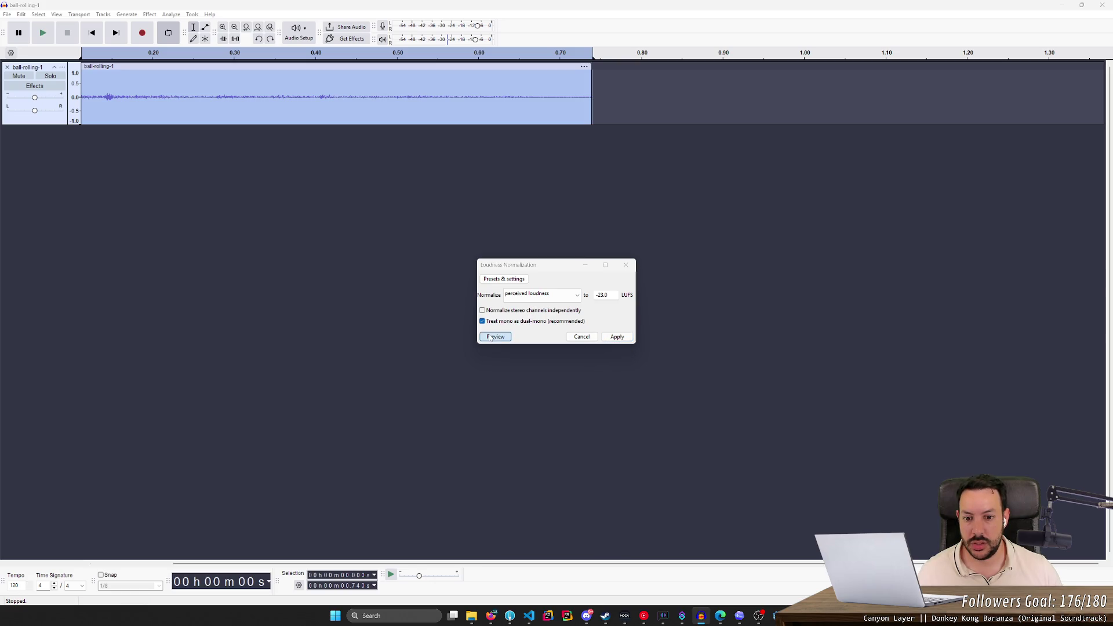
left_click(617, 336)
Play the normalized clip and select its 0.20–0.61 s stretch
key("space")
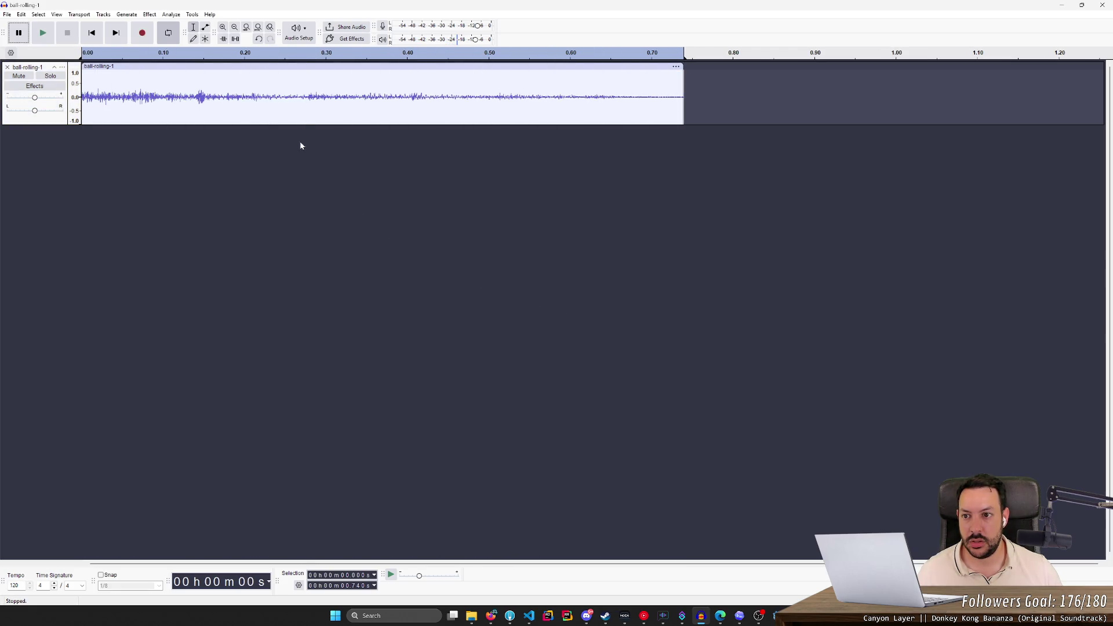
left_click_drag(248, 96, 583, 133)
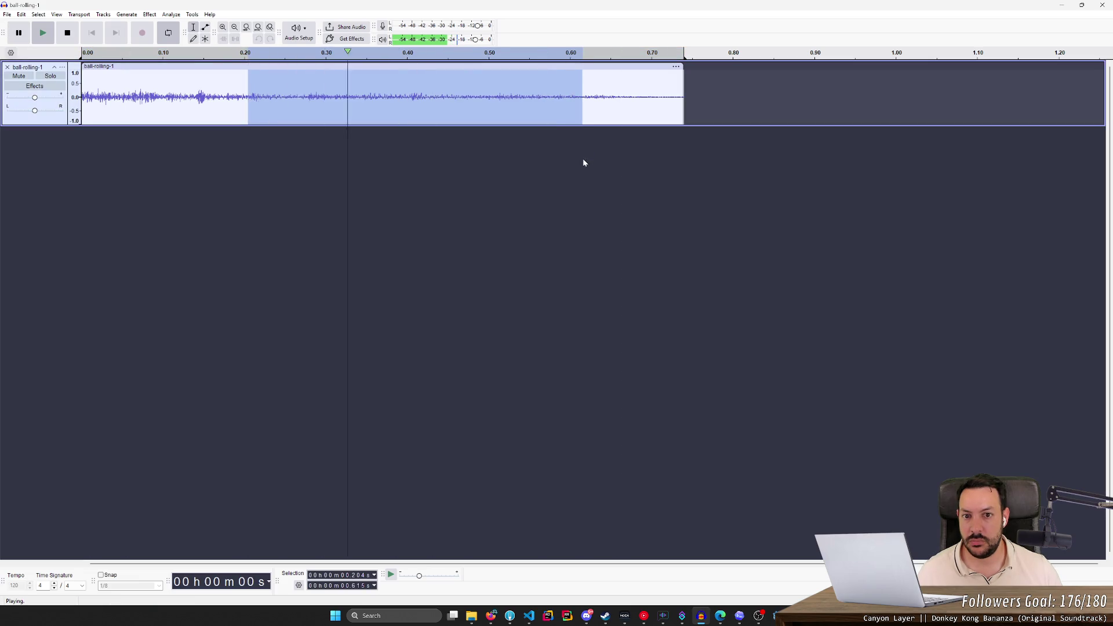
key("space")
Loop-play the 0.195–0.590 s stretch of ball-rolling-1, then play it once
key("space")
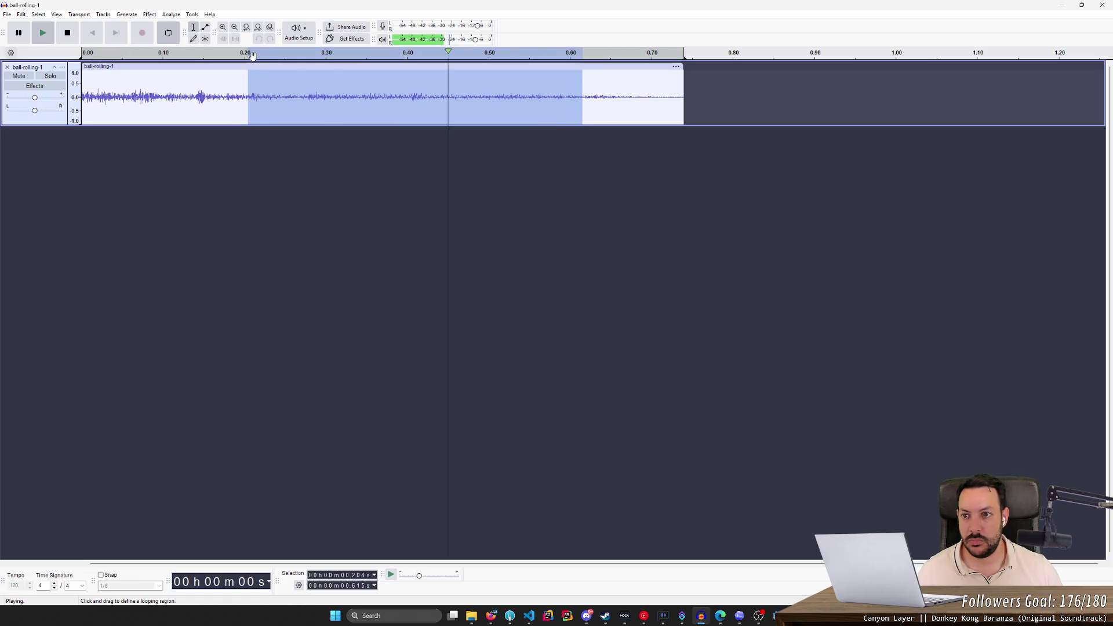
key("space")
left_click_drag(241, 81, 560, 79)
key("space")
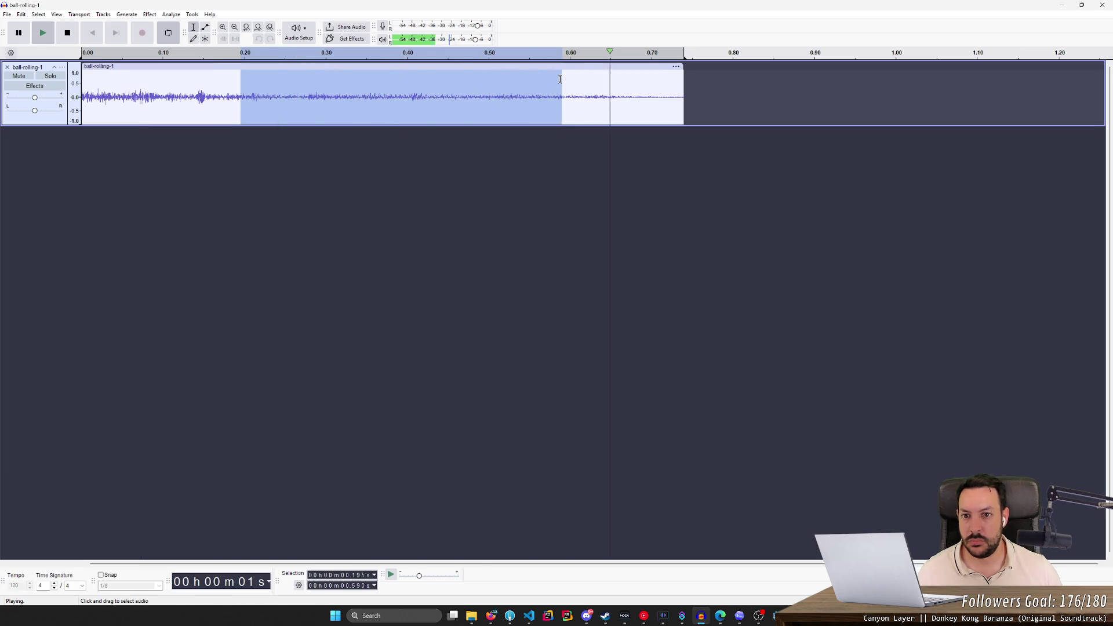
key("space")
key("space")
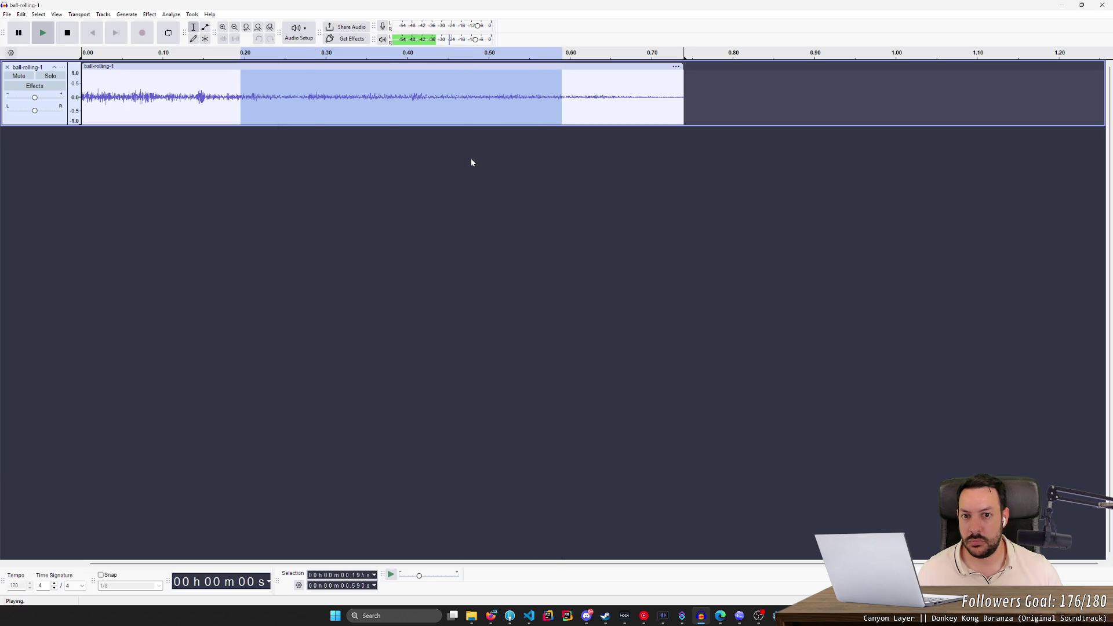
key("space")
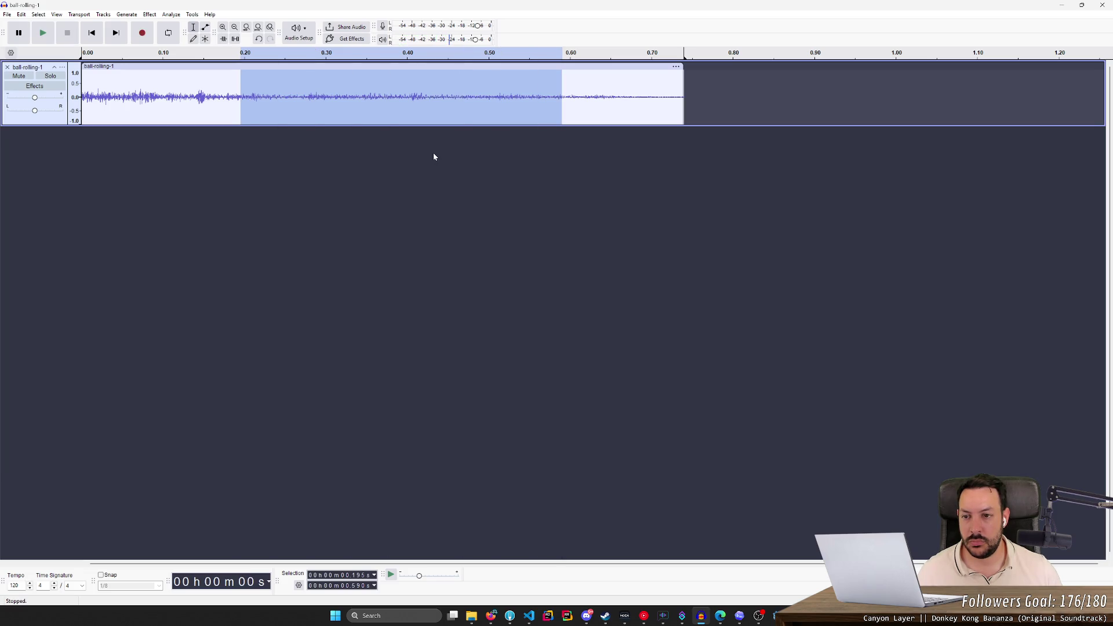
key("space")
Select and play just the first 0.158 s of the clip, then clear the selection
left_click(399, 161)
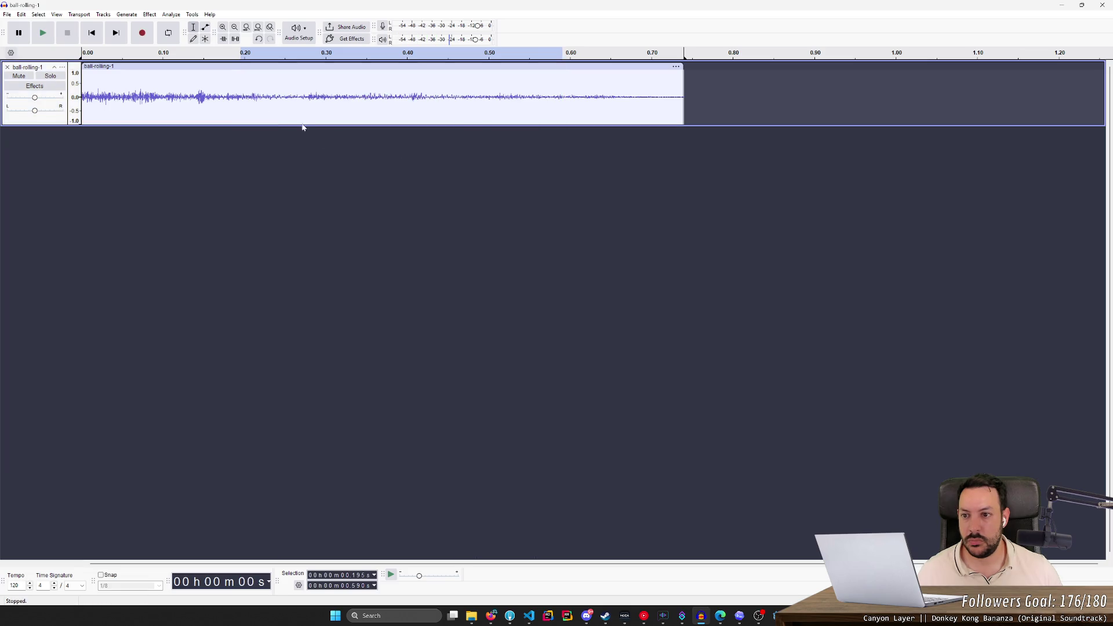
left_click_drag(207, 95, 556, 95)
left_click(235, 129)
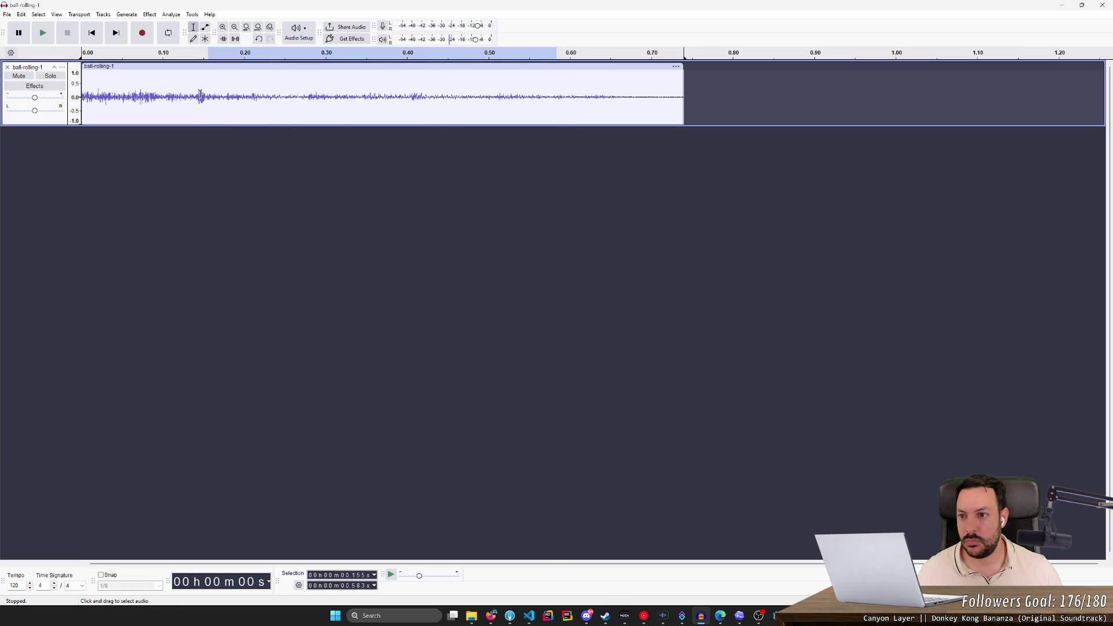
left_click_drag(210, 95, 72, 96)
key("space")
left_click(218, 142)
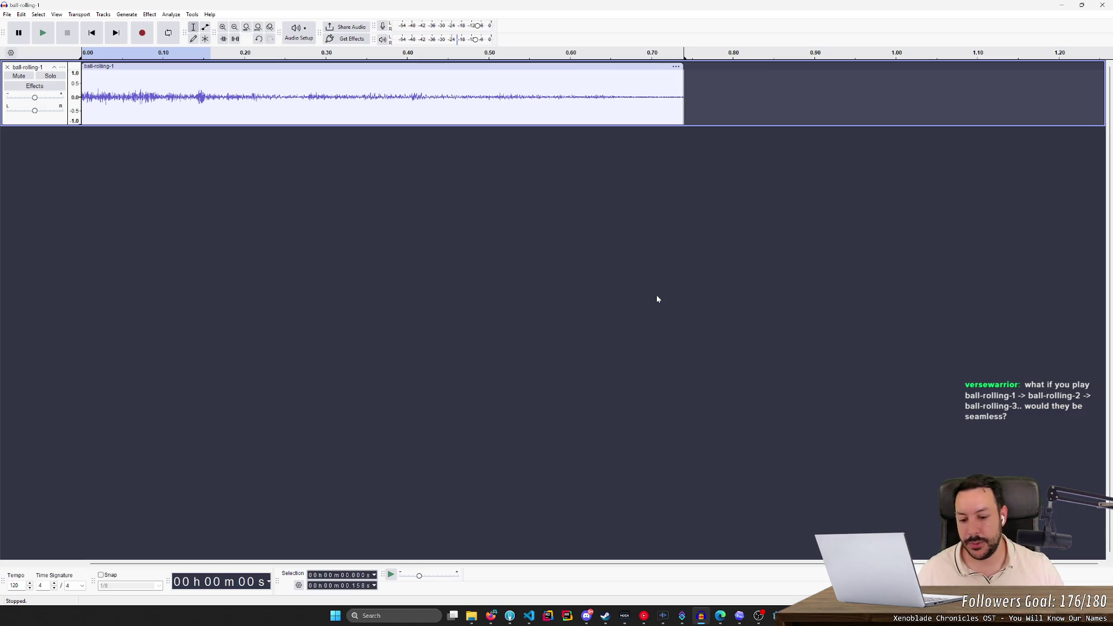
Play ball-rolling-1.wav and ball-rolling-2.wav in Media Player from the ball-rolling folder
left_click(472, 614)
double_click(619, 167)
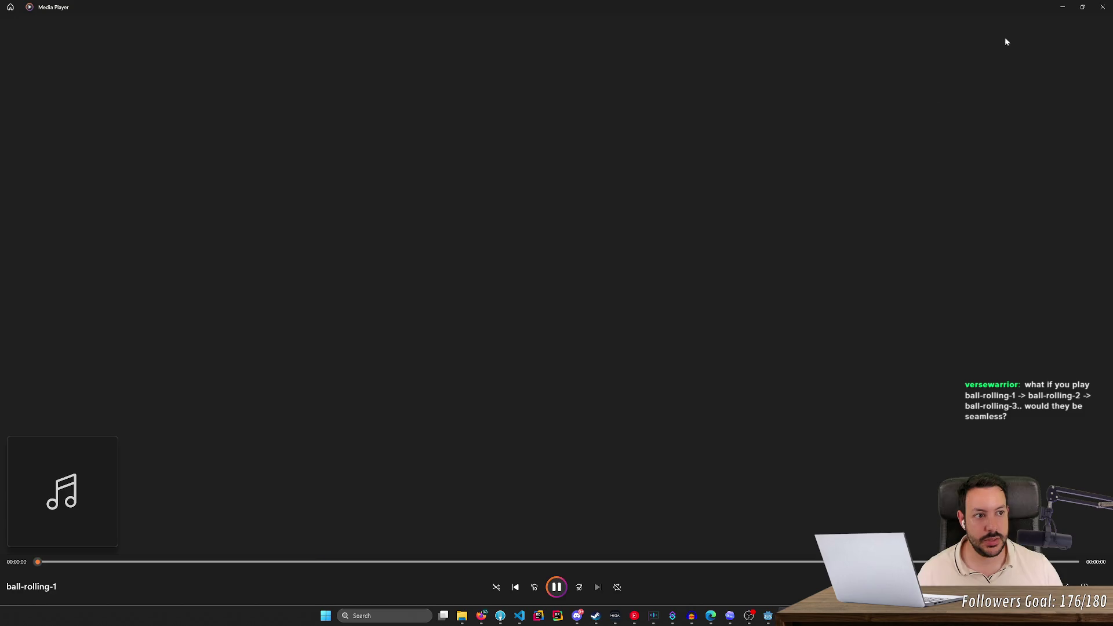
left_click(1061, 7)
left_click(608, 197)
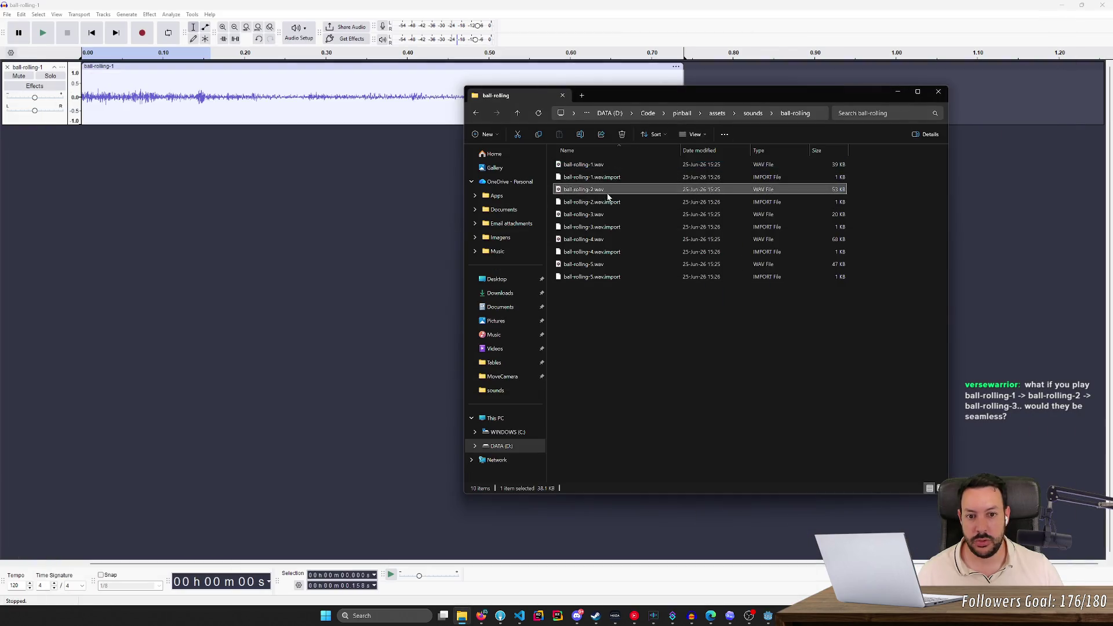
double_click(608, 197)
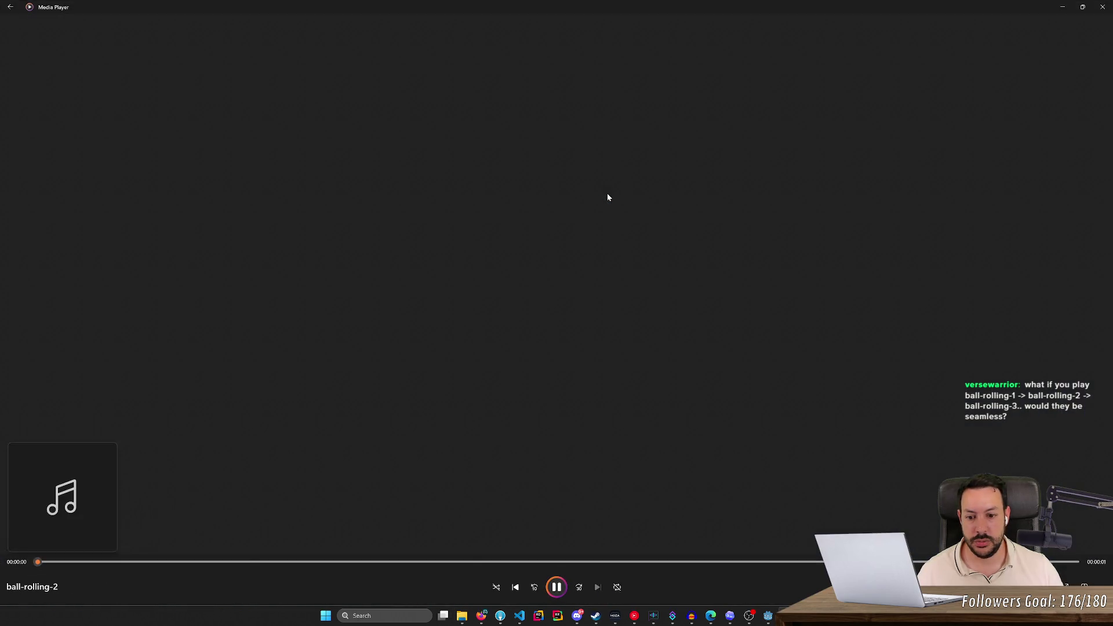
left_click(1062, 6)
Play ball-rolling-3, -4 and -5.wav in turn, then close Media Player
left_click(647, 217)
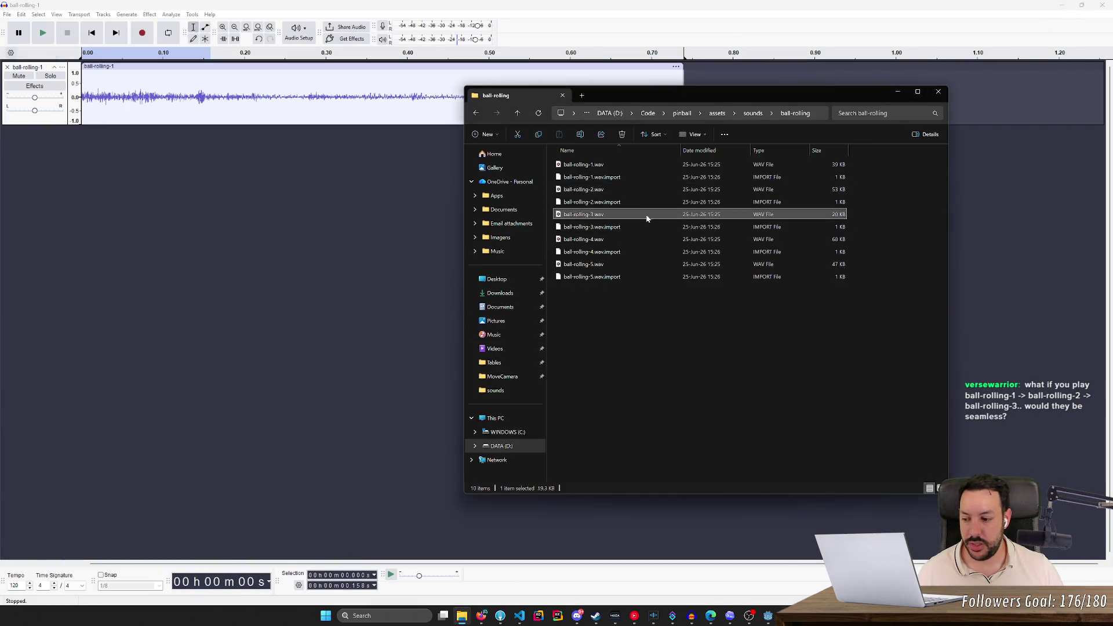
double_click(647, 217)
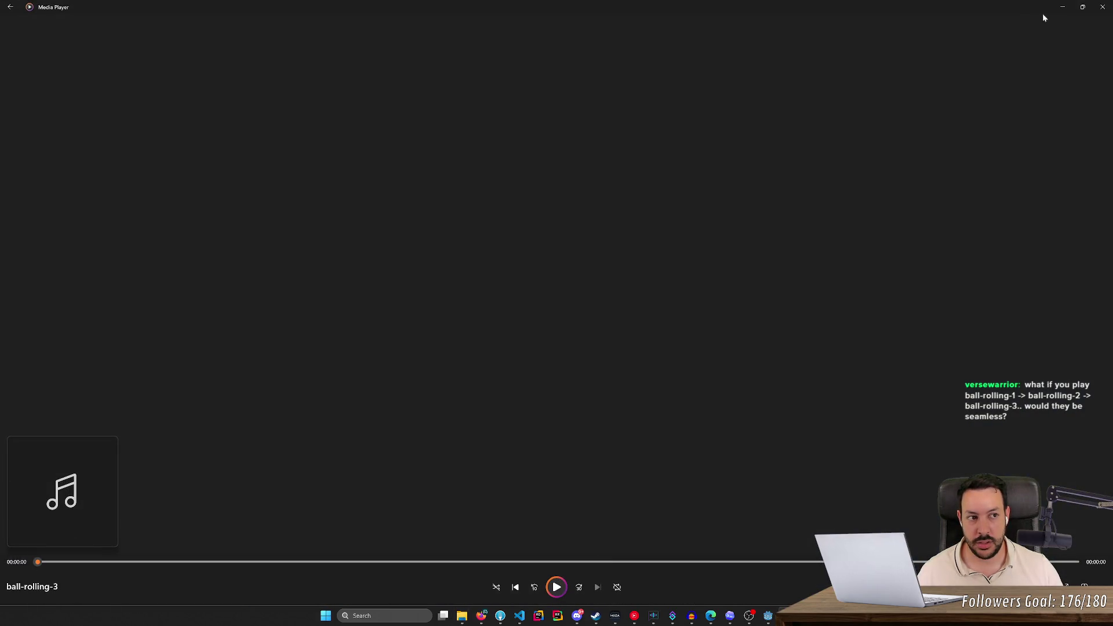
left_click(1062, 6)
double_click(636, 243)
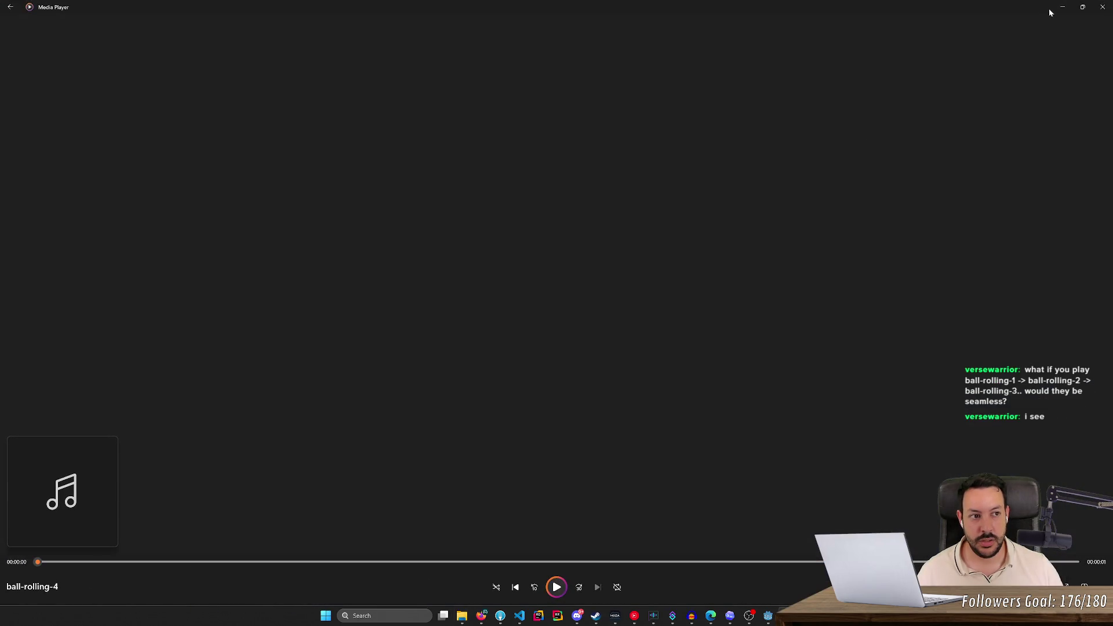
left_click(1062, 6)
double_click(635, 266)
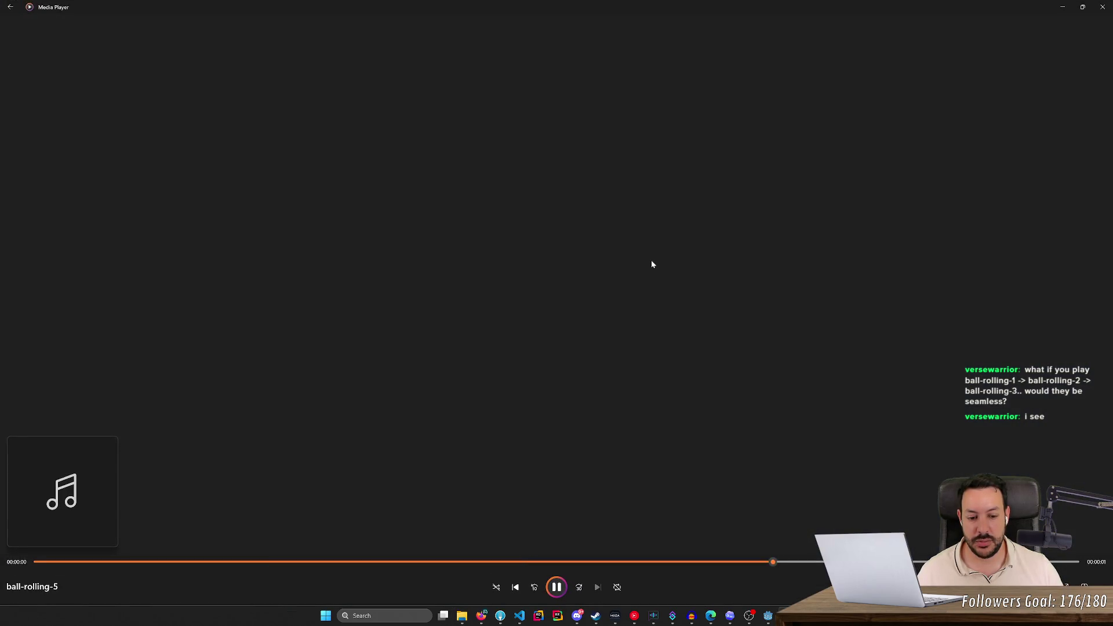
left_click(1101, 7)
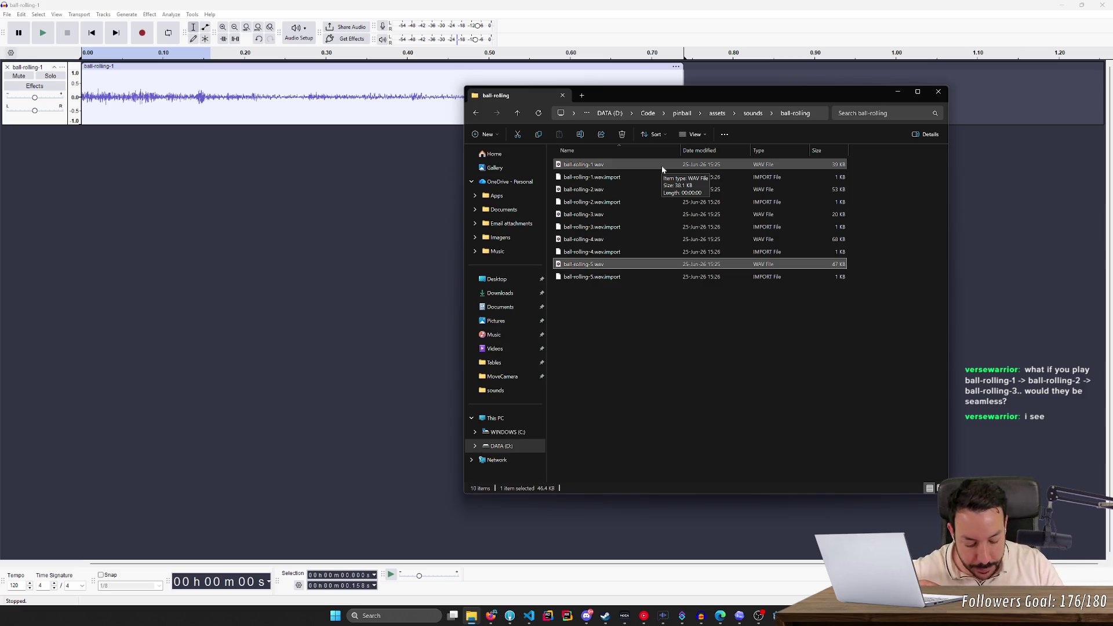
Replay ball-rolling-5.wav from the ball-rolling folder, then return to the Audacity project
key("Return")
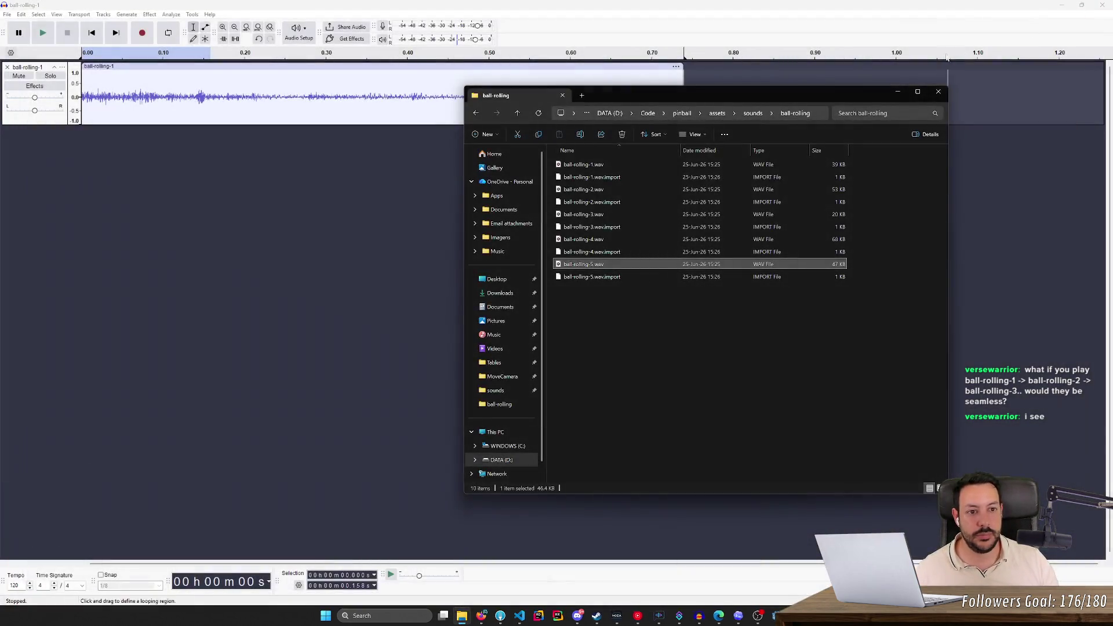
left_click(371, 356)
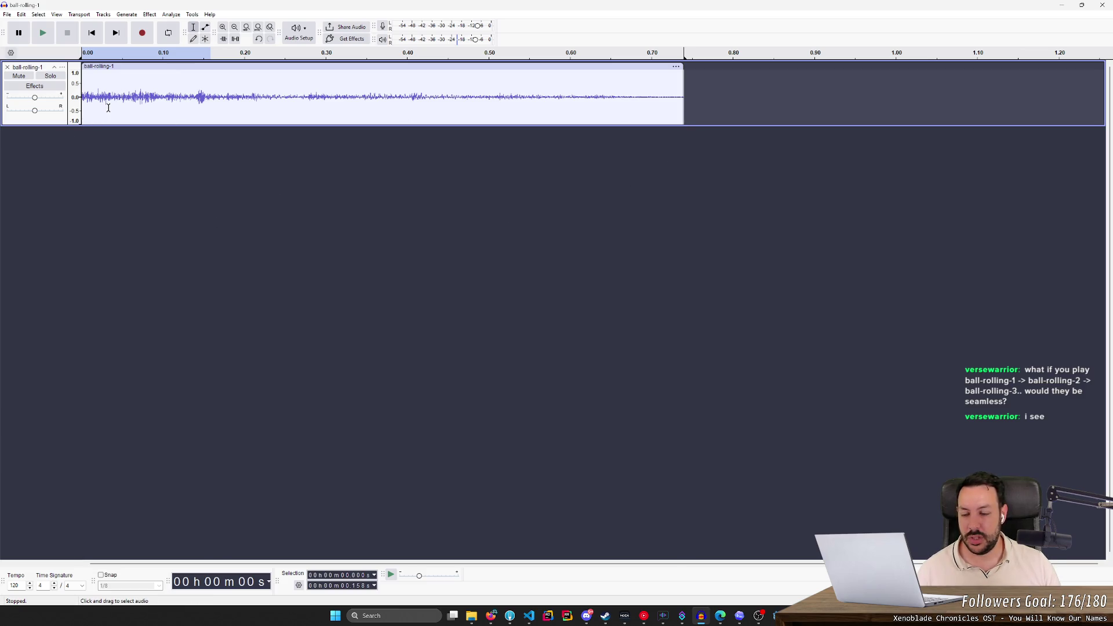
left_click(471, 615)
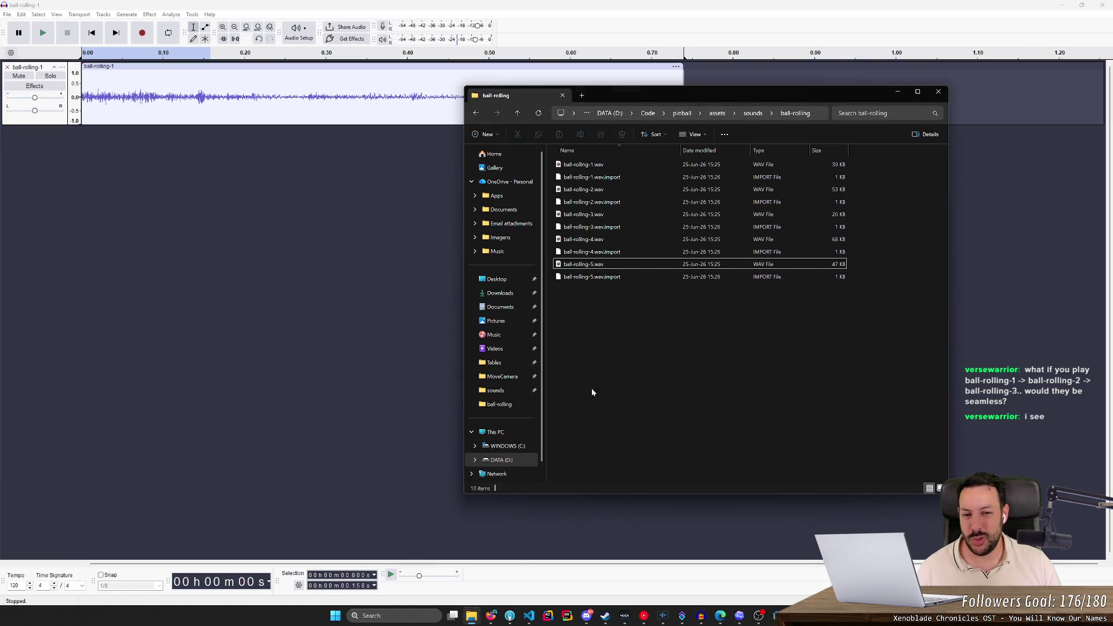
left_click(607, 267)
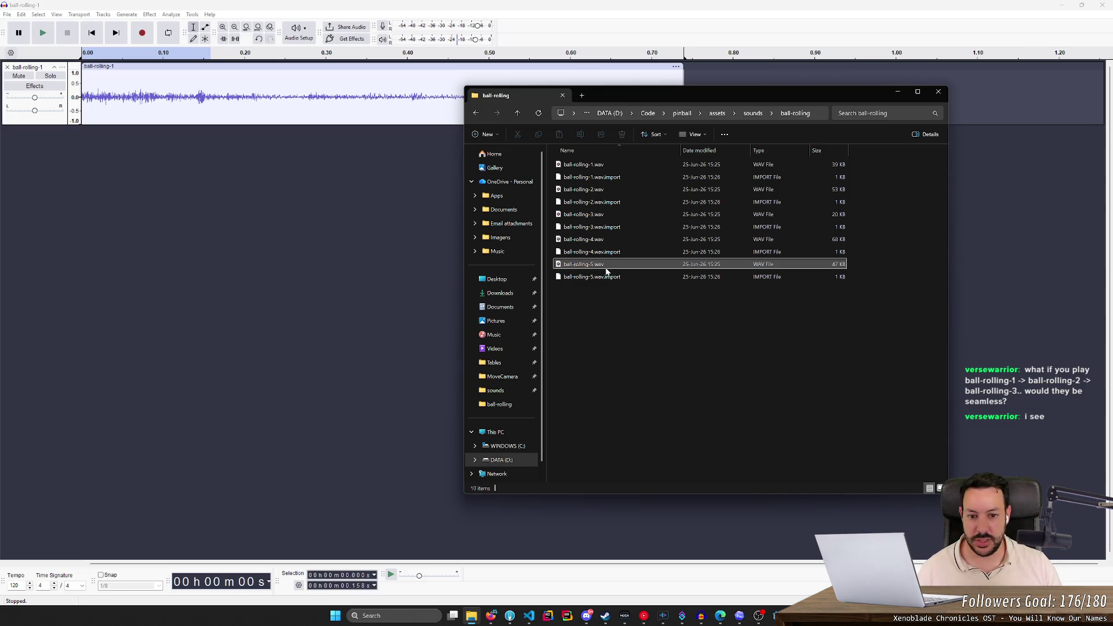
double_click(607, 265)
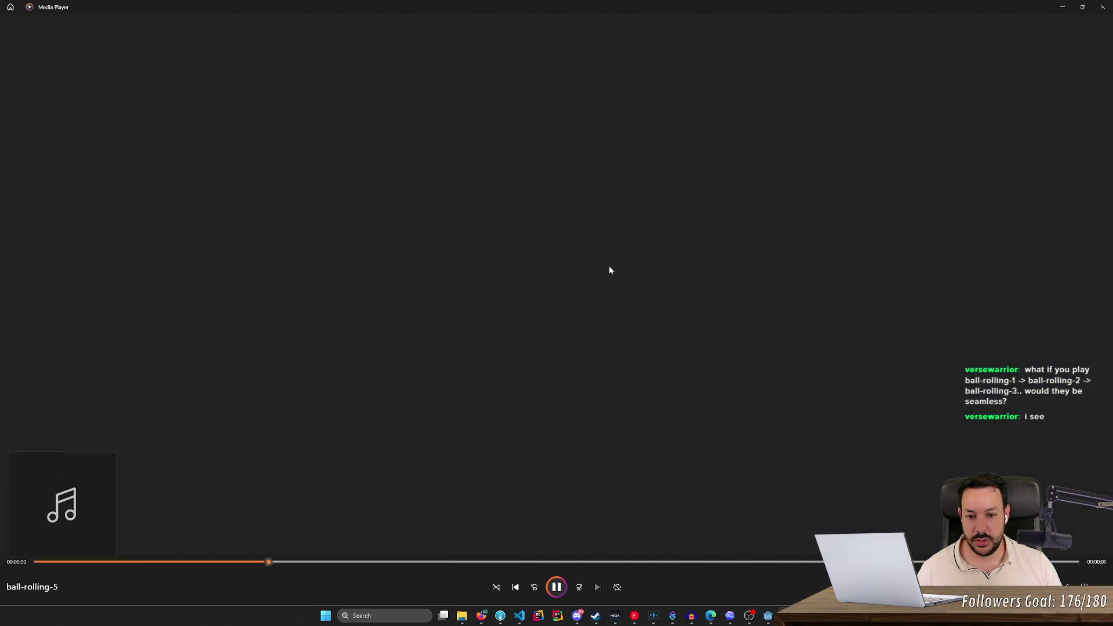
left_click(1101, 6)
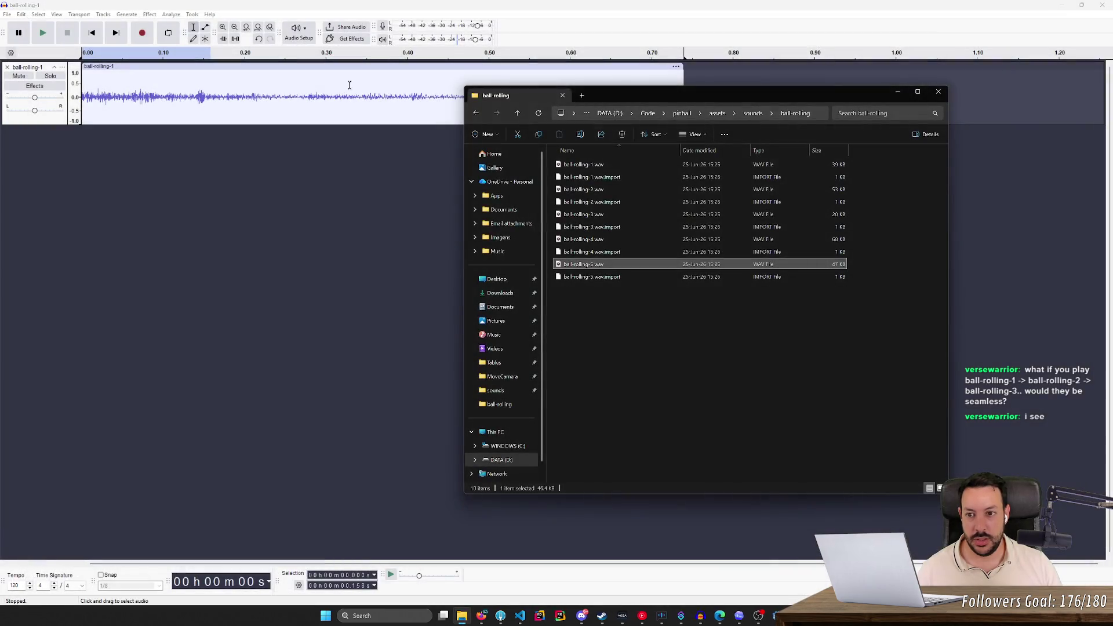
left_click(73, 40)
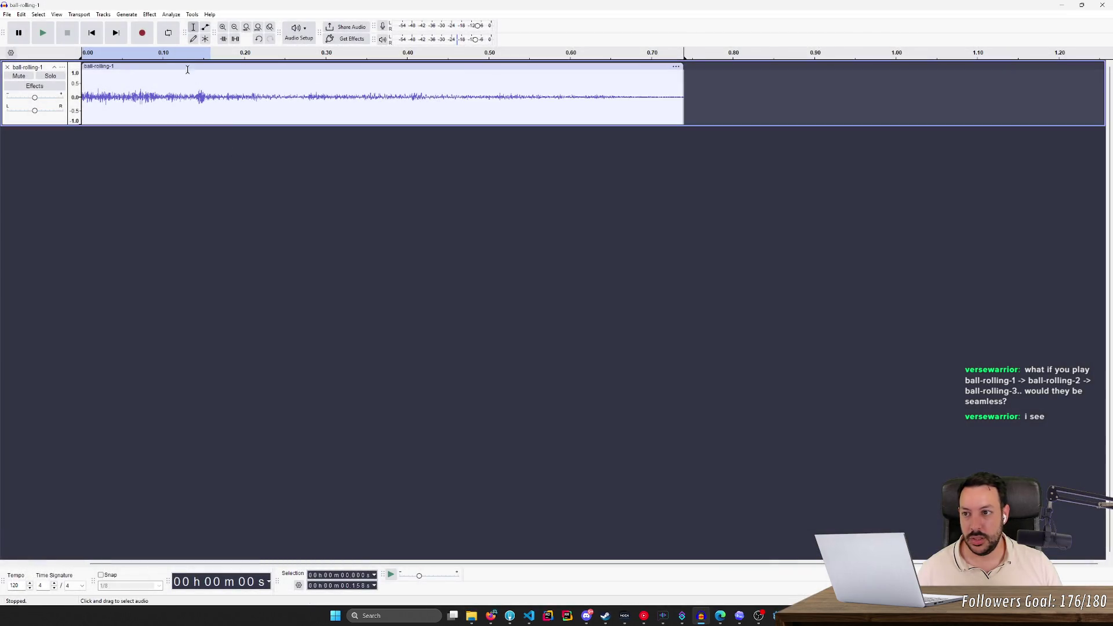
Play the clip, starting playback from 0.117 s
left_click(44, 34)
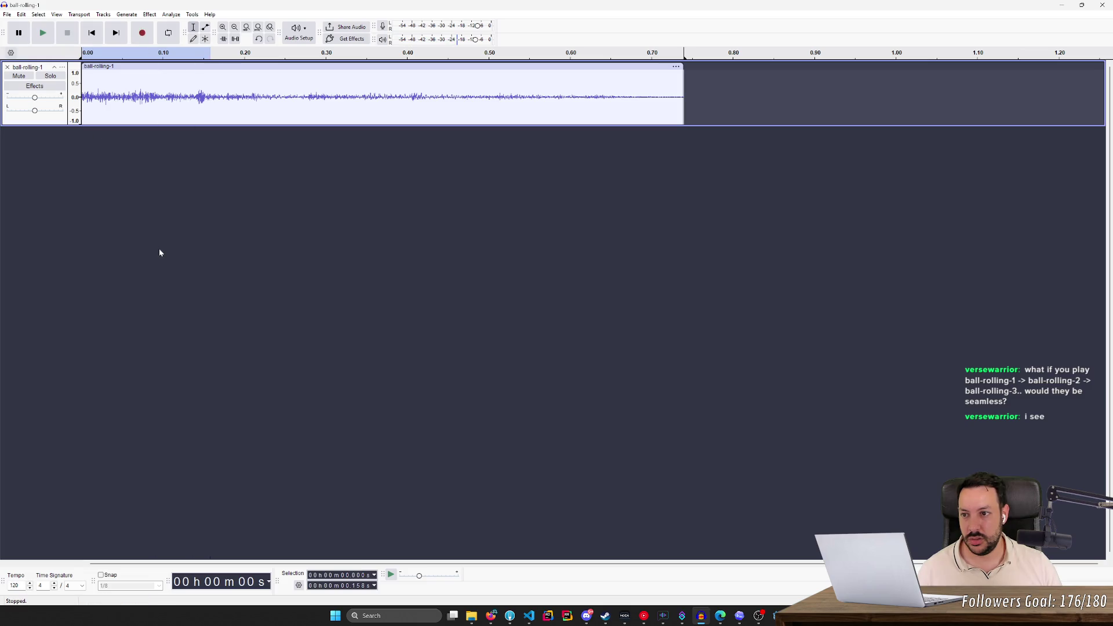
left_click(177, 105)
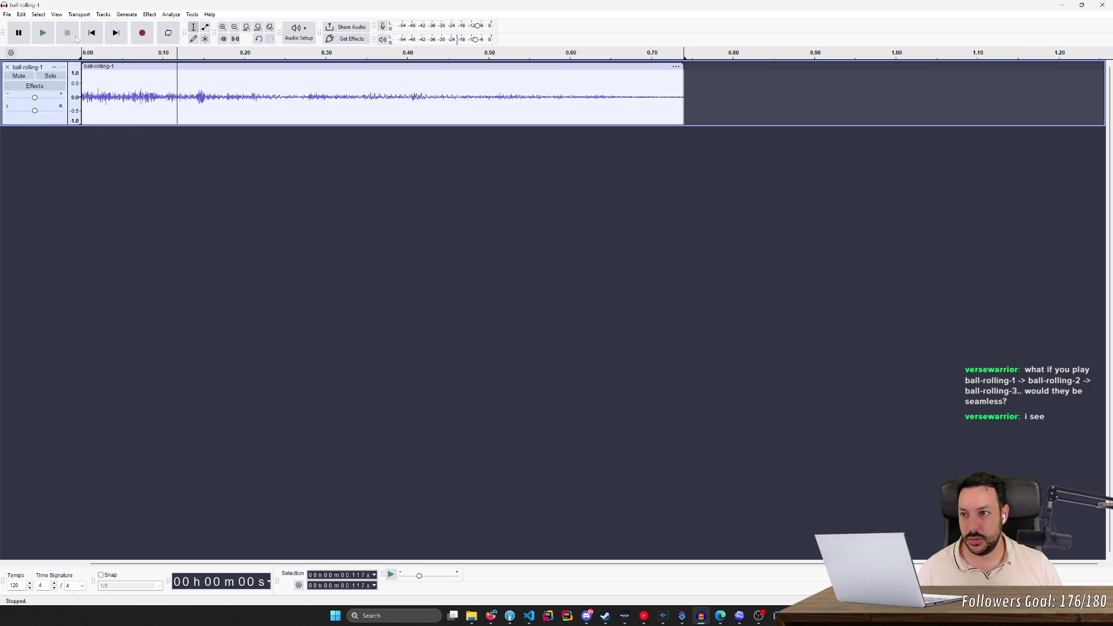
left_click(50, 33)
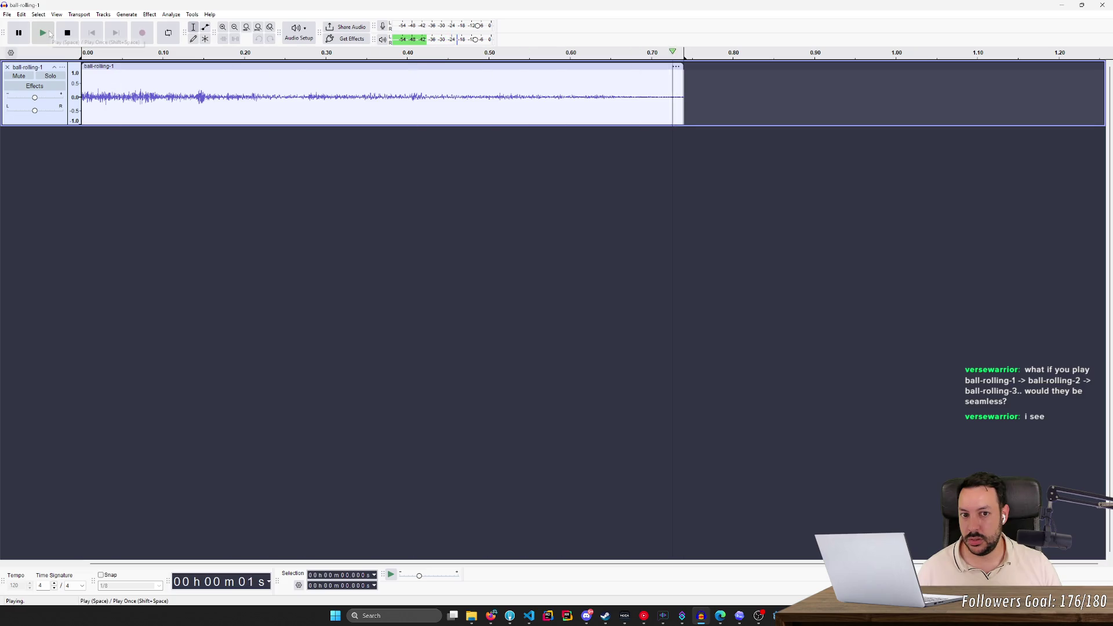
left_click(50, 34)
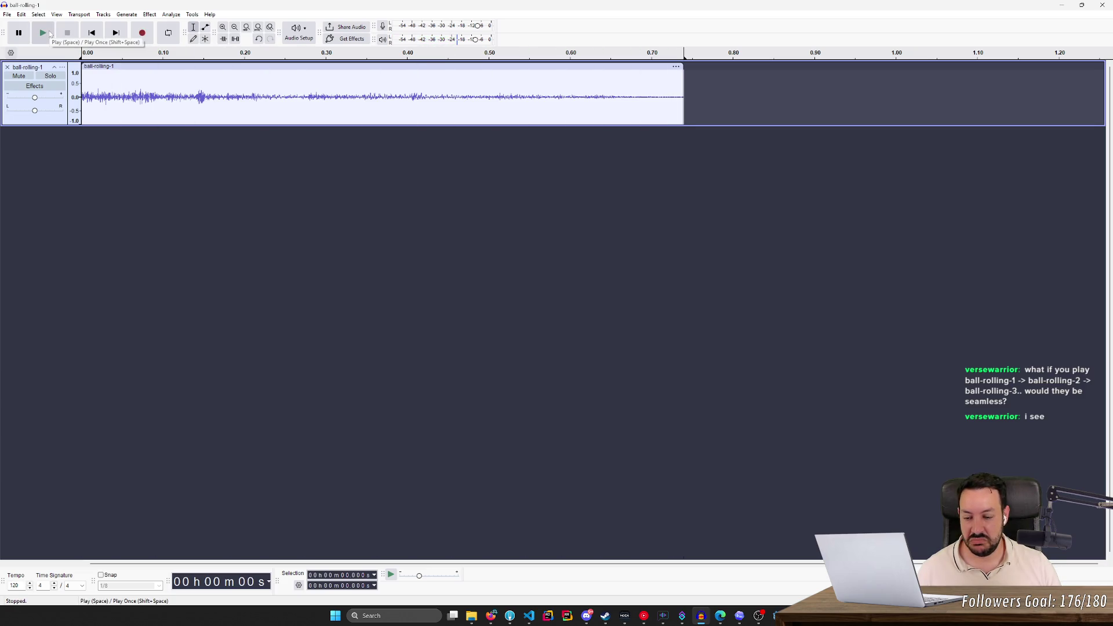
Cut the first 0.427 s, restore it, and paste the audio over 0.427 s to the end
left_click_drag(429, 99, 61, 103)
key("Delete")
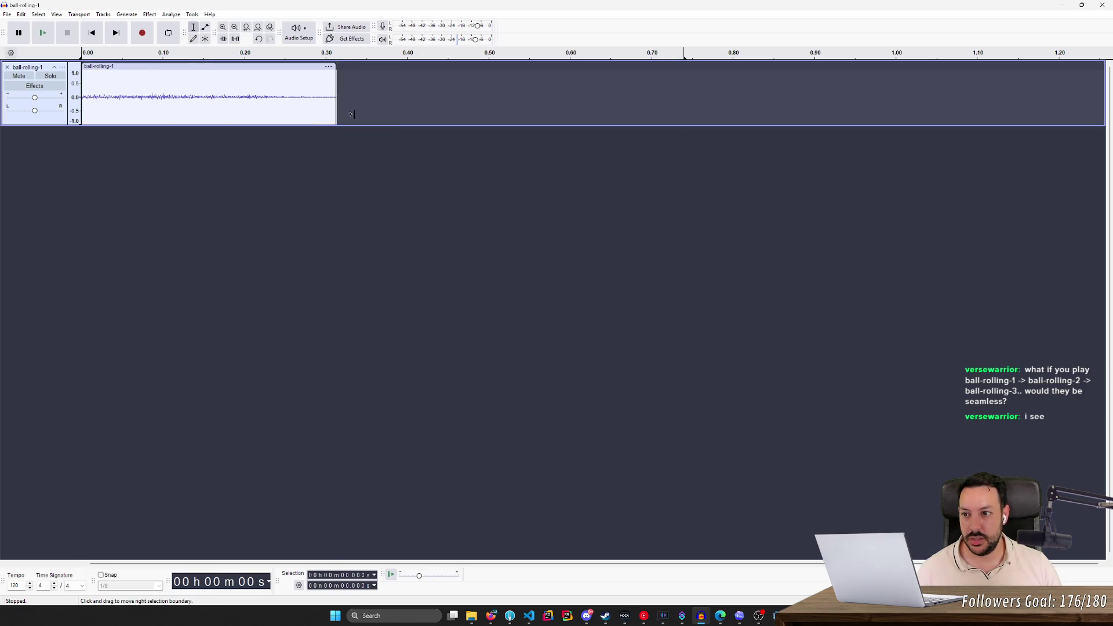
key("ctrl+z")
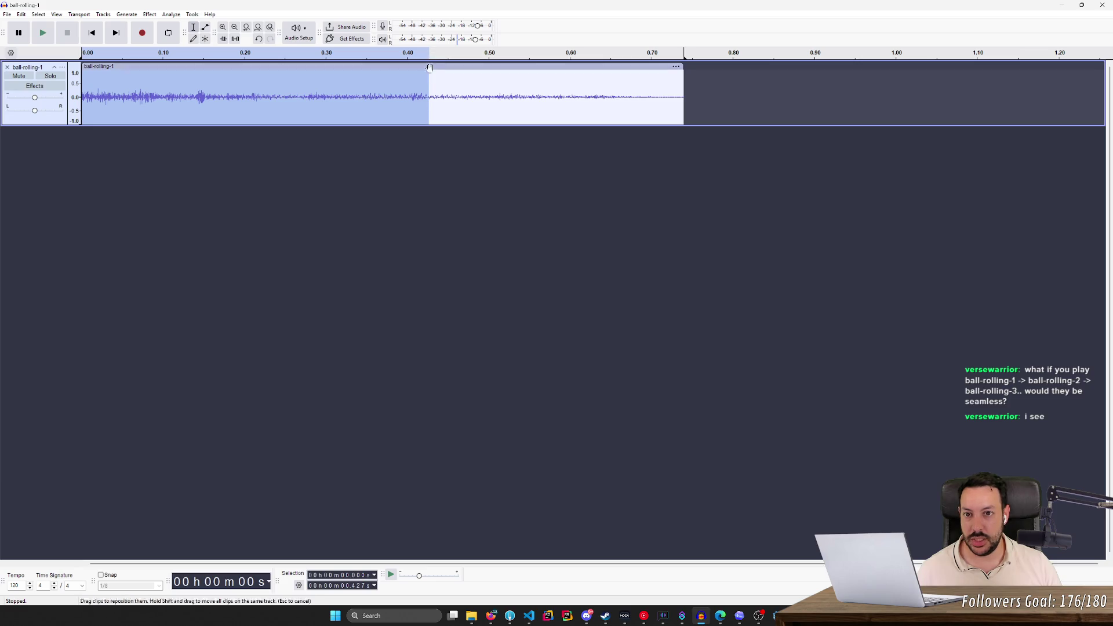
left_click(429, 86)
left_click(426, 86)
left_click(707, 77, "shift")
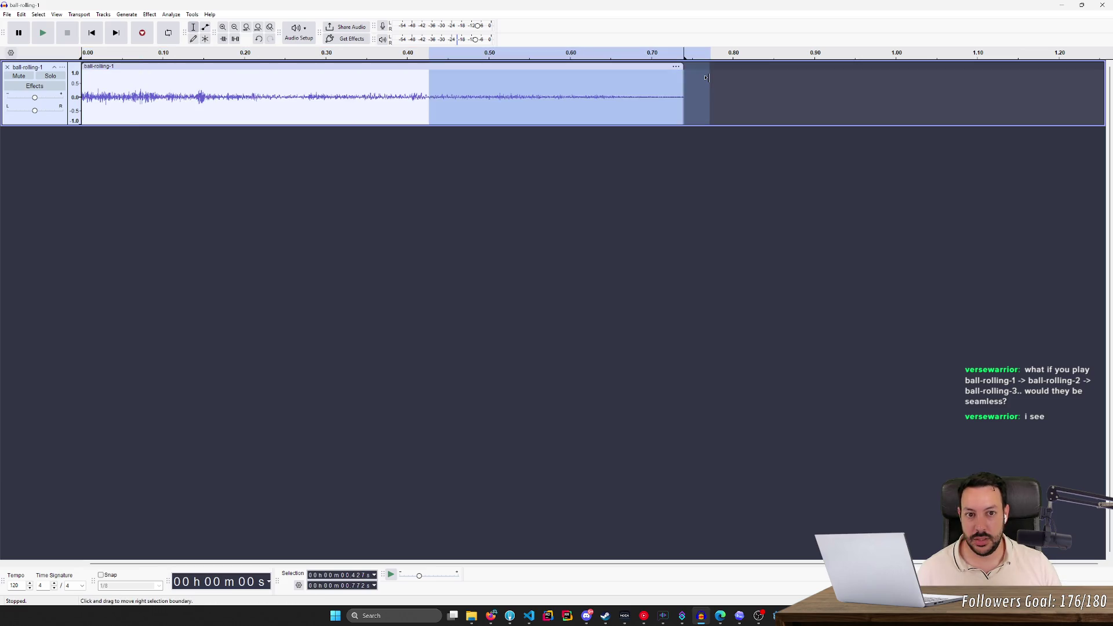
key("ctrl+v")
left_click(662, 196)
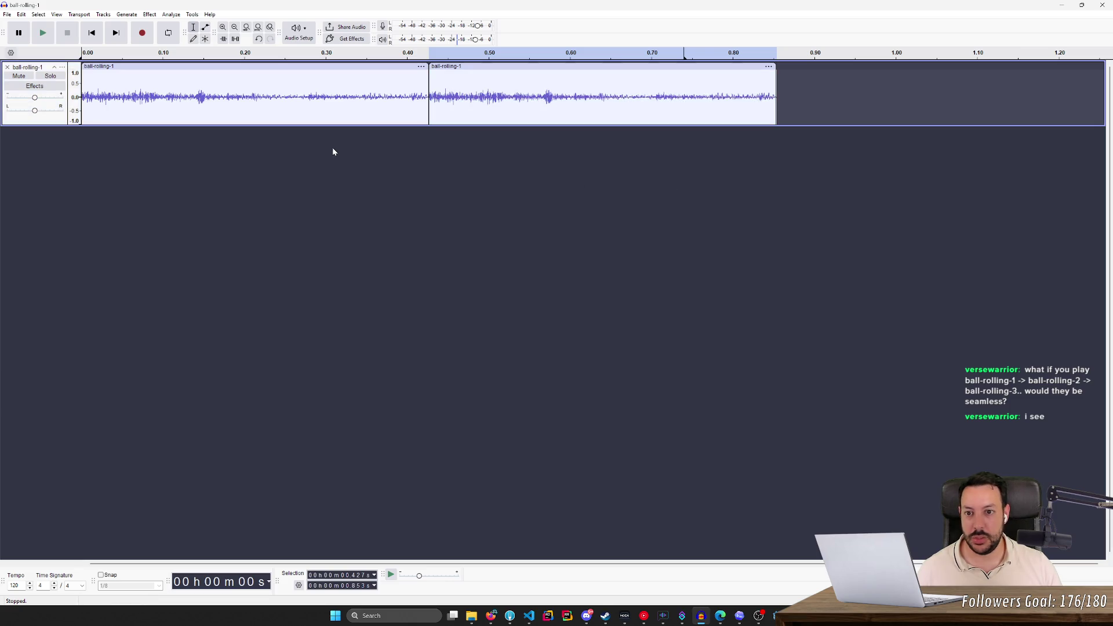
Play both clips back to back, revert the paste and trim, and select the whole clip
left_click(94, 66)
left_click(93, 36)
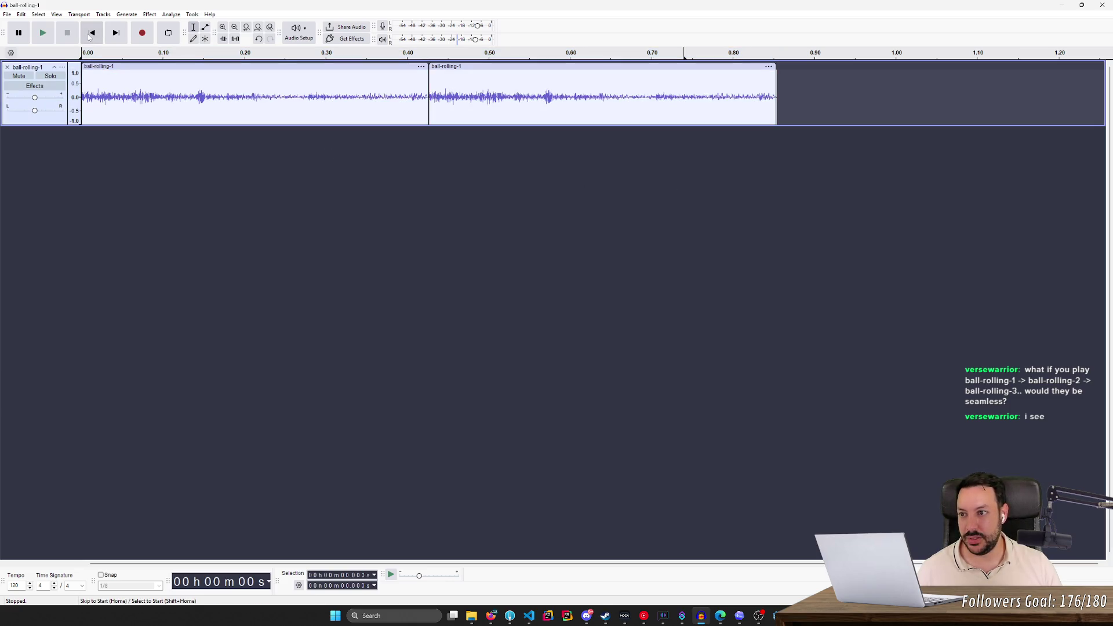
left_click(47, 38)
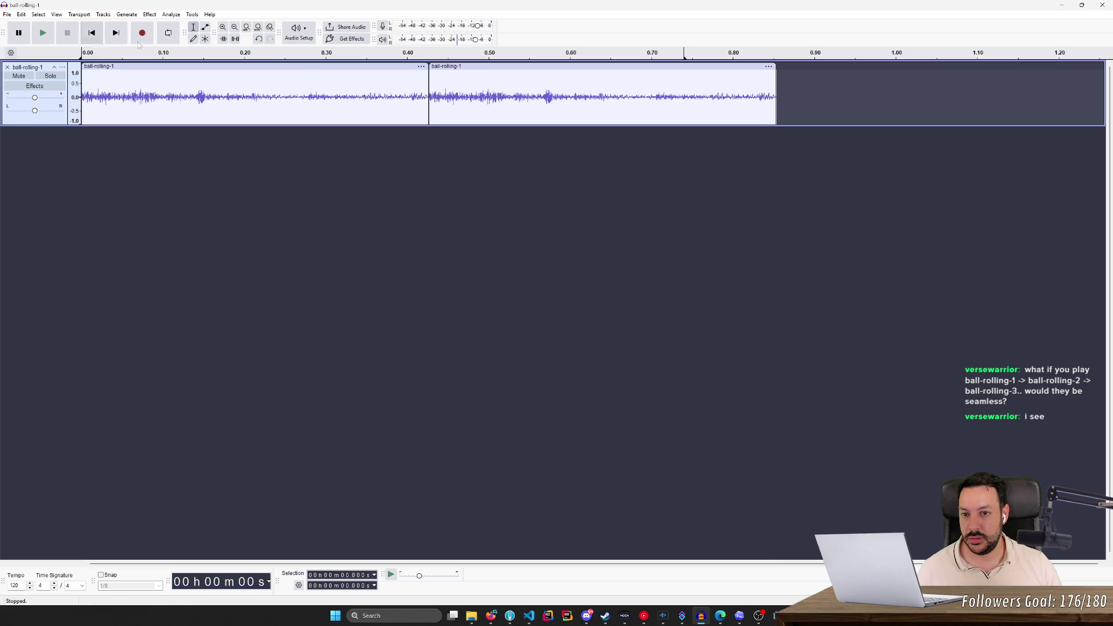
key("ctrl+z")
key("ctrl+z")
key("ctrl+z")
key("ctrl+y")
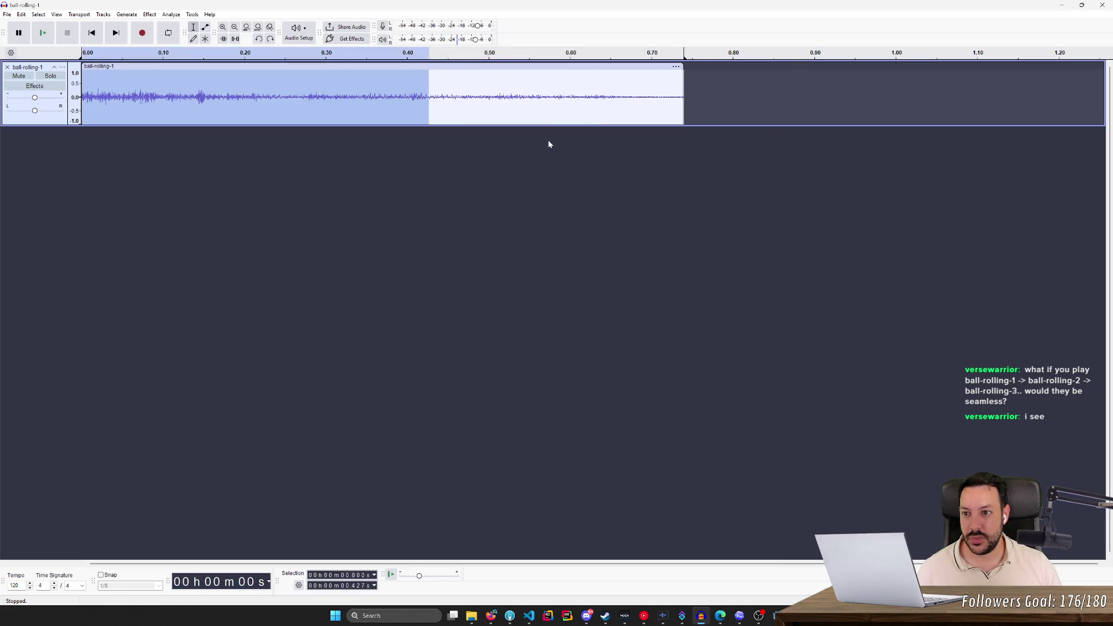
left_click(189, 67)
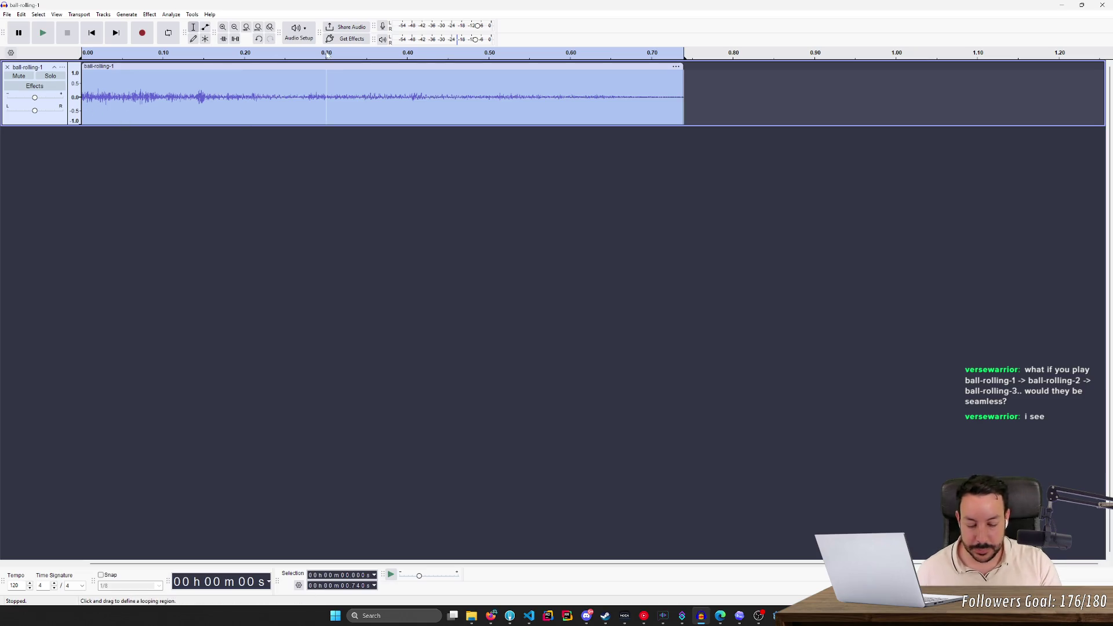
Duplicate the ball-rolling-1 clip into a second track and shift the copy about 0.35 s later
key("ctrl+d")
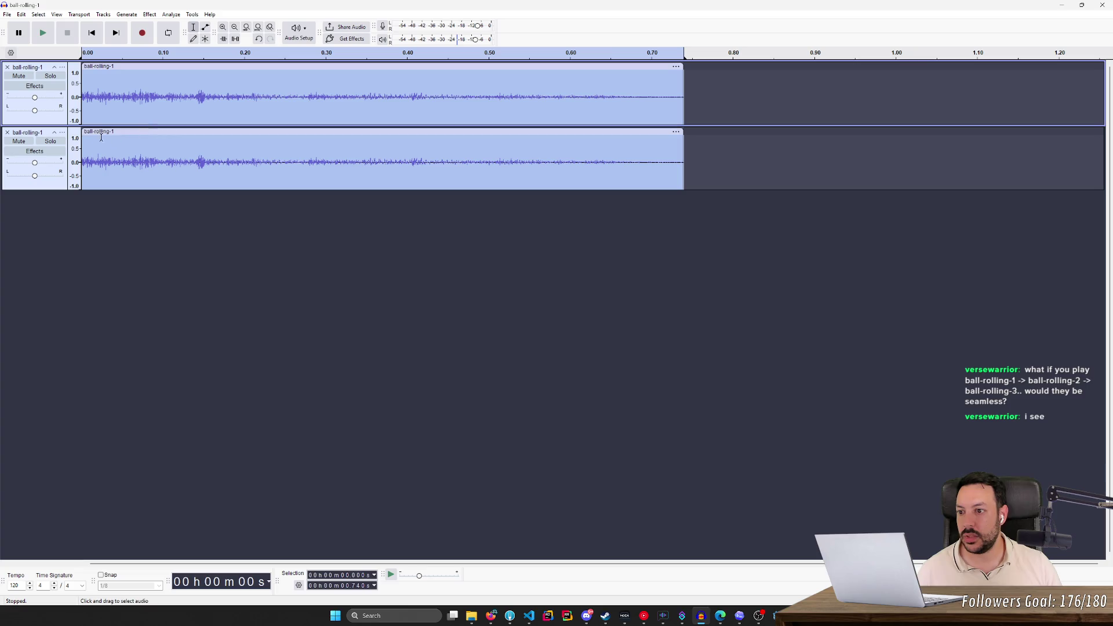
mouse_move(154, 130)
left_mouse_down()
mouse_move(497, 135)
mouse_move(326, 147)
mouse_move(437, 148)
left_mouse_up()
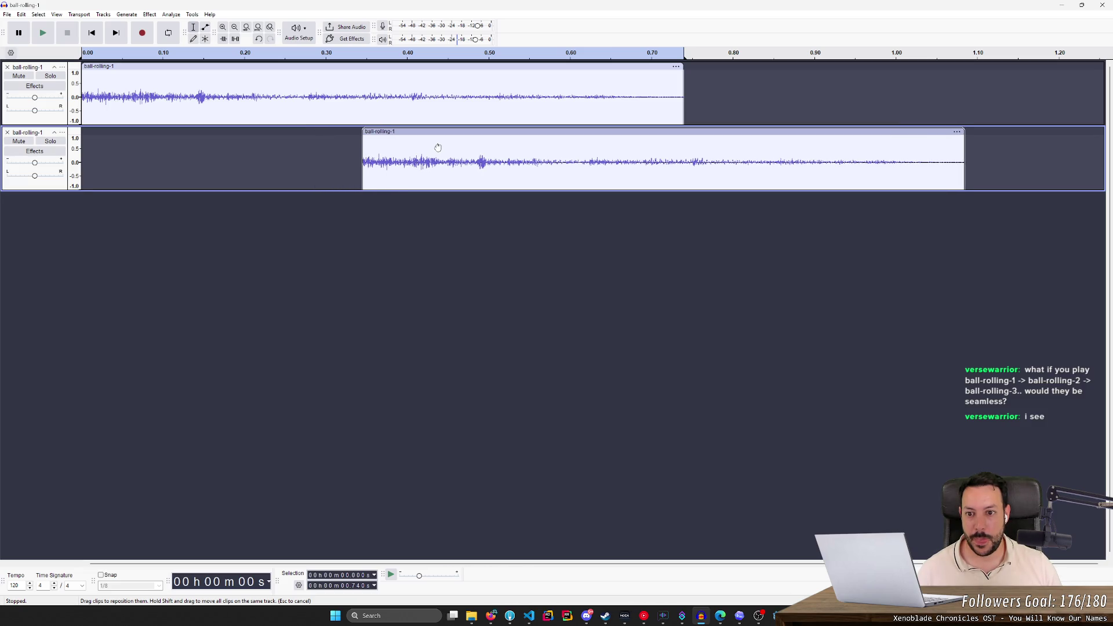
left_click_drag(438, 148, 438, 148)
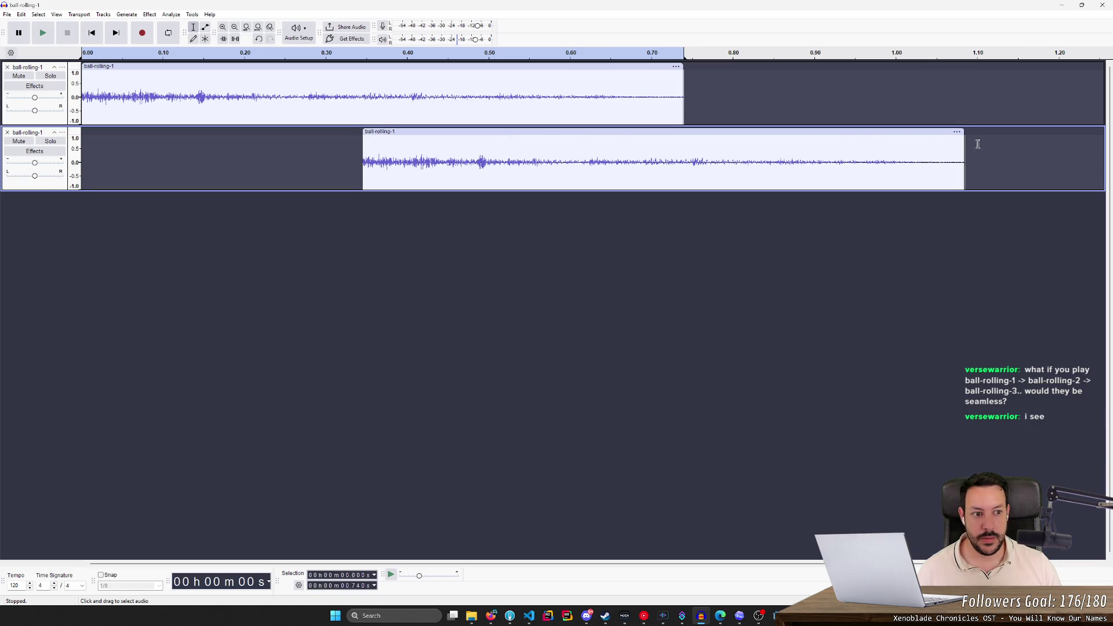
Copy the copy's tail past the first track's end into a new track and move it to track 2's start
left_click_drag(998, 148, 684, 153)
key("ctrl+c")
left_click(284, 193)
key("ctrl+v")
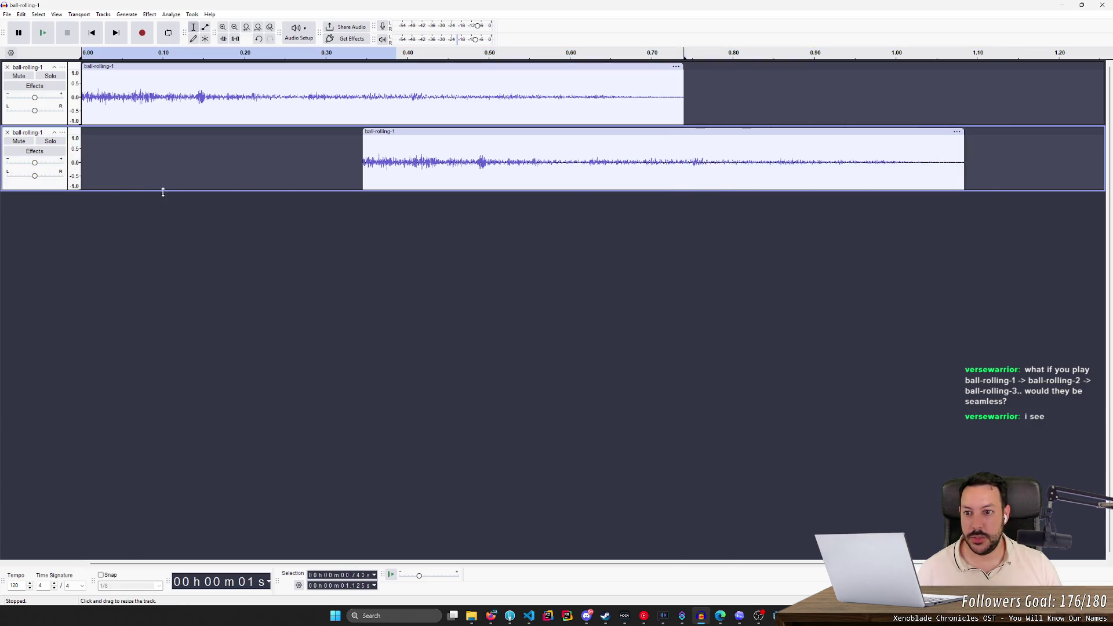
left_click(234, 206)
left_click_drag(281, 211, 285, 162)
left_click(336, 238)
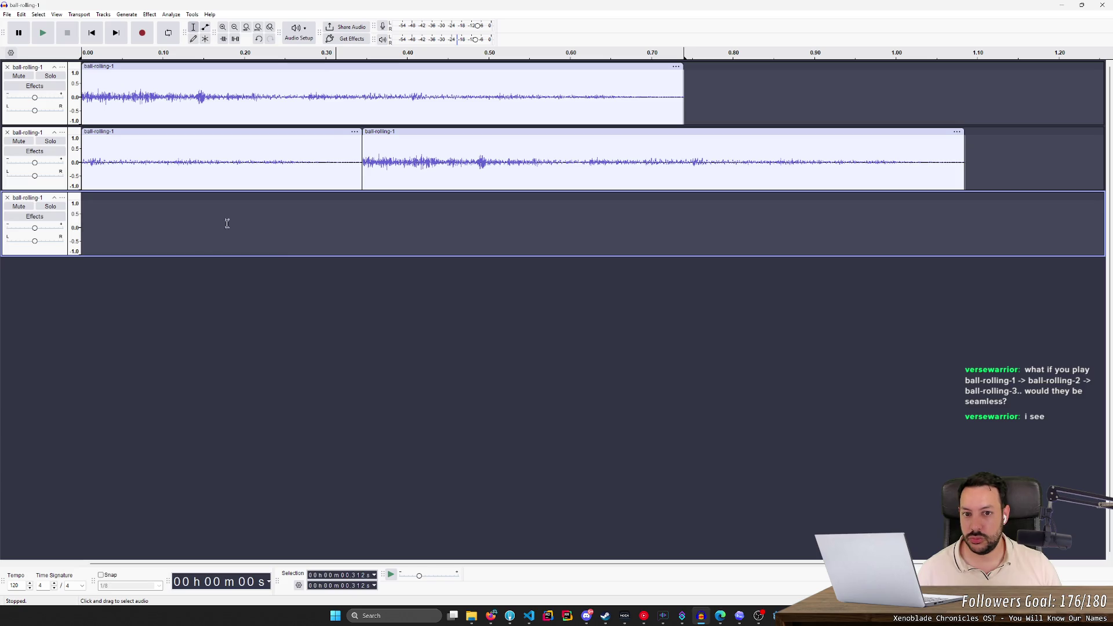
Trim track 2's shifted clip to end at 0.74 s and delete the empty third track
left_click(823, 133)
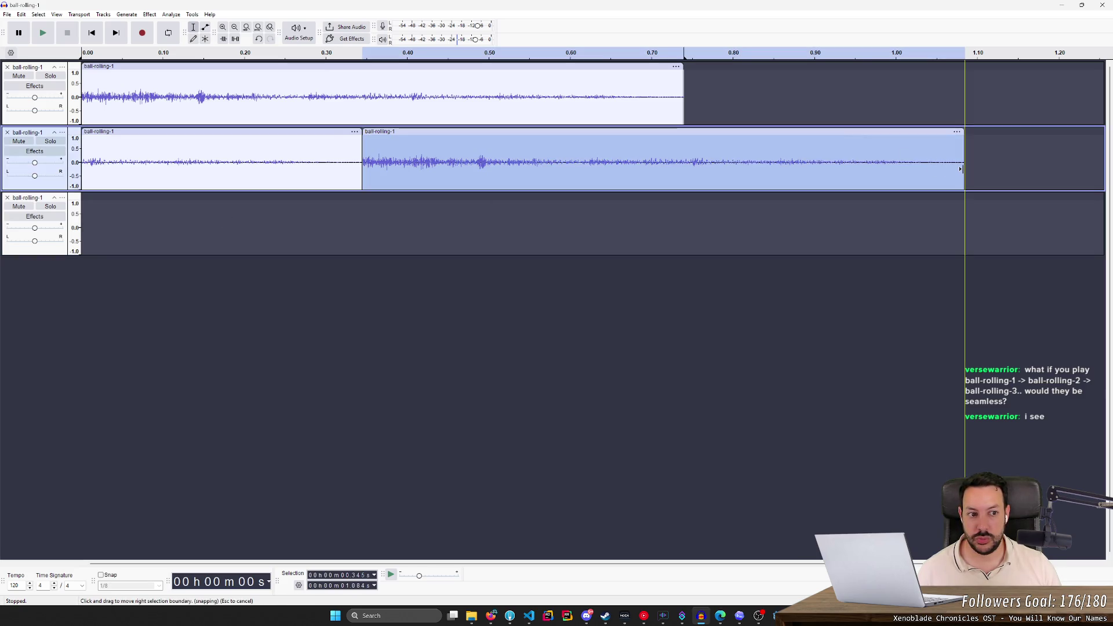
left_click_drag(963, 165, 684, 168)
left_click(769, 226)
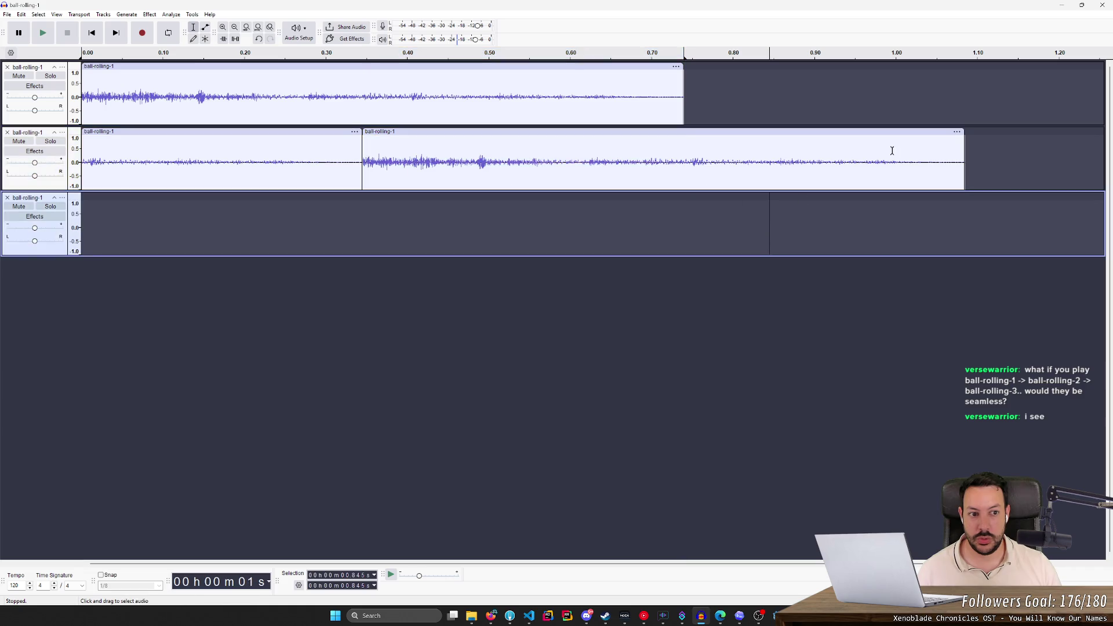
left_click(947, 132)
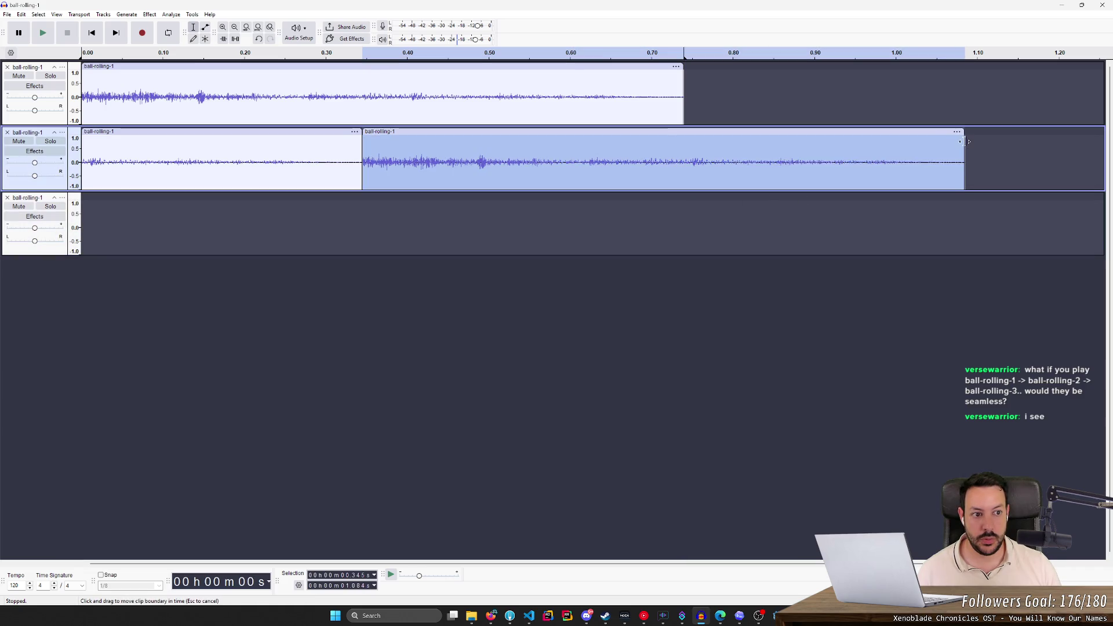
mouse_move(963, 142)
left_mouse_down()
mouse_move(687, 145)
mouse_move(675, 263)
left_mouse_up()
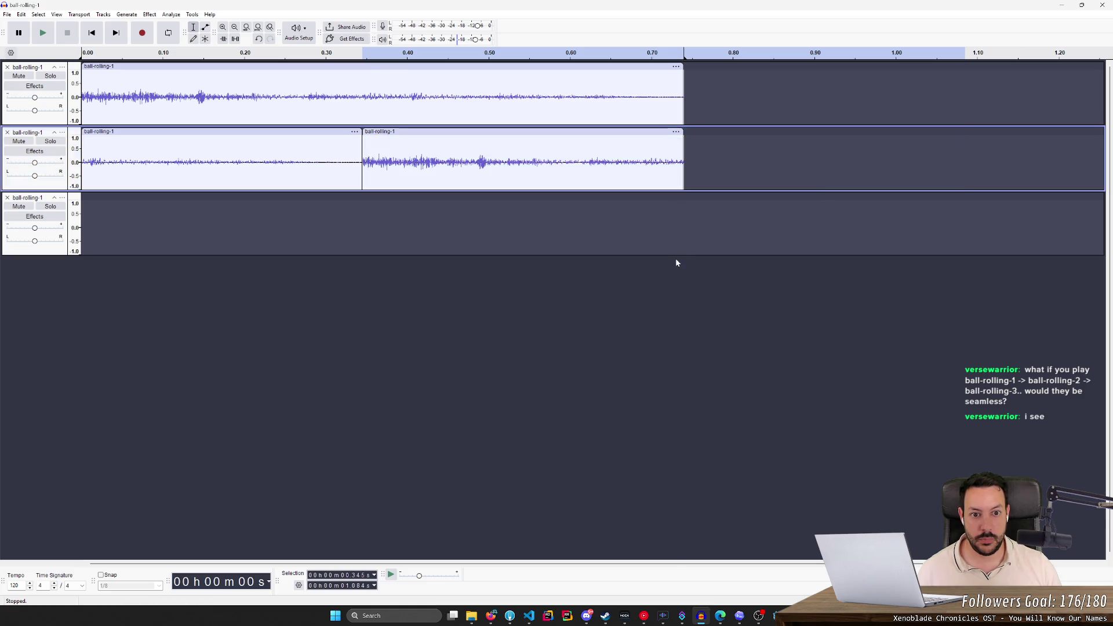
left_click(7, 197)
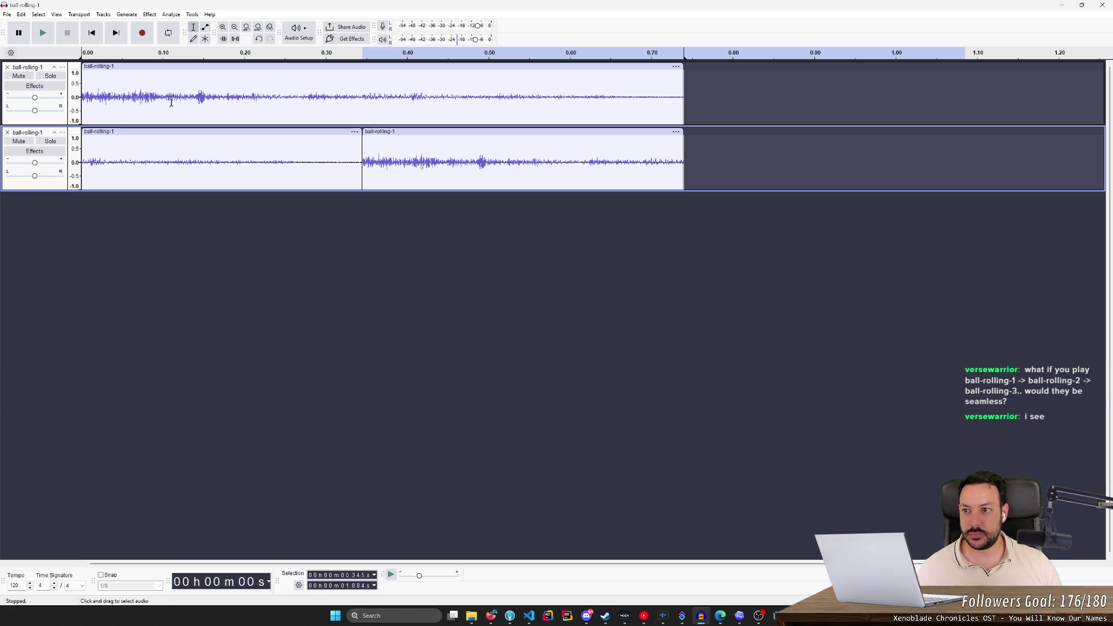
Turn on looped playback, audition both tracks, then select the top track's first 0.155 s
left_click(168, 33)
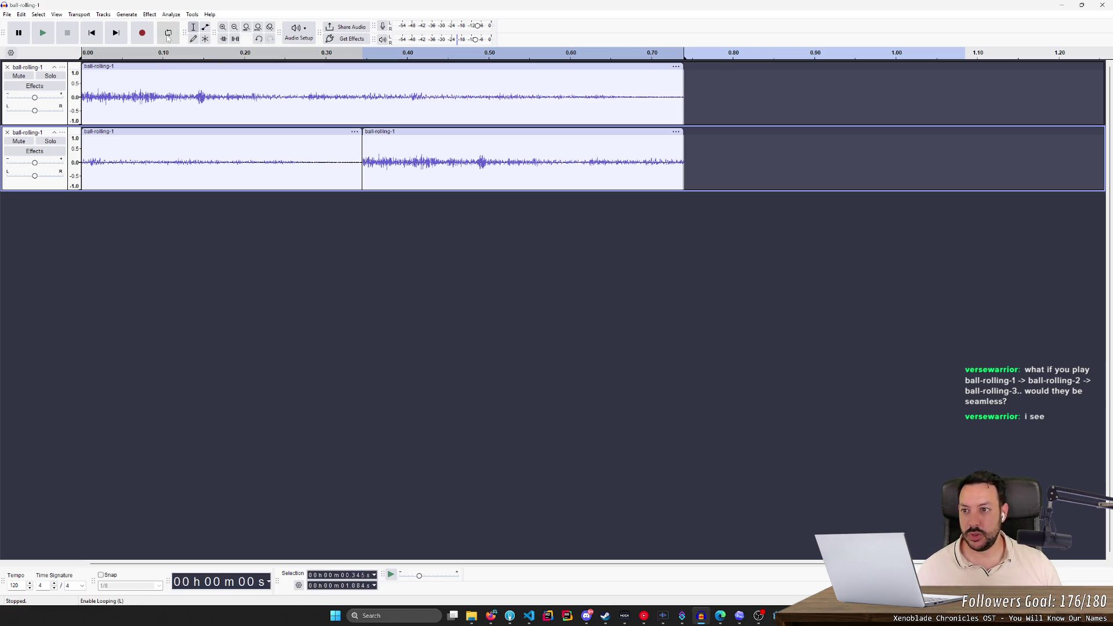
left_click(43, 33)
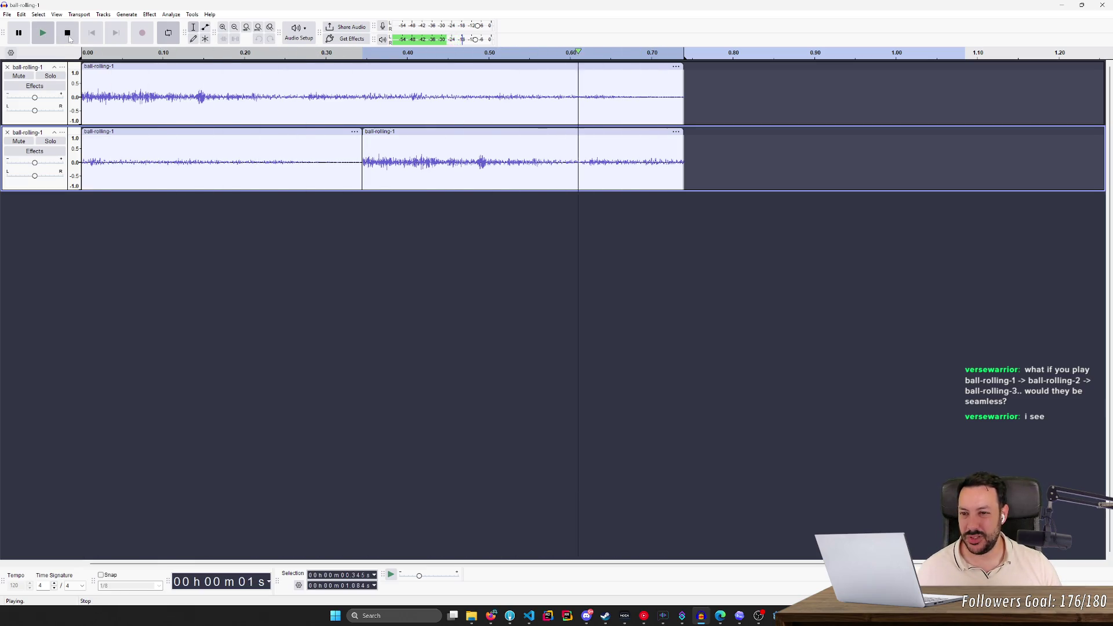
left_click(67, 34)
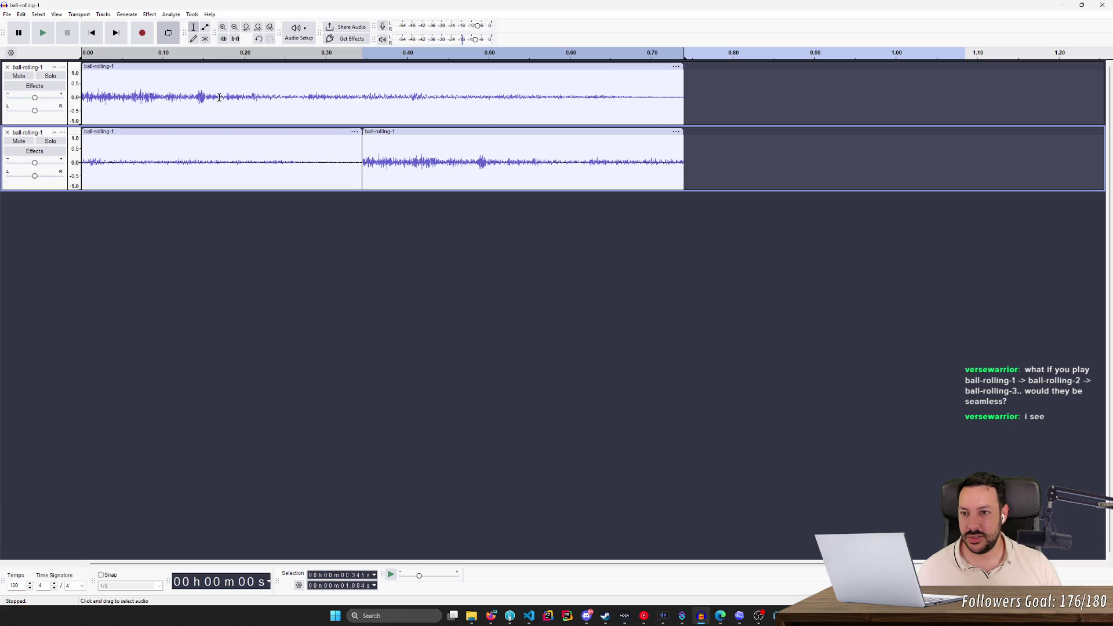
left_click_drag(207, 98, 82, 99)
Delete 0–0.155 s from track 1 and 0.345–0.499 s from track 2, then play the loop twice
key("Delete")
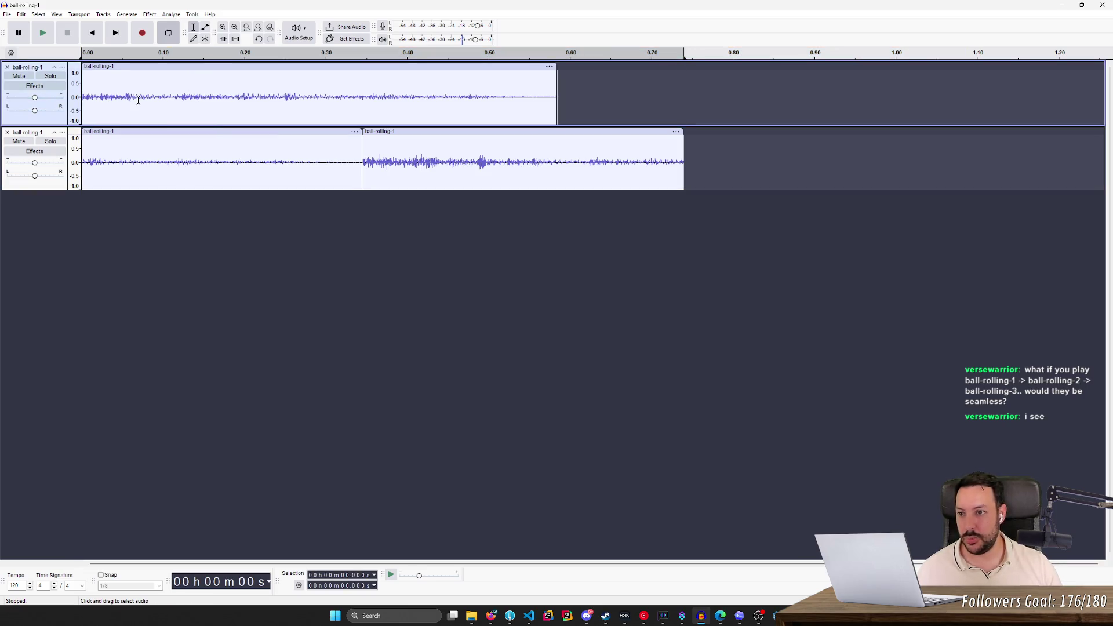
left_click_drag(486, 162, 365, 170)
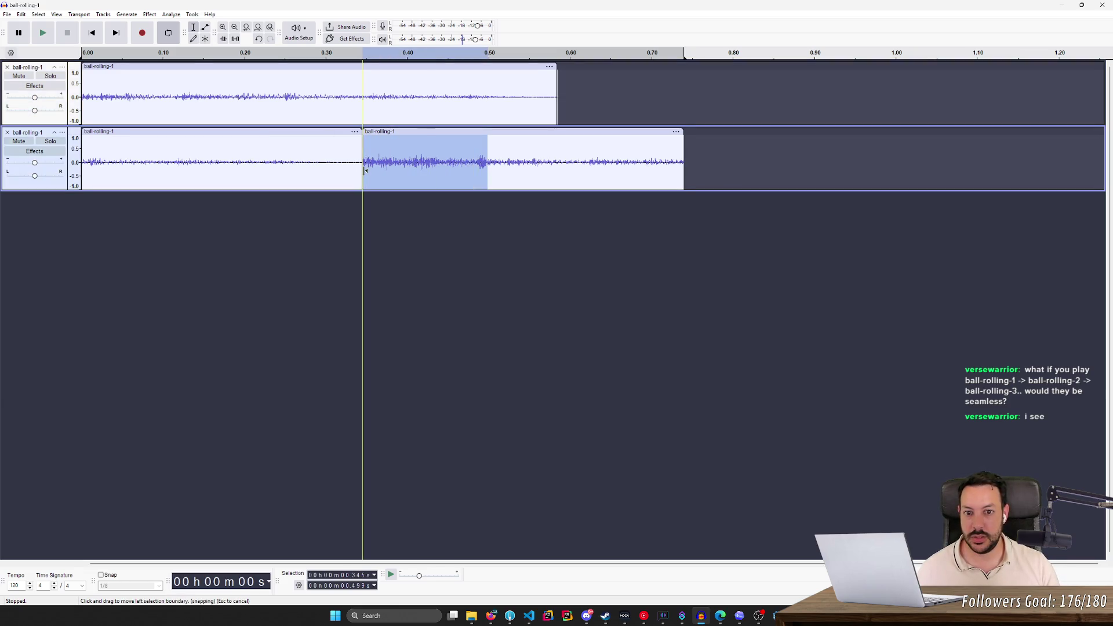
key("Delete")
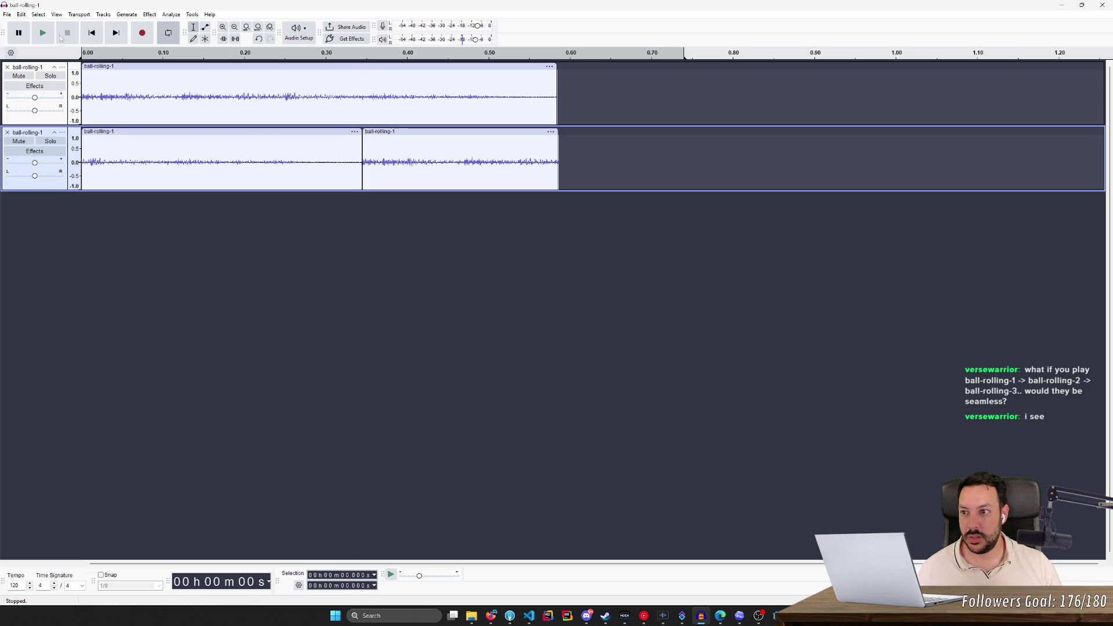
left_click(41, 36)
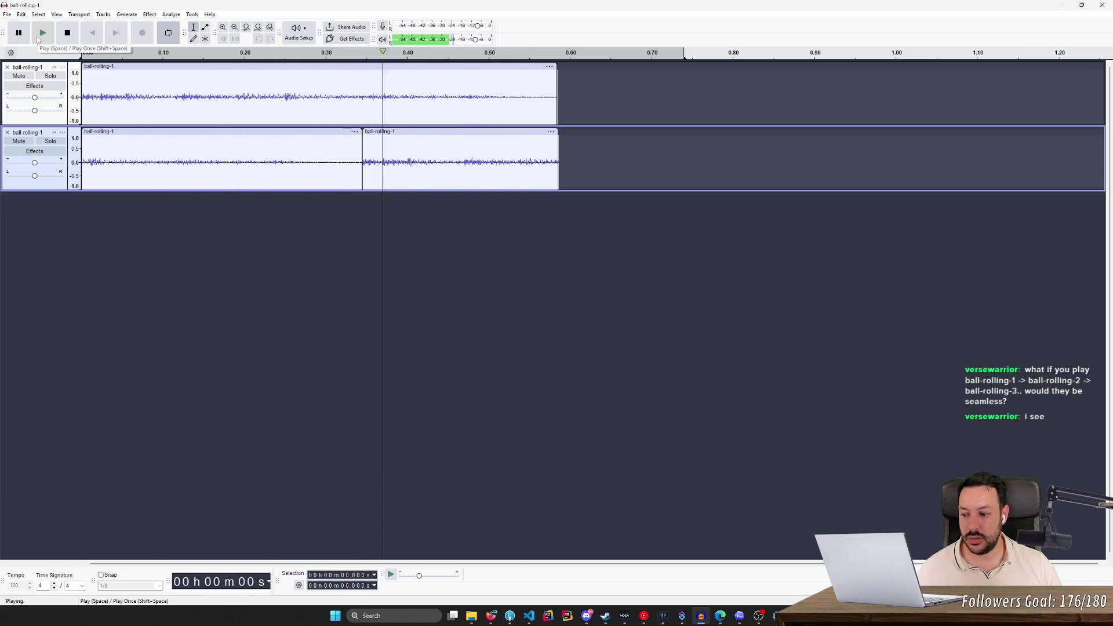
left_click(68, 33)
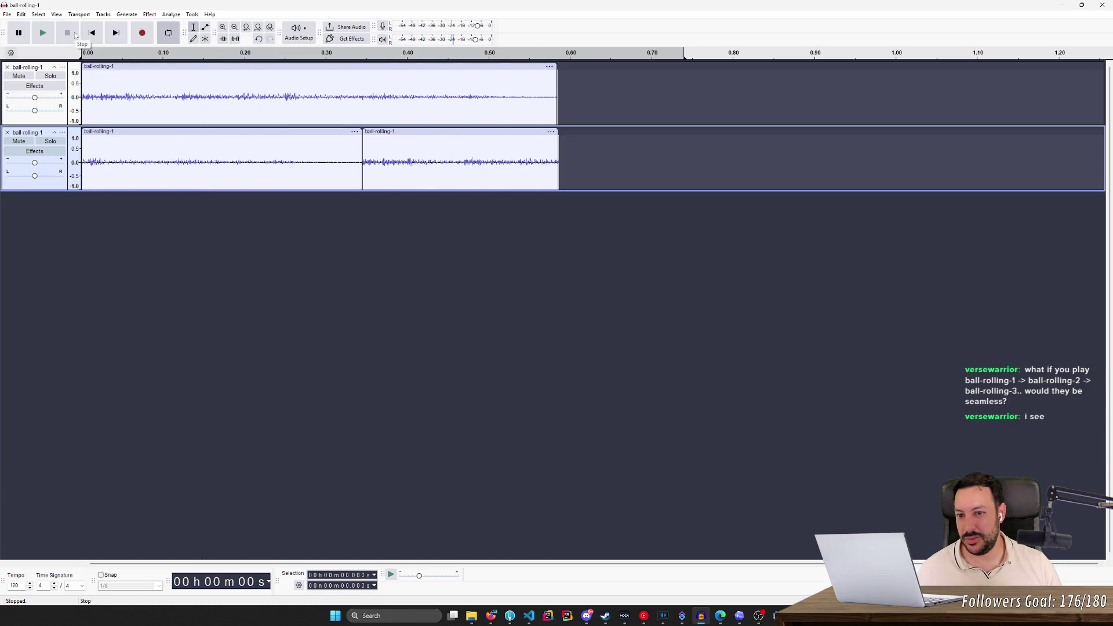
left_click(42, 36)
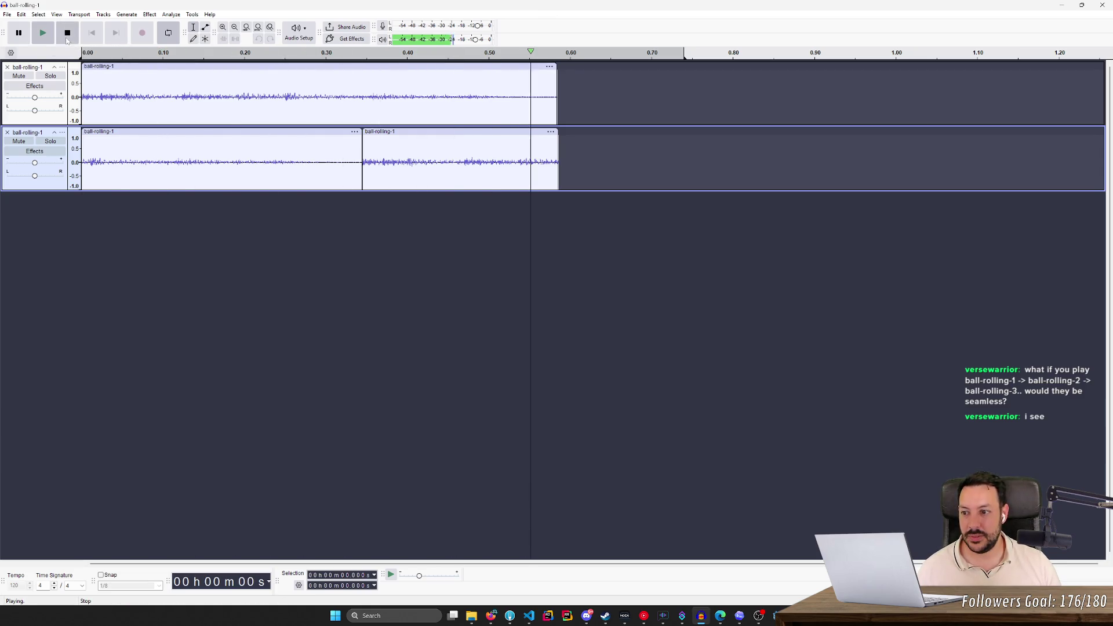
left_click(67, 40)
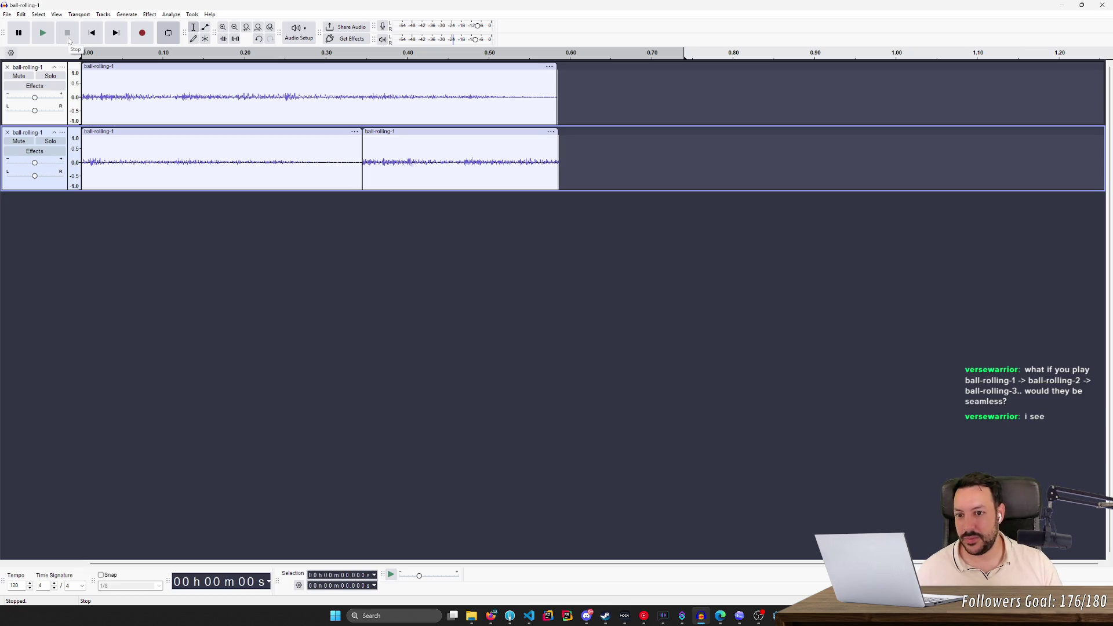
Inspect track 2's clip join near 0.34 s, then select the track's first 0.049 s
left_click(343, 150)
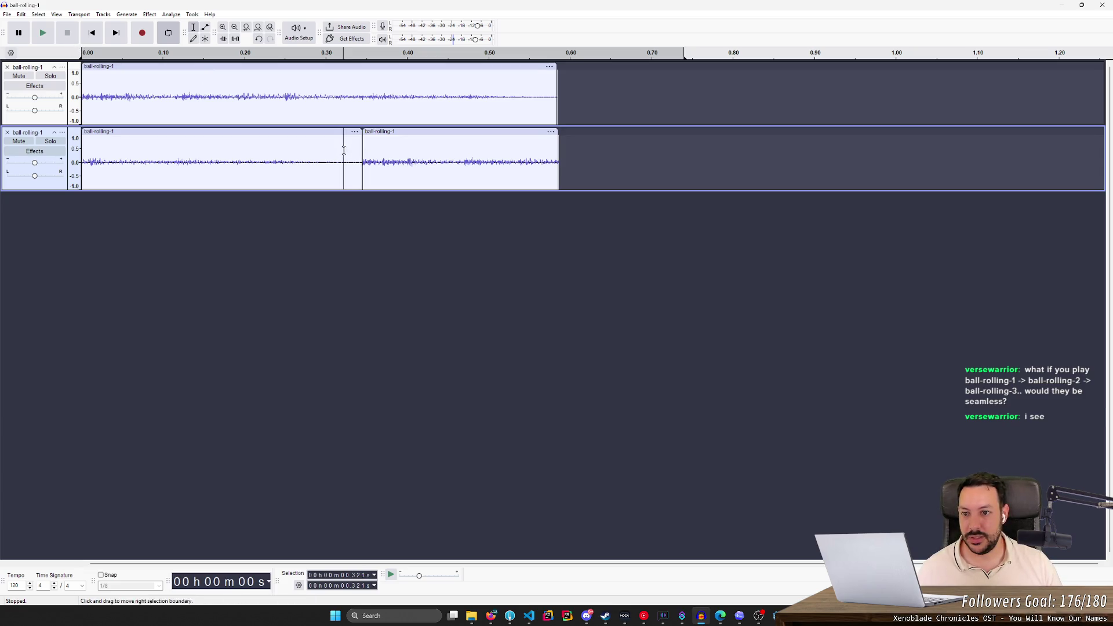
left_click(350, 153)
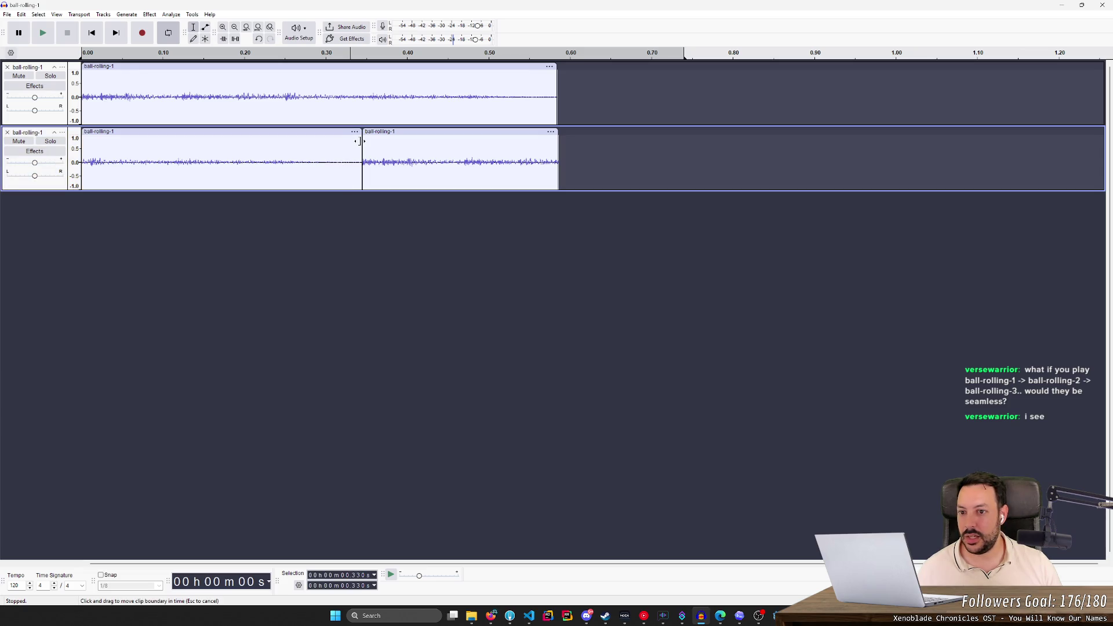
mouse_move(359, 140)
left_mouse_down()
mouse_move(330, 142)
mouse_move(363, 154)
left_mouse_up()
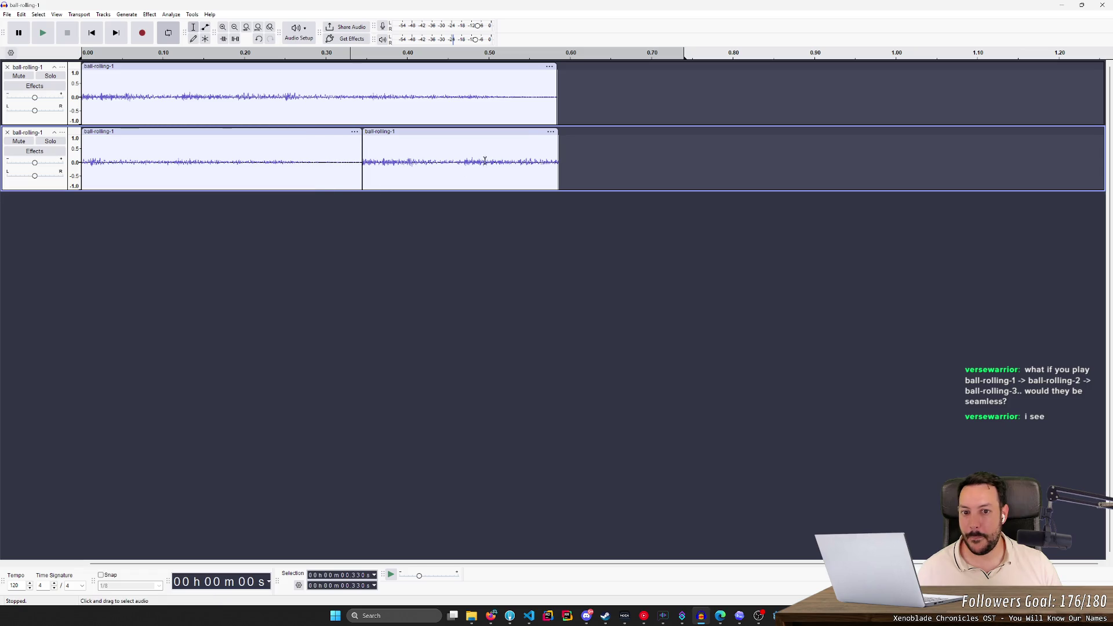
mouse_move(552, 148)
left_mouse_down()
mouse_move(507, 152)
mouse_move(559, 152)
left_mouse_up()
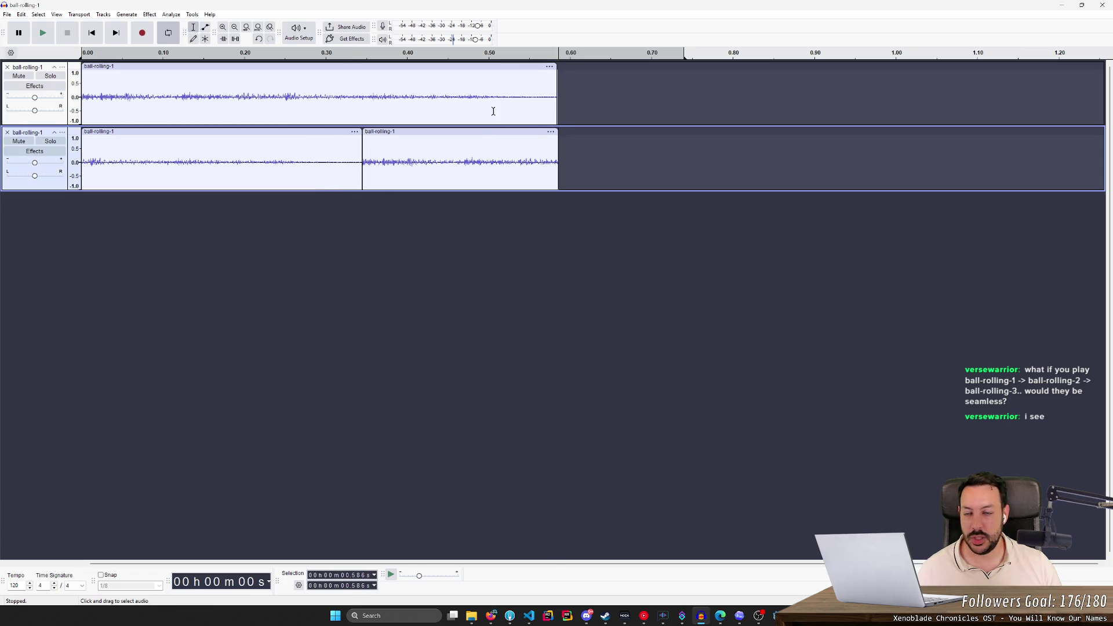
left_click_drag(311, 163, 374, 160)
left_click(299, 159)
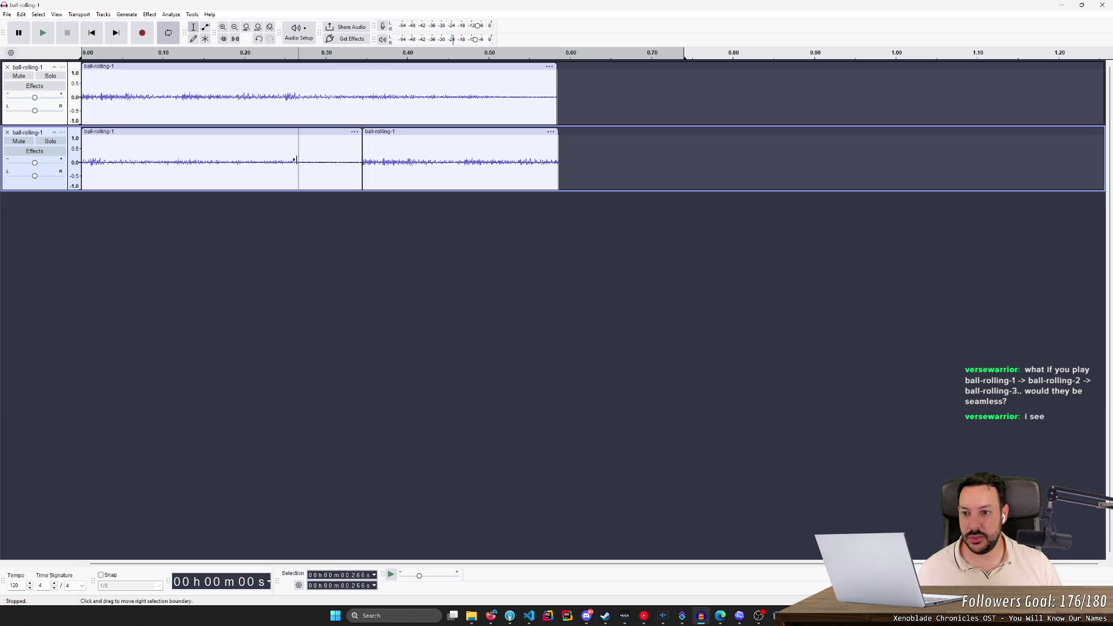
left_click_drag(302, 159, 361, 160)
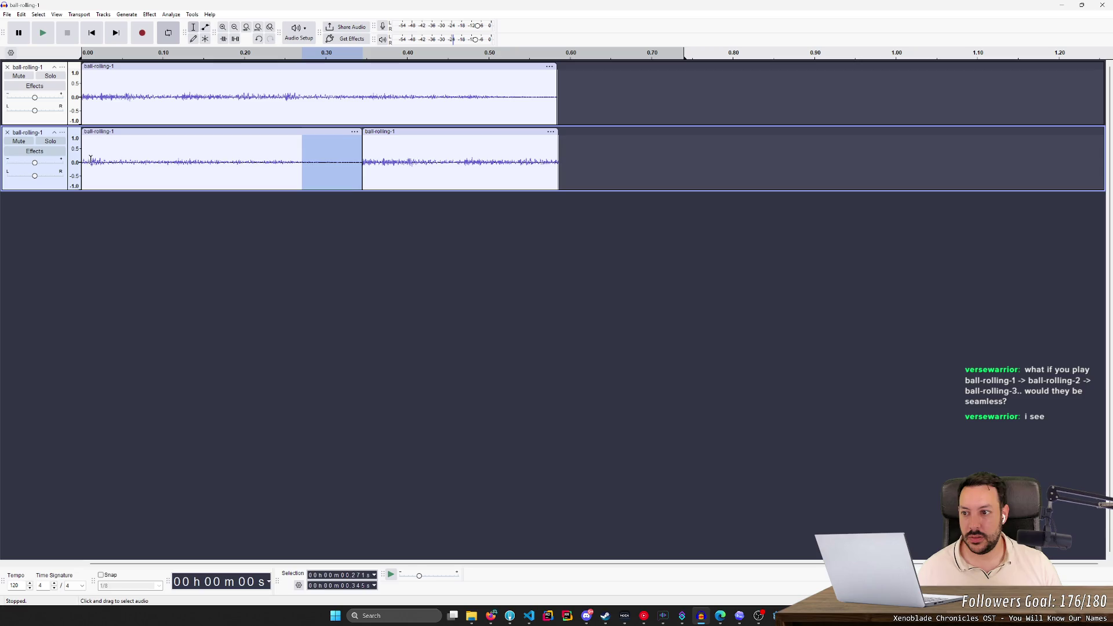
left_click_drag(82, 161, 122, 161)
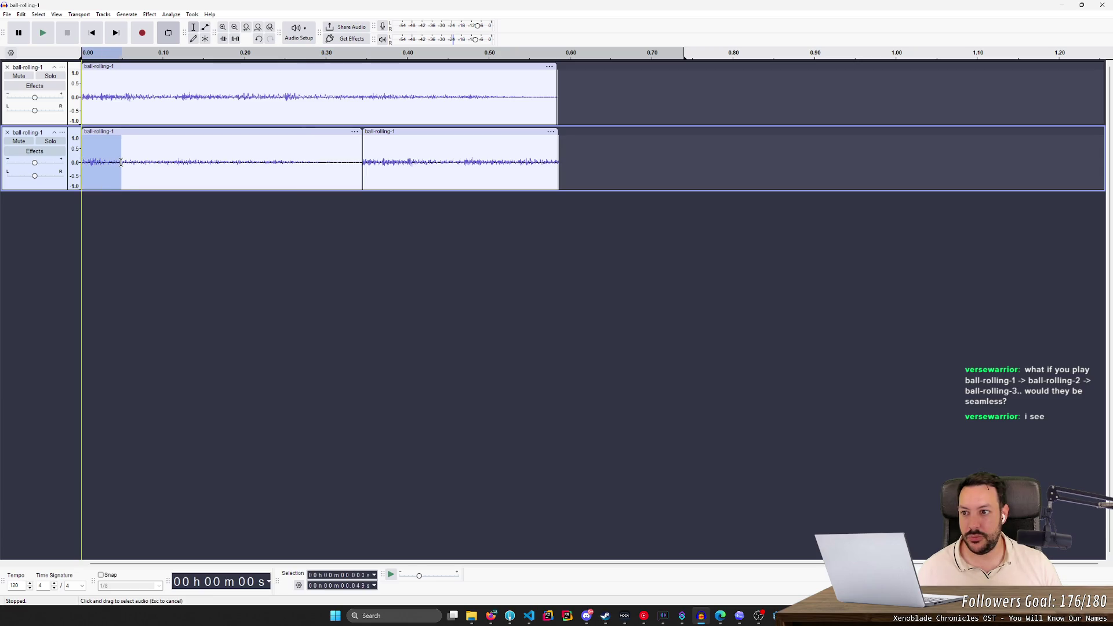
Check the effects for a fade without applying one, then select 0.300–0.345 s on track 2
left_click(172, 14)
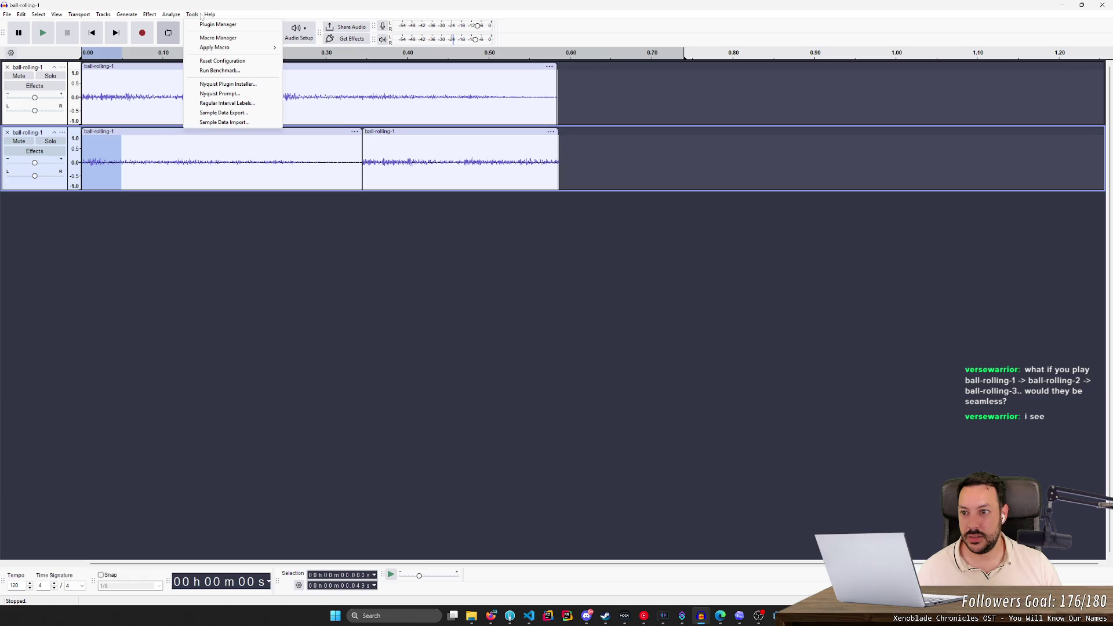
mouse_move(186, 87)
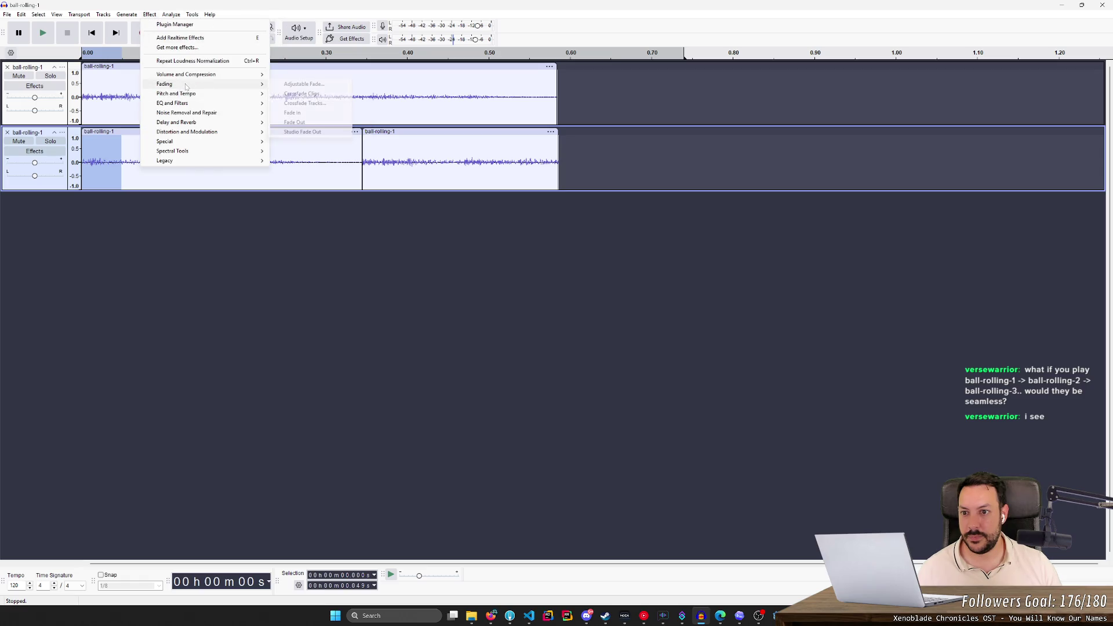
left_click(290, 113)
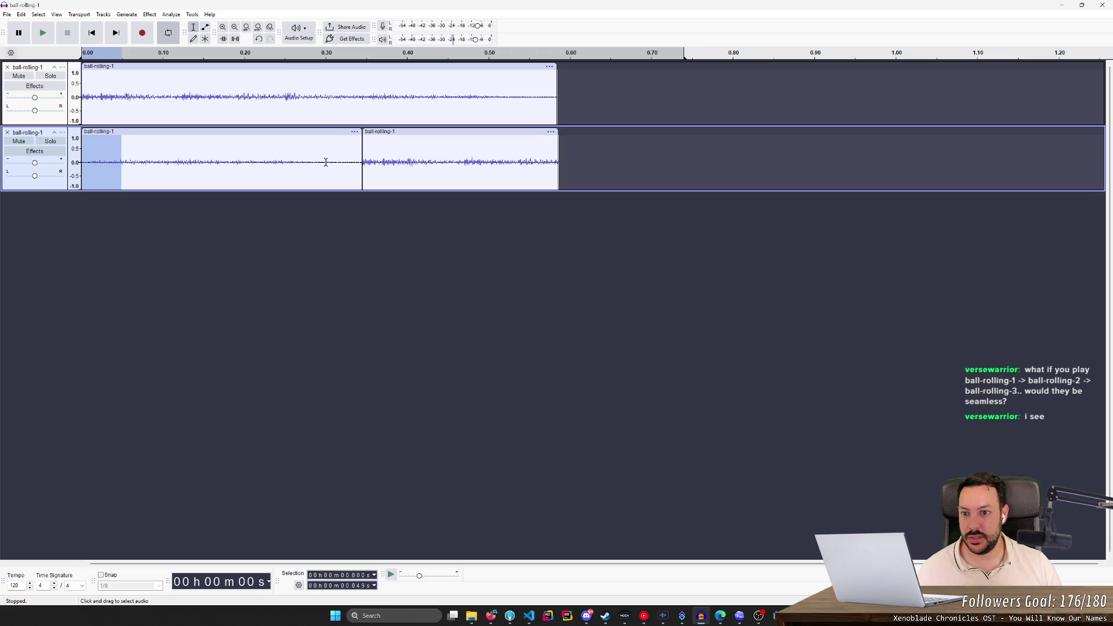
left_click_drag(326, 162, 362, 164)
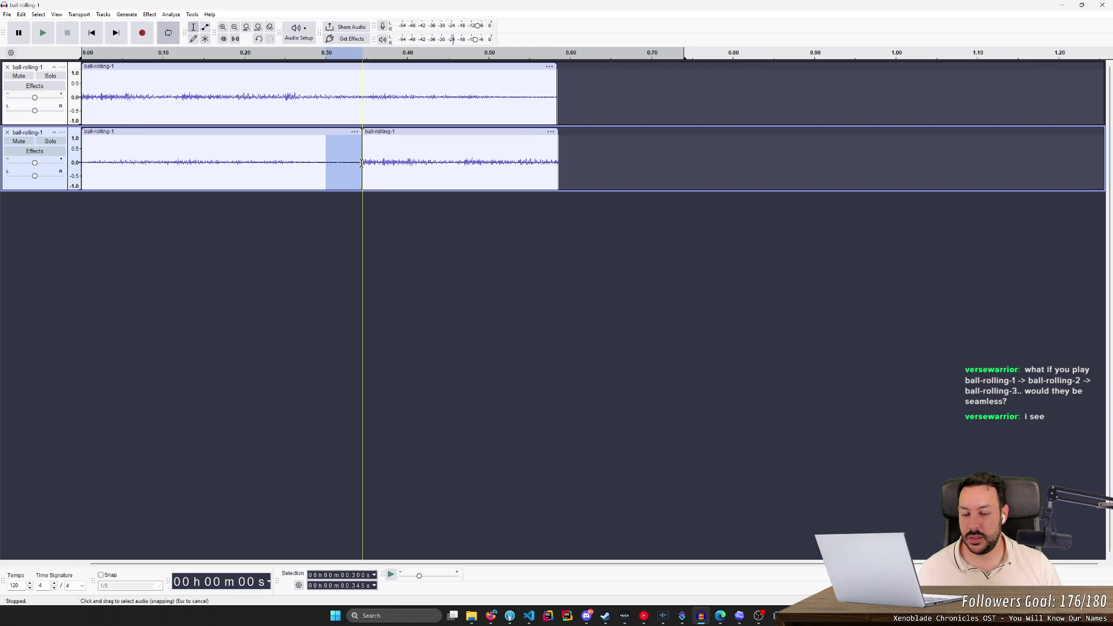
Browse the Analyze menu's tools without choosing one
left_click(170, 14)
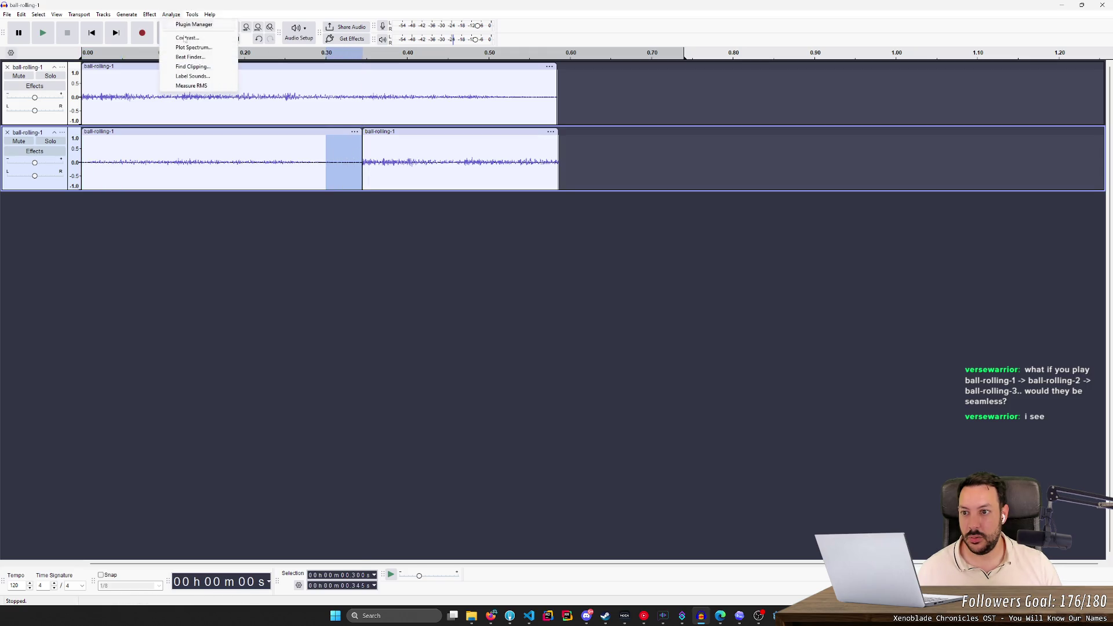
left_click(194, 15)
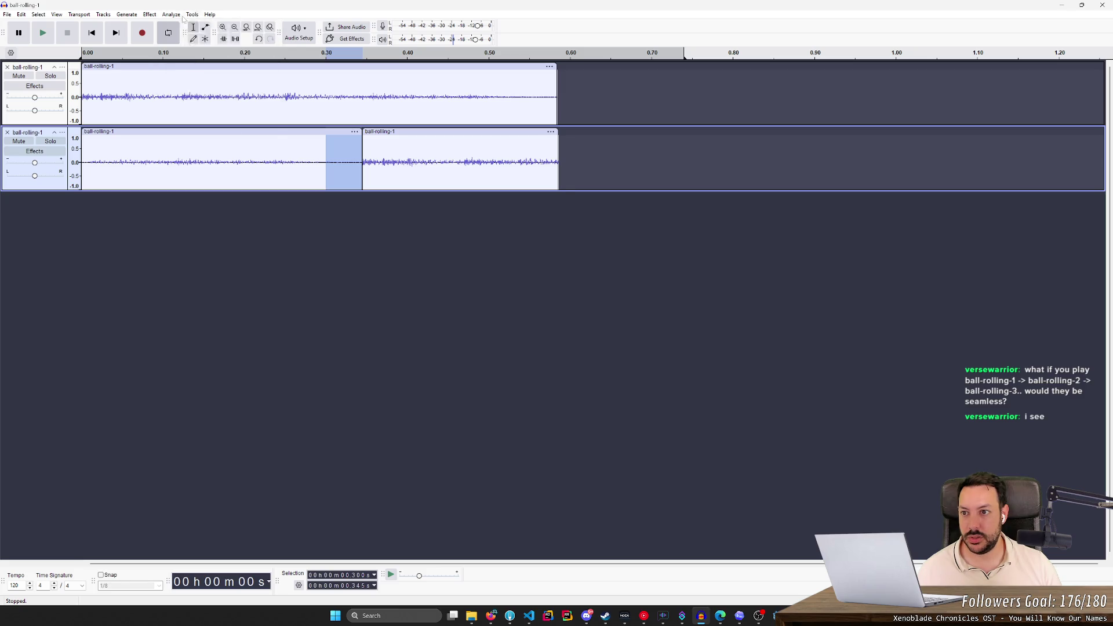
left_click(170, 15)
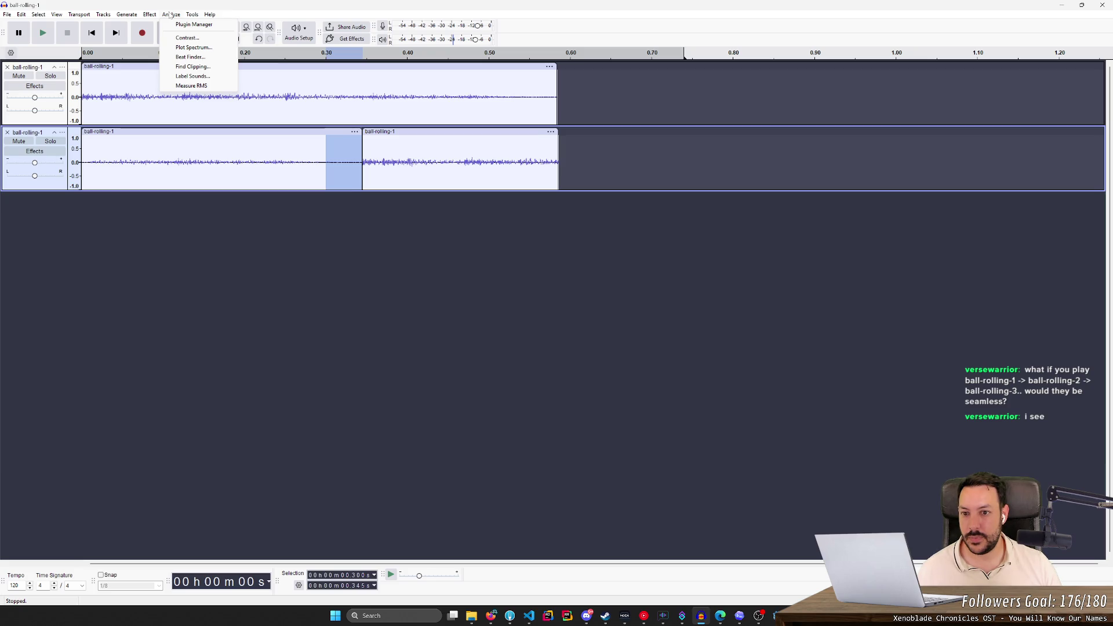
Undo the edits until ball-rolling-1 is a single unbroken 0.74 s clip on one track
left_click(378, 217)
key("ctrl+z")
key("ctrl+z")
key("ctrl+z")
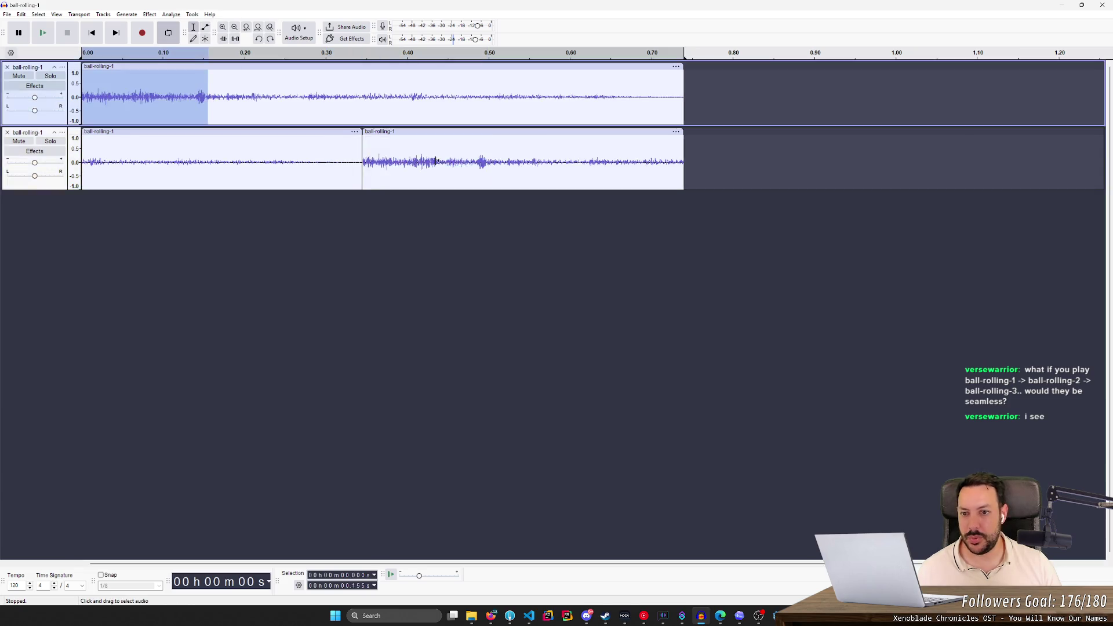
key("ctrl+z")
key("ctrl+z")
key("ctrl+z")
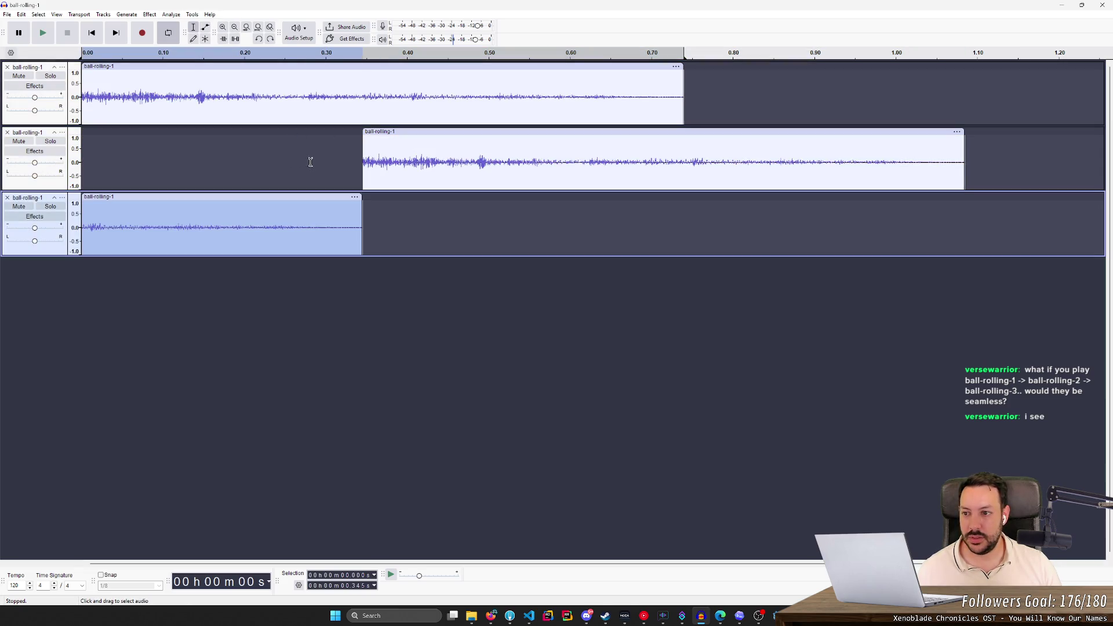
key("ctrl+z")
key("ctrl+z")
key("ctrl+z")
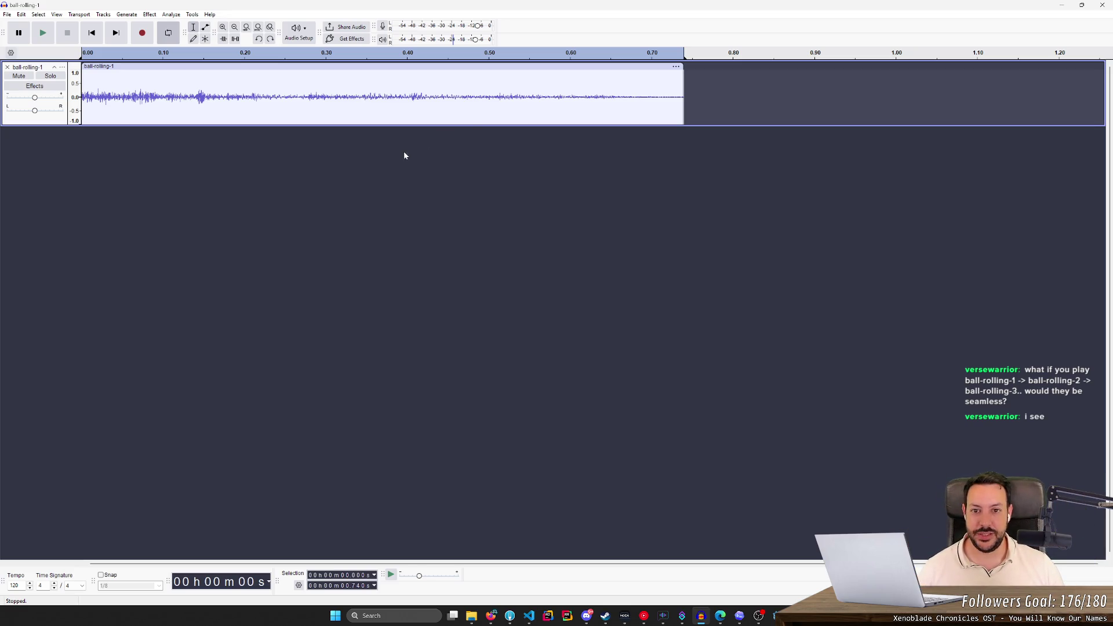
key("ctrl+y")
key("ctrl+z")
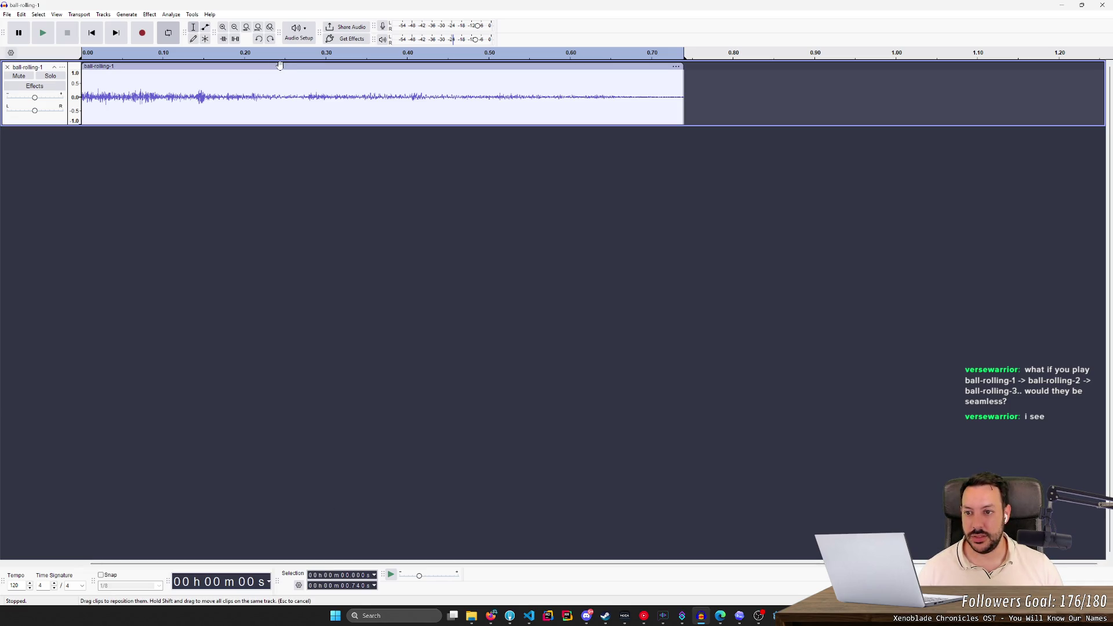
Select the first 0.337 s of the ball-rolling-1 clip
left_click(236, 67)
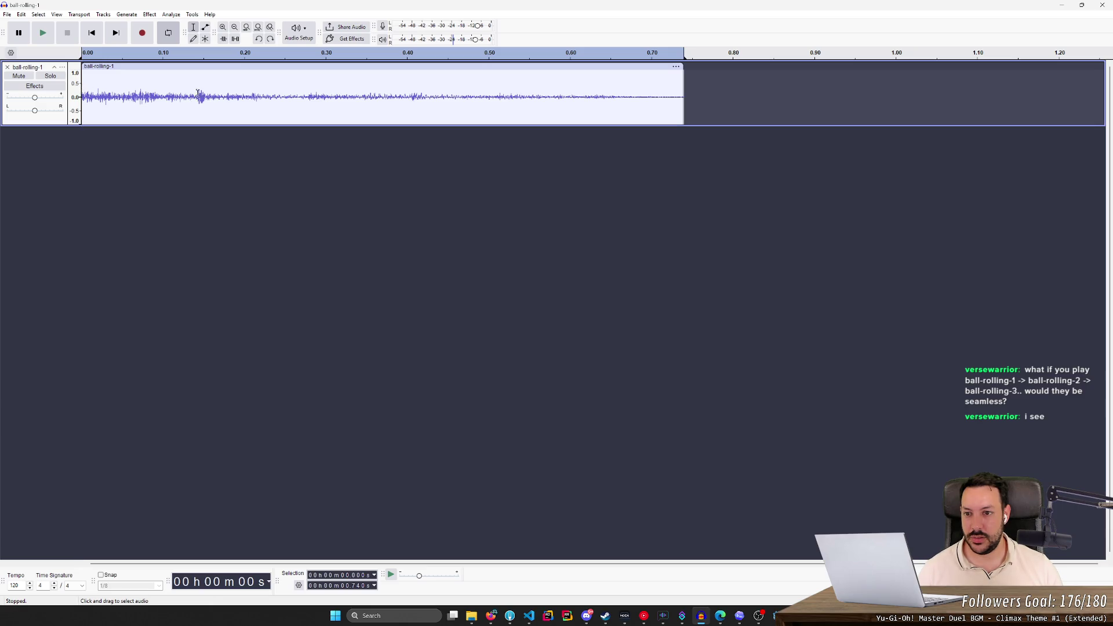
left_click_drag(309, 93, 82, 93)
left_click(376, 87)
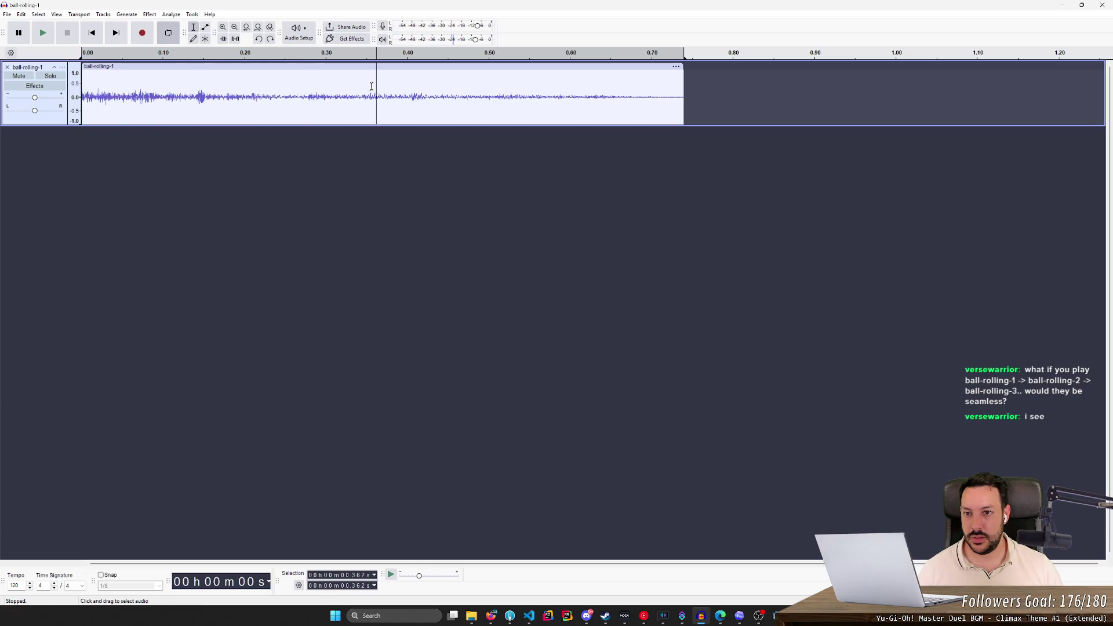
left_click(355, 84)
left_click_drag(355, 84, 15, 106)
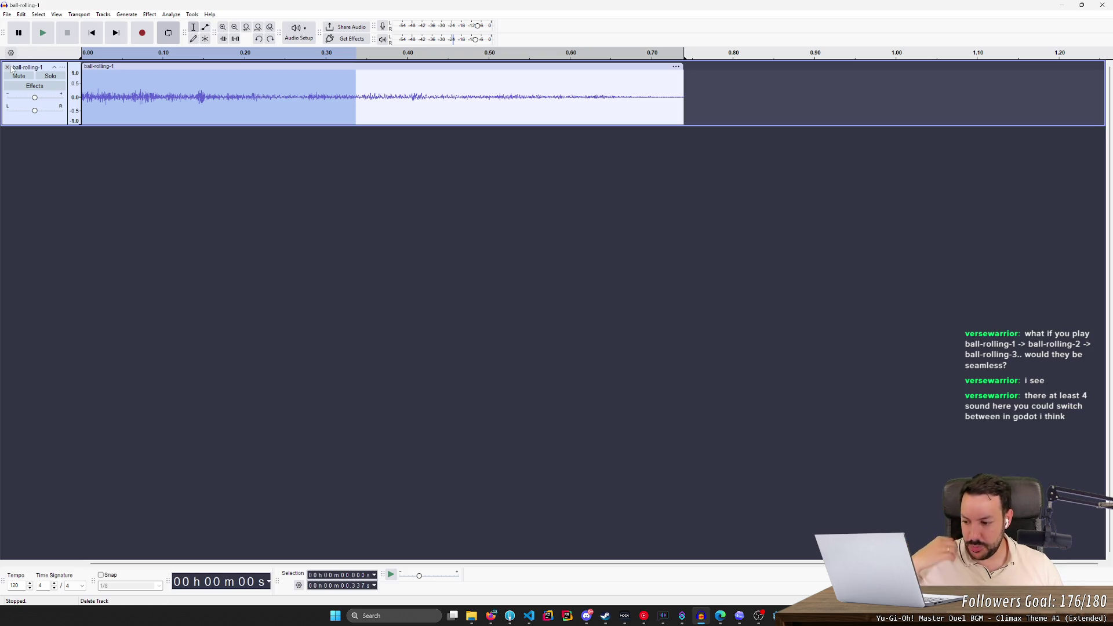
Remove the ball-rolling-1 track from Audacity and play ball-rolling-1.wav from the ball-rolling folder
left_click(7, 67)
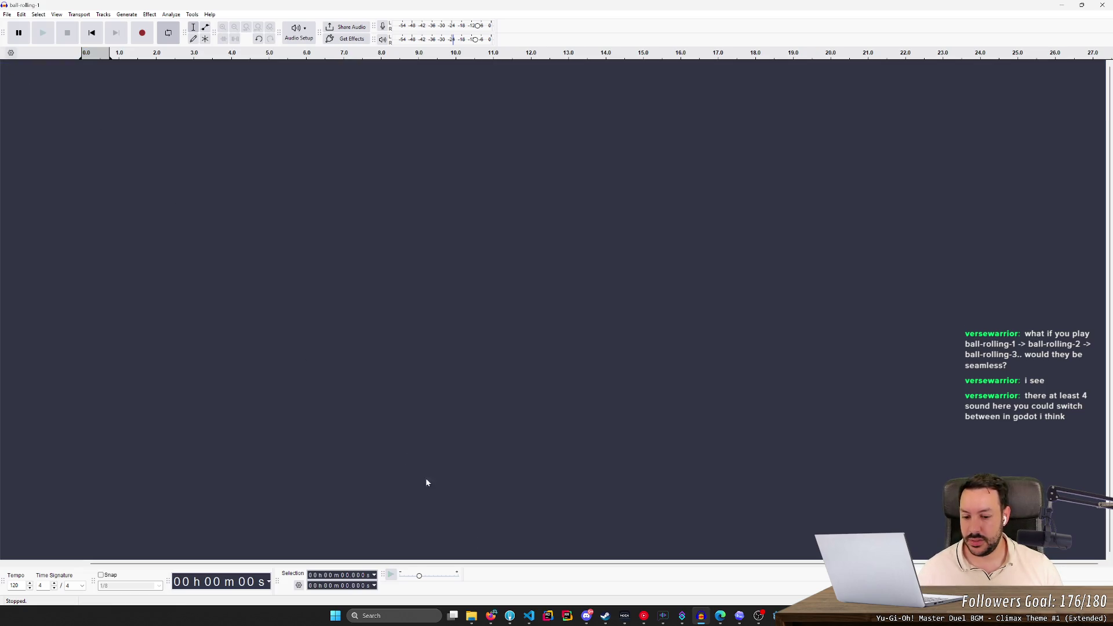
left_click(471, 615)
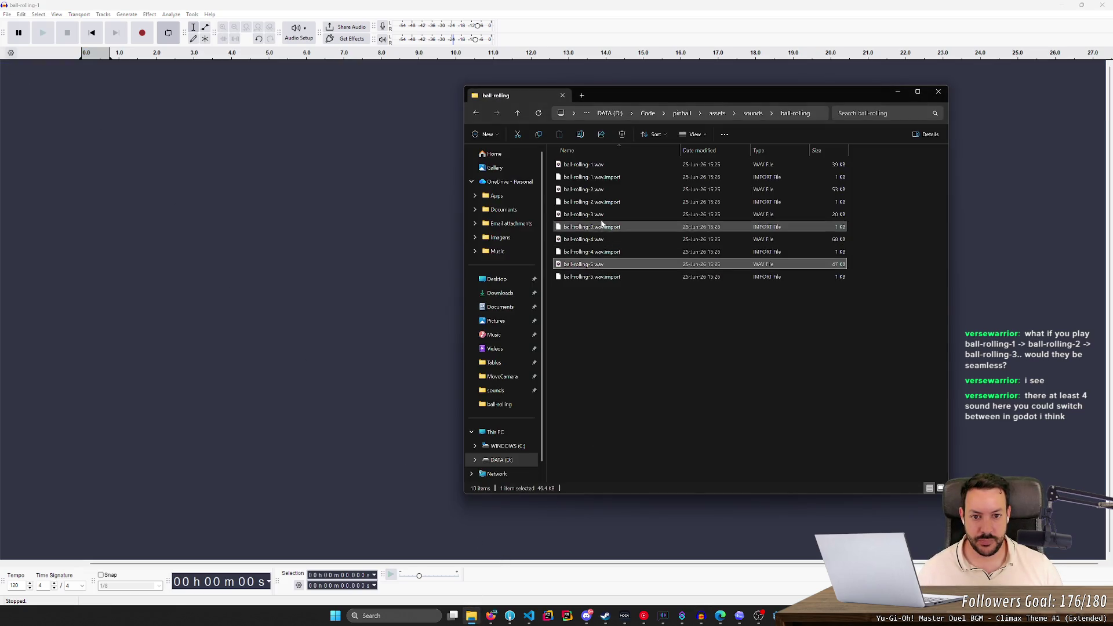
double_click(614, 165)
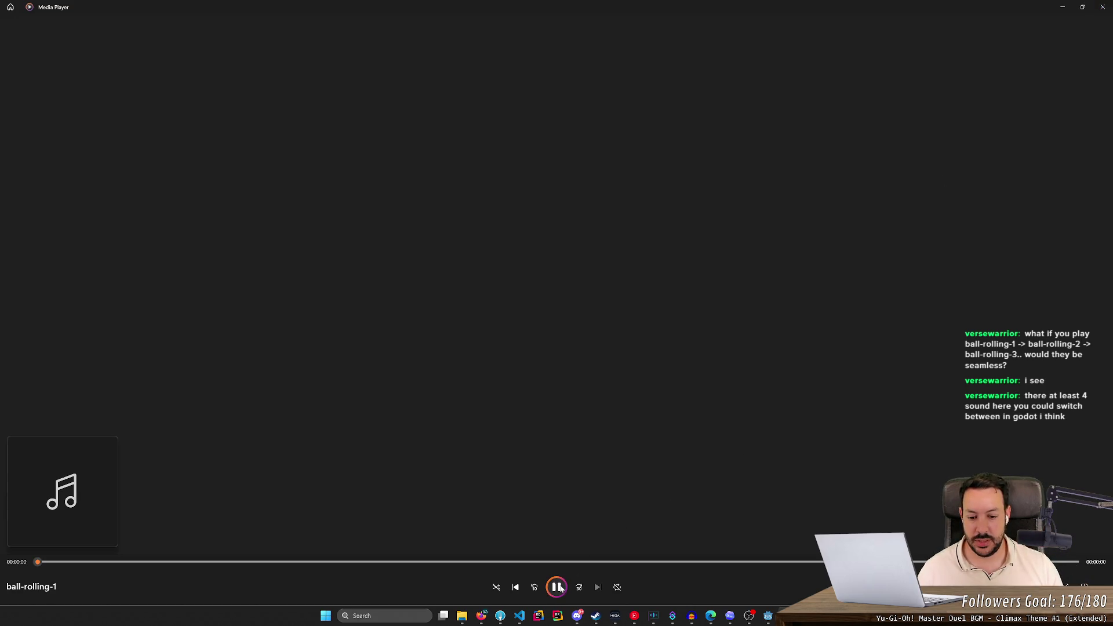
Play ball-rolling-2.wav in Media Player twice
left_click(1102, 7)
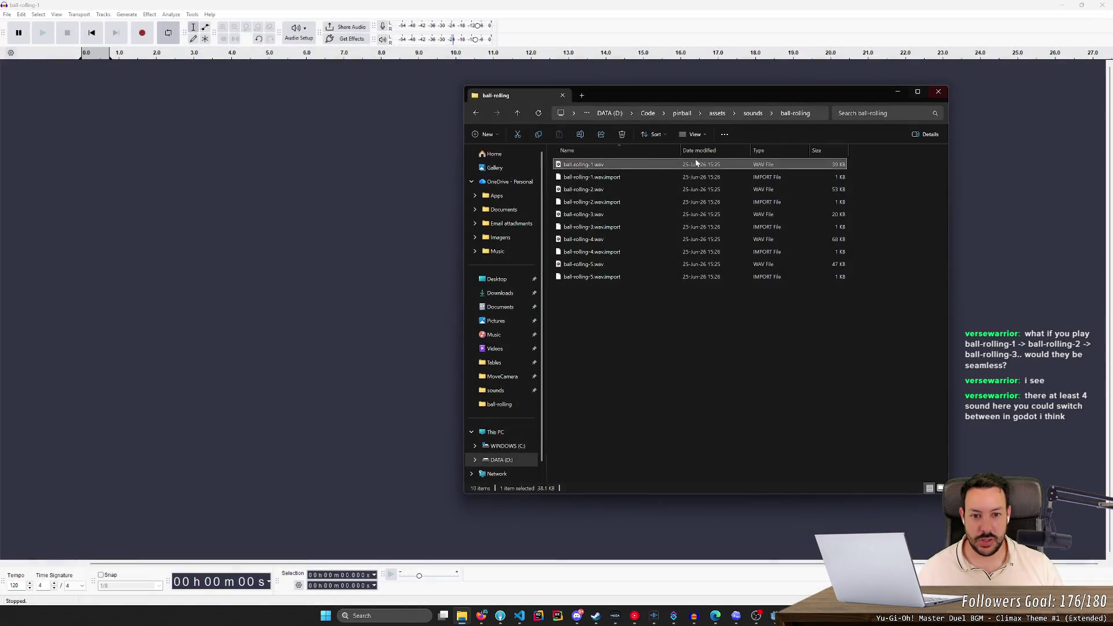
double_click(633, 190)
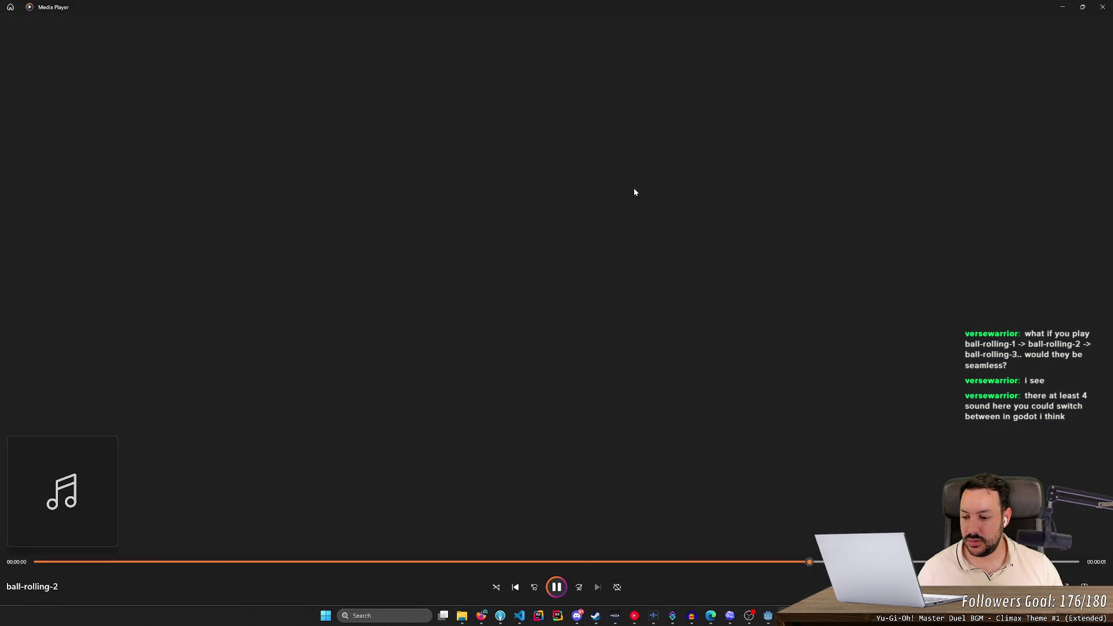
left_click(1102, 7)
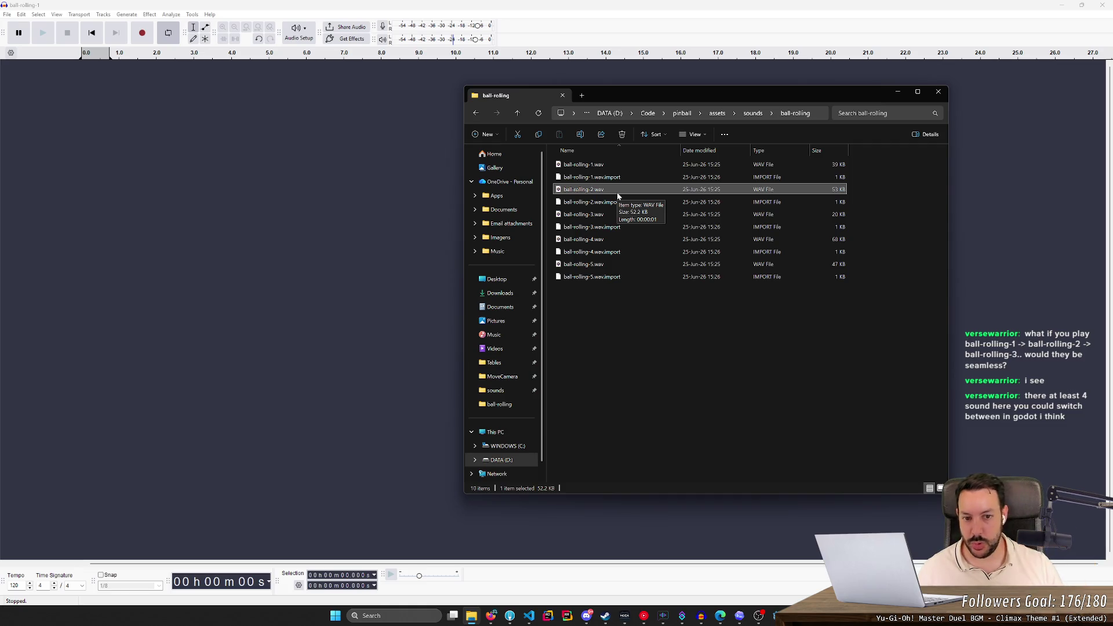
double_click(617, 194)
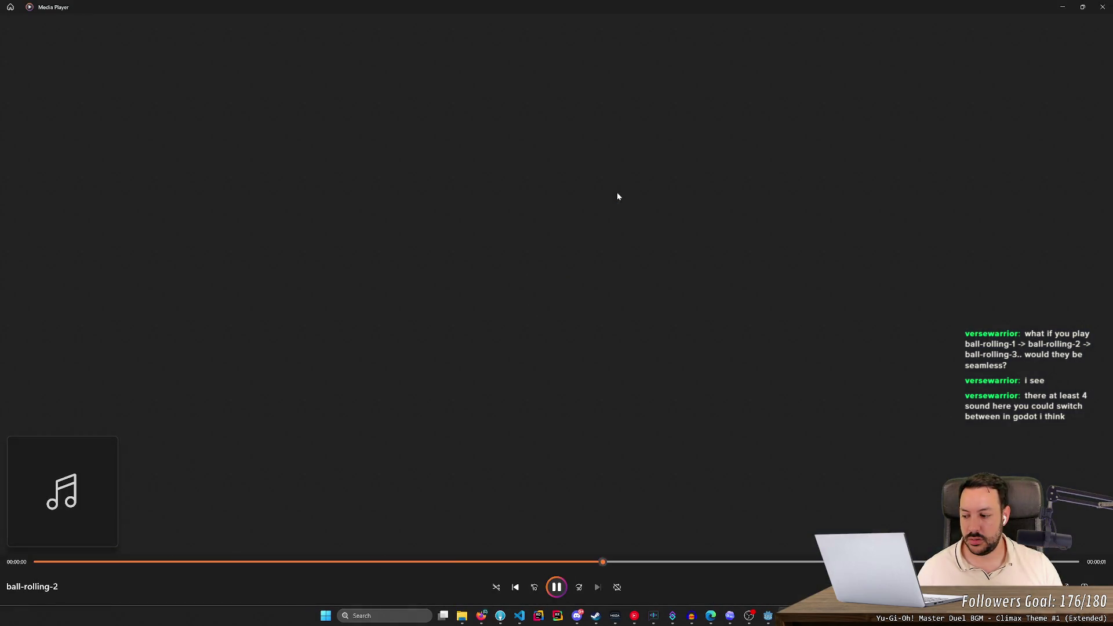
left_click(1101, 6)
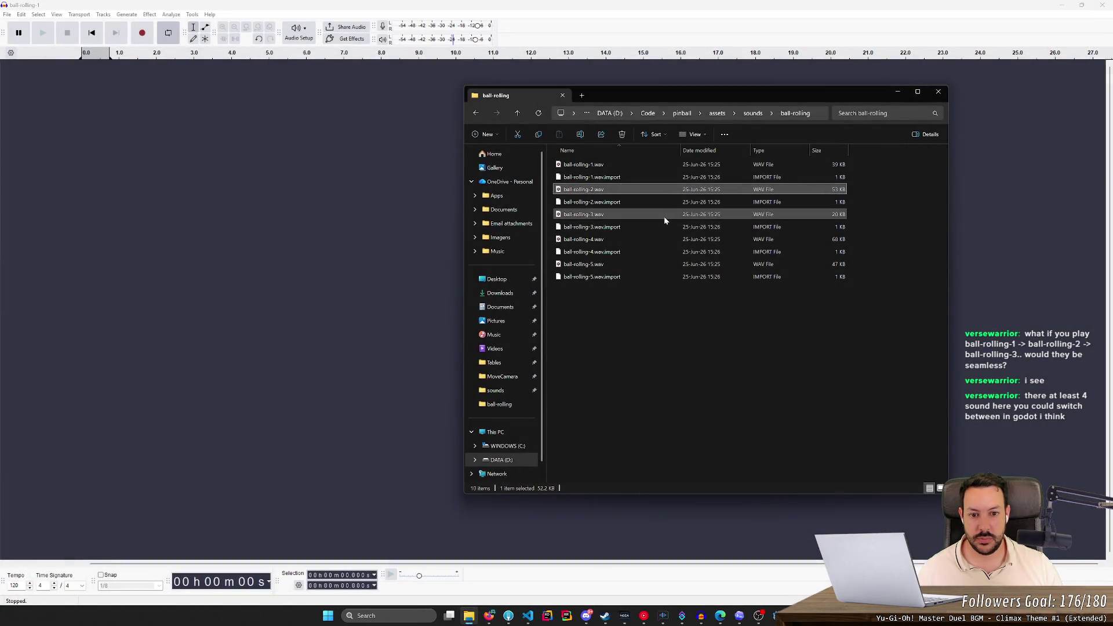
Listen to ball-rolling-3.wav, then permanently delete both ball-rolling-3 files
left_click(663, 217)
double_click(662, 216)
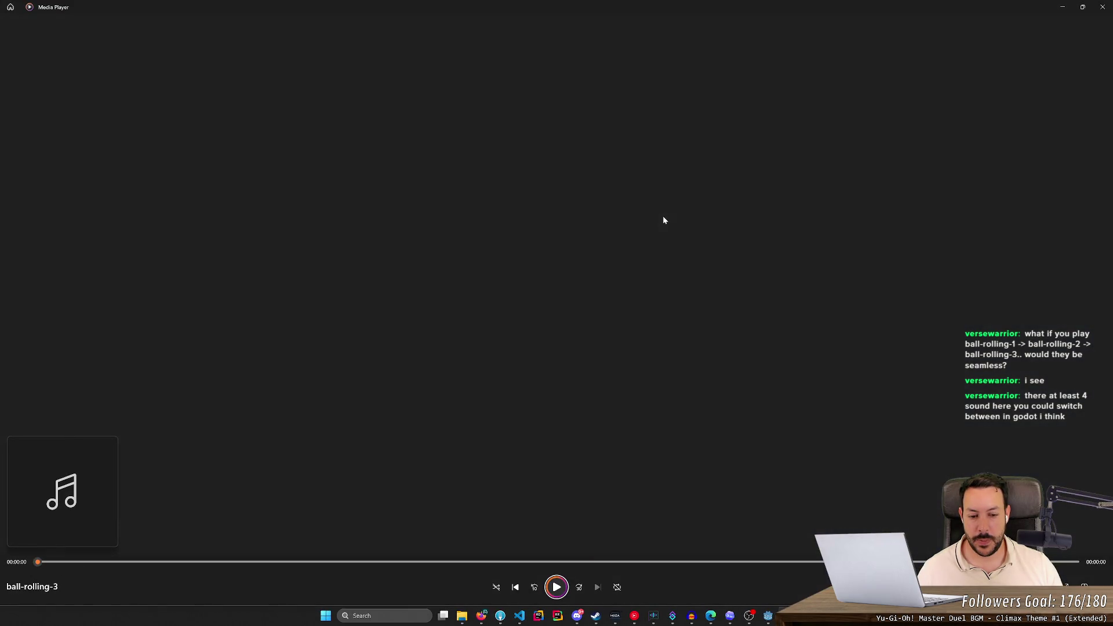
key("alt+F4")
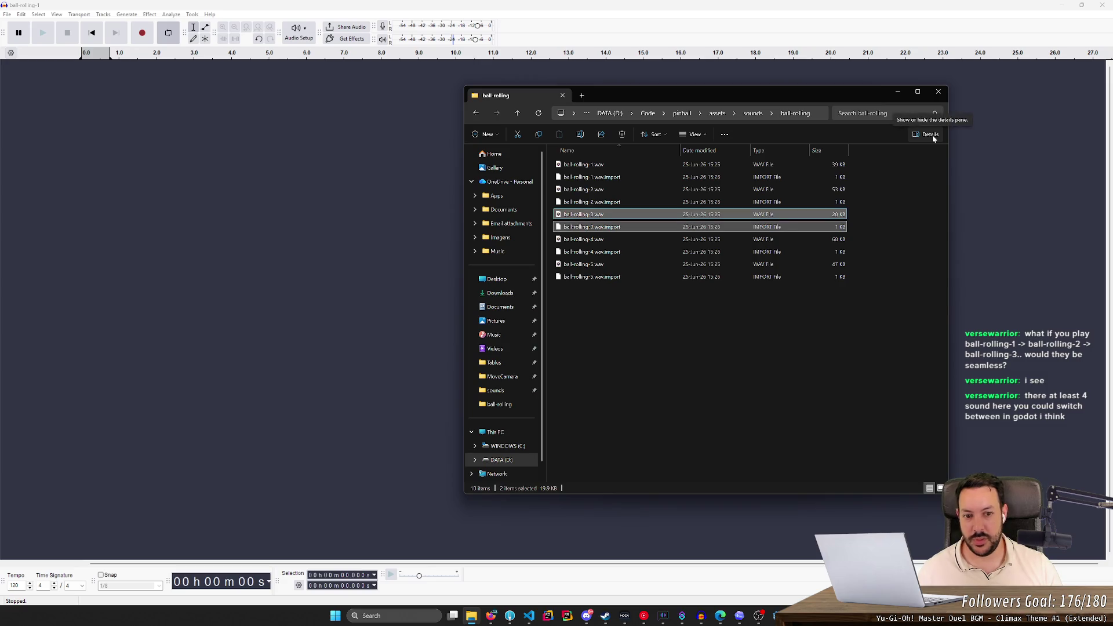
key("shift+Delete")
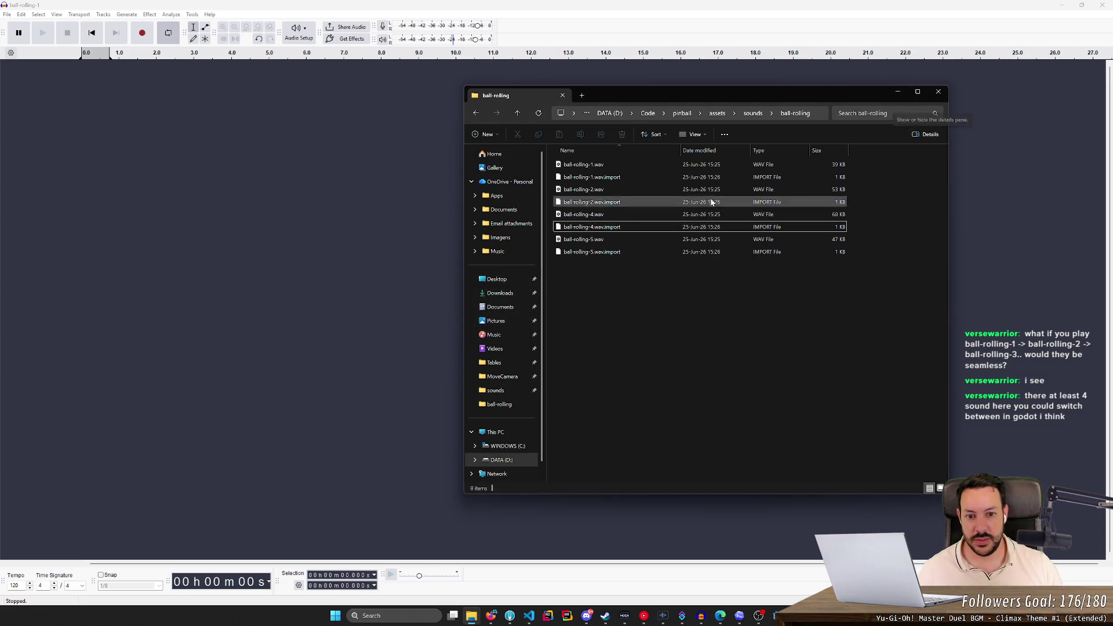
Audition ball-rolling-4.wav, then ball-rolling-5.wav twice
double_click(628, 214)
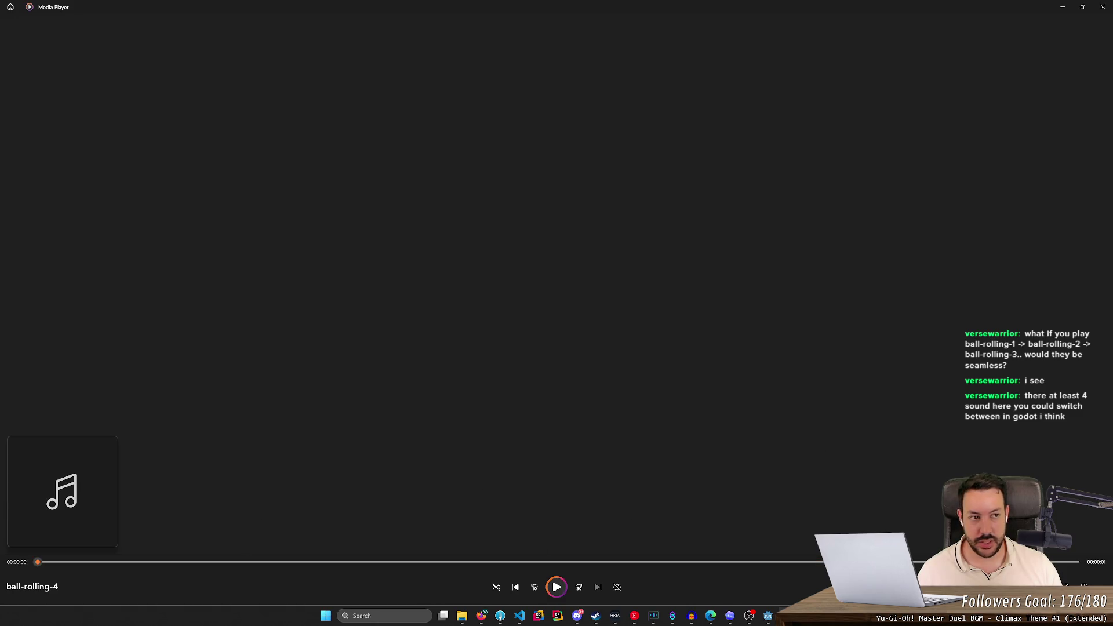
key("alt+Tab")
double_click(641, 240)
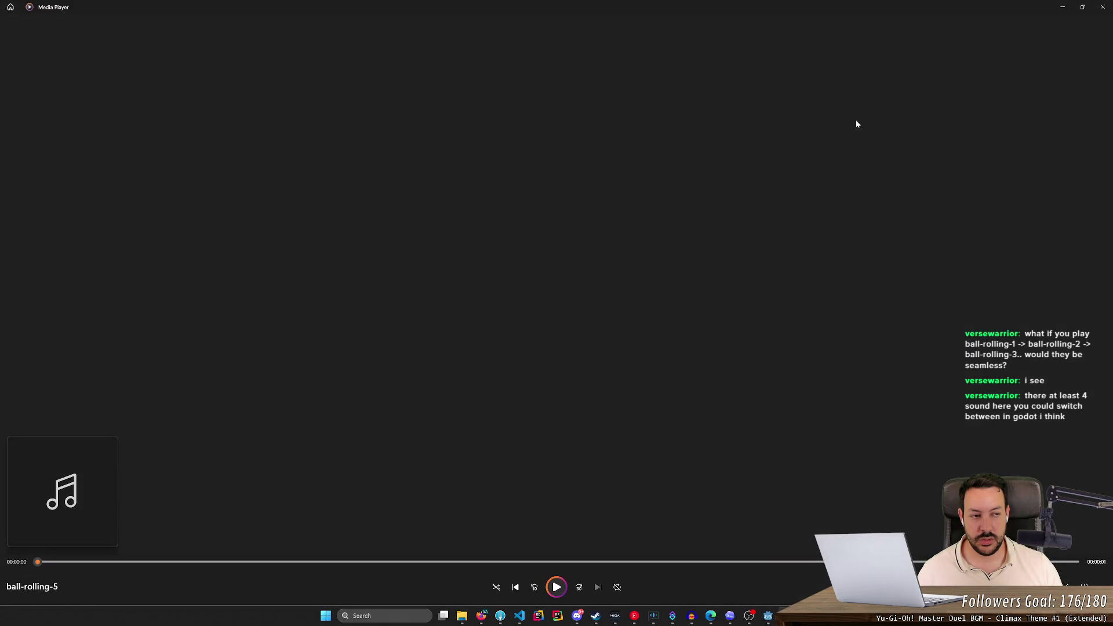
left_click(1102, 5)
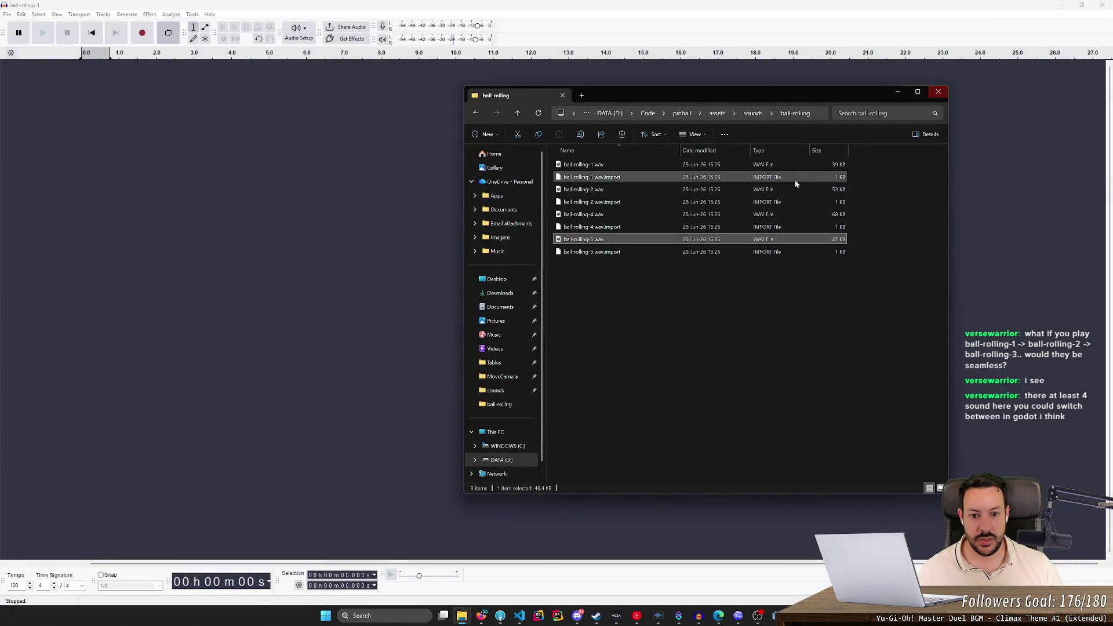
double_click(712, 244)
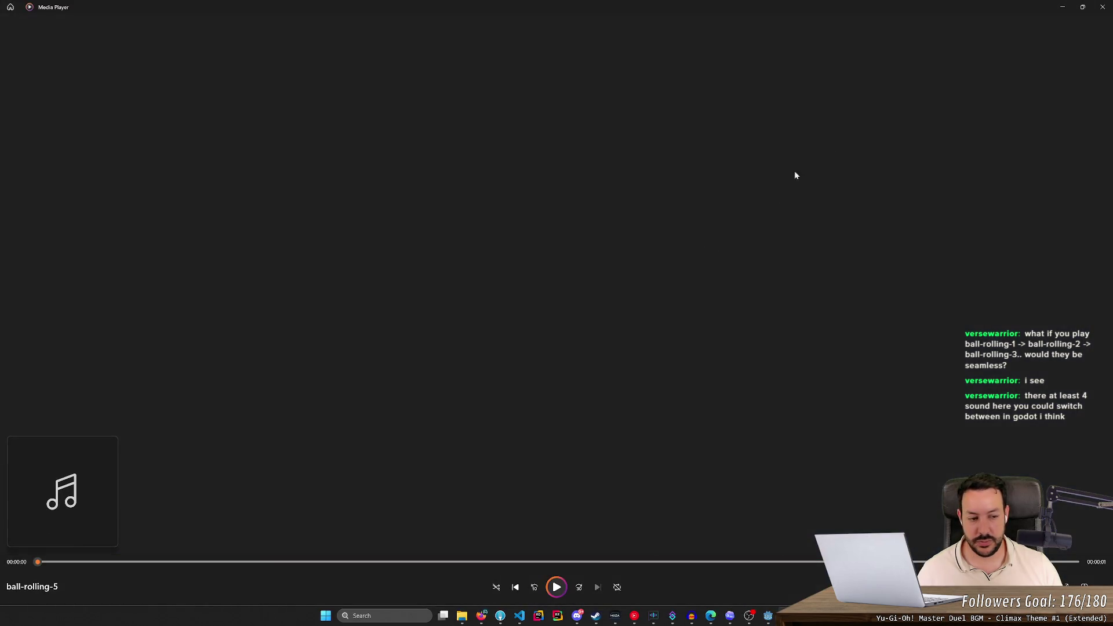
left_click(1100, 7)
Import ball-rolling-5.wav into Audacity, clear the loop region, and play it through
left_click_drag(584, 239, 210, 230)
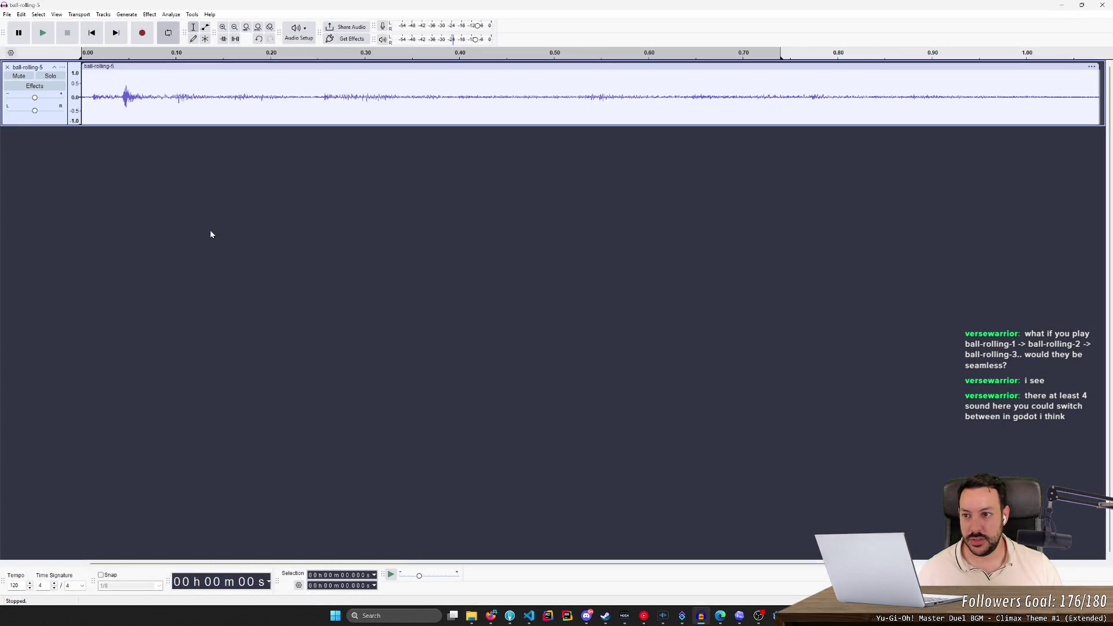
scroll(293, 110, "down", 2)
key("space")
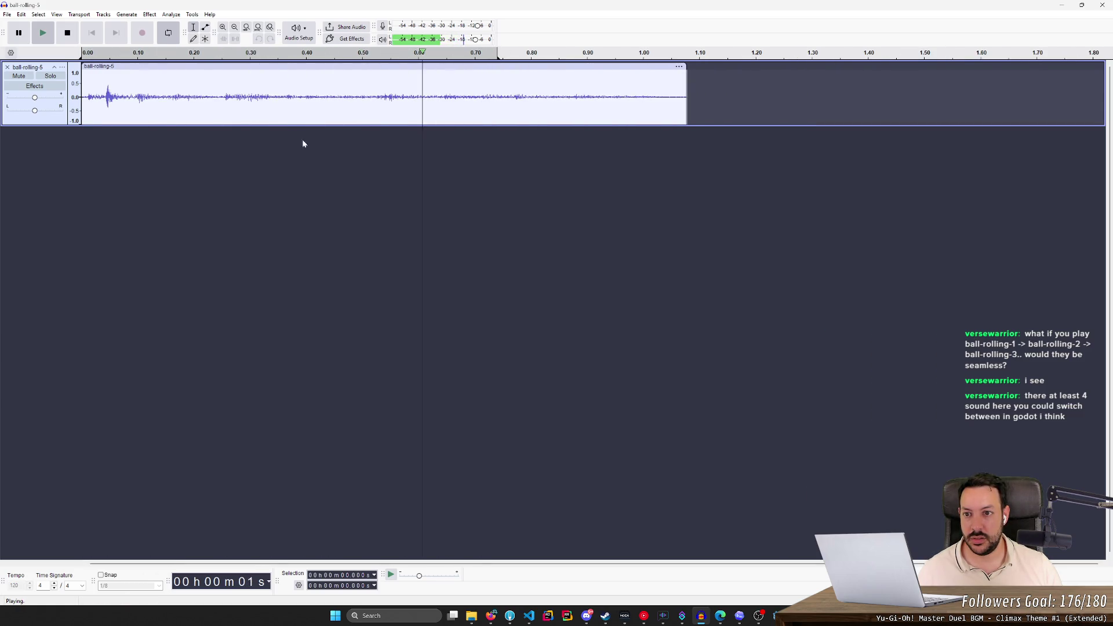
right_click(519, 54)
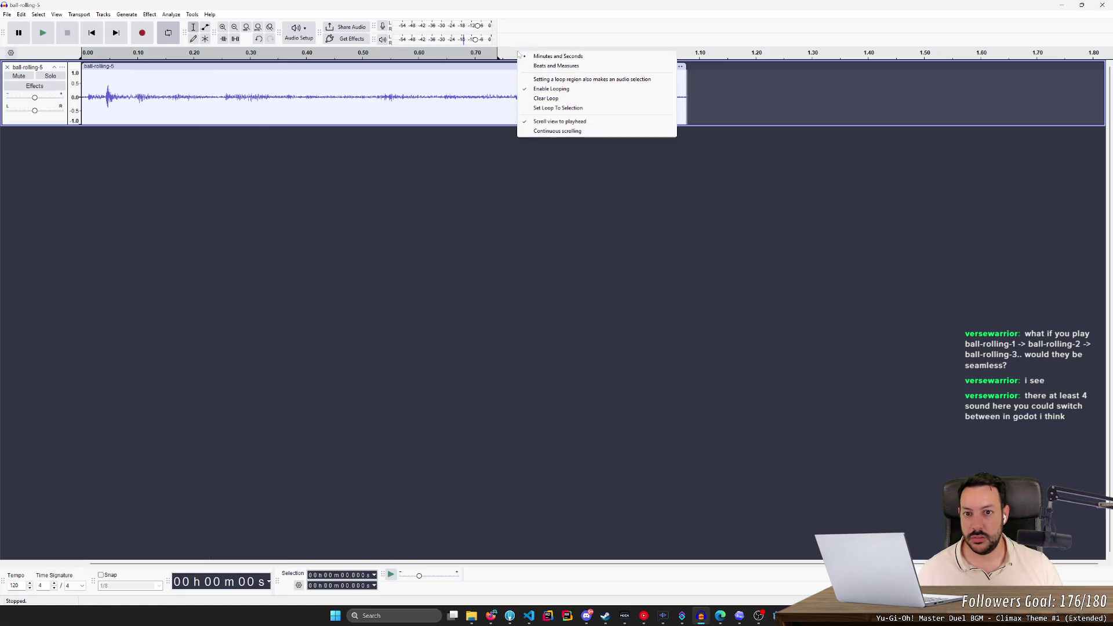
left_click(545, 98)
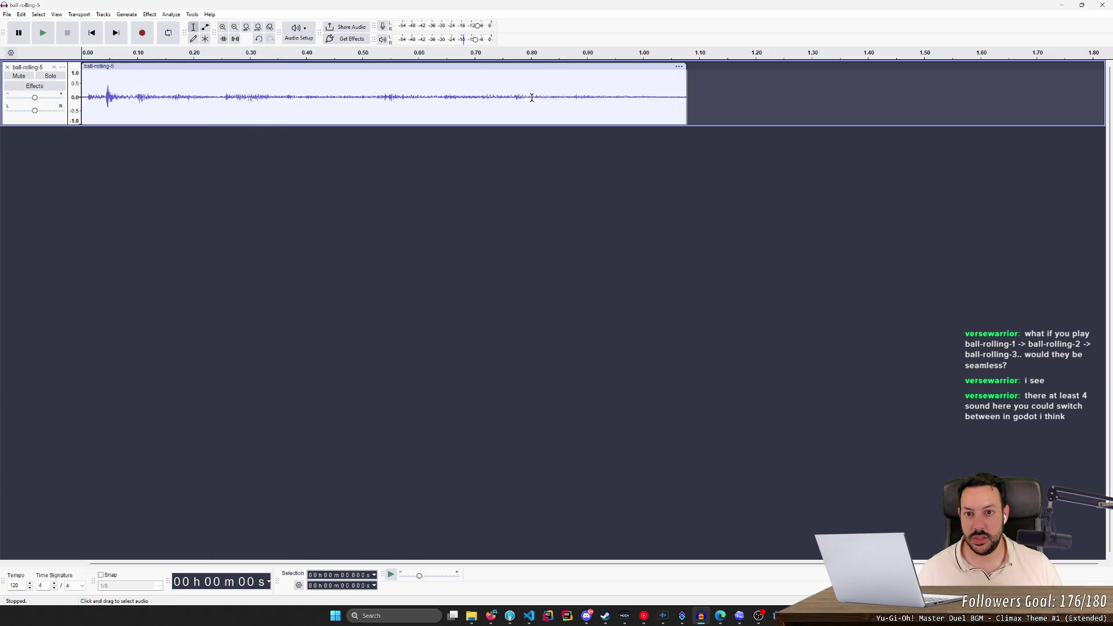
key("space")
key("space")
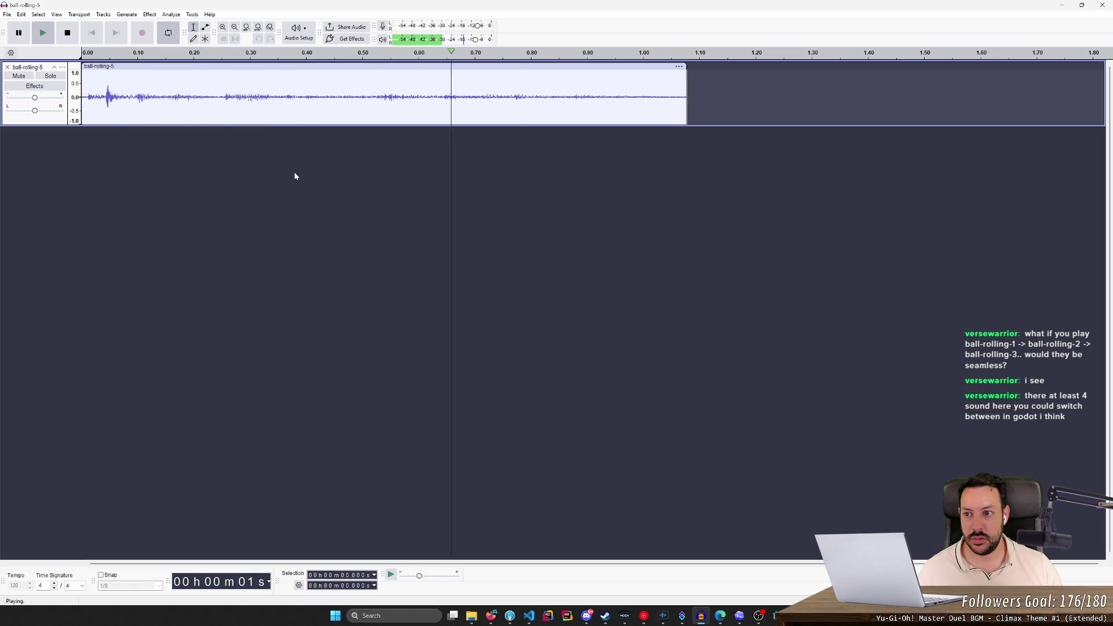
key("space")
Delete the clip's first 0.091 s and play the trimmed result
left_click_drag(132, 96, 6, 95)
key("Delete")
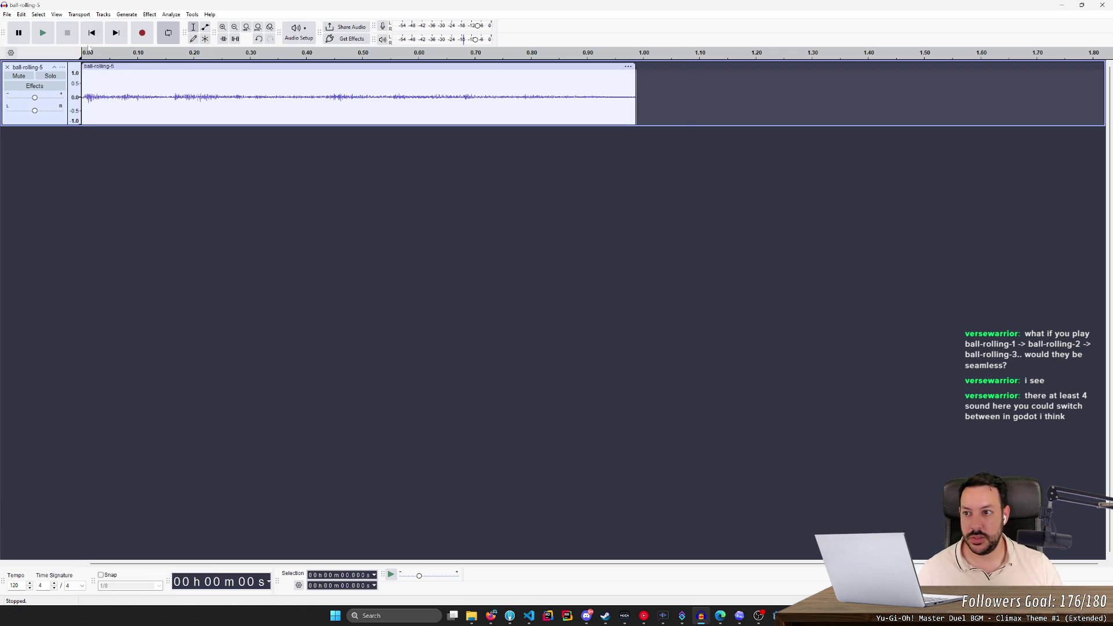
left_click(42, 34)
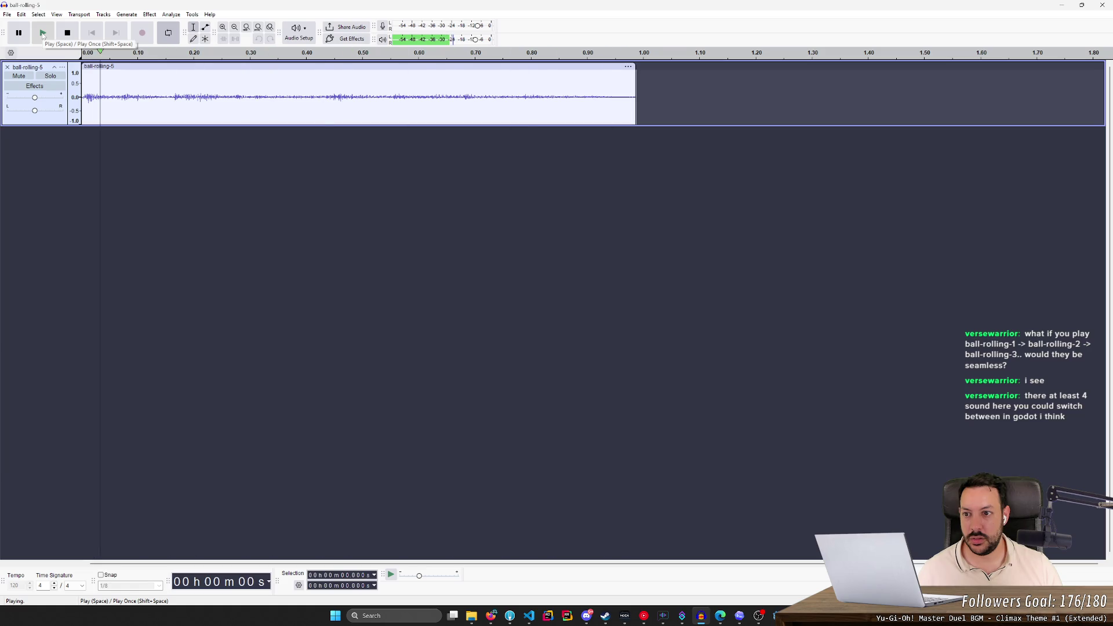
left_click(67, 33)
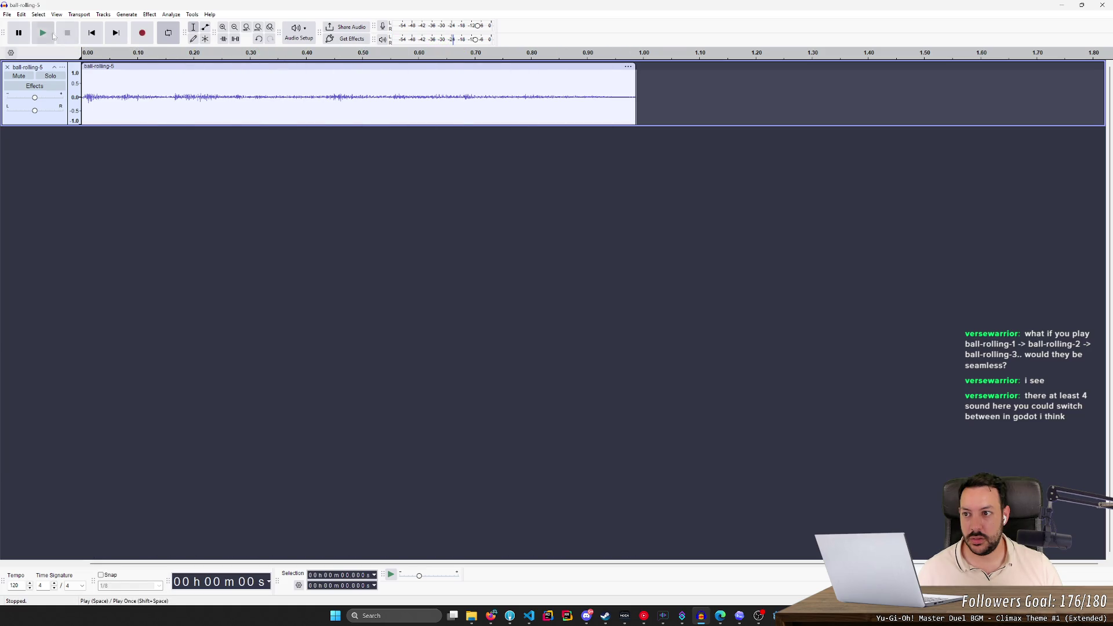
Duplicate the stretch from 0.271 s to the clip end into a new track
left_click_drag(233, 86, 636, 88)
key("ctrl+d")
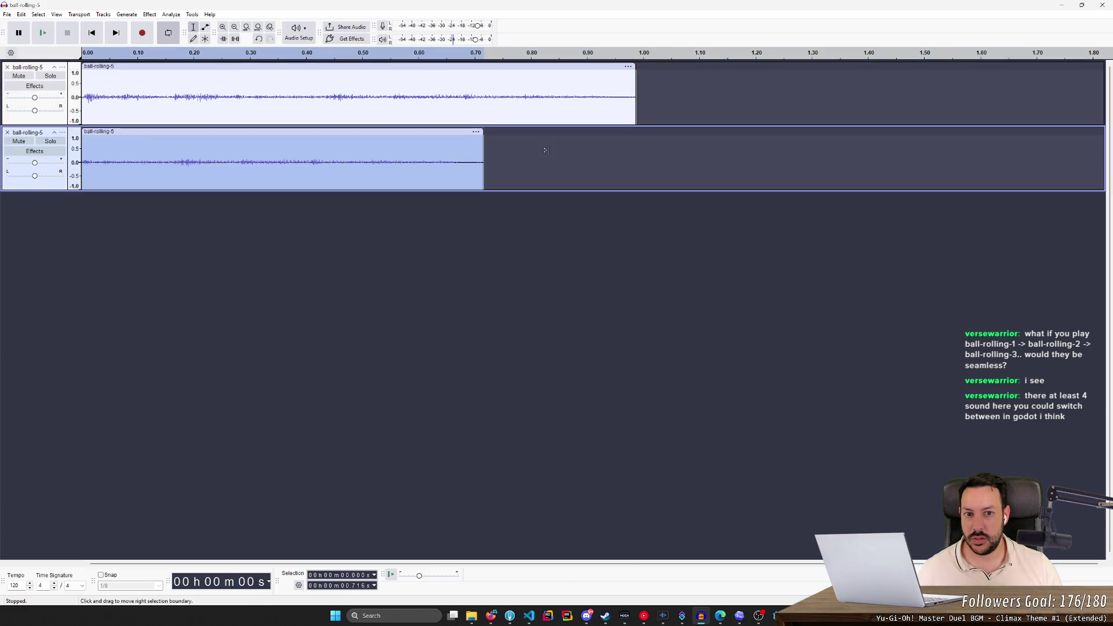
left_click(584, 150)
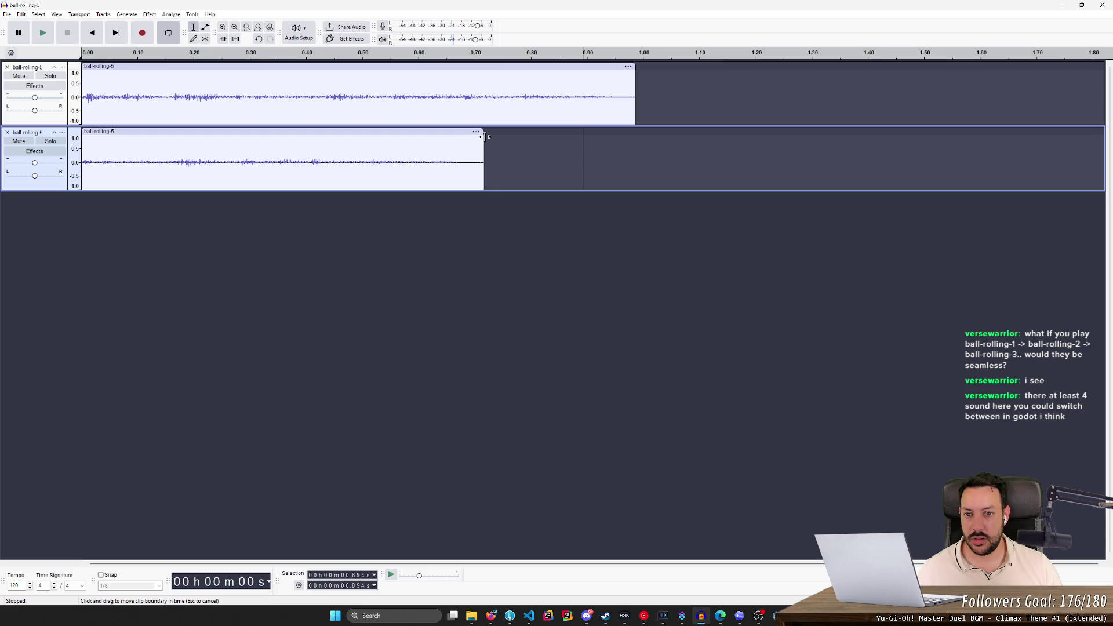
left_click(441, 131)
left_click(116, 34)
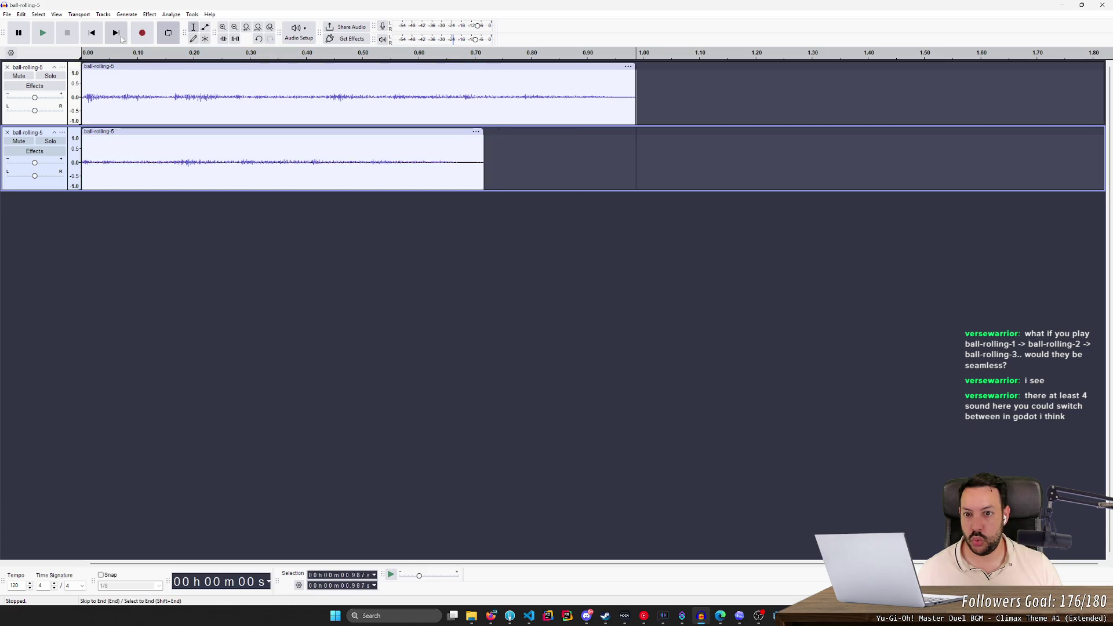
Delete the original clip, play the copy alone, then undo the edits
left_click(207, 62)
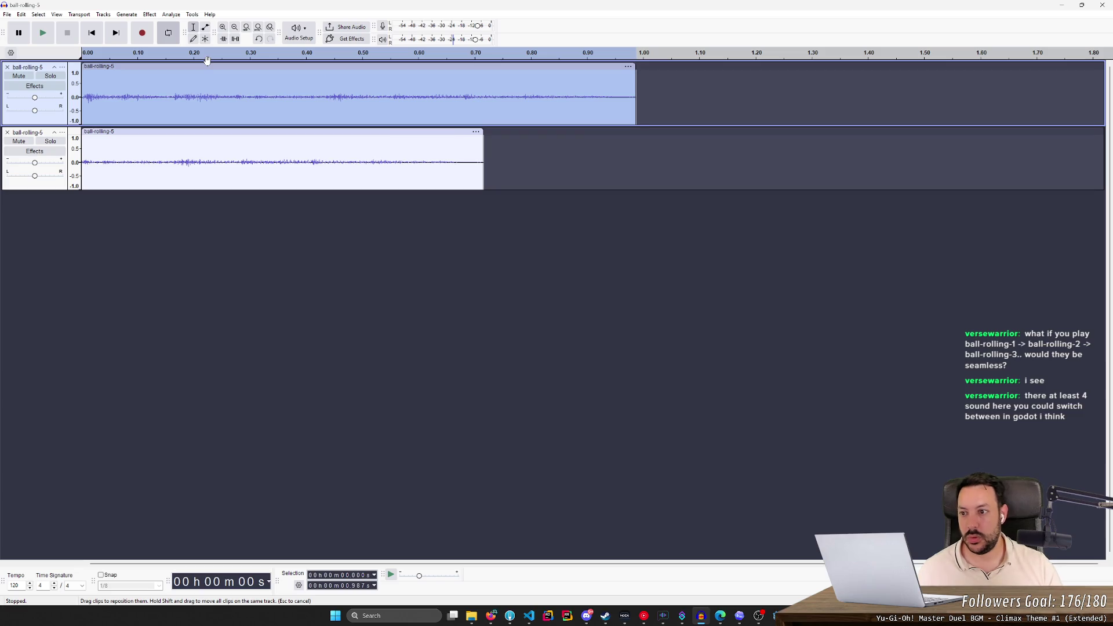
key("Delete")
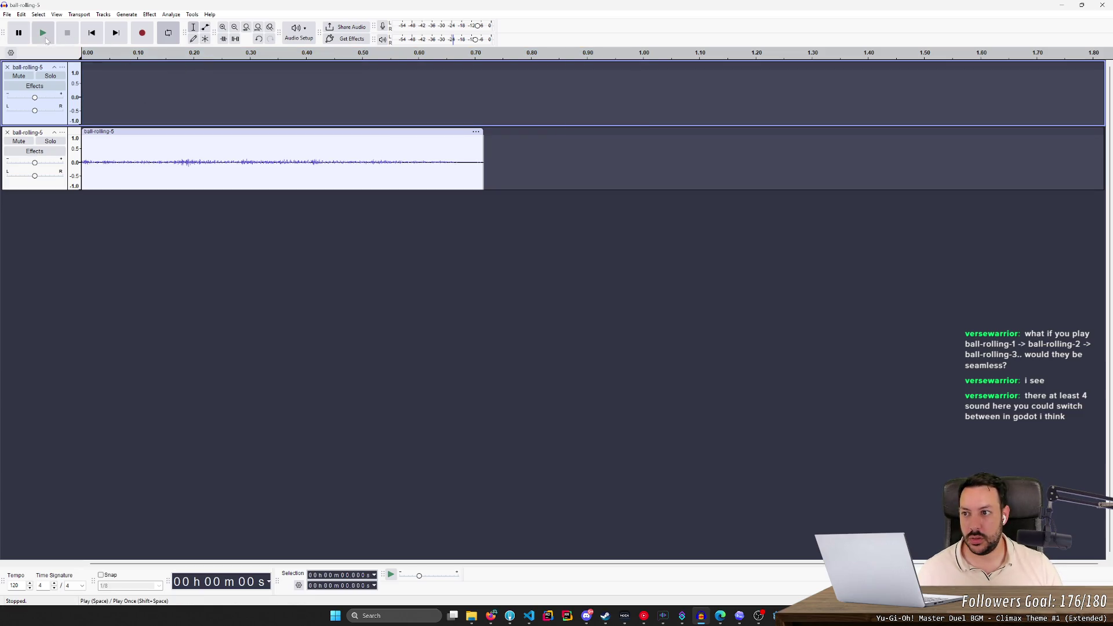
left_click(46, 39)
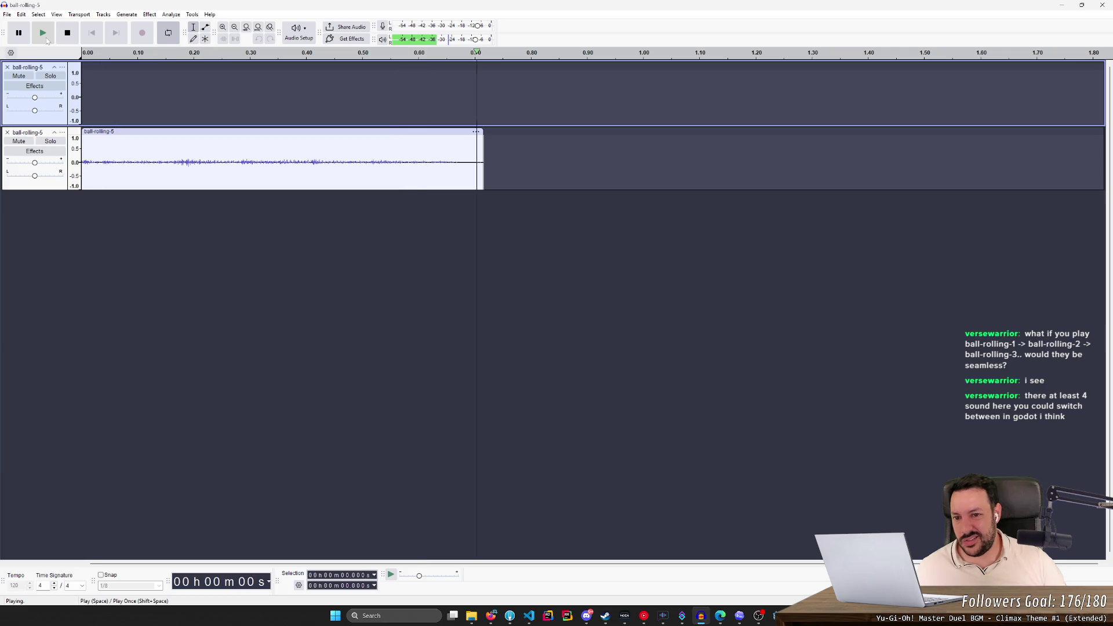
left_click(68, 37)
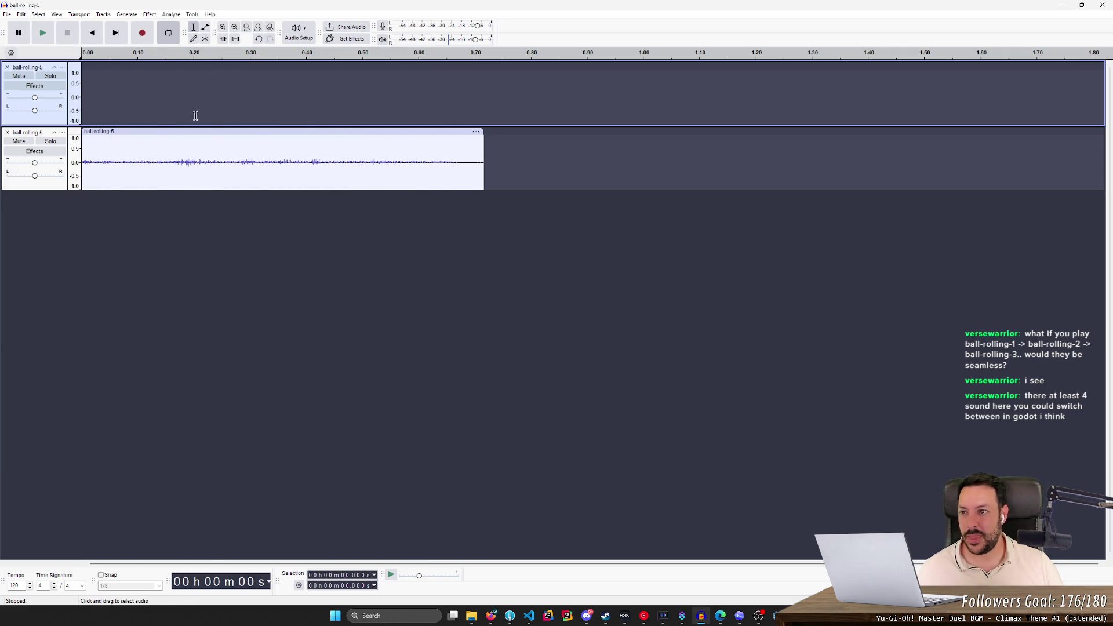
key("ctrl+z")
key("ctrl+z")
key("ctrl+z")
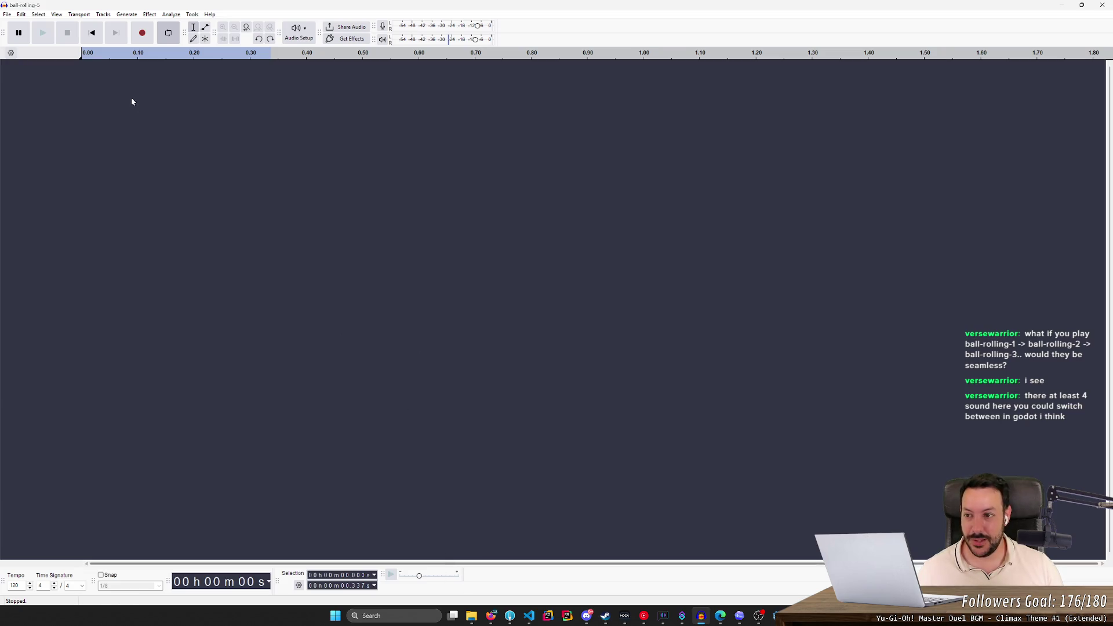
Clear the playback loop, then audition ball-rolling-1.wav and ball-rolling-2.wav in Media Player
right_click(311, 52)
left_click(331, 101)
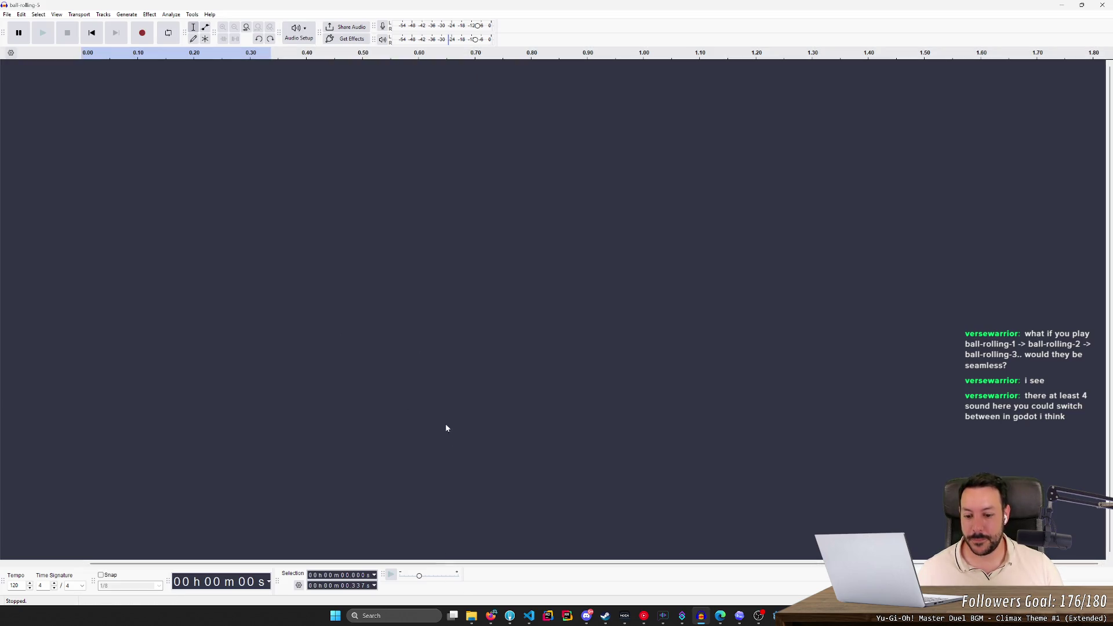
left_click(472, 618)
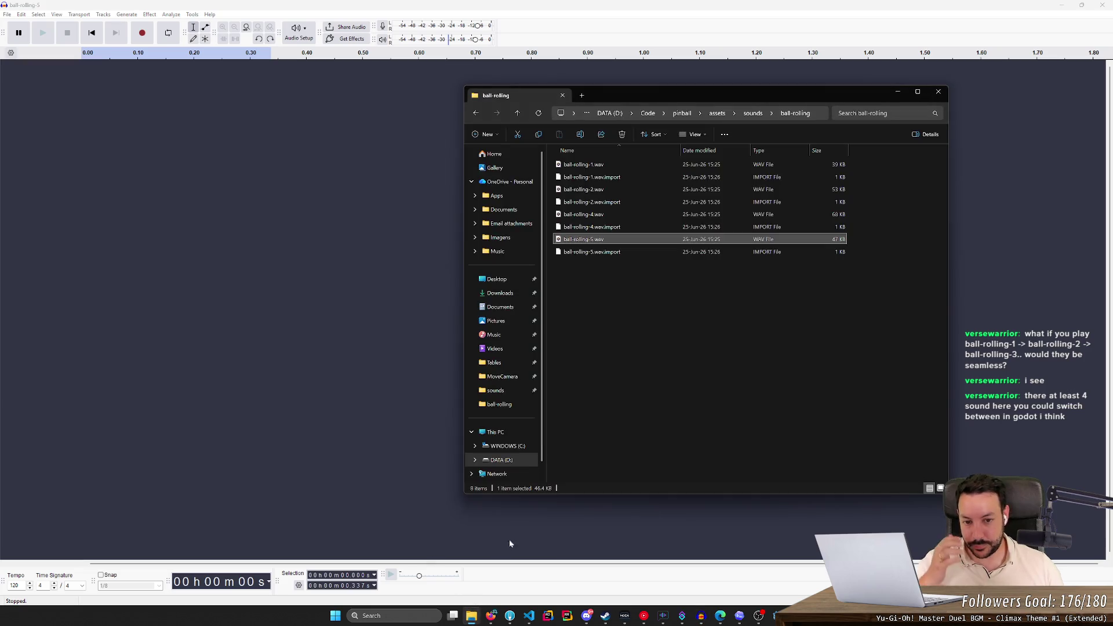
double_click(612, 166)
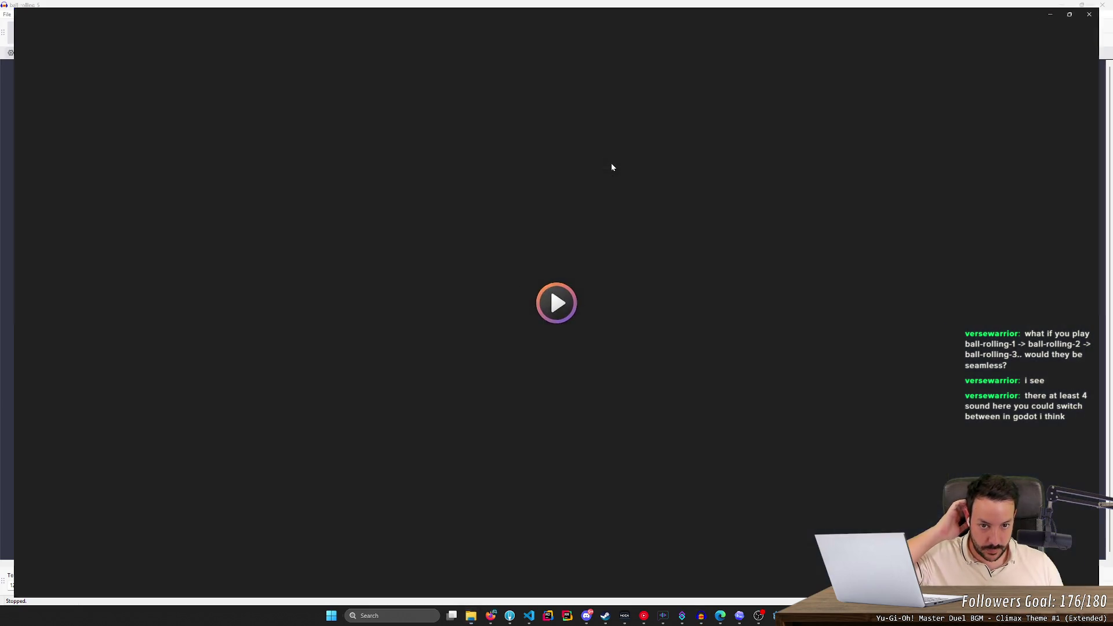
left_click(1100, 6)
double_click(656, 189)
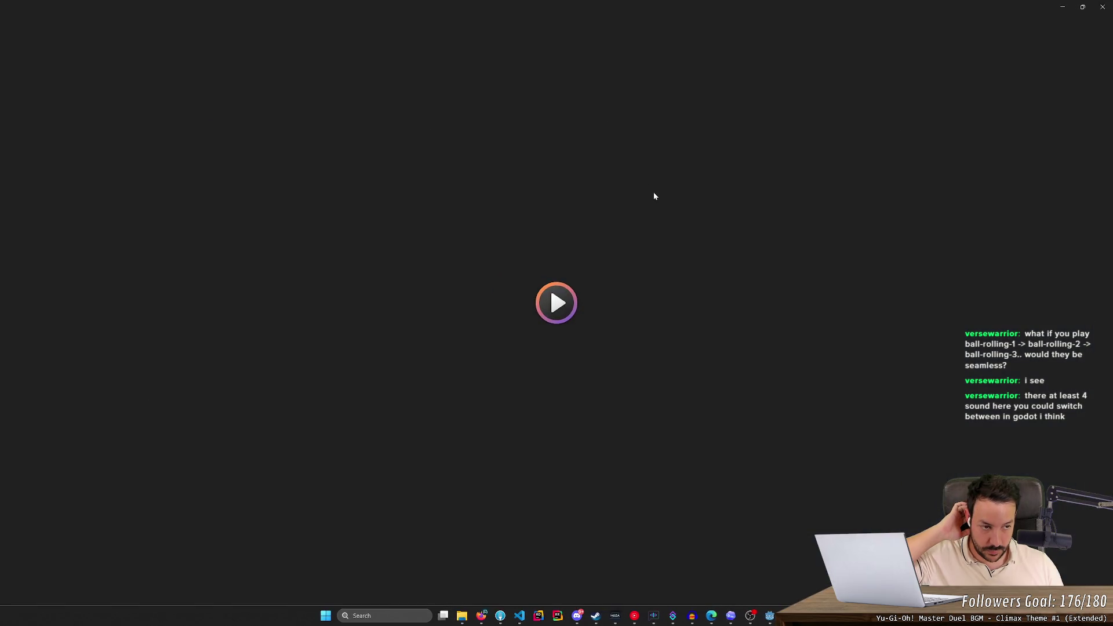
left_click(1101, 6)
Import ball-rolling-2.wav into Audacity and play it with looping turned on
left_click_drag(617, 204, 231, 190)
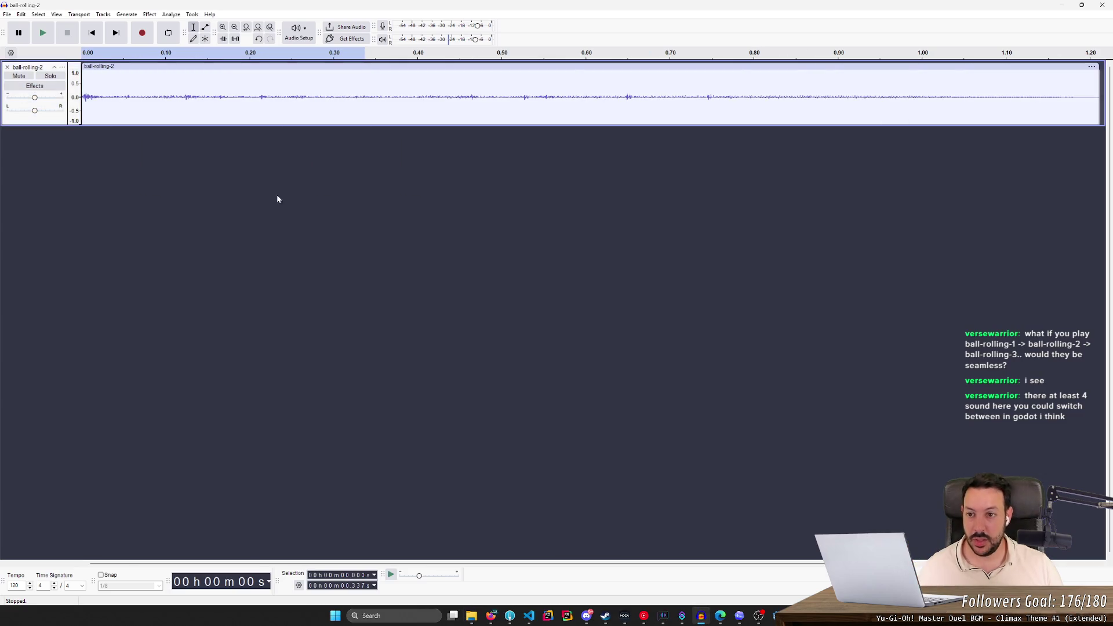
scroll(340, 210, "down", 3, "ctrl")
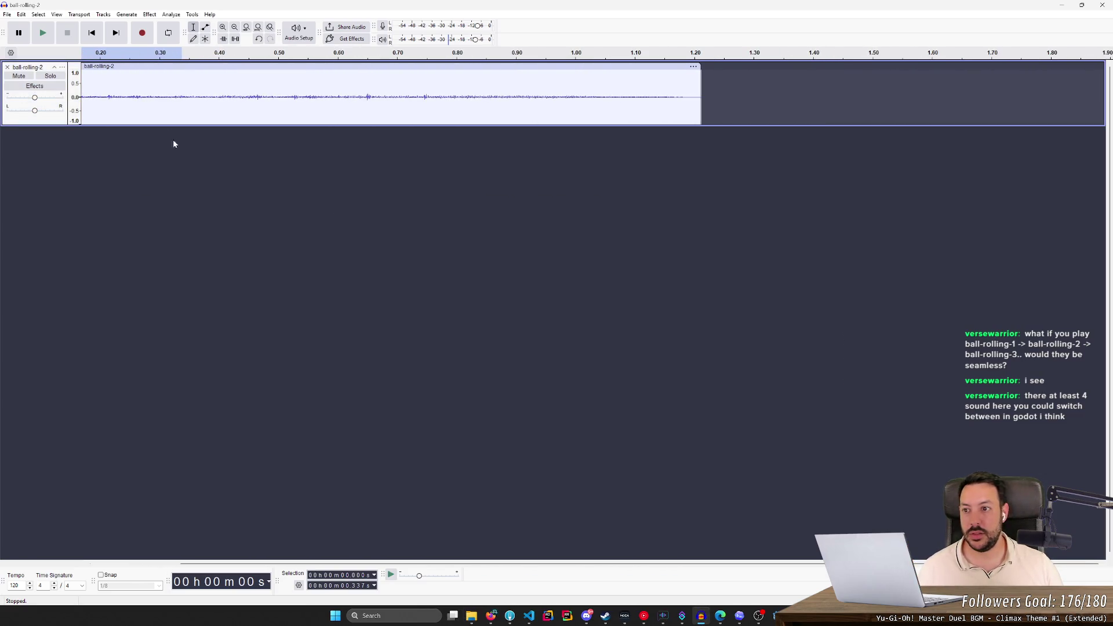
left_click(159, 36)
right_click(235, 57)
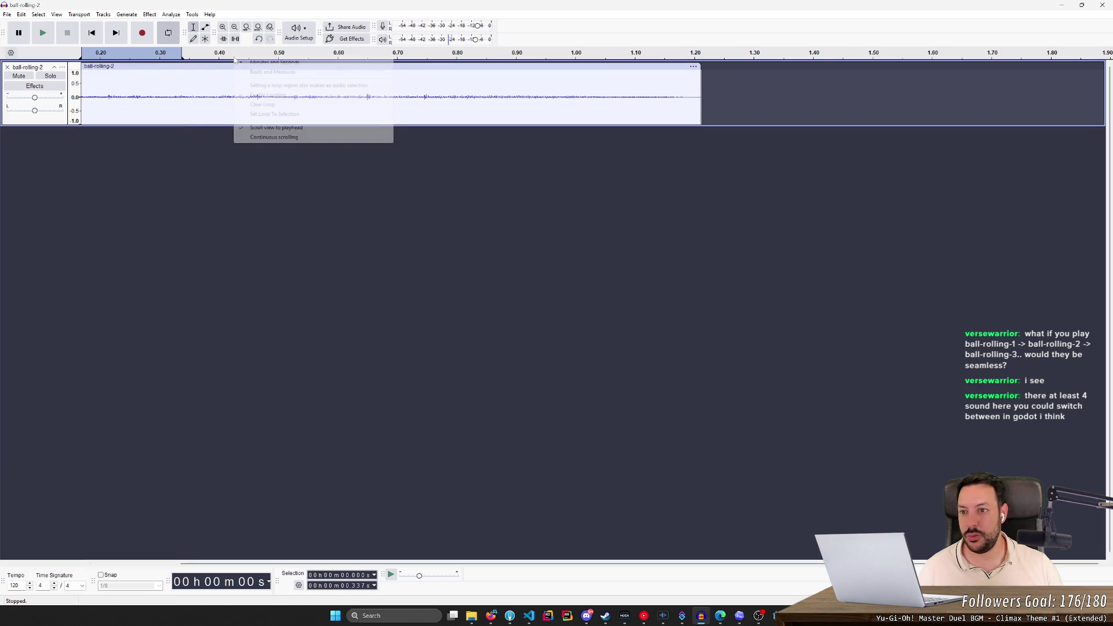
left_click(261, 104)
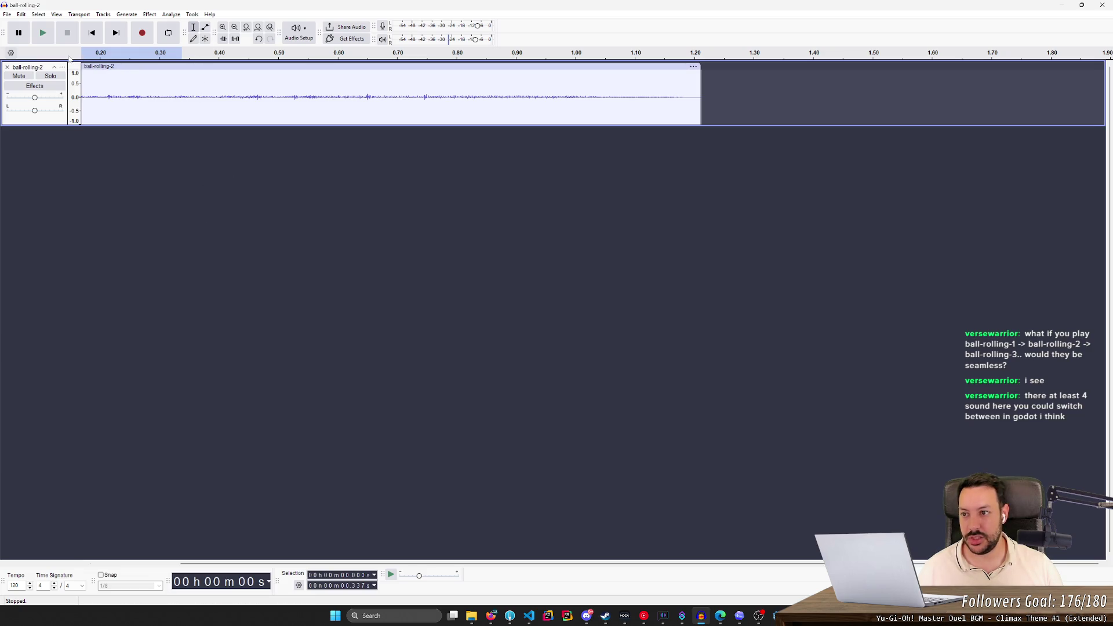
left_click(95, 36)
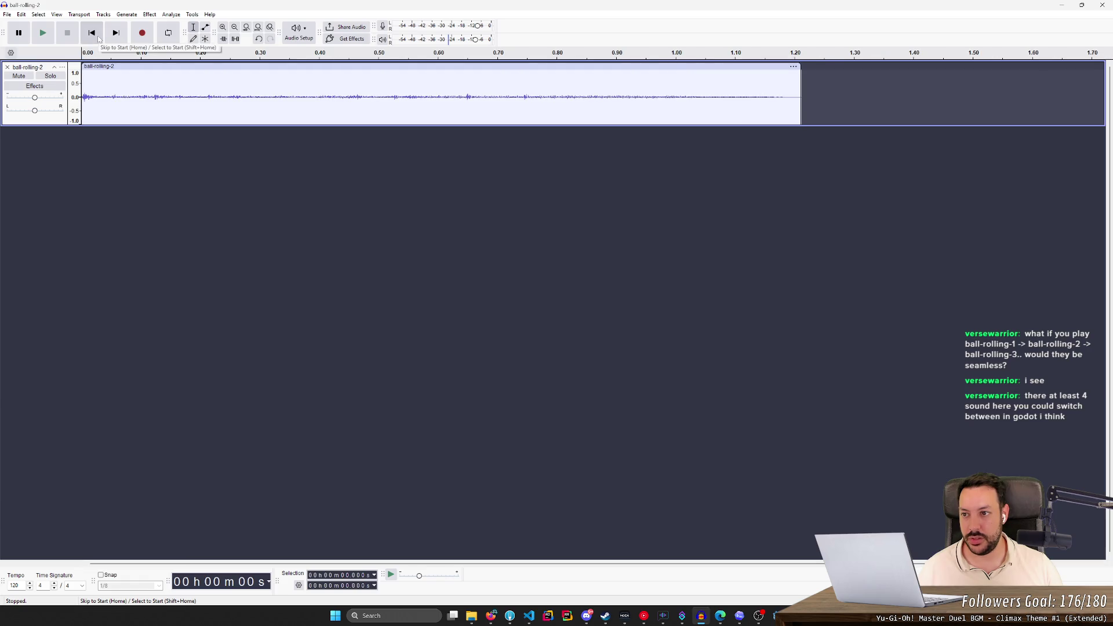
key("space")
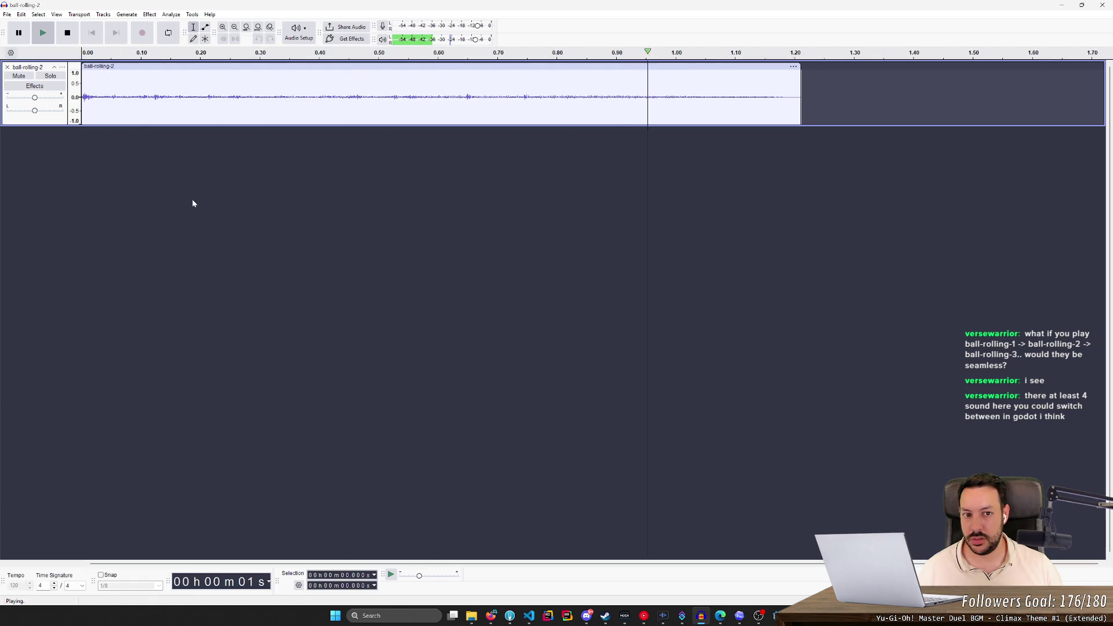
key("l")
key("space")
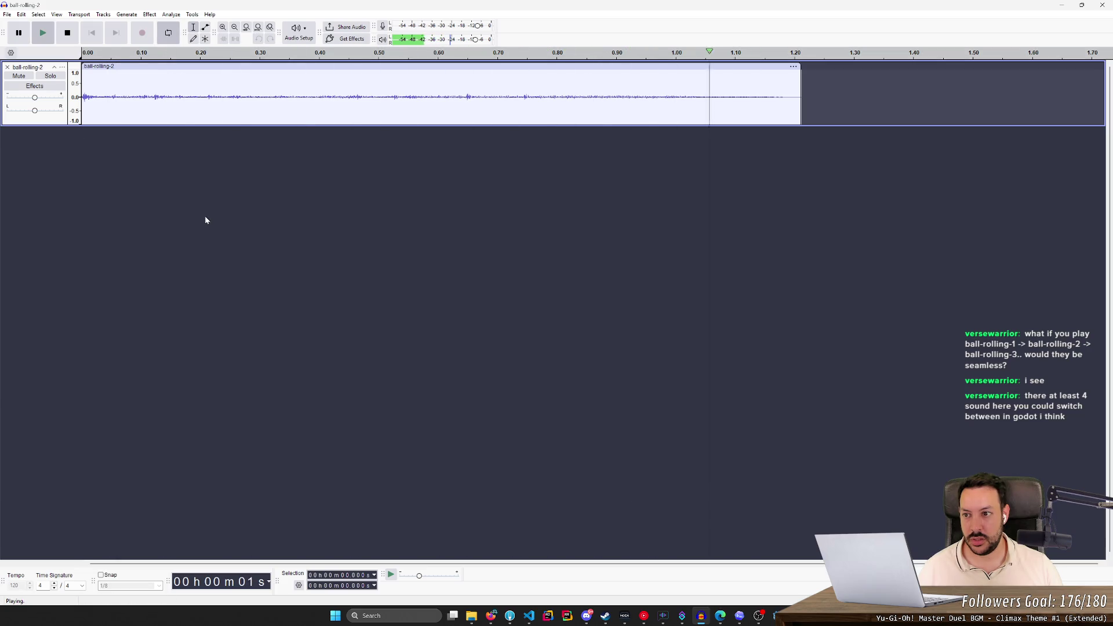
key("space")
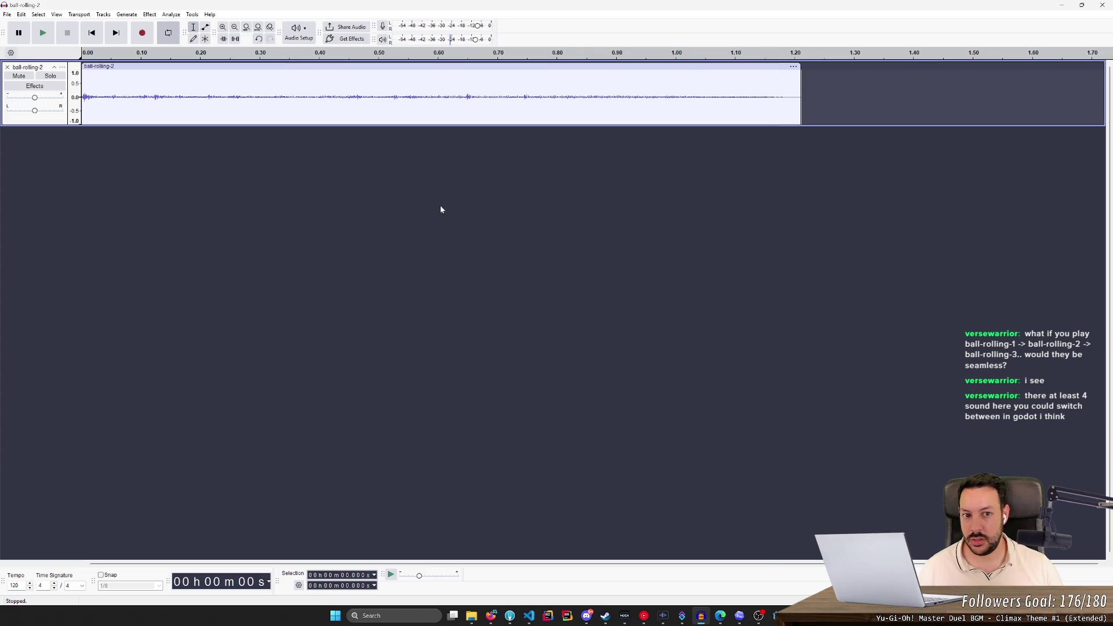
Delete the tail after 1.034 s and the first 0.17 s, playing the clip after each trim
left_click_drag(695, 85, 827, 80)
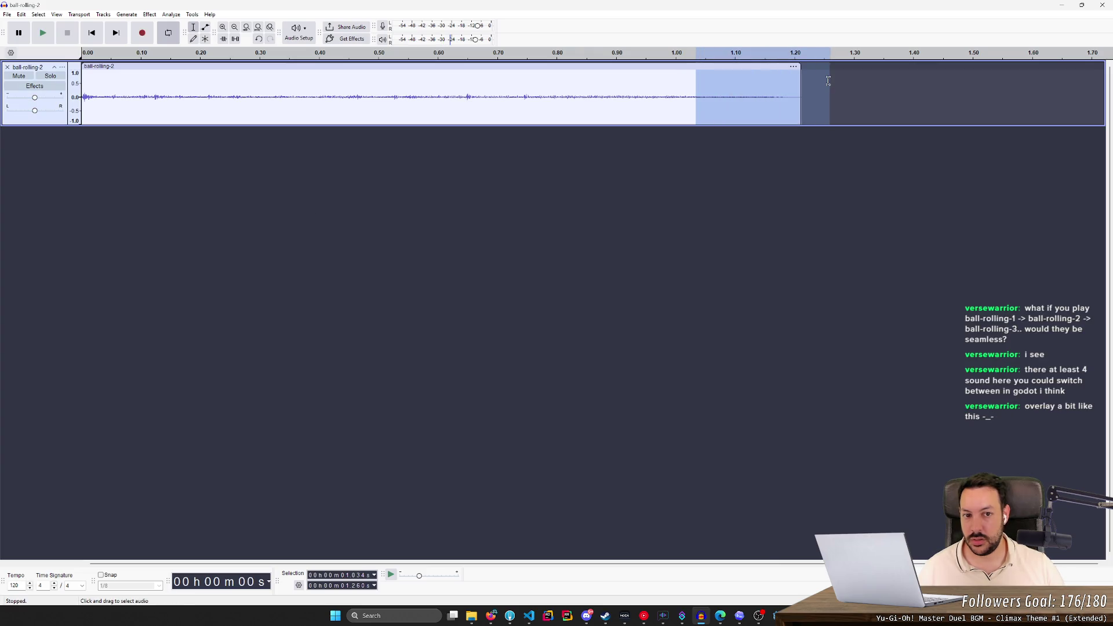
key("Delete")
left_click(96, 38)
key("space")
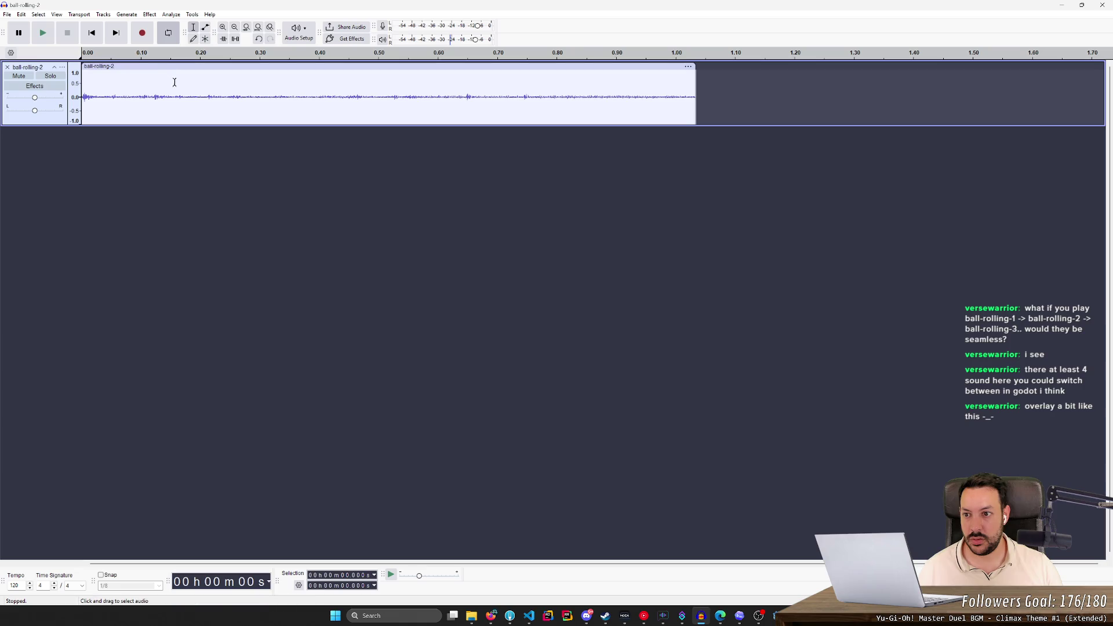
left_click_drag(184, 82, 79, 94)
key("Delete")
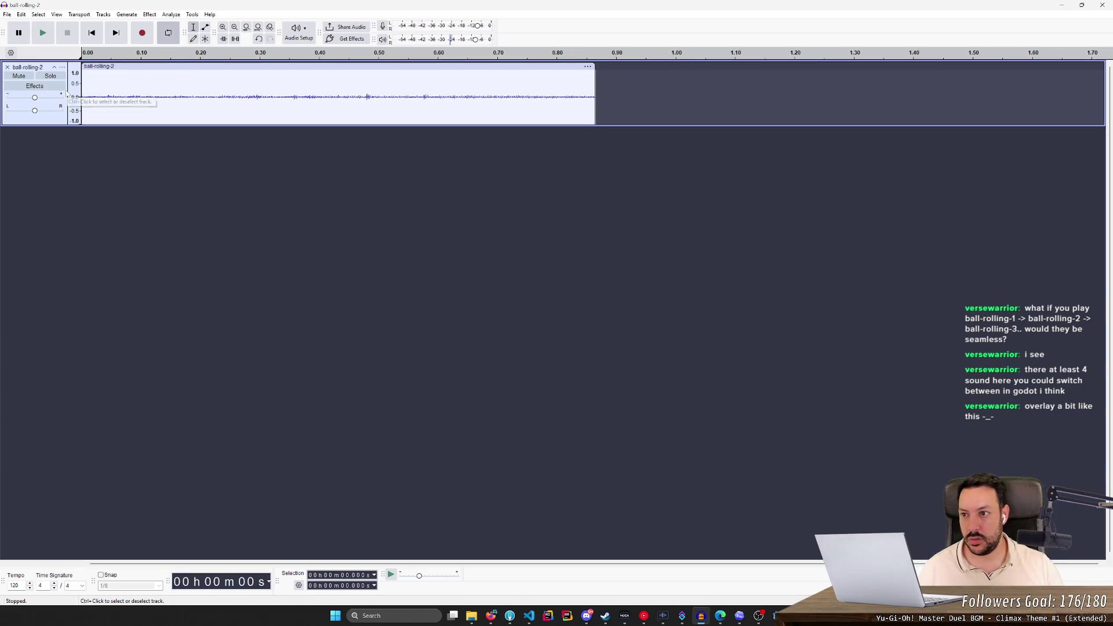
left_click(43, 39)
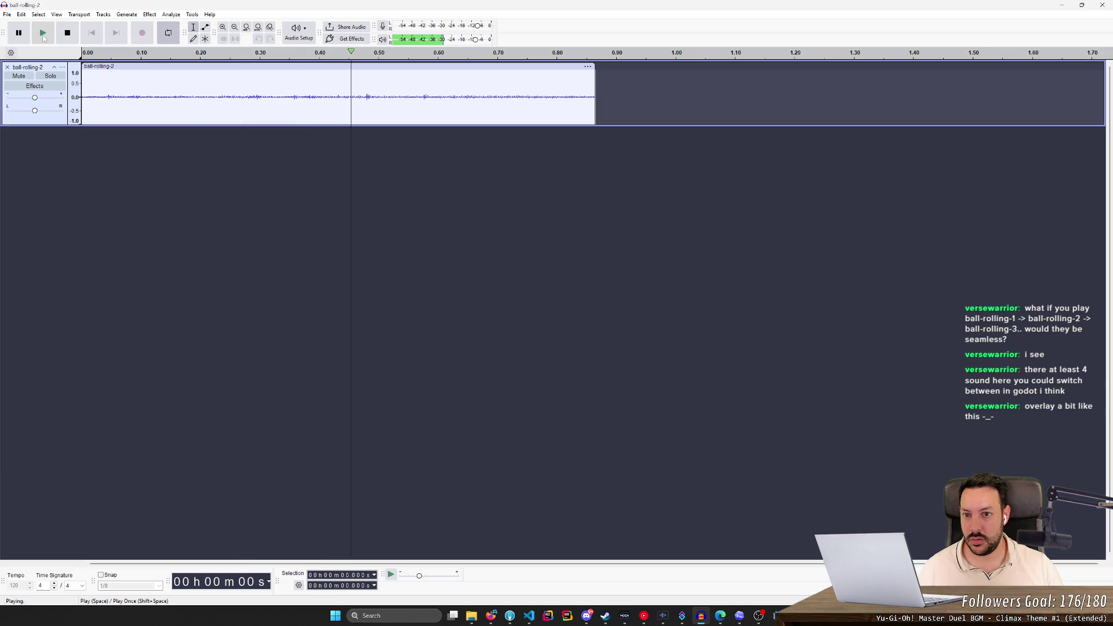
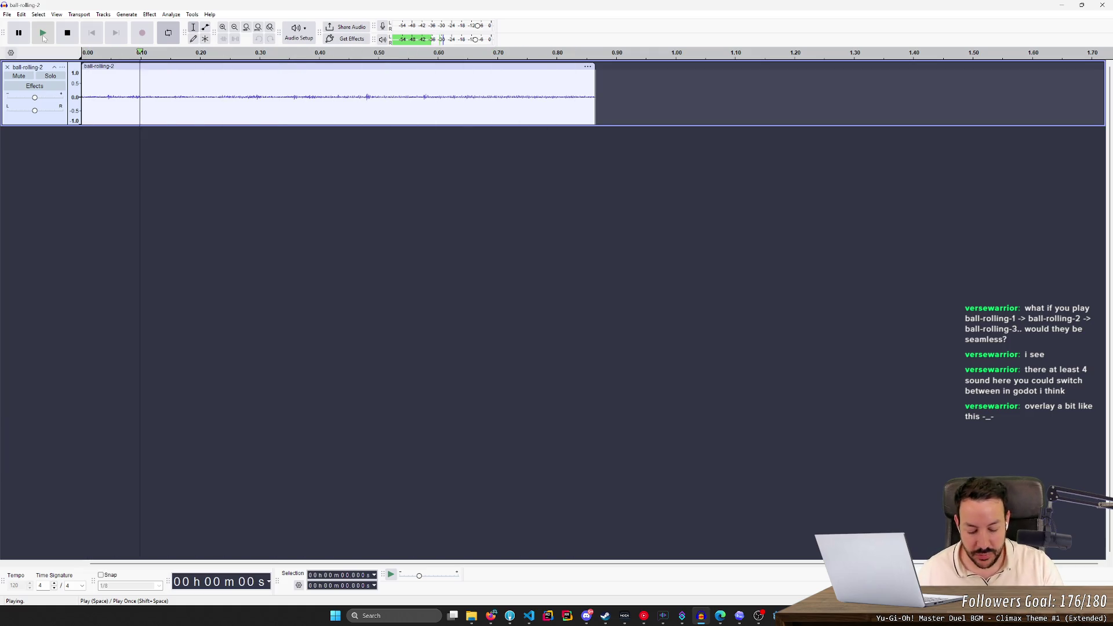
Stop playback and undo the earlier edits to the ball-rolling-1 clip
key("XF86AudioLowerVolume")
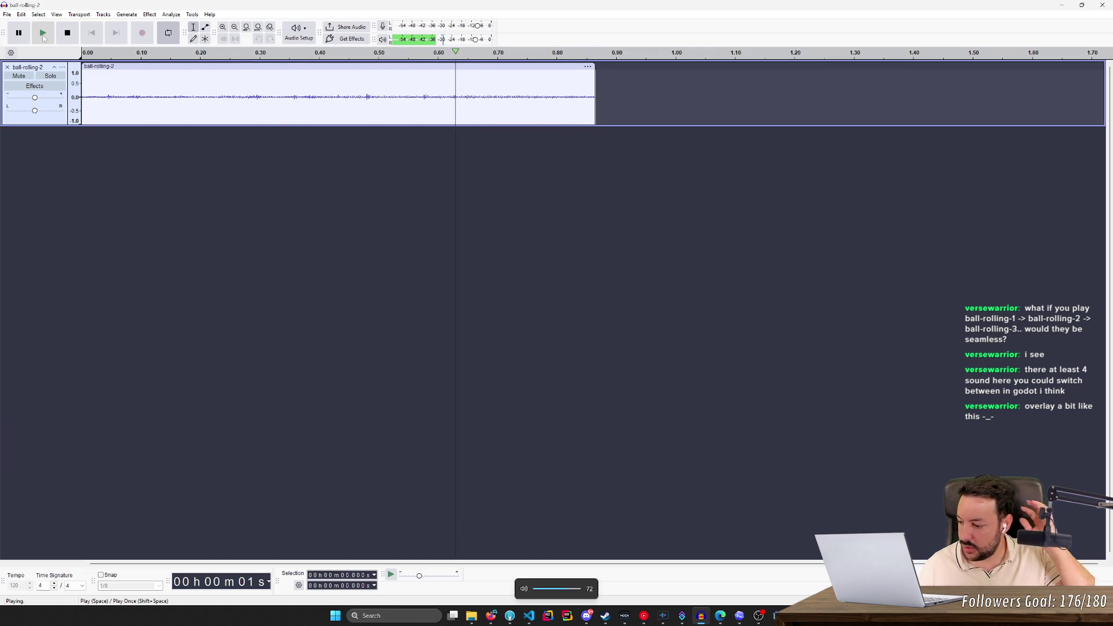
left_click(37, 36)
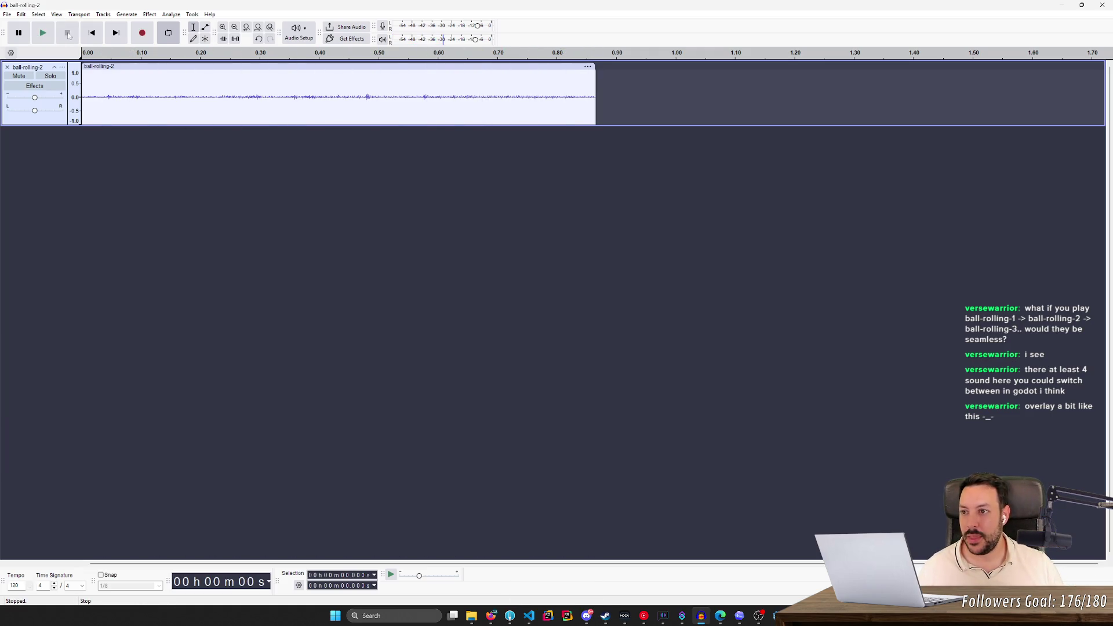
key("ctrl+z")
key("ctrl+z")
key("ctrl+z")
key("ctrl+z")
key("ctrl+z")
key("ctrl+z")
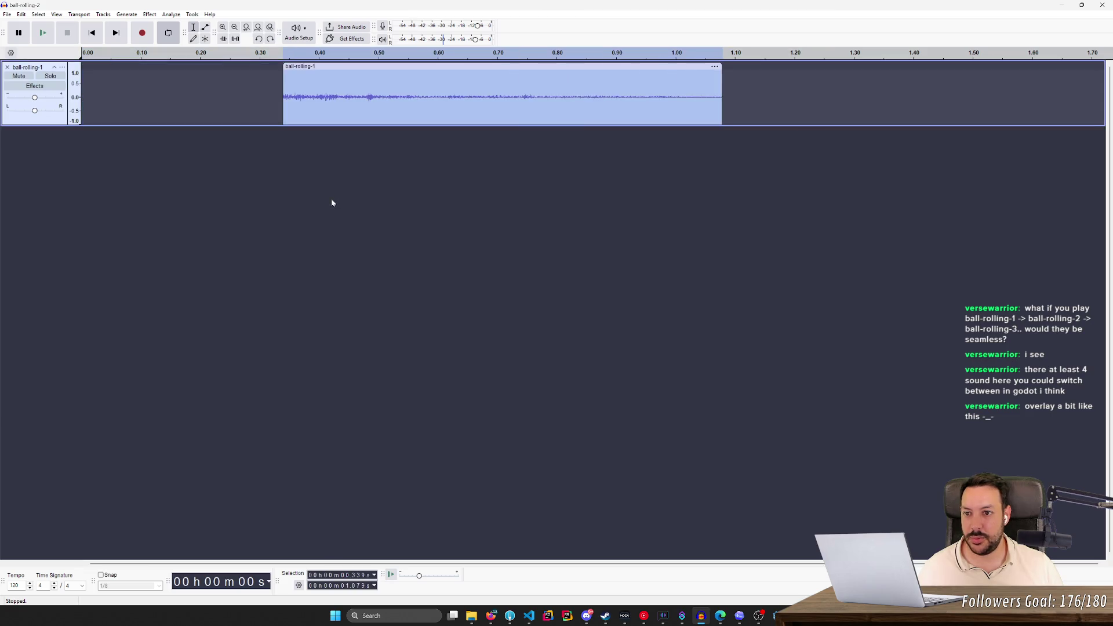
key("ctrl+z")
key("ctrl+z")
key("ctrl+z")
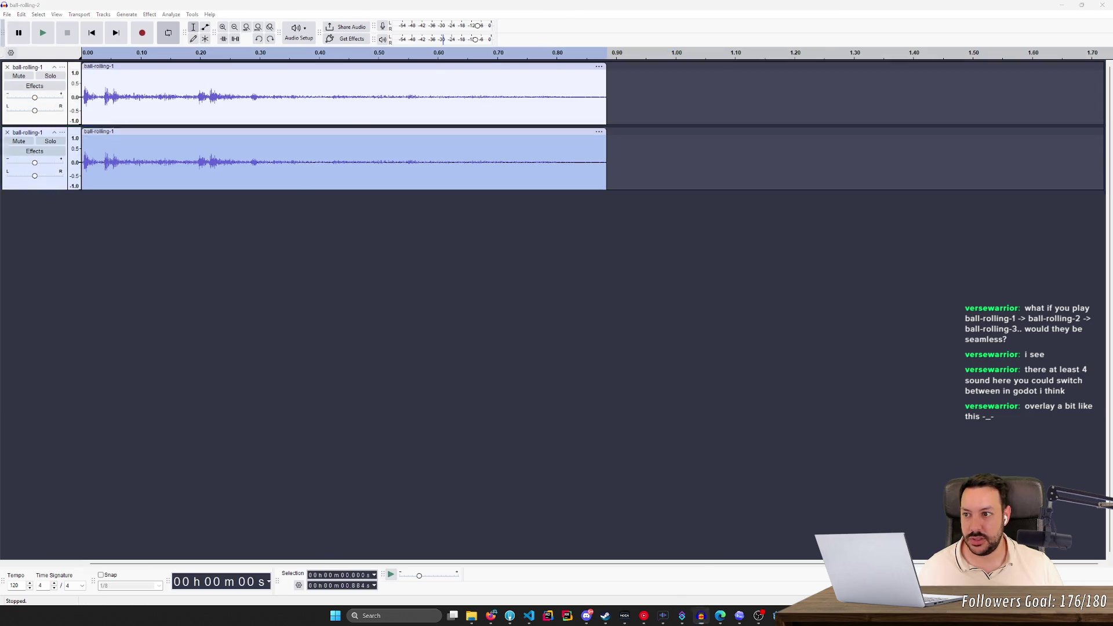
Import ball-rolling-2.wav from File Explorer as a single 1.2-second track
left_click(471, 615)
mouse_move(616, 195)
left_mouse_down()
mouse_move(583, 230)
mouse_move(601, 191)
mouse_move(283, 196)
mouse_move(301, 207)
left_mouse_up()
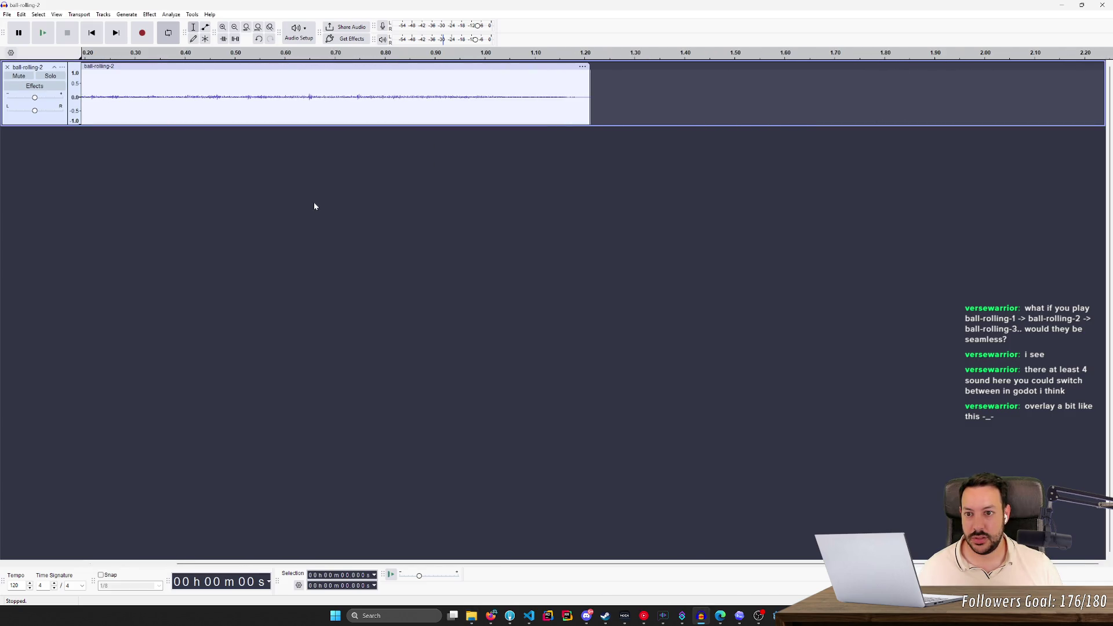
left_click(299, 65)
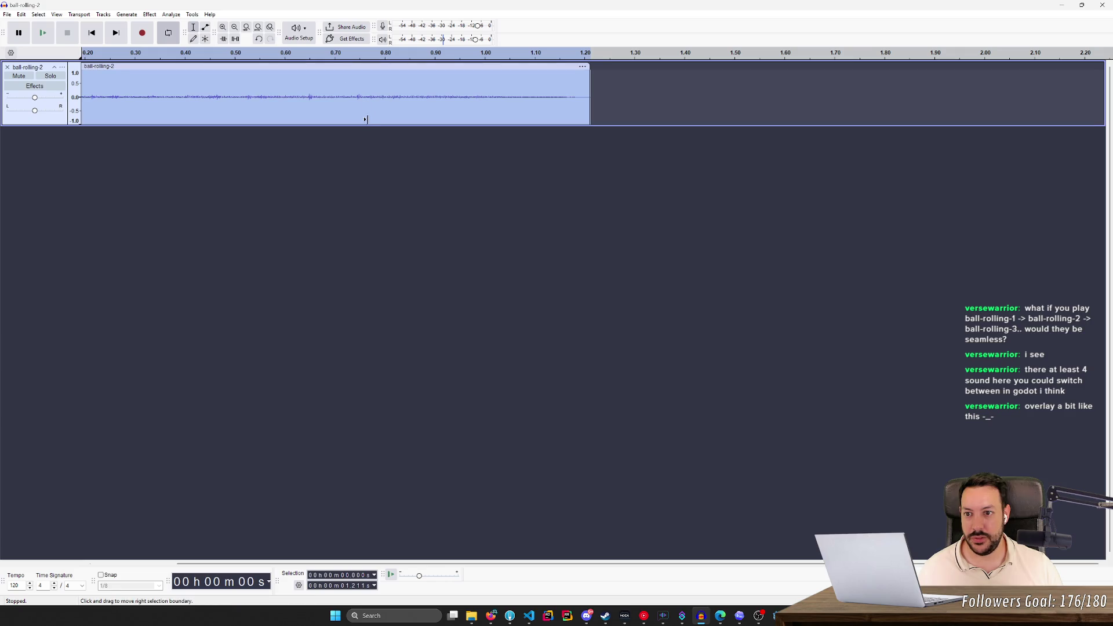
left_click(363, 145)
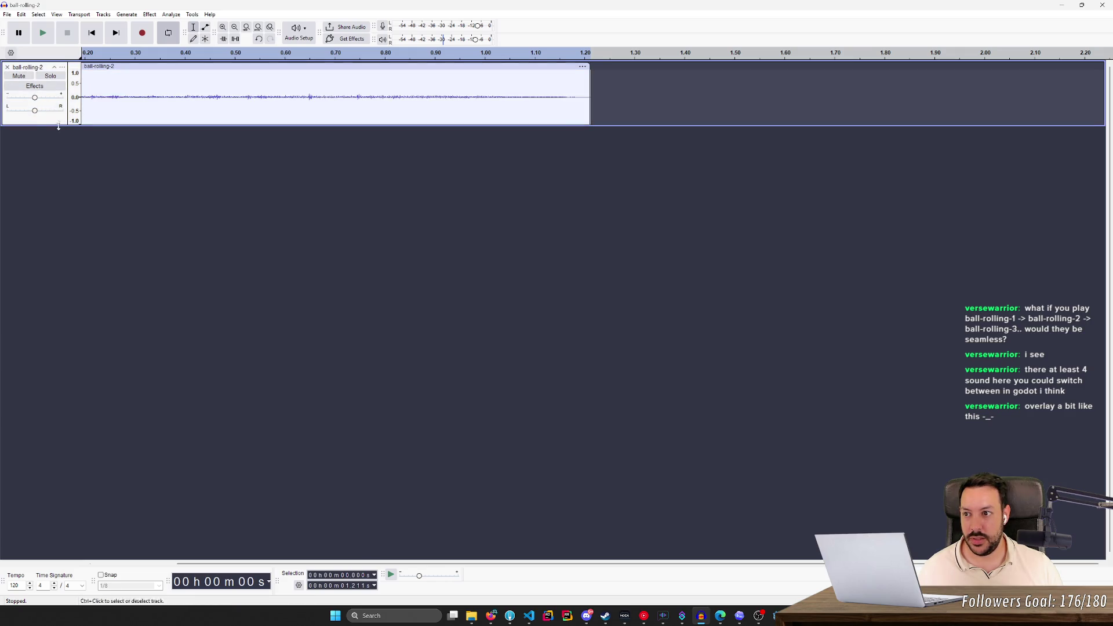
Duplicate the ball-rolling-2 track and mark a point near 0.6 seconds on the copy
key("ctrl+a")
key("ctrl+d")
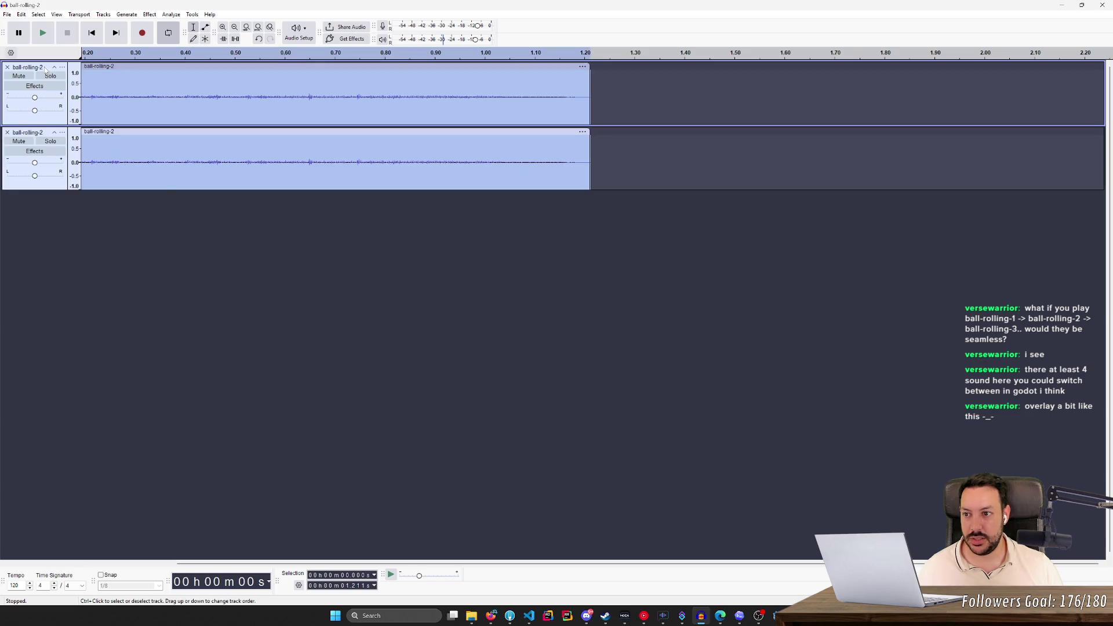
left_click(199, 204)
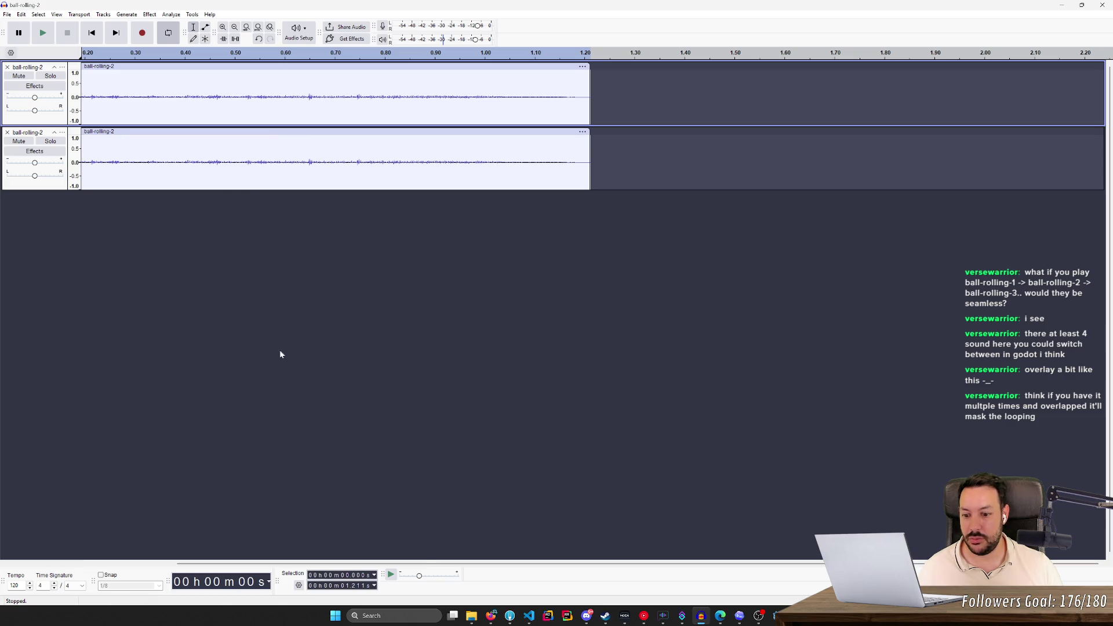
left_click_drag(219, 562, 134, 546)
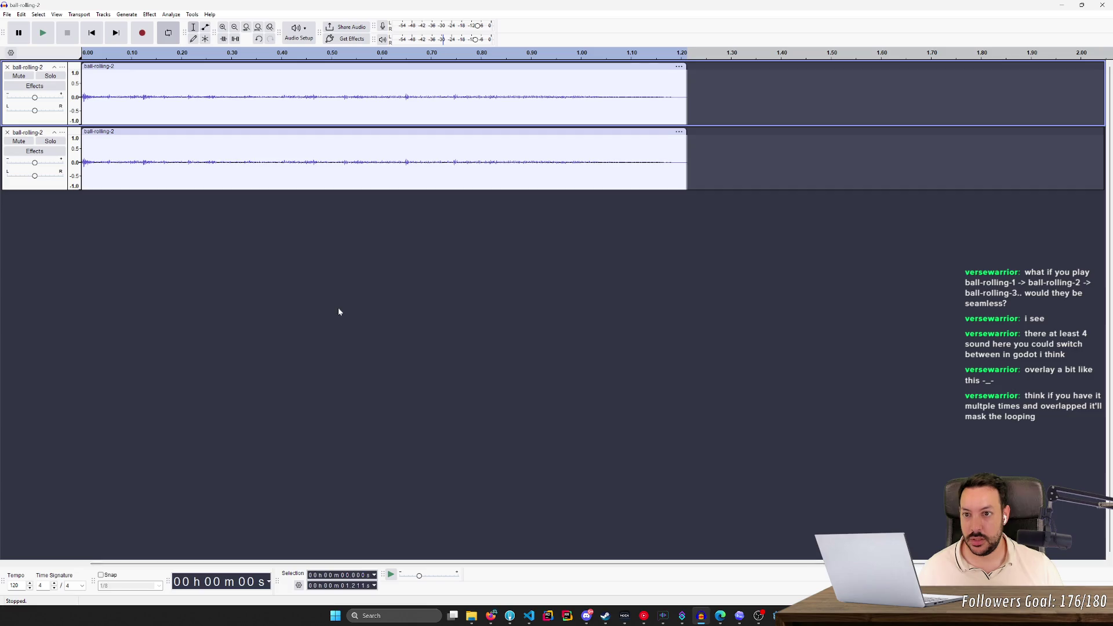
left_click(378, 162)
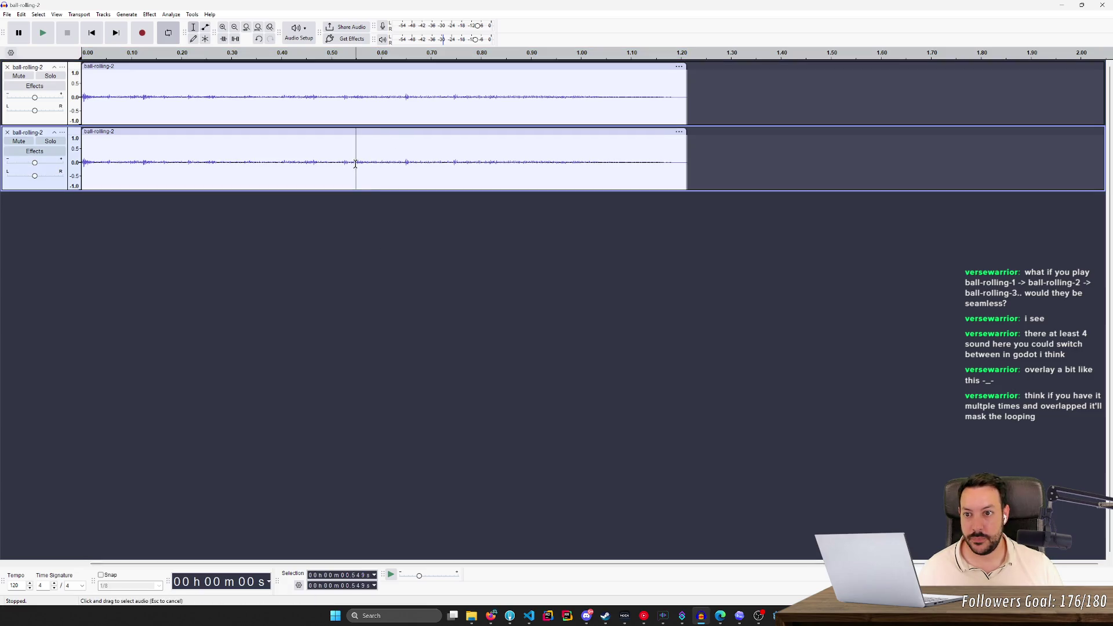
left_click(383, 165)
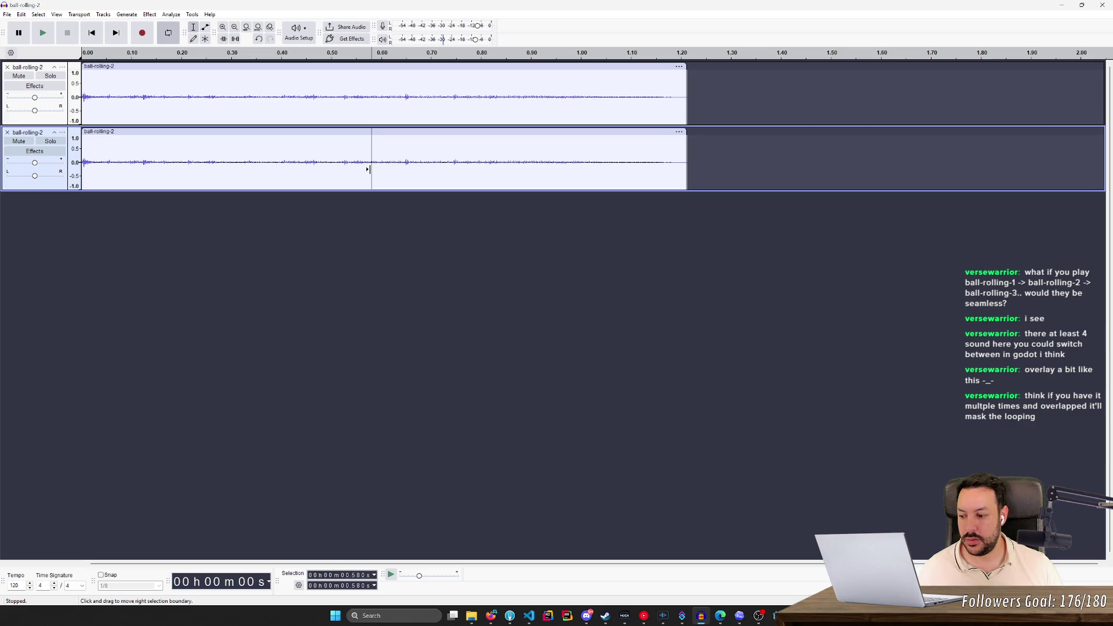
right_click(371, 172)
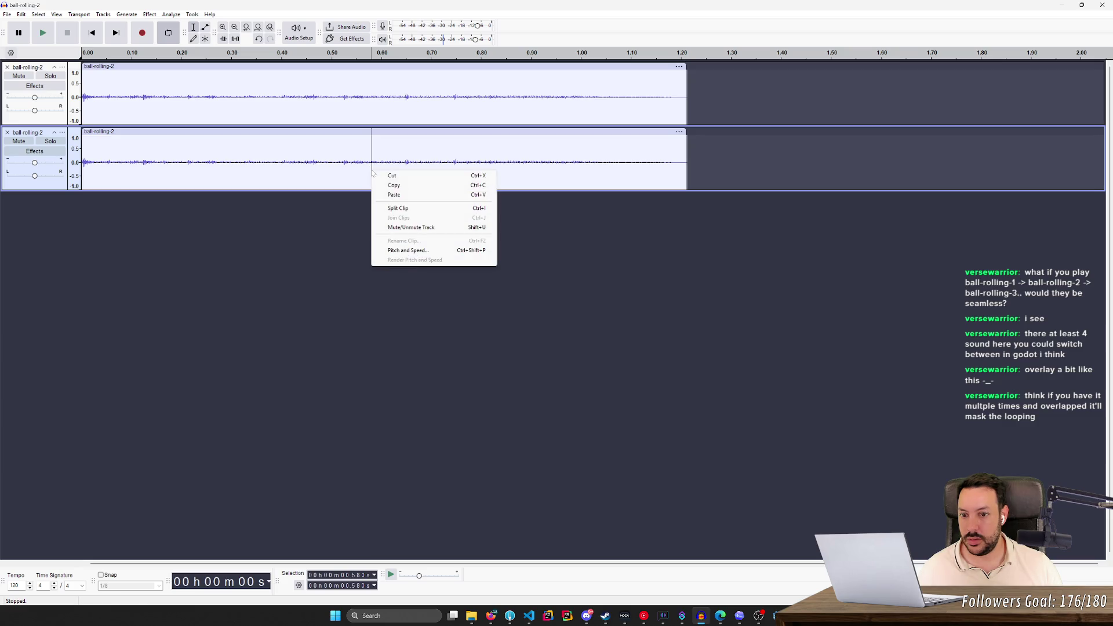
left_click(313, 168)
Shift the second copy to start around 0.58 seconds and duplicate the first track as a third
left_click_drag(324, 132, 613, 132)
key("ctrl+v")
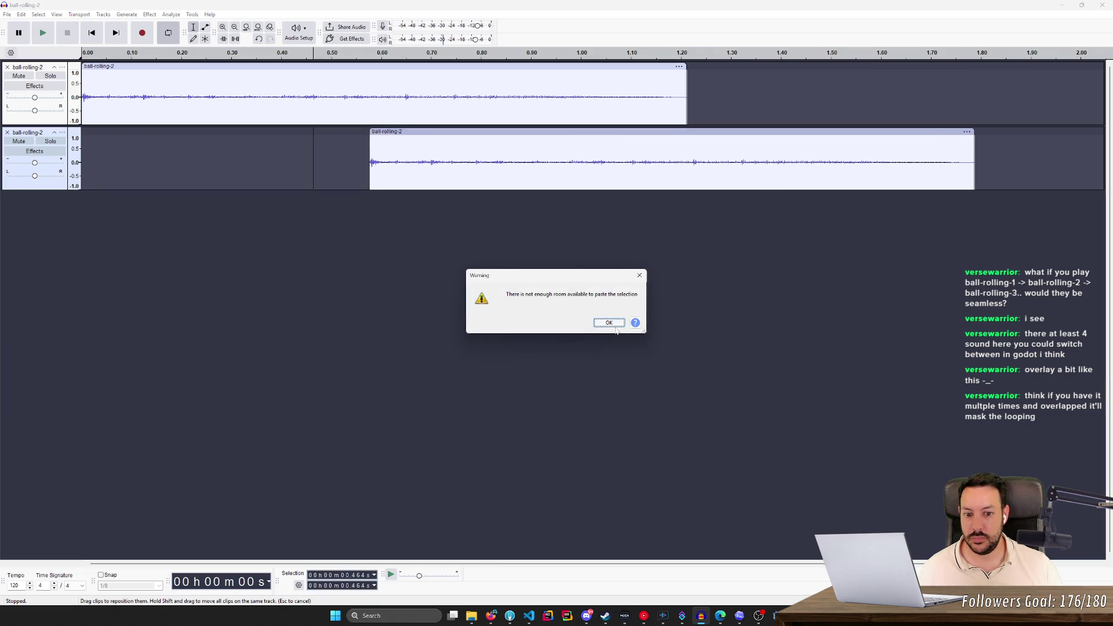
left_click(615, 324)
left_click(35, 116)
key("ctrl+d")
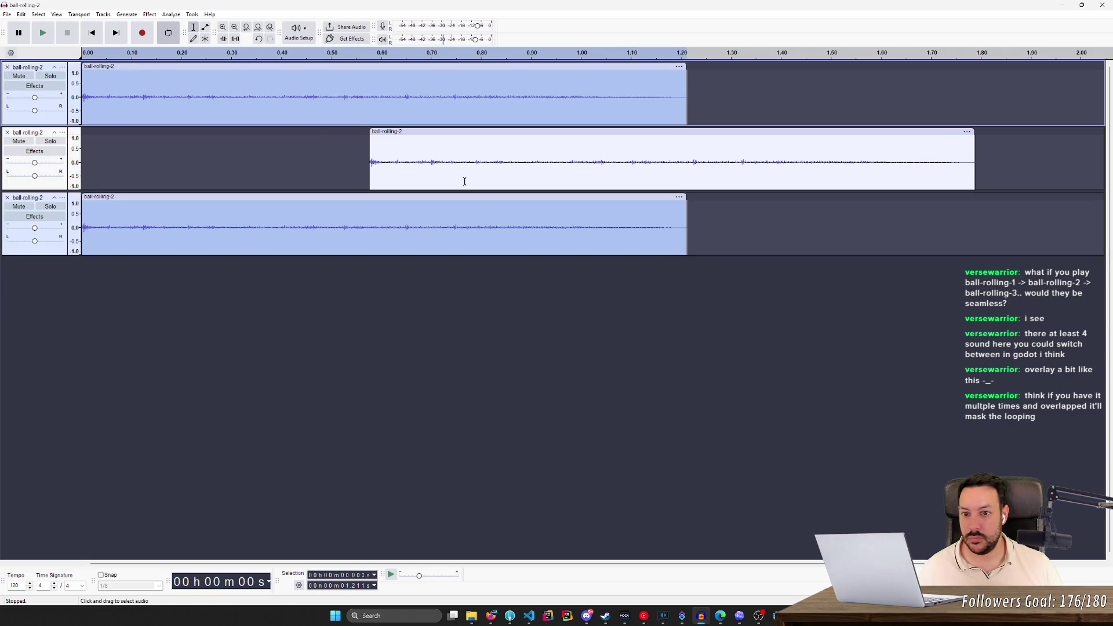
Slide the third copy to end near 0.57 s, trim the middle copy to match, and play
left_click(322, 332)
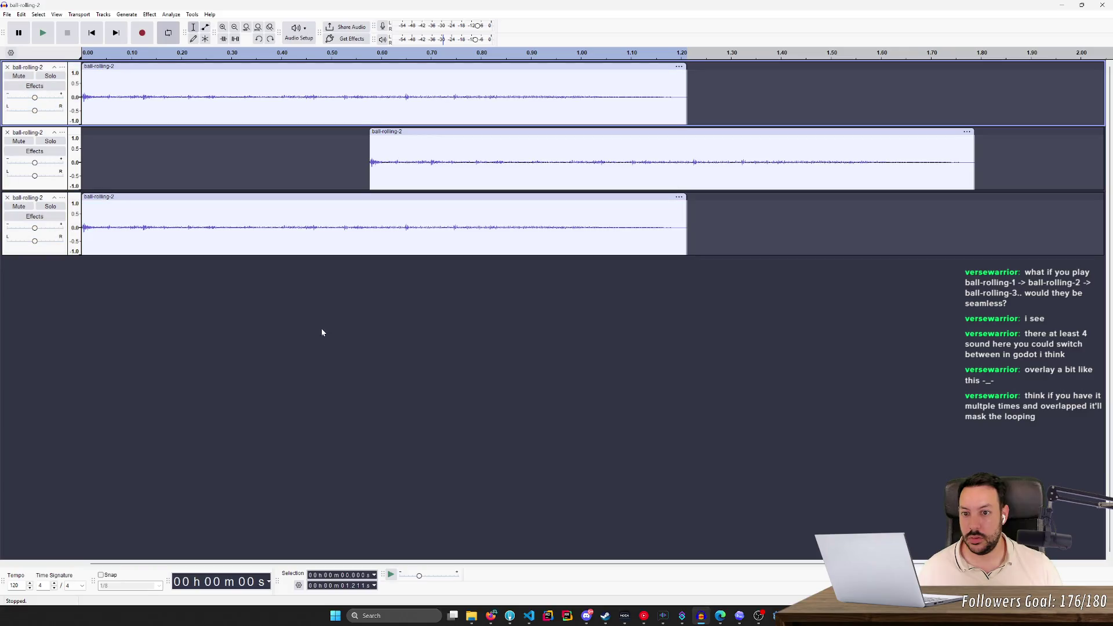
left_click(316, 196)
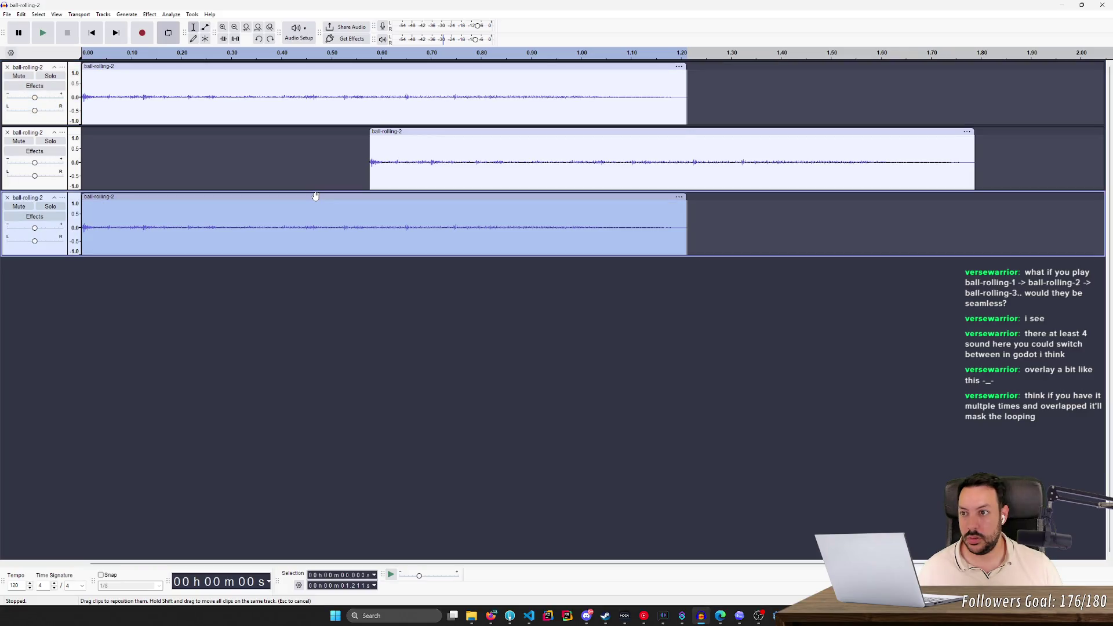
mouse_move(315, 196)
left_mouse_down()
mouse_move(342, 219)
mouse_move(251, 263)
mouse_move(1, 279)
mouse_move(213, 244)
left_mouse_up()
mouse_move(426, 197)
left_mouse_down()
mouse_move(193, 206)
mouse_move(215, 206)
left_mouse_up()
left_click(532, 286)
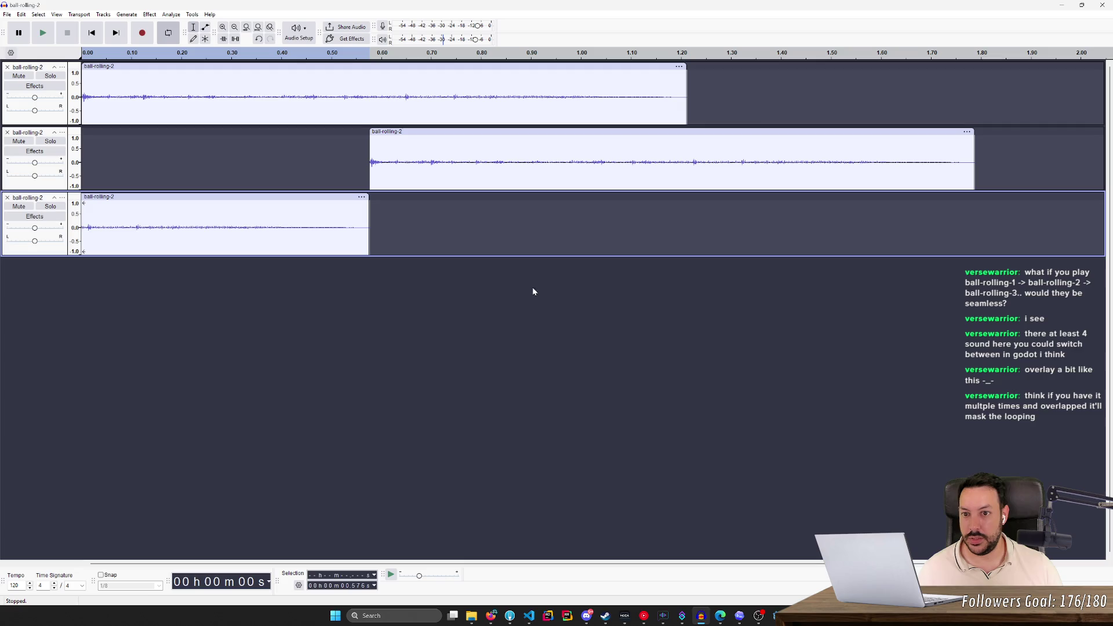
left_click_drag(974, 147, 687, 171)
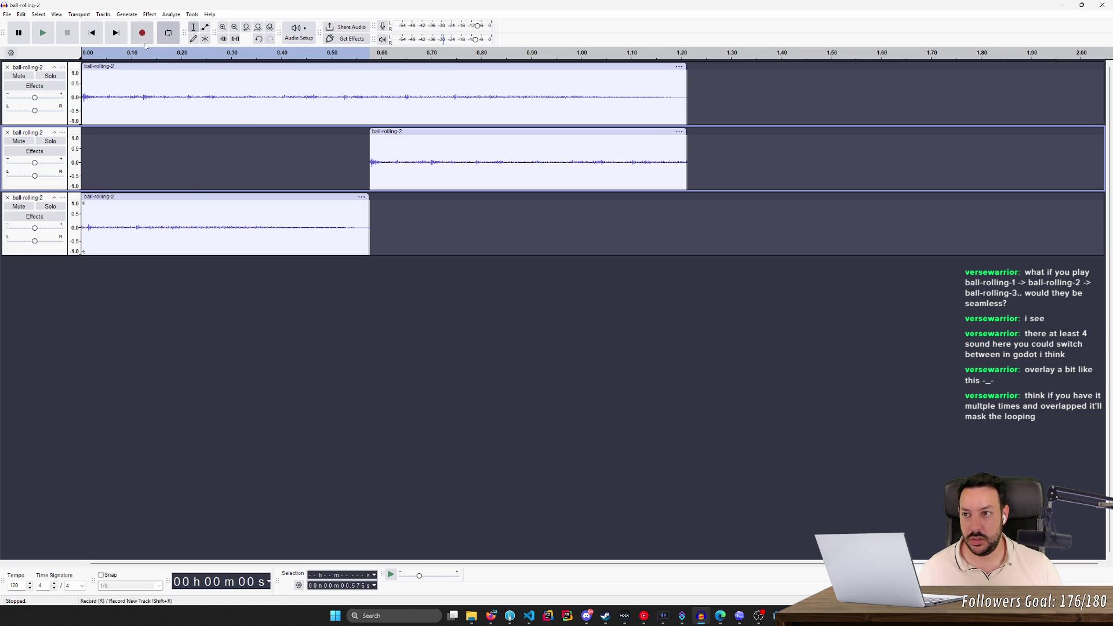
key("space")
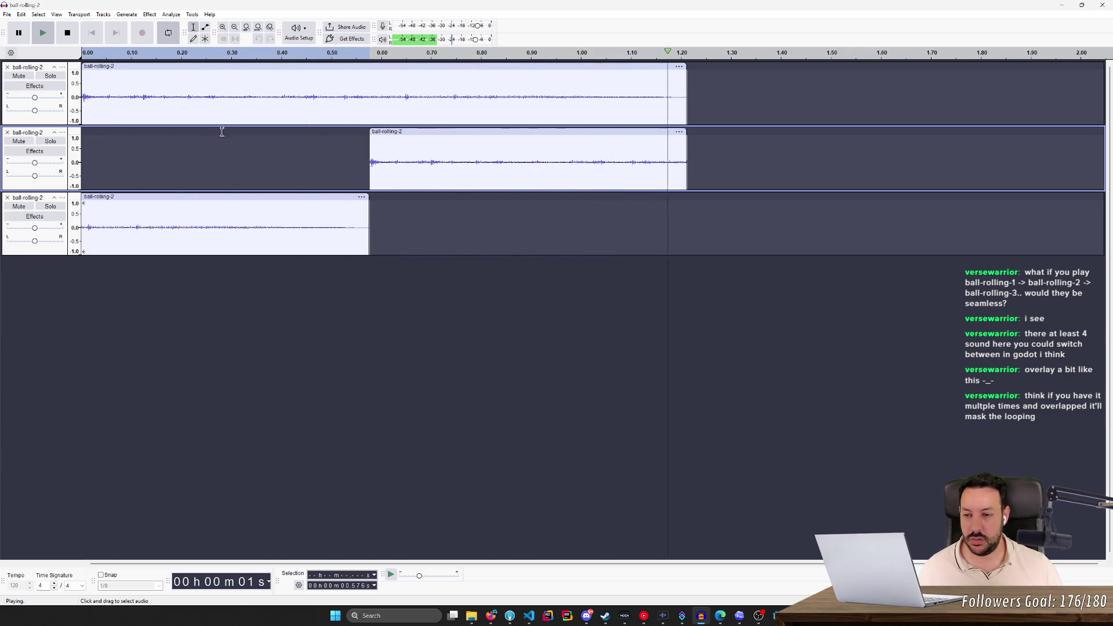
key("space")
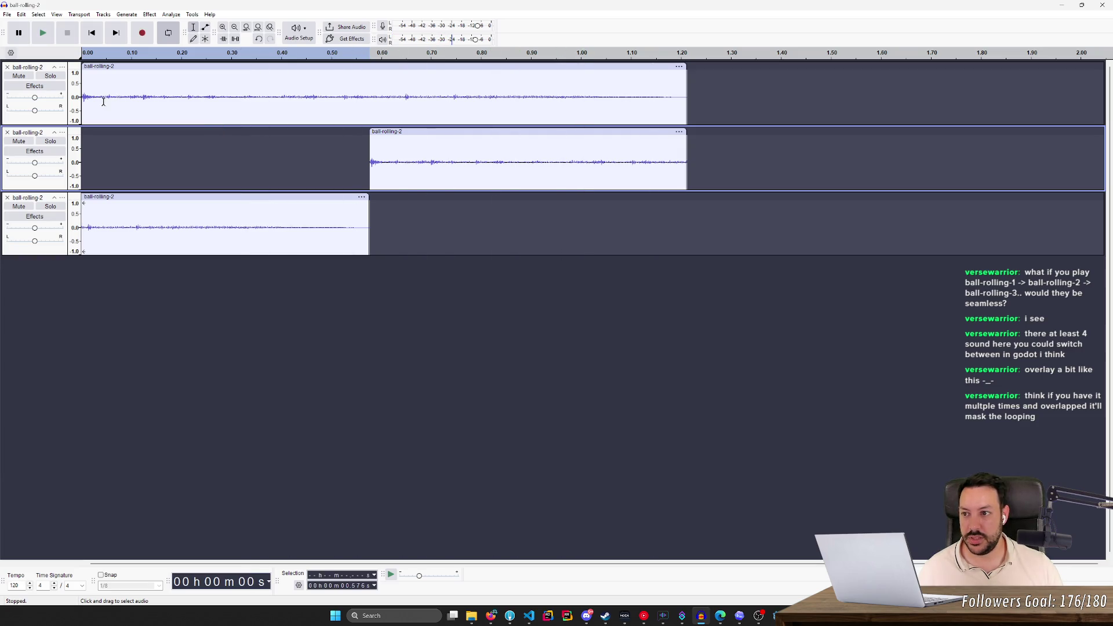
Delete the first 0.027 seconds of track one and replay to check the middle copy's alignment
left_click_drag(94, 99, 52, 103)
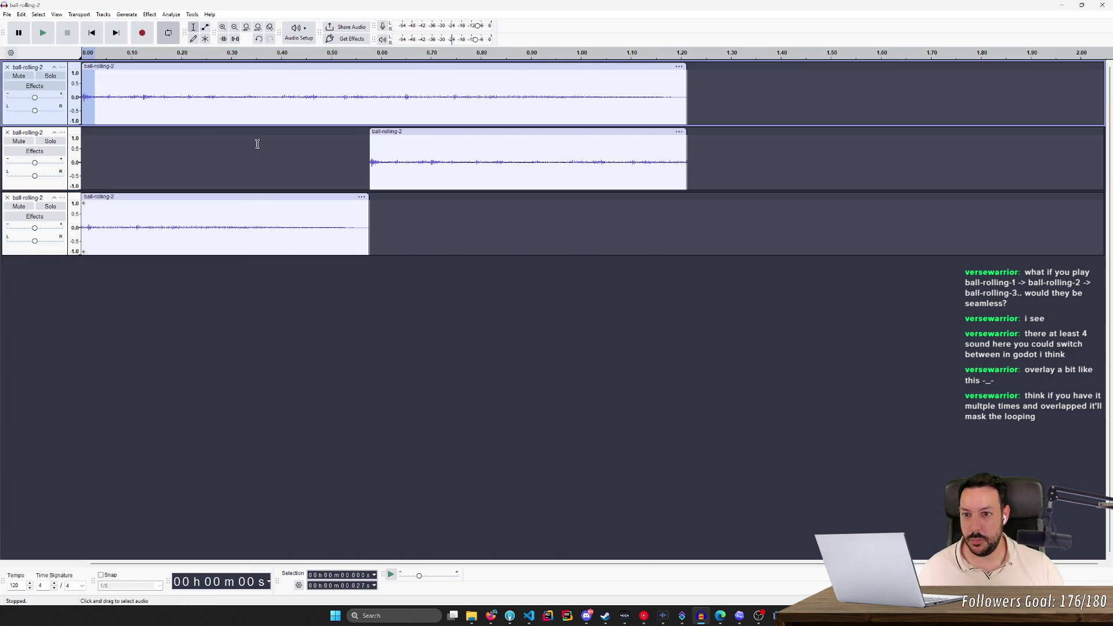
key("Delete")
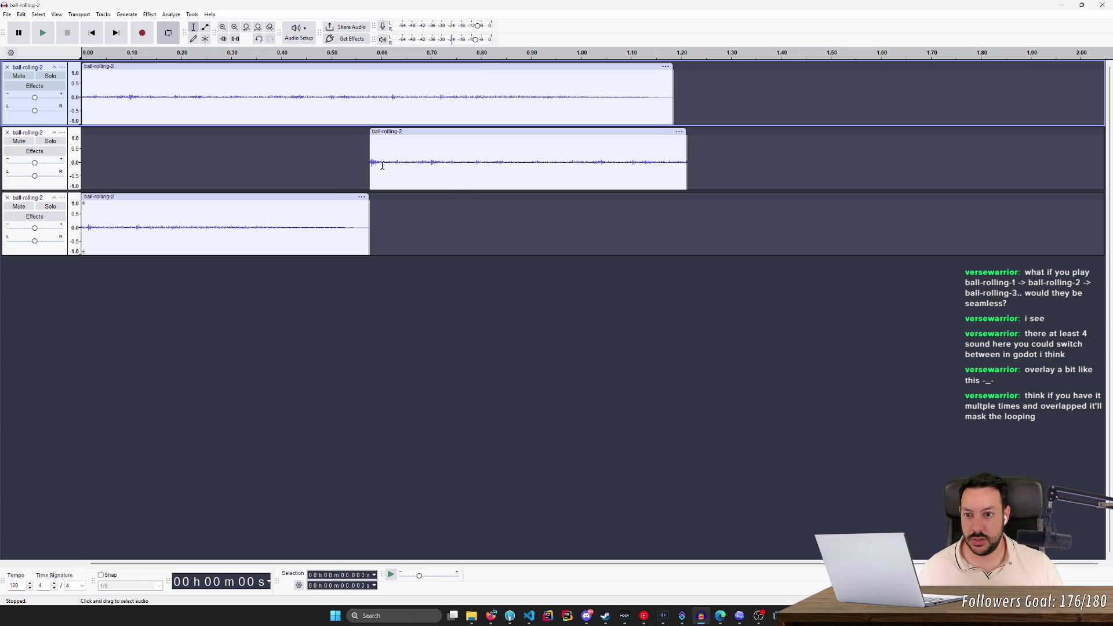
left_click_drag(383, 166, 370, 165)
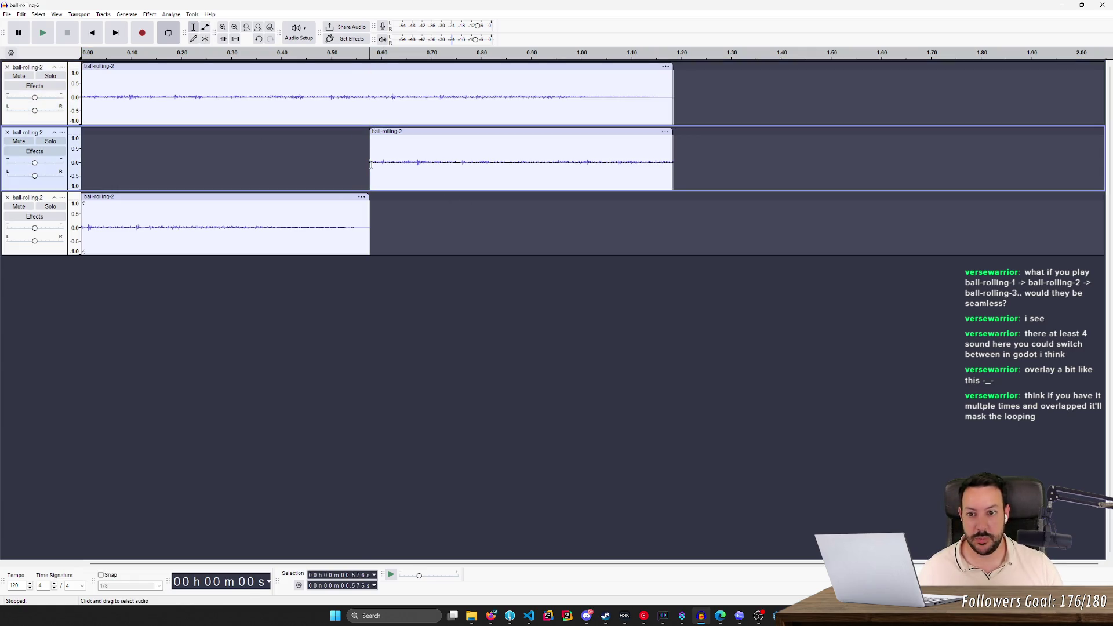
left_click(92, 33)
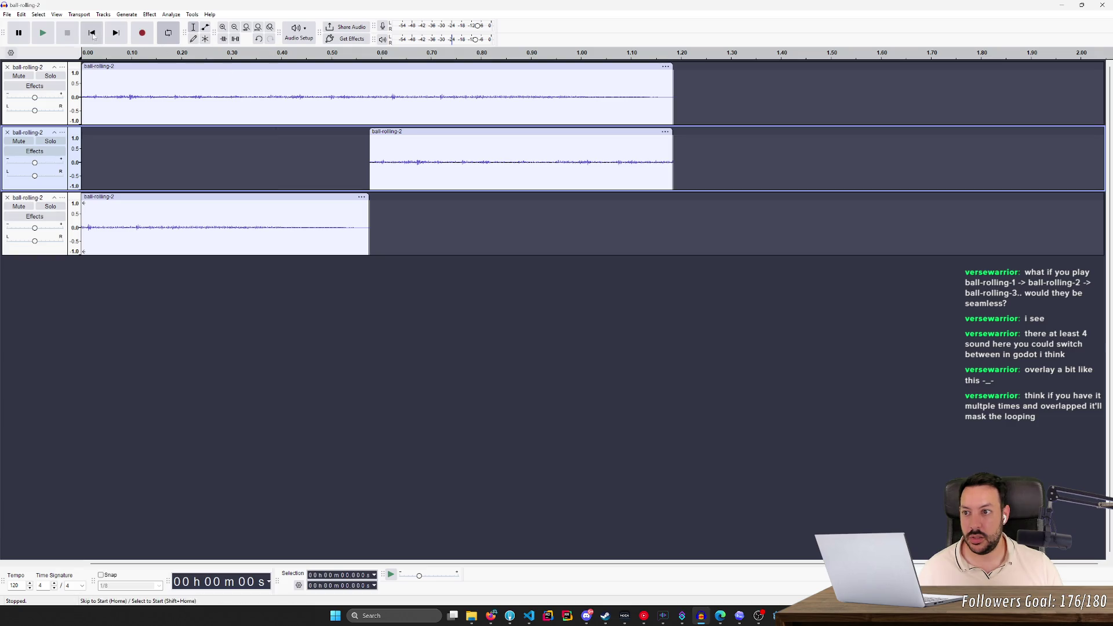
left_click(43, 33)
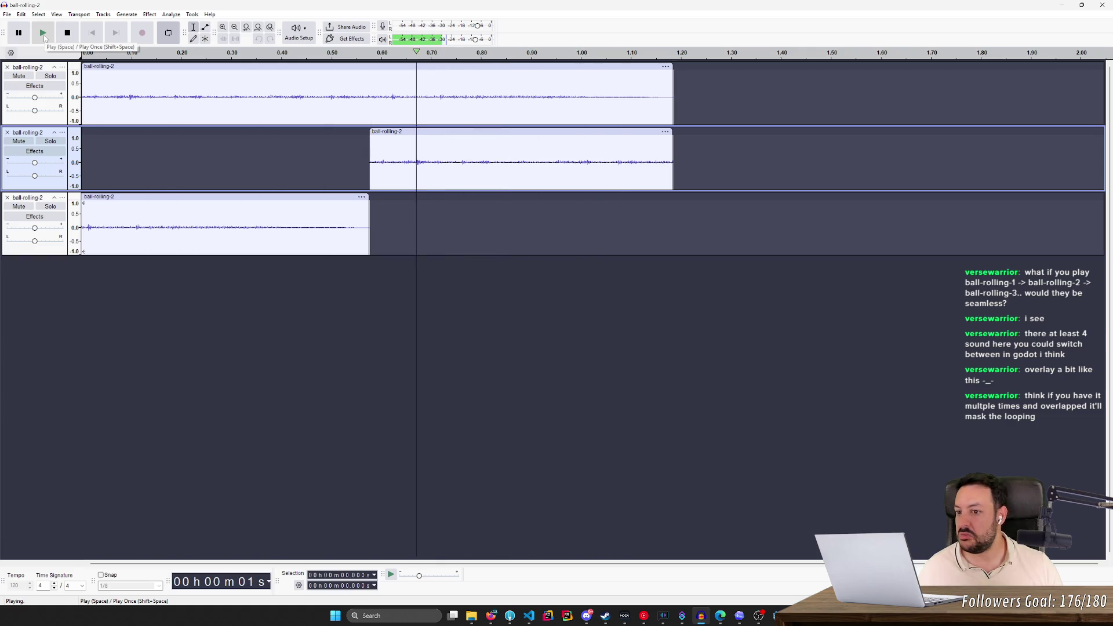
left_click(43, 35)
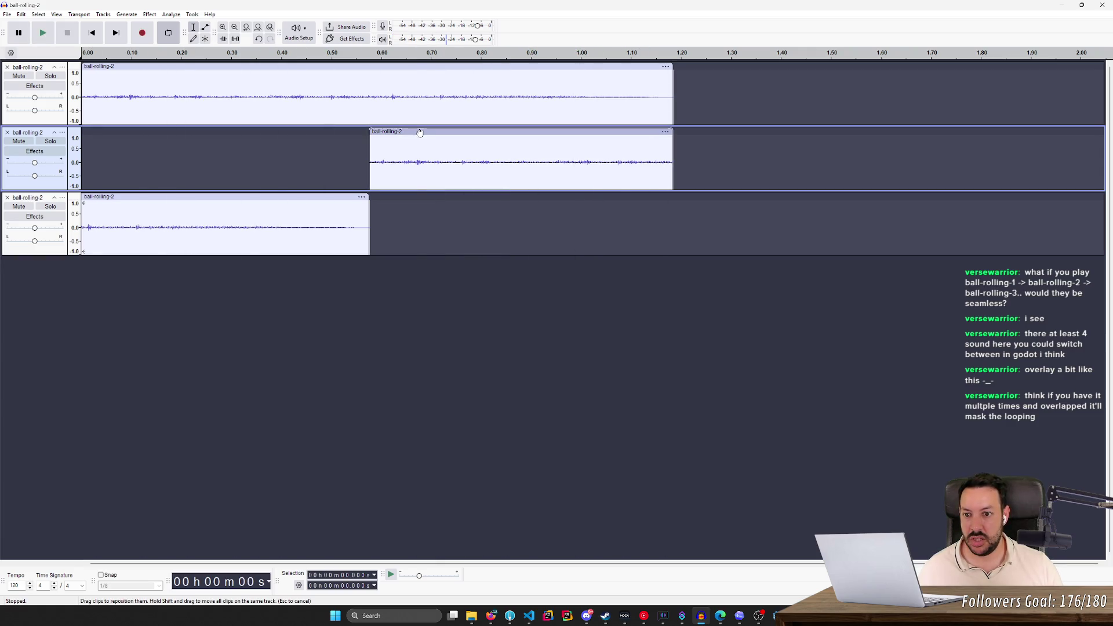
left_click_drag(420, 133, 369, 161)
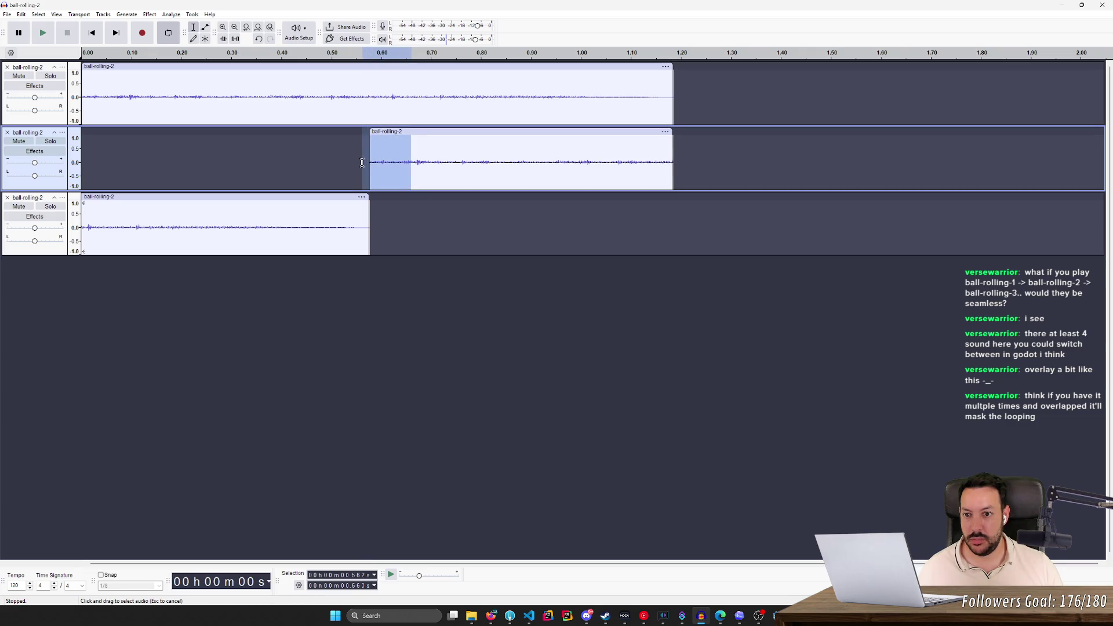
Apply Fade In to the middle clip's start and listen to the layered mix
left_click(192, 14)
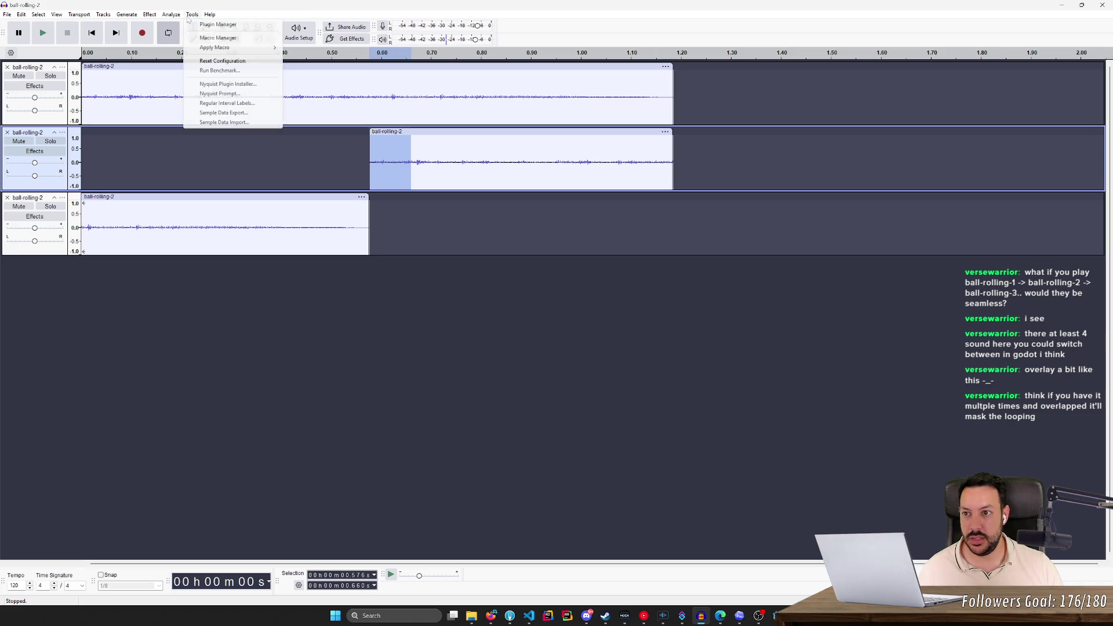
mouse_move(163, 17)
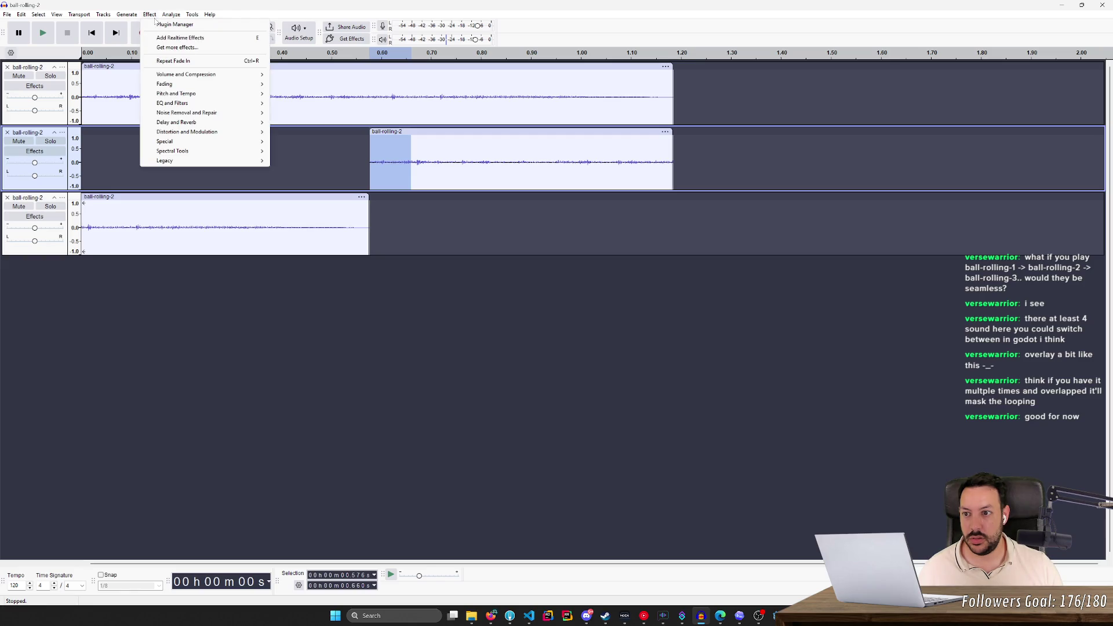
mouse_move(208, 84)
left_click(288, 112)
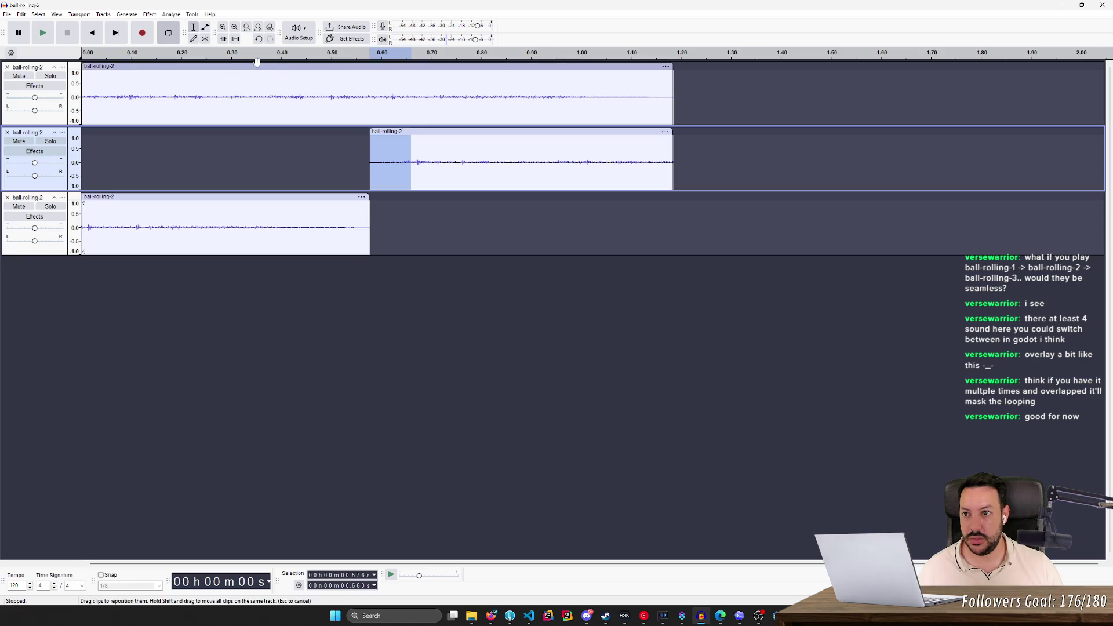
left_click(91, 36)
key("space")
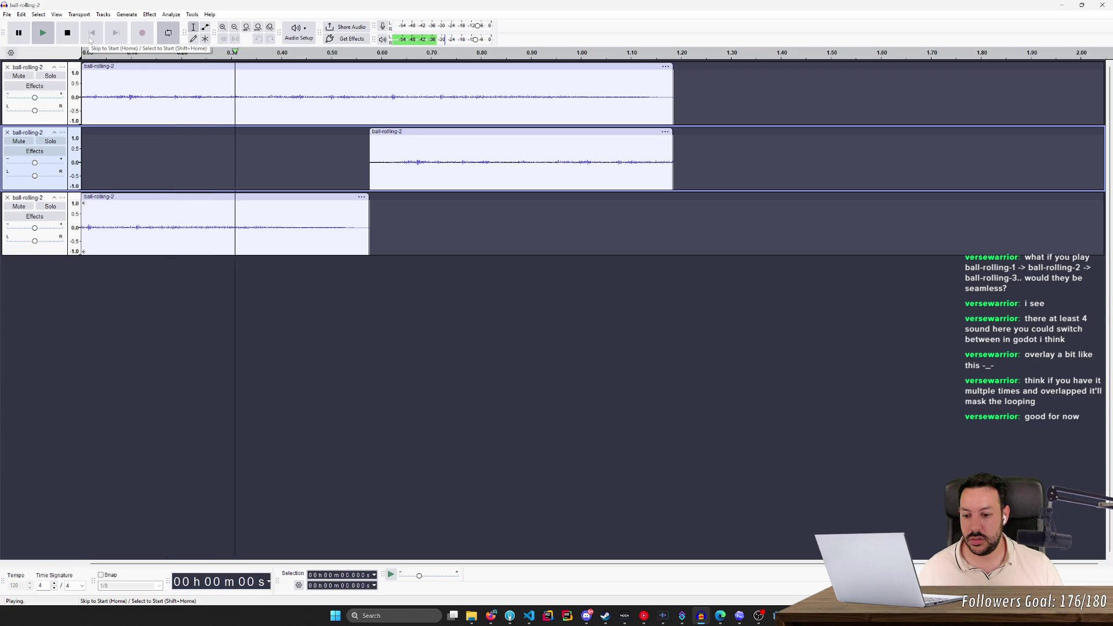
Export the mix as ball-rolling-loop.wav
left_click(7, 14)
left_click(86, 99)
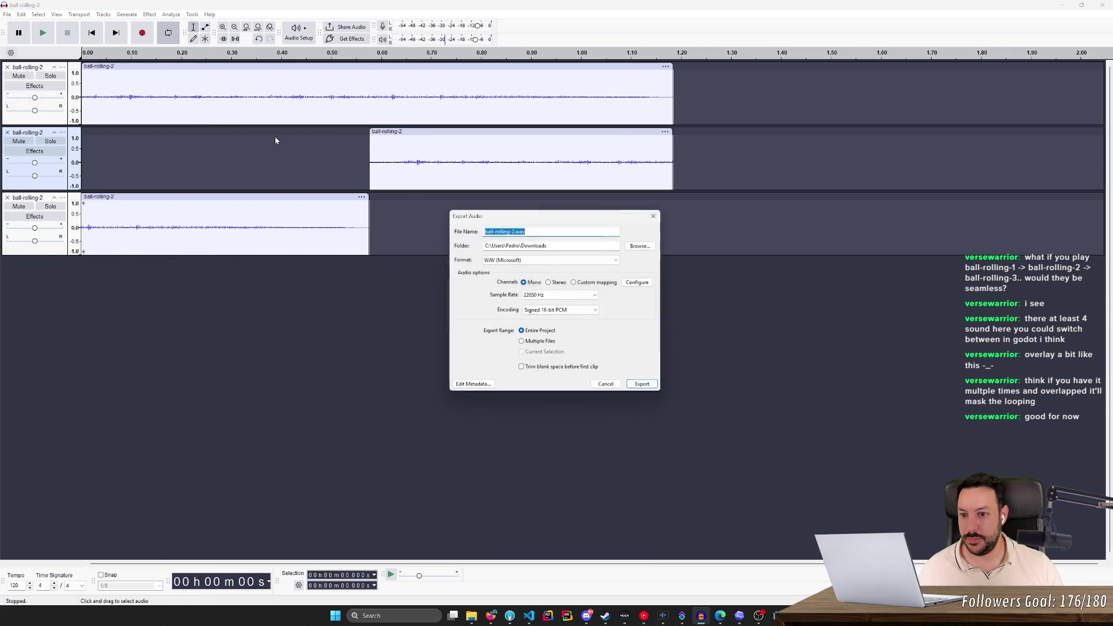
left_click(513, 231)
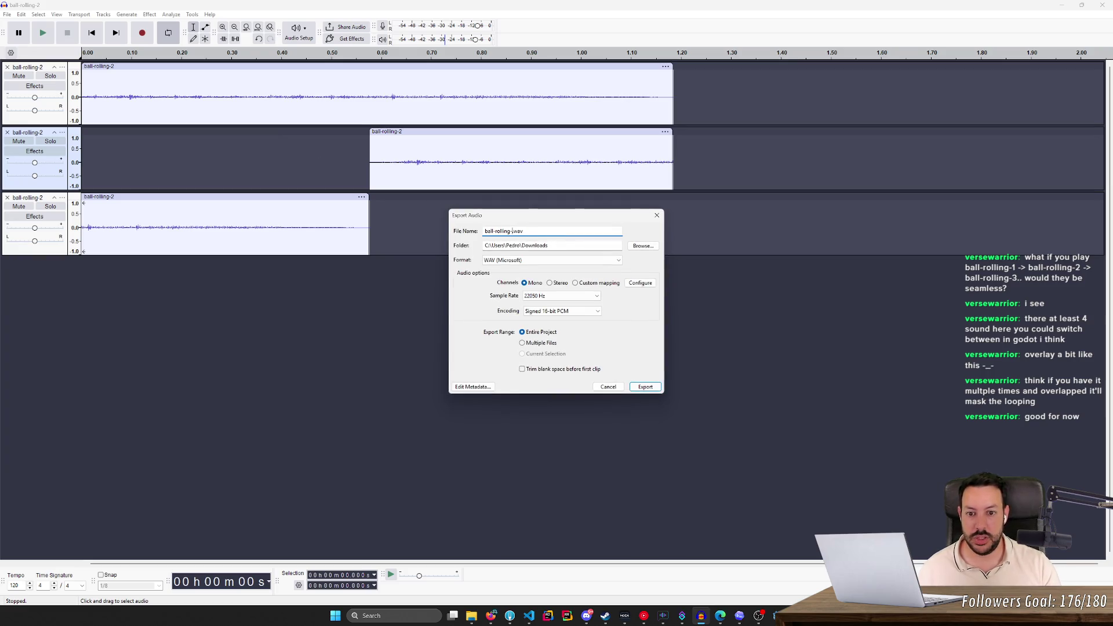
type("p")
key("Return")
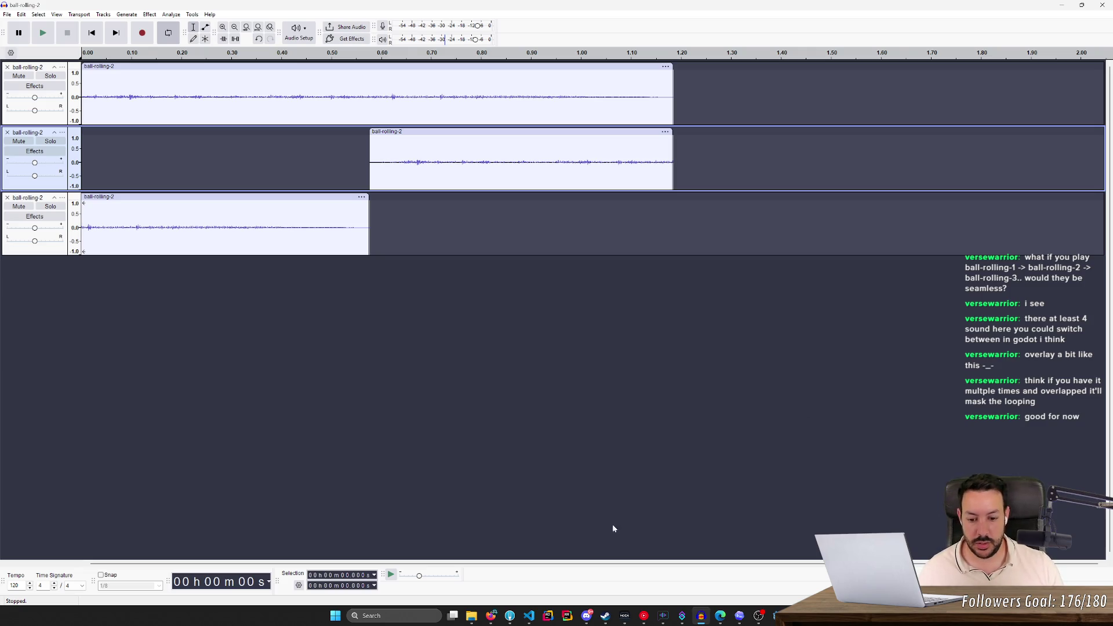
Move ball-rolling-loop.wav from Downloads into the ball-rolling sounds folder
left_click(471, 616)
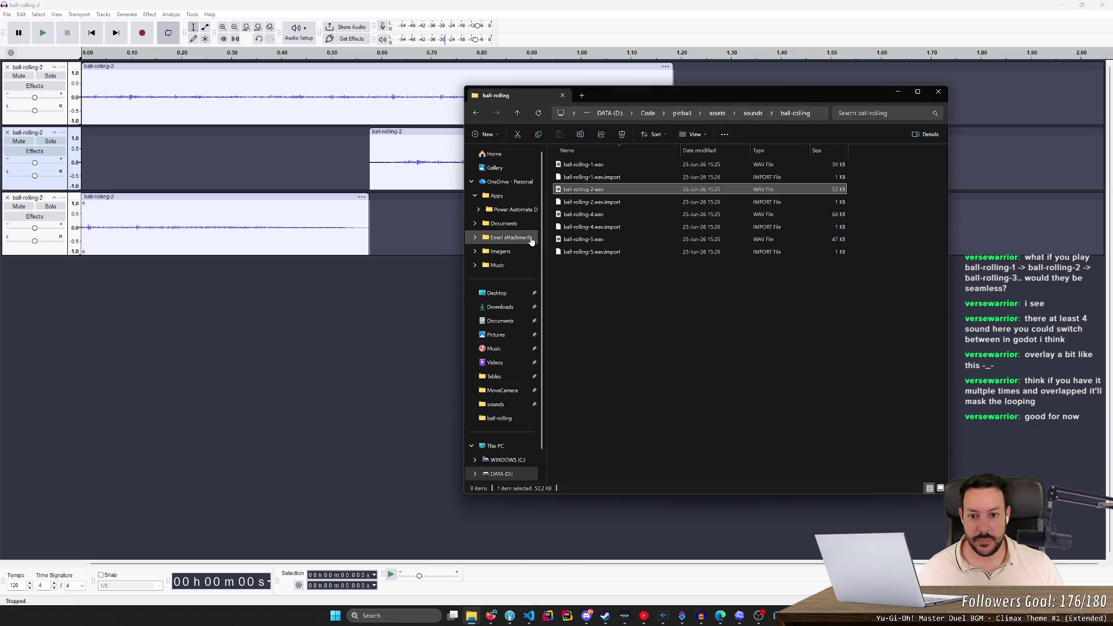
left_click(500, 306)
left_click(610, 190)
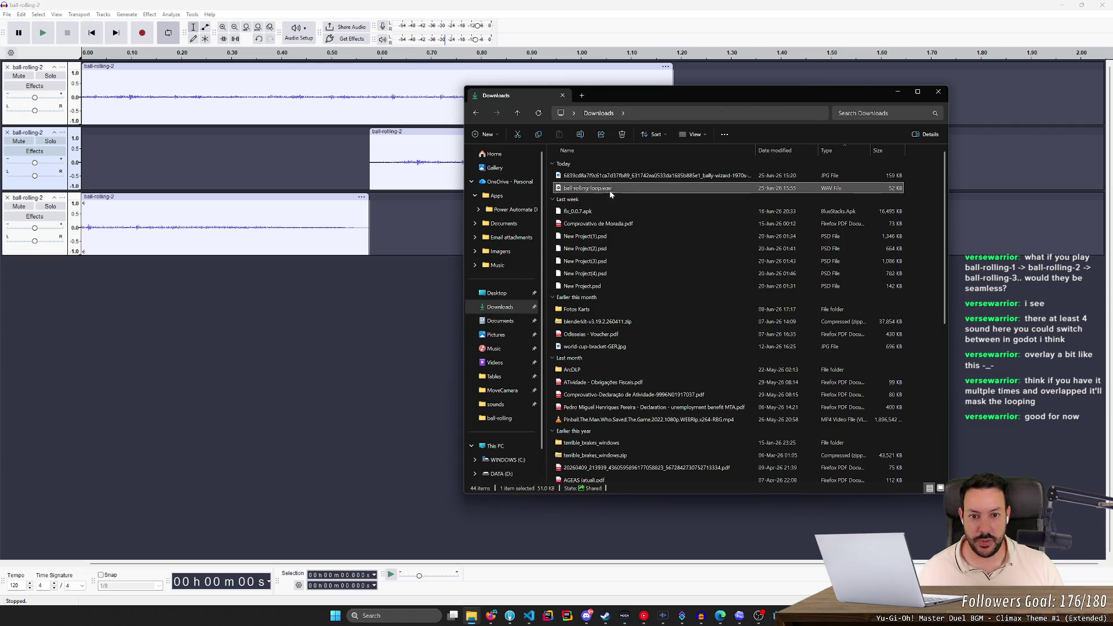
key("ctrl+x")
key("alt+Left")
key("ctrl+v")
Assign ball-rolling-loop.wav from the FileSystem dock as AudioStreamPlayer1's Stream, replacing ball-rolling-1.wav
left_click(772, 620)
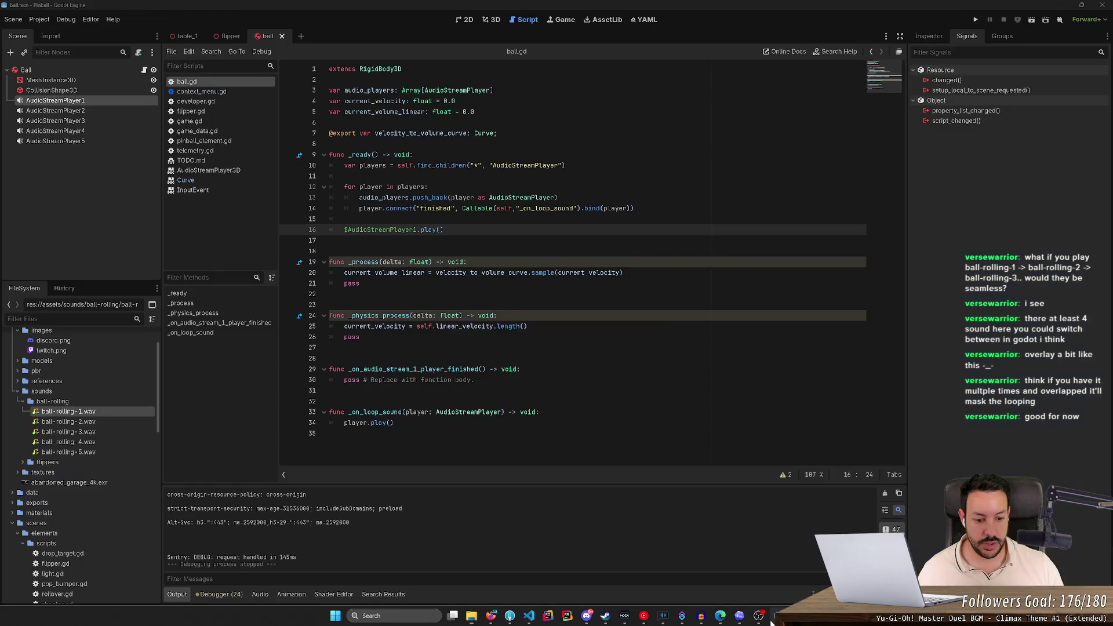
left_click(95, 452)
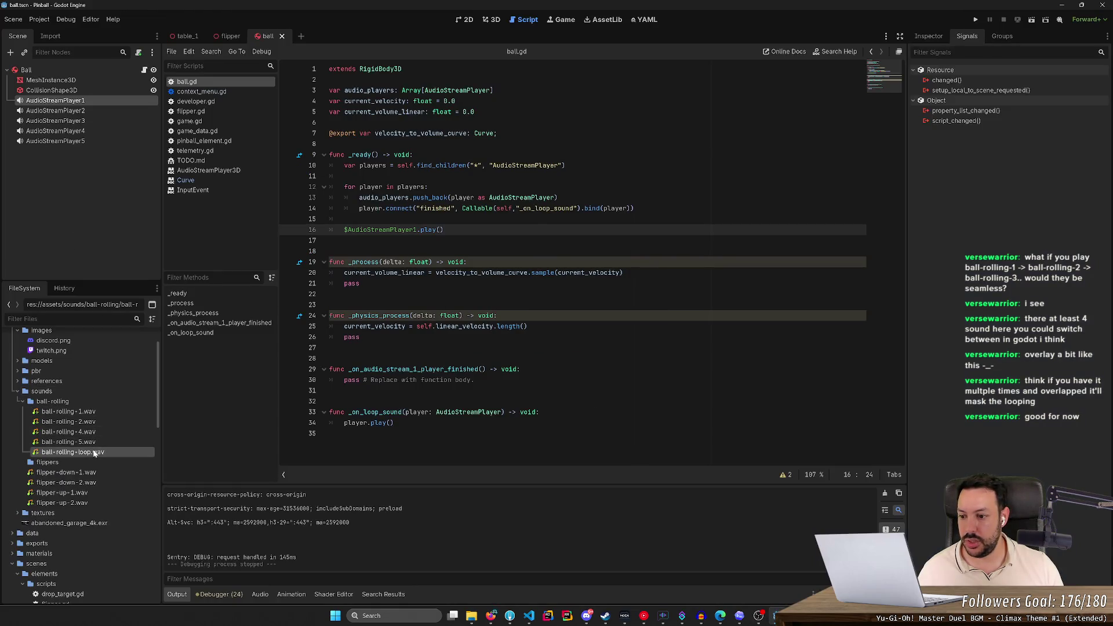
left_click(56, 100)
mouse_move(73, 452)
left_mouse_down()
mouse_move(168, 439)
mouse_move(950, 110)
mouse_move(933, 39)
left_mouse_up()
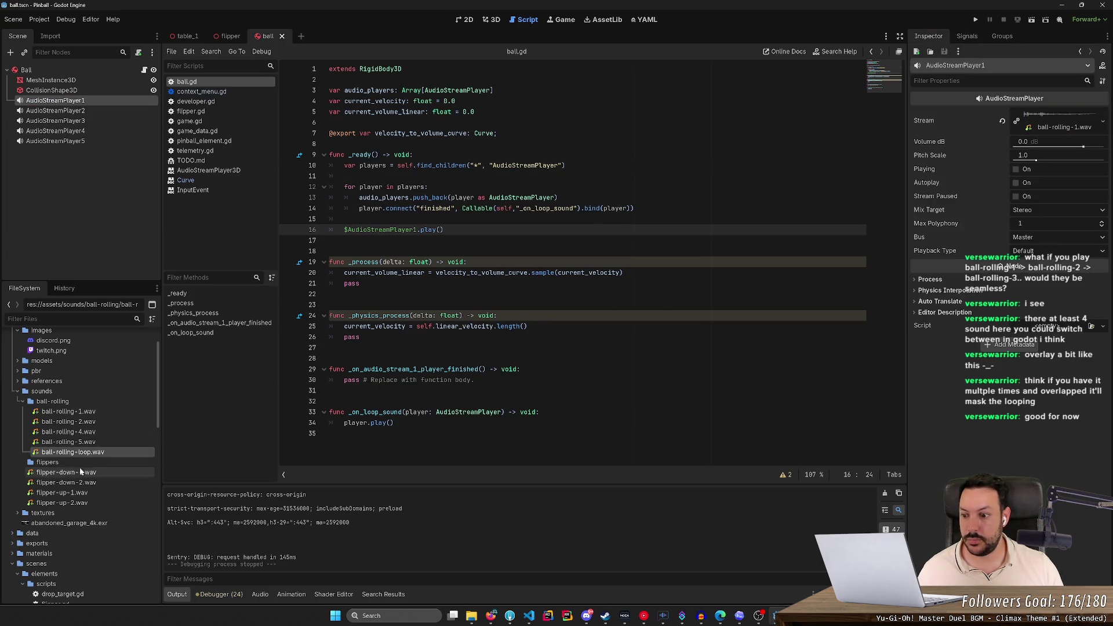
left_click_drag(72, 452, 1057, 126)
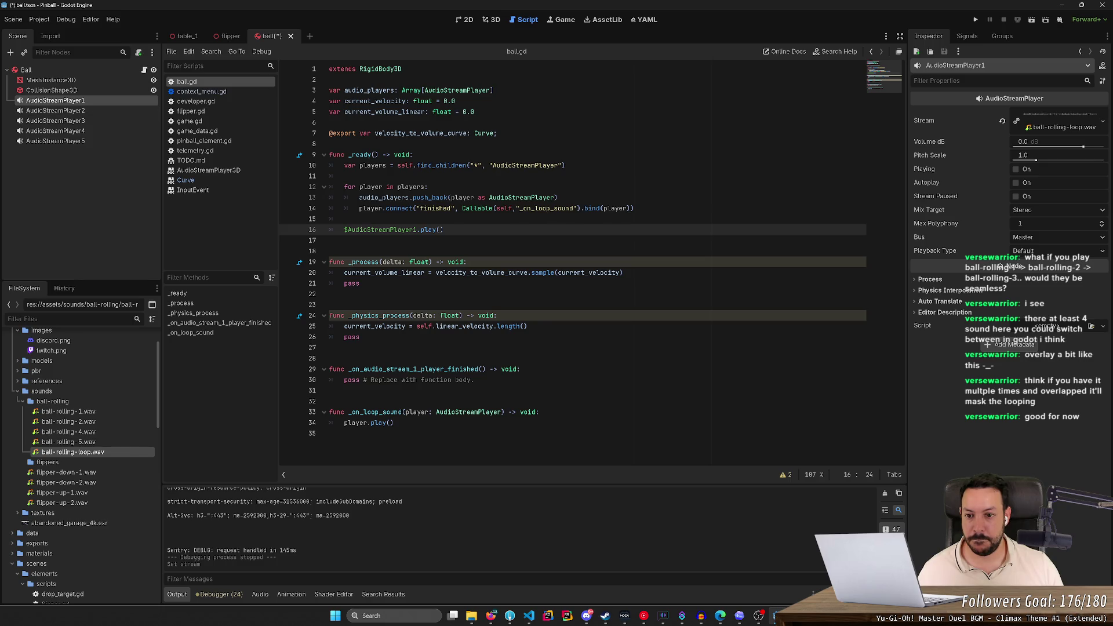
double_click(390, 229)
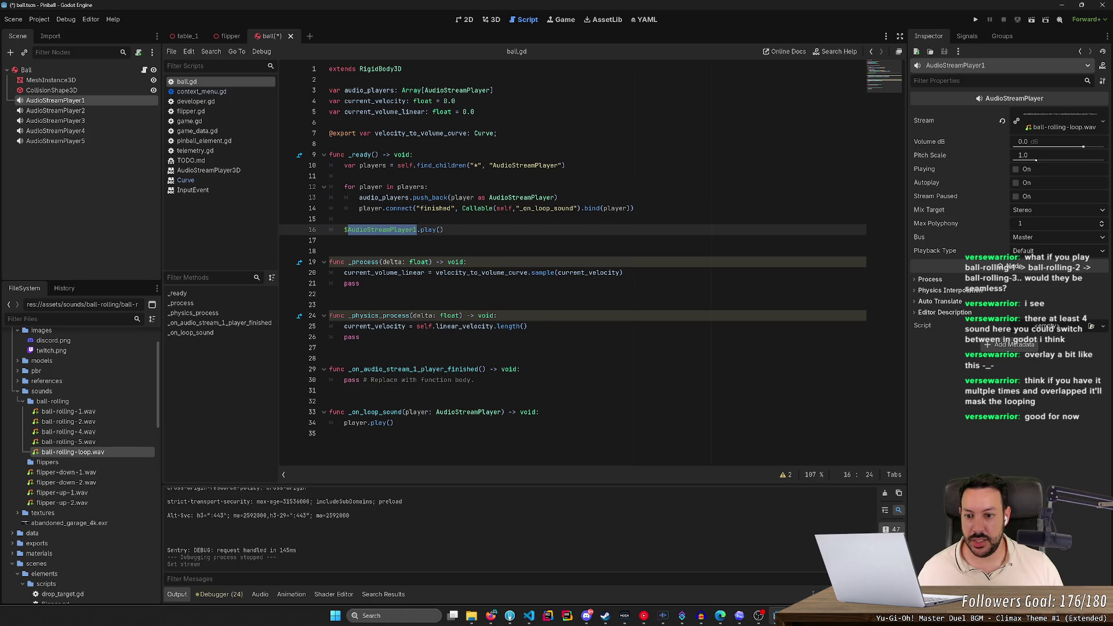
On a new line 21 in _process, start $AudioStreamPlayer1.volume_linear and check its documentation
left_click(623, 272)
key("Return")
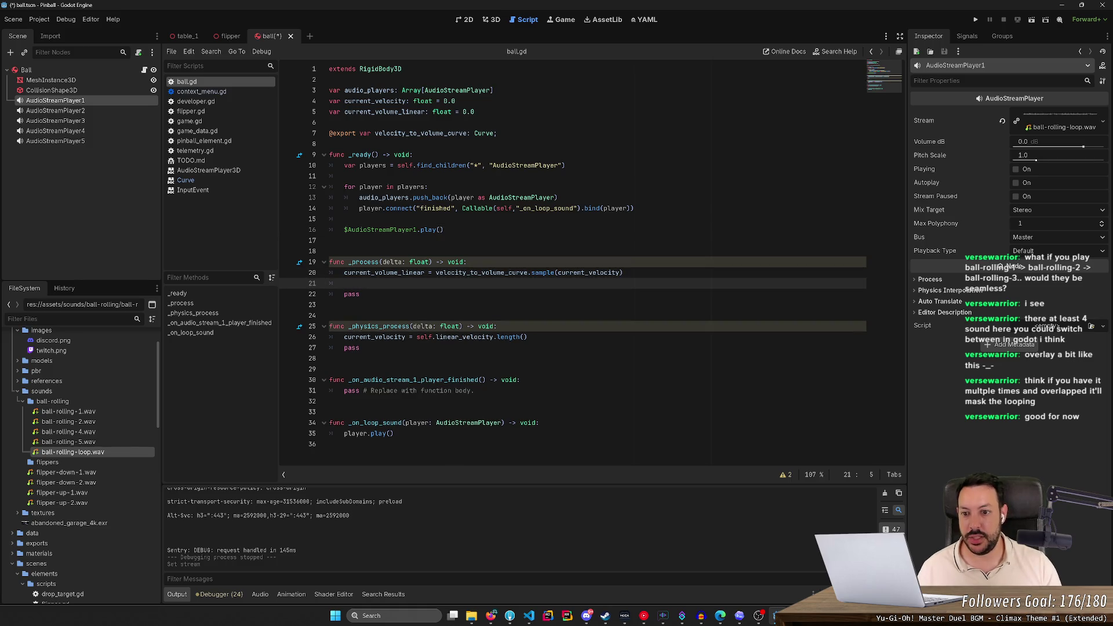
type("$AudioStreamPlayer1.")
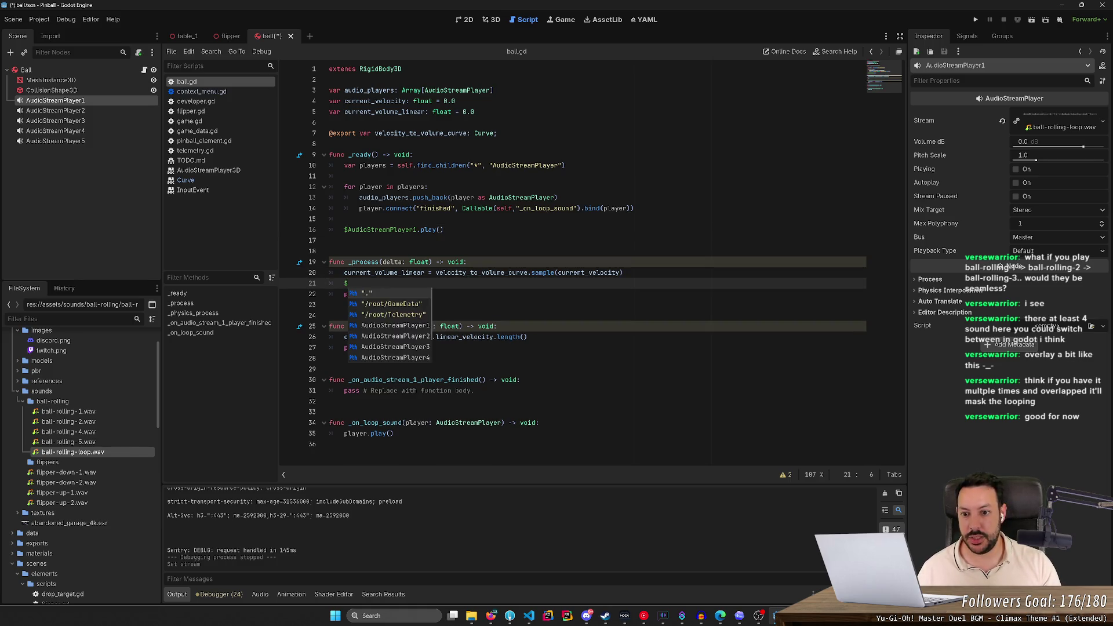
type("vol")
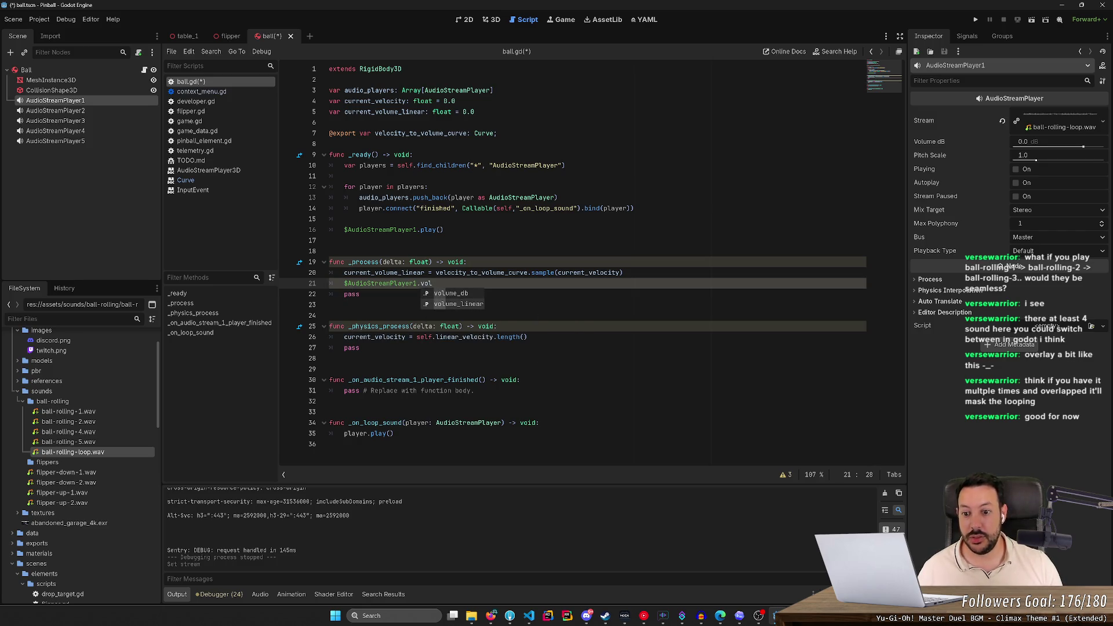
key("Down")
key("Return")
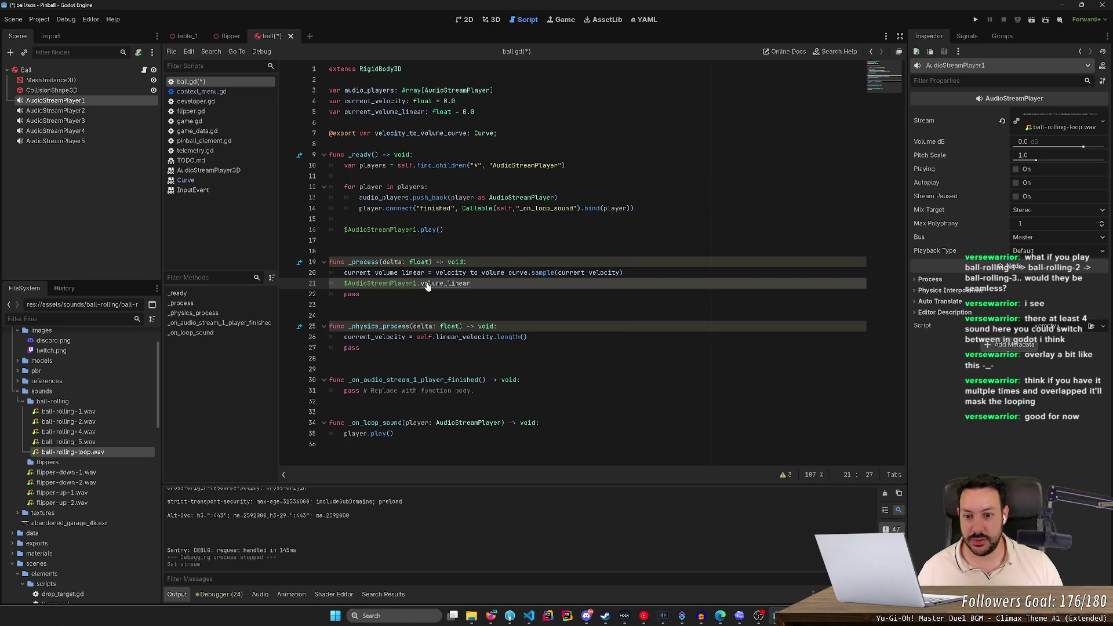
left_click(426, 283, "ctrl")
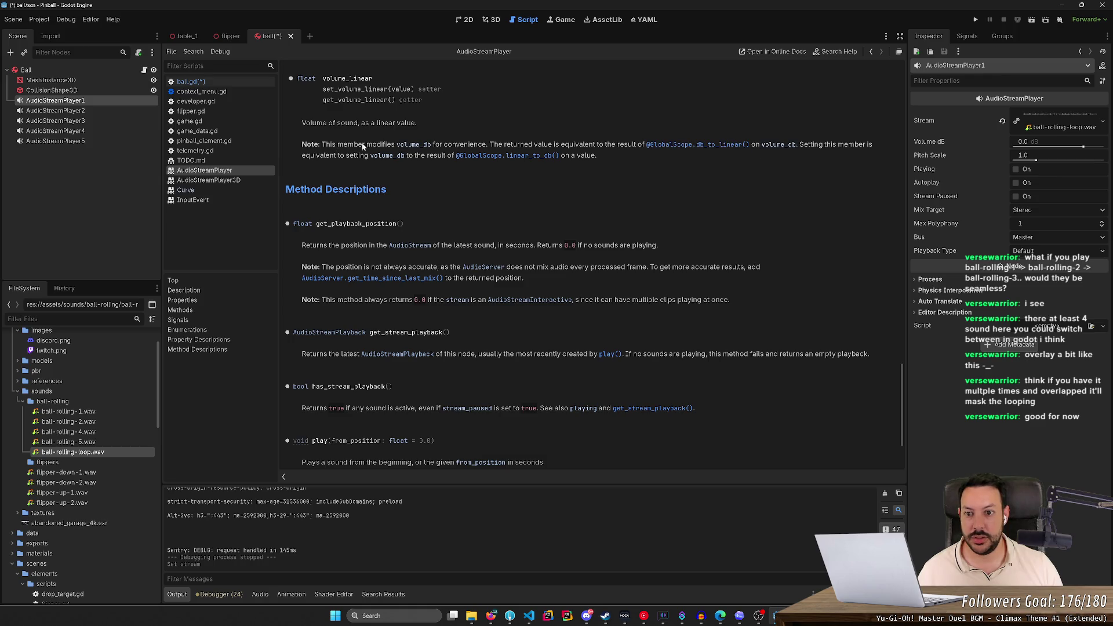
left_click(712, 145)
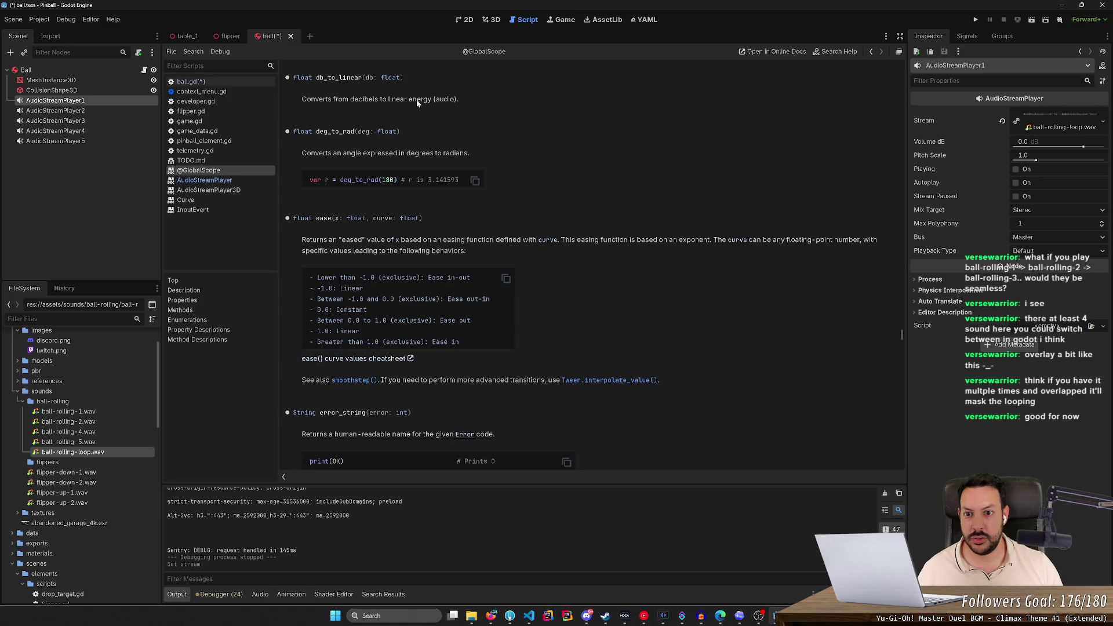
key("alt+Left")
key("alt+Left")
Complete the line as volume_linear = current_volume_linear and save ball.gd
key("End")
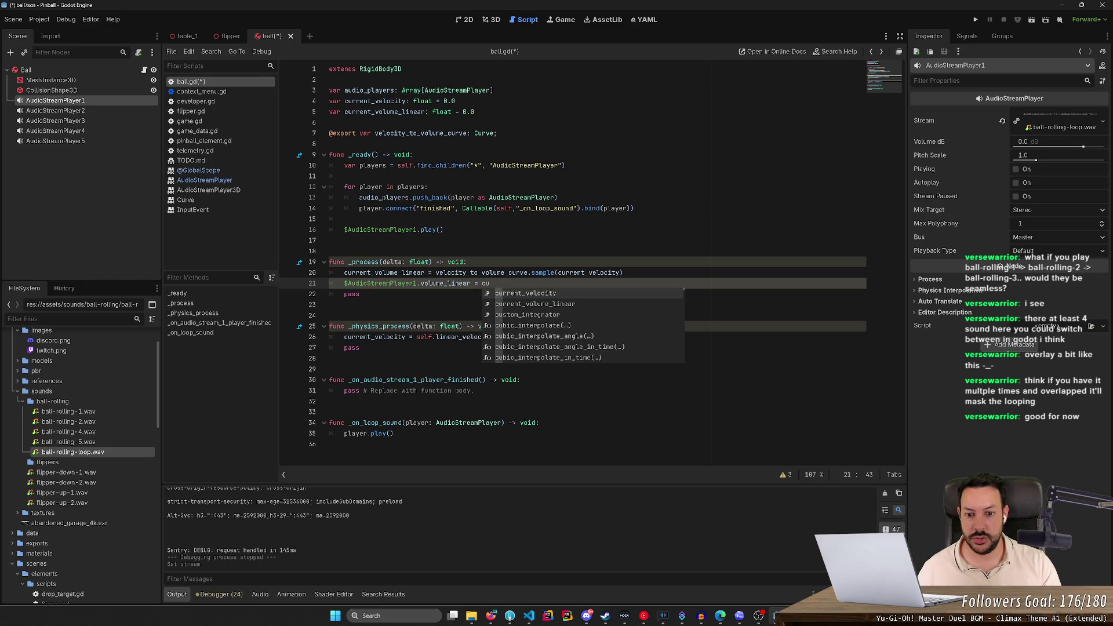
key("Down")
key("Return")
key("ctrl+s")
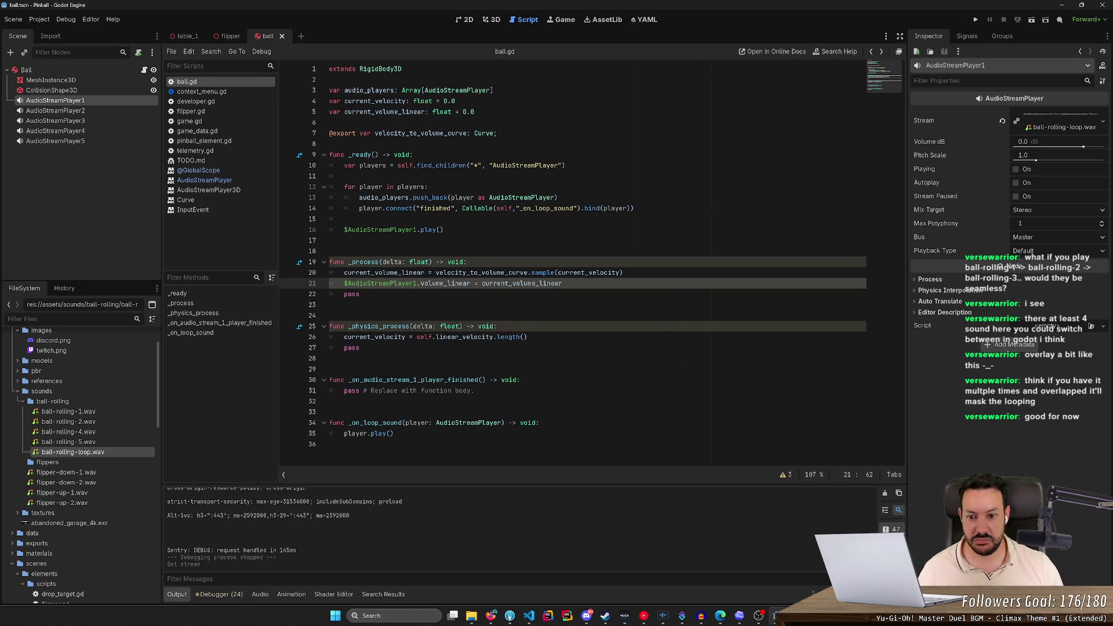
left_click(359, 347)
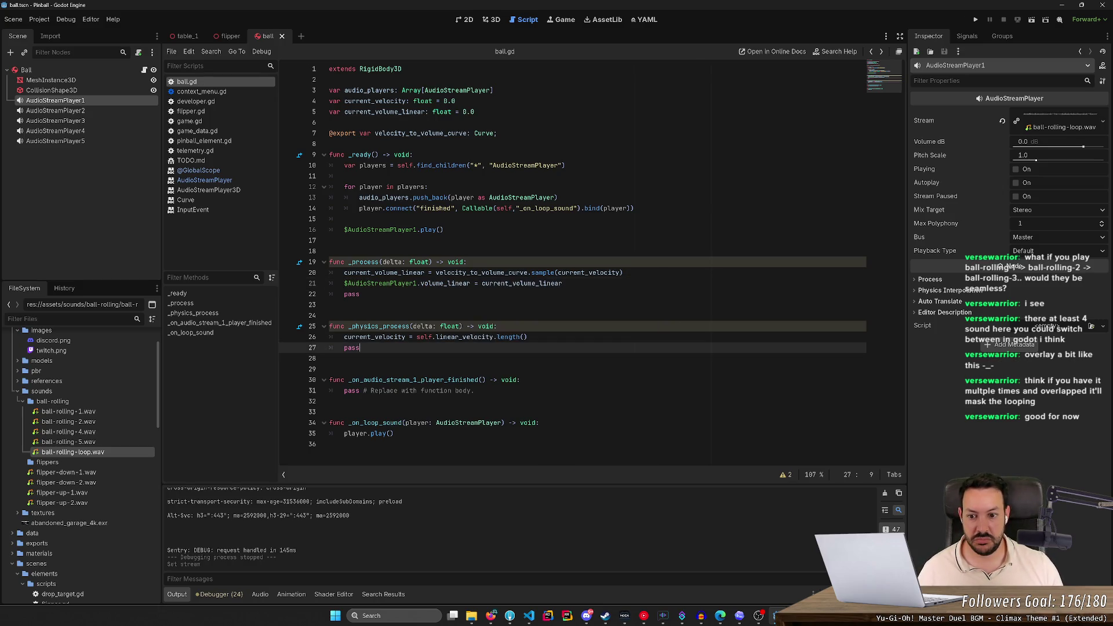
left_click(976, 20)
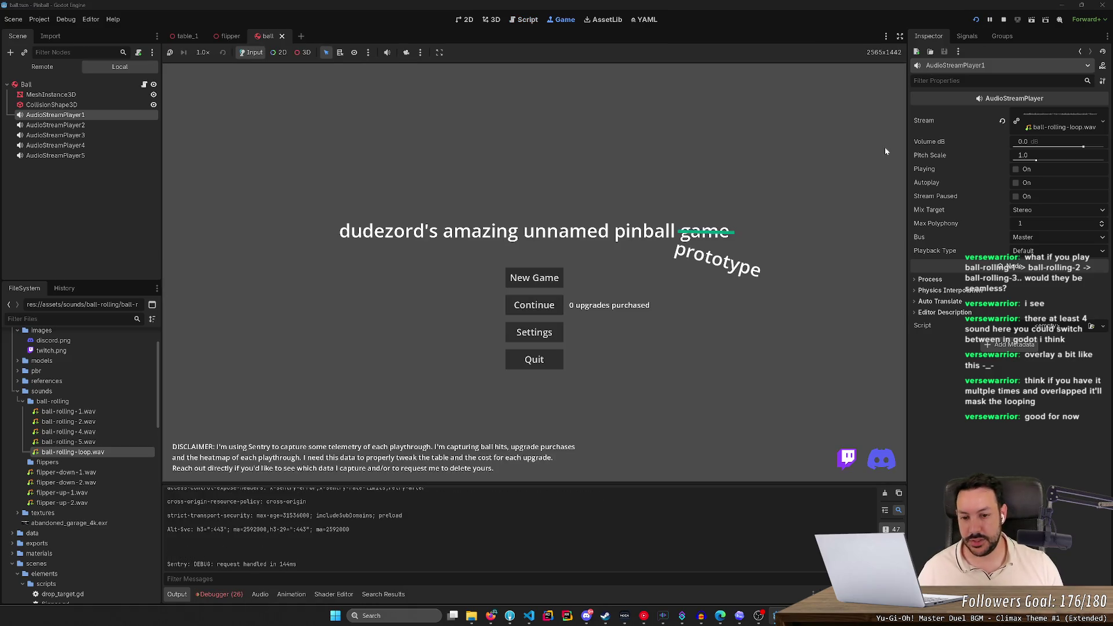
left_click(534, 277)
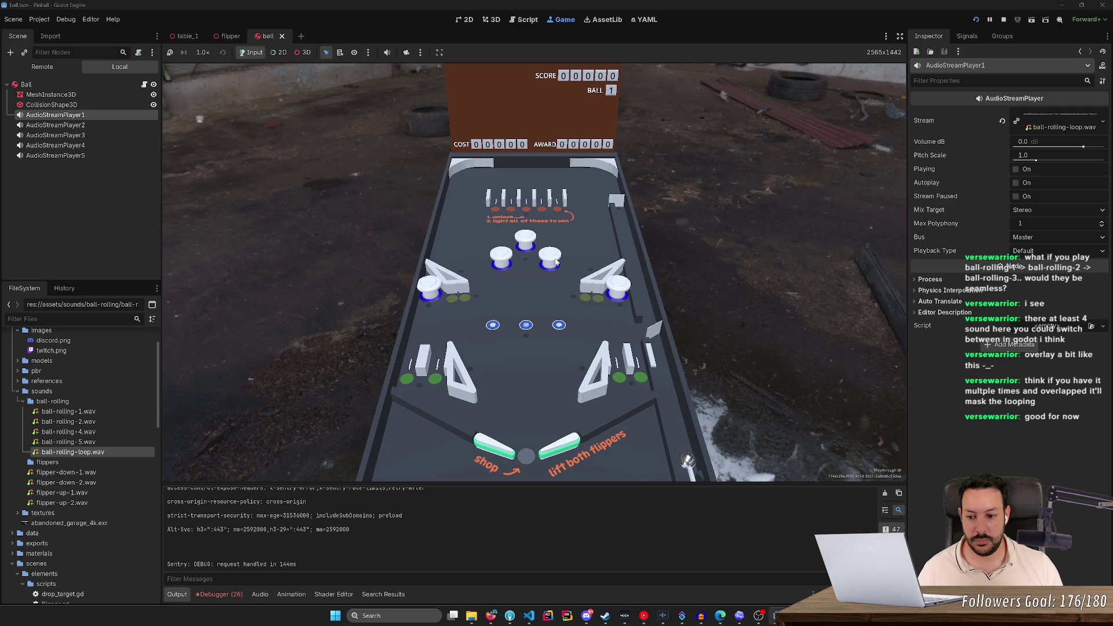
key("space")
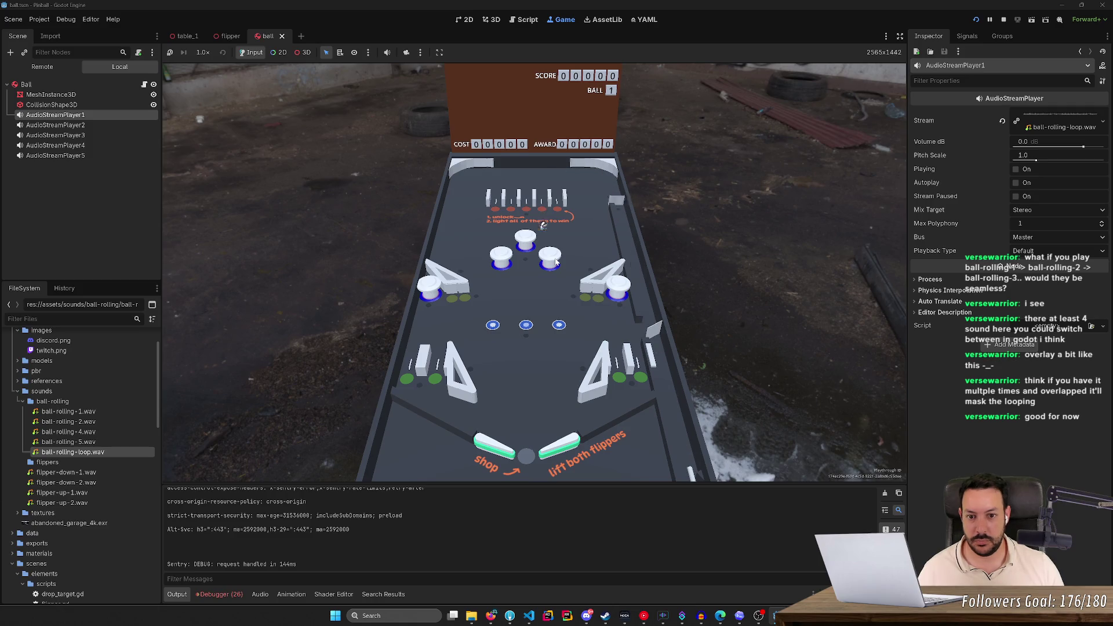
key("Left")
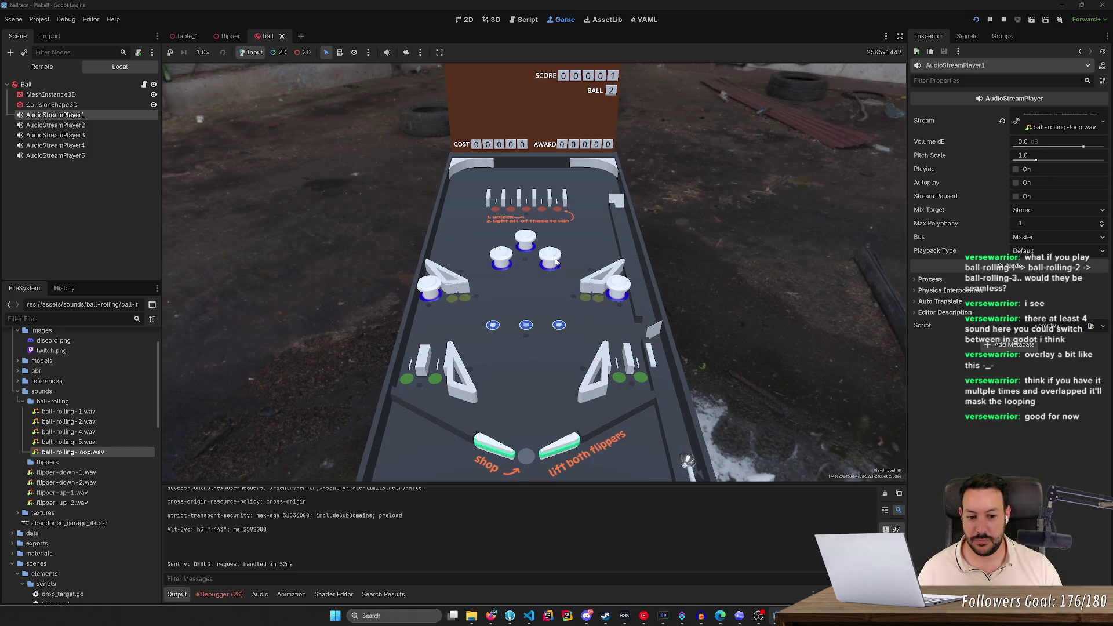
left_click(1003, 19)
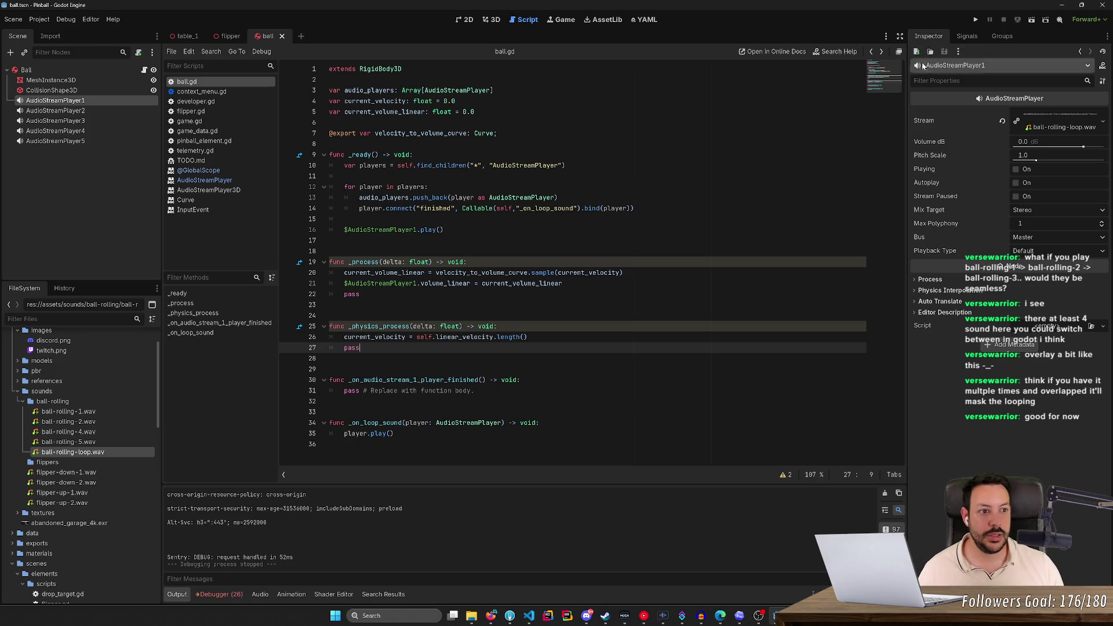
Move the Velocity to Volume Curve's start to 5.5, ease its top-end tangent, and save
left_click(28, 70)
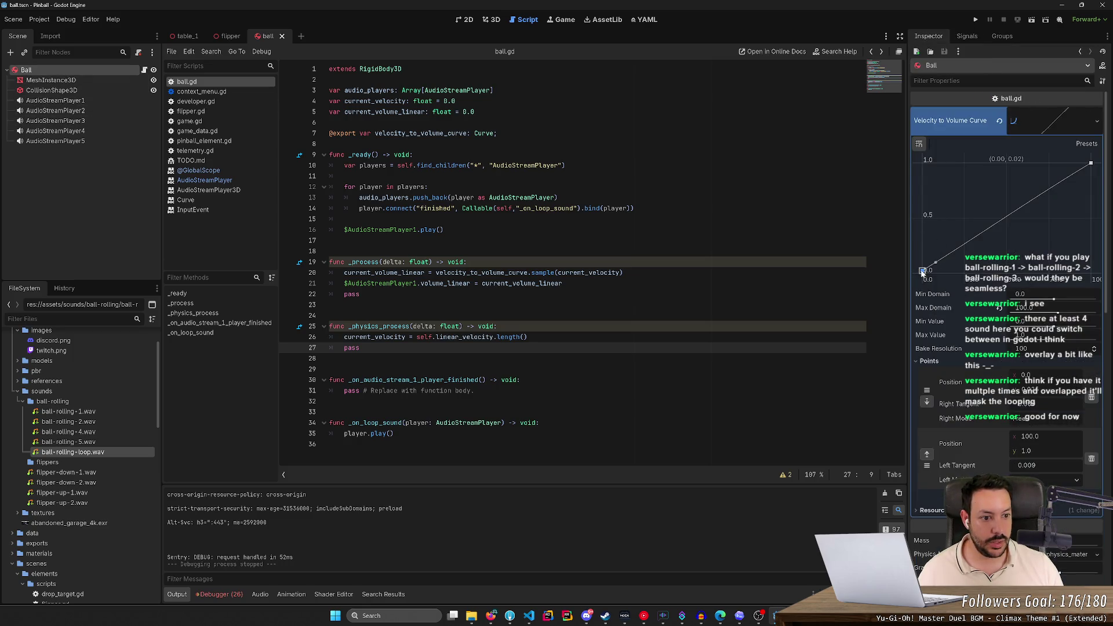
mouse_move(923, 270)
left_mouse_down()
mouse_move(931, 280)
mouse_move(967, 262)
left_mouse_up()
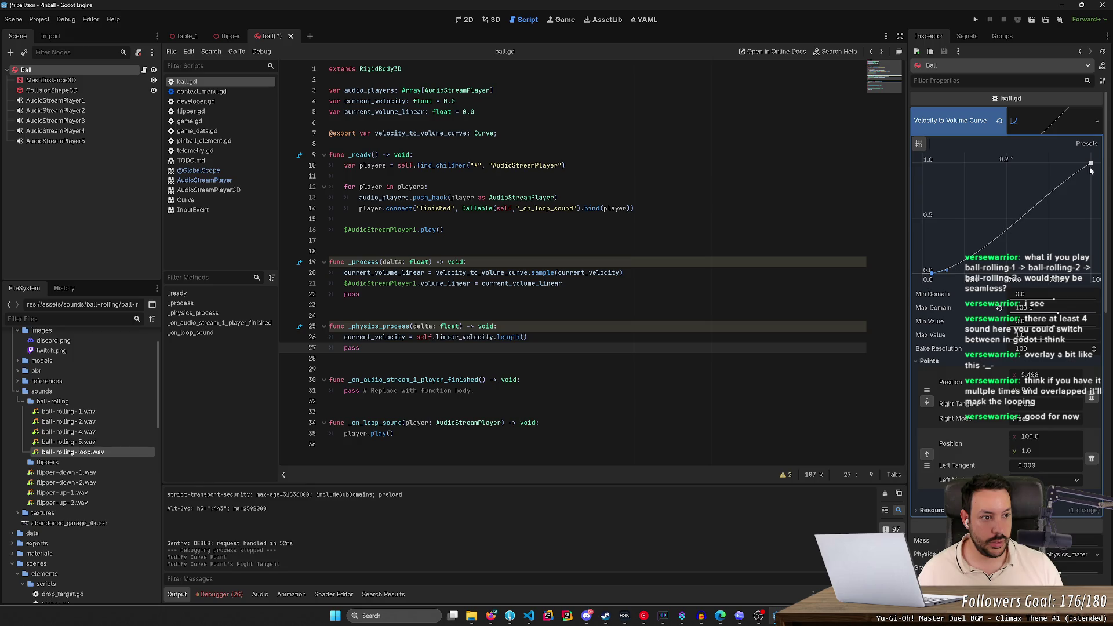
left_click_drag(1081, 170, 1084, 186)
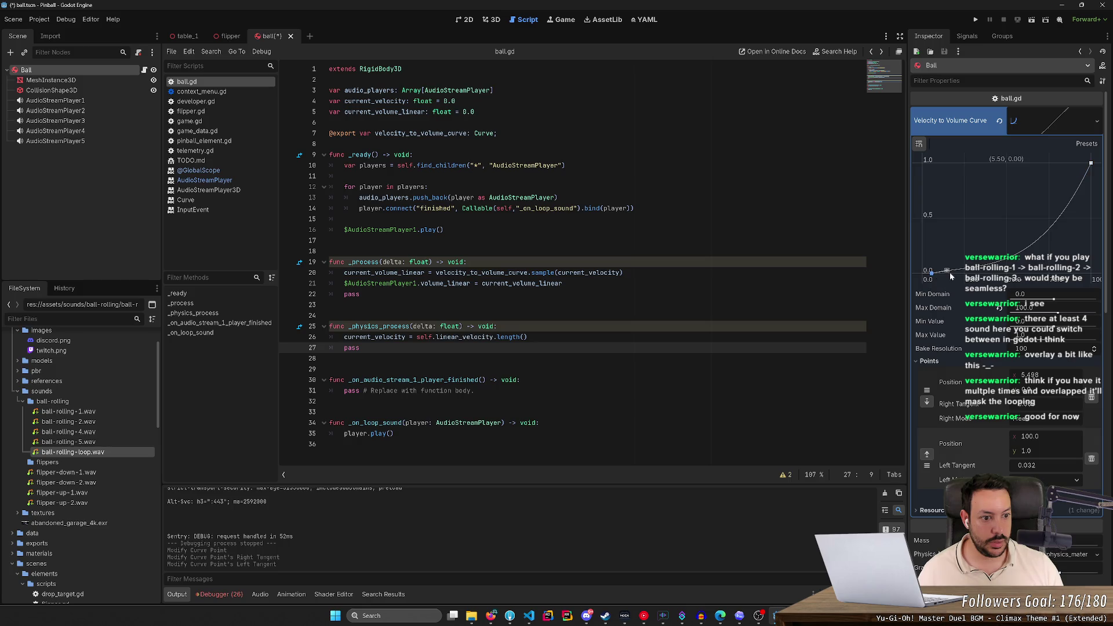
mouse_move(951, 277)
left_mouse_down()
mouse_move(1023, 246)
mouse_move(1019, 255)
left_mouse_up()
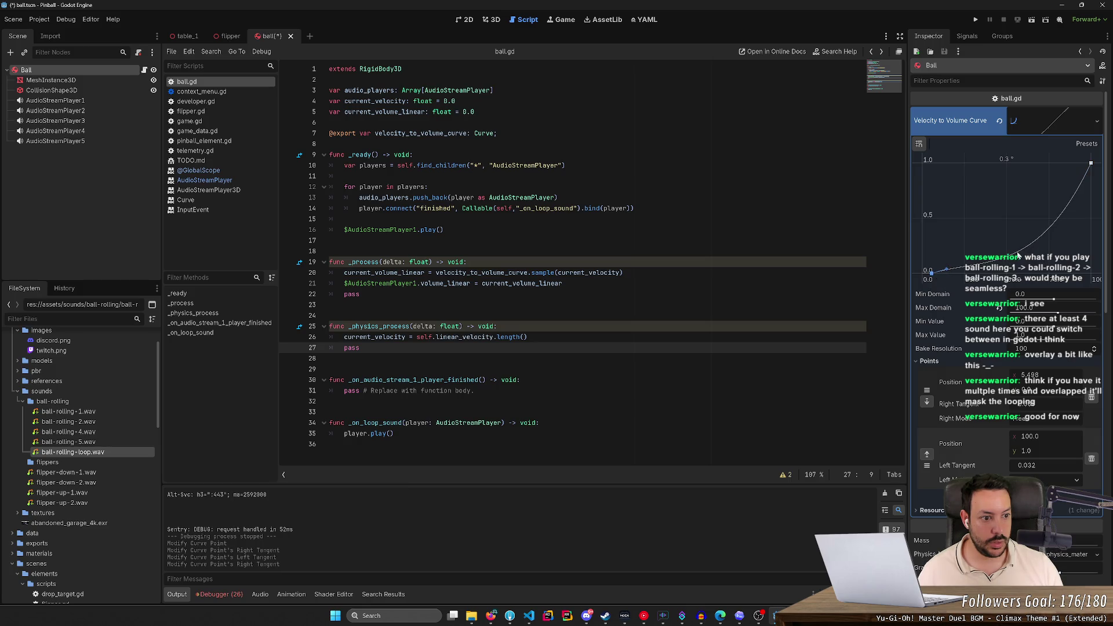
left_click(1091, 164)
left_click_drag(1085, 180, 1081, 174)
key("ctrl+s")
Test-play a new game, then lower the curve's end point to about 0.59
left_click(975, 20)
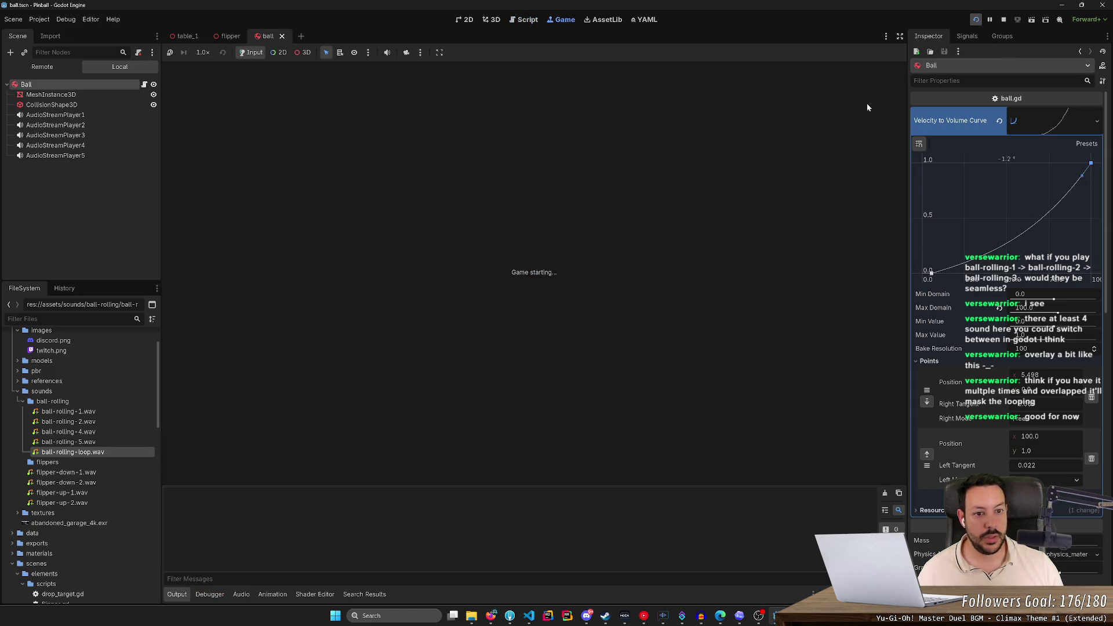
left_click(542, 281)
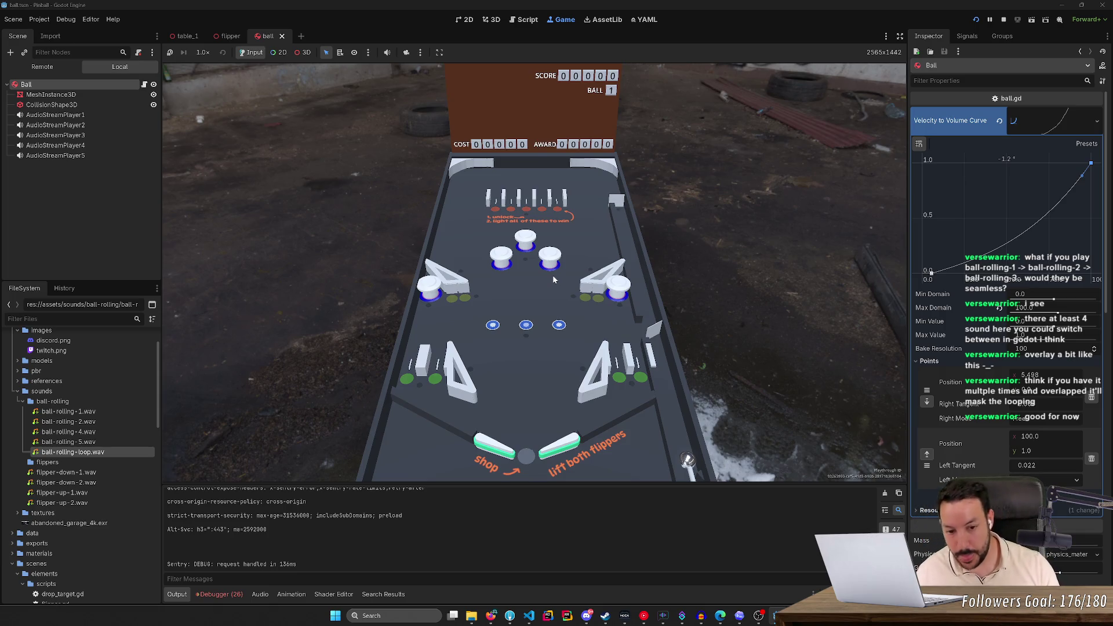
key("space")
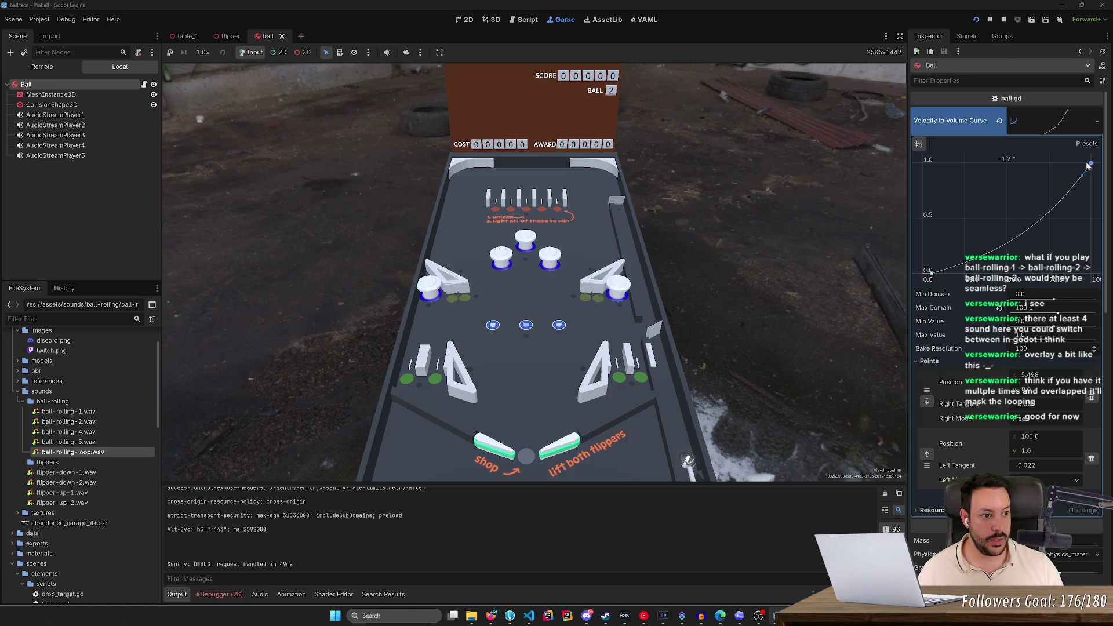
left_click_drag(1092, 166, 1102, 210)
left_click(931, 274)
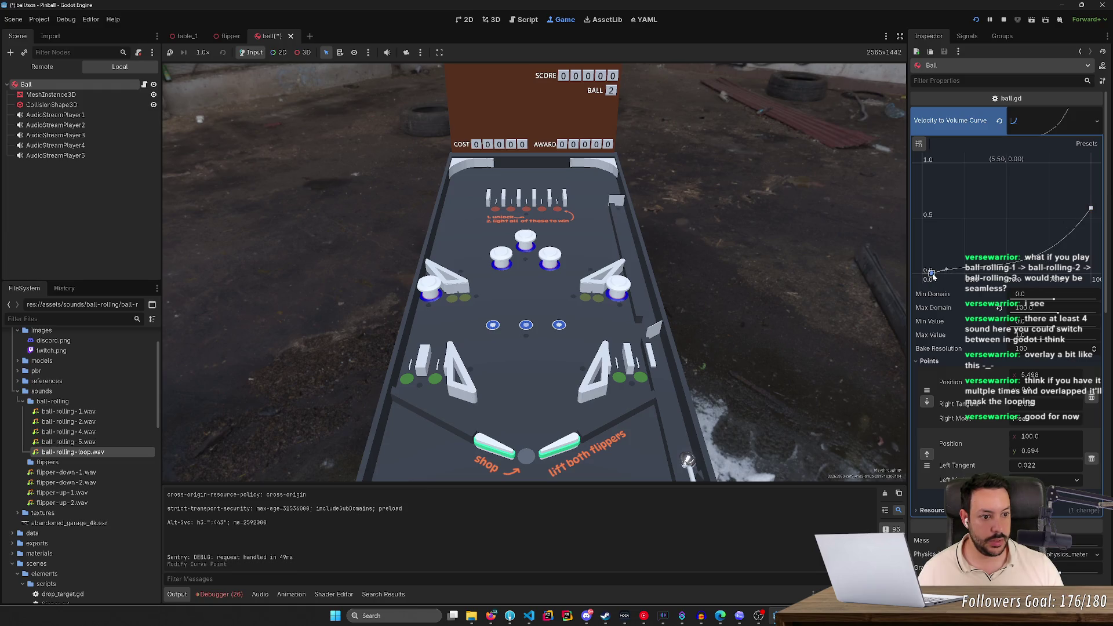
left_click_drag(948, 271, 1050, 253)
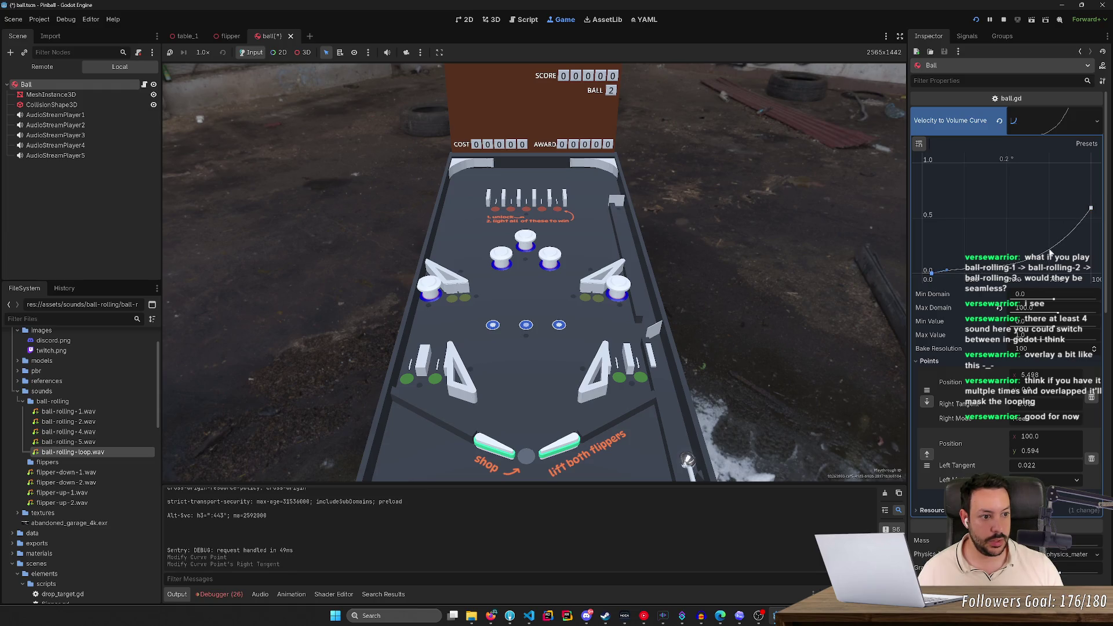
Lower the curve's end to about 0.53, push its start right, save, and retest the game
left_click_drag(1090, 209, 1059, 239)
mouse_move(937, 270)
left_mouse_down()
mouse_move(1025, 255)
mouse_move(996, 265)
mouse_move(1046, 270)
left_mouse_up()
left_click(1090, 215)
left_click_drag(1082, 223, 1079, 236)
key("ctrl+s")
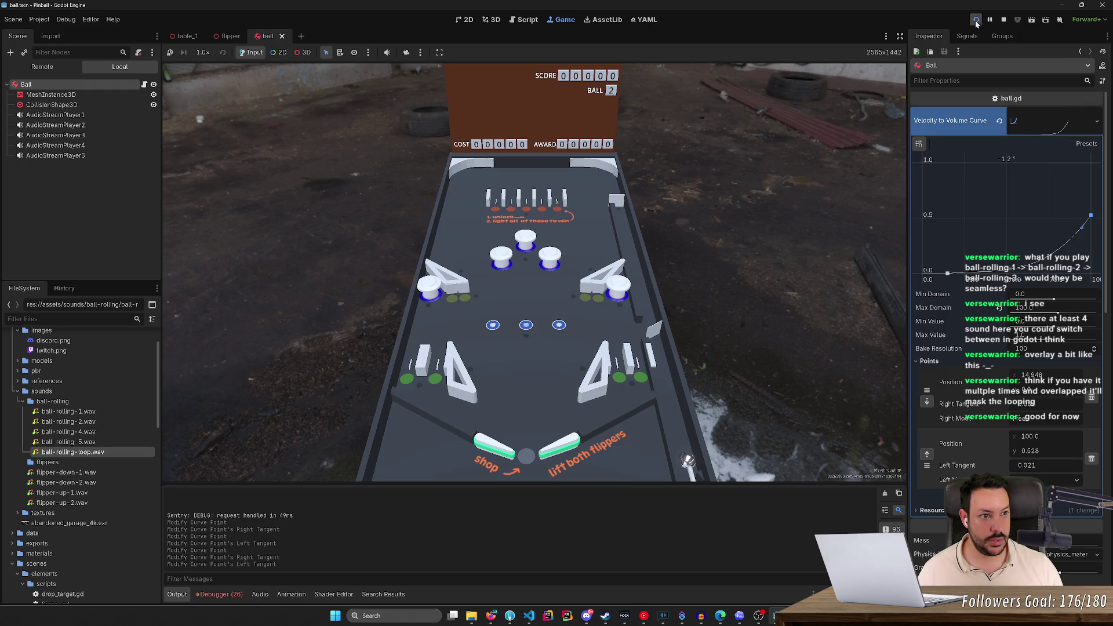
left_click(978, 21)
left_click(544, 279)
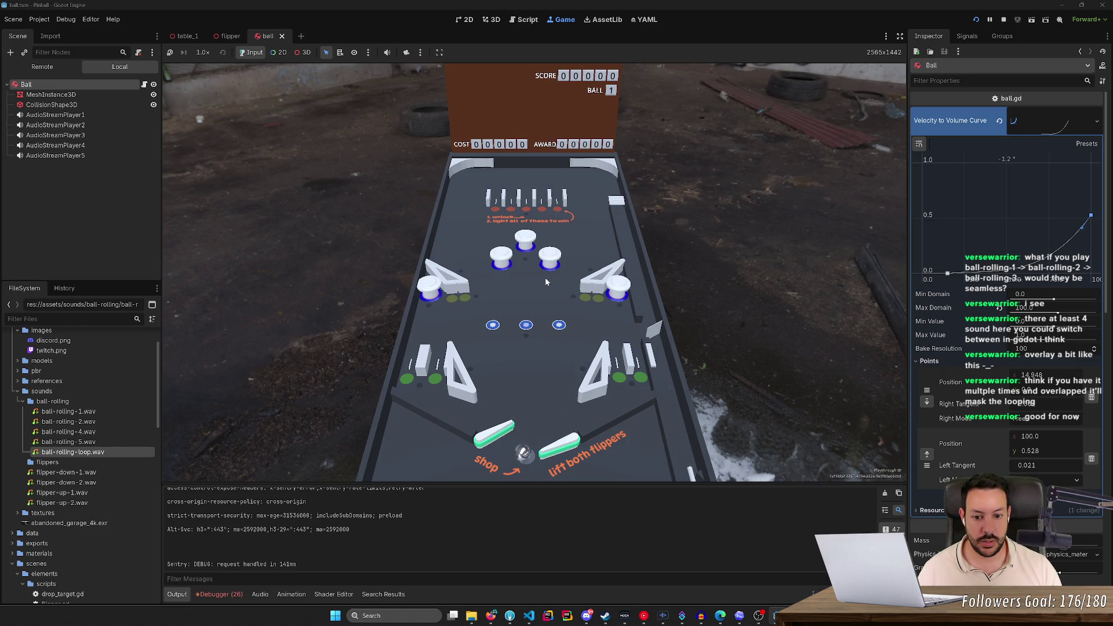
key("F8")
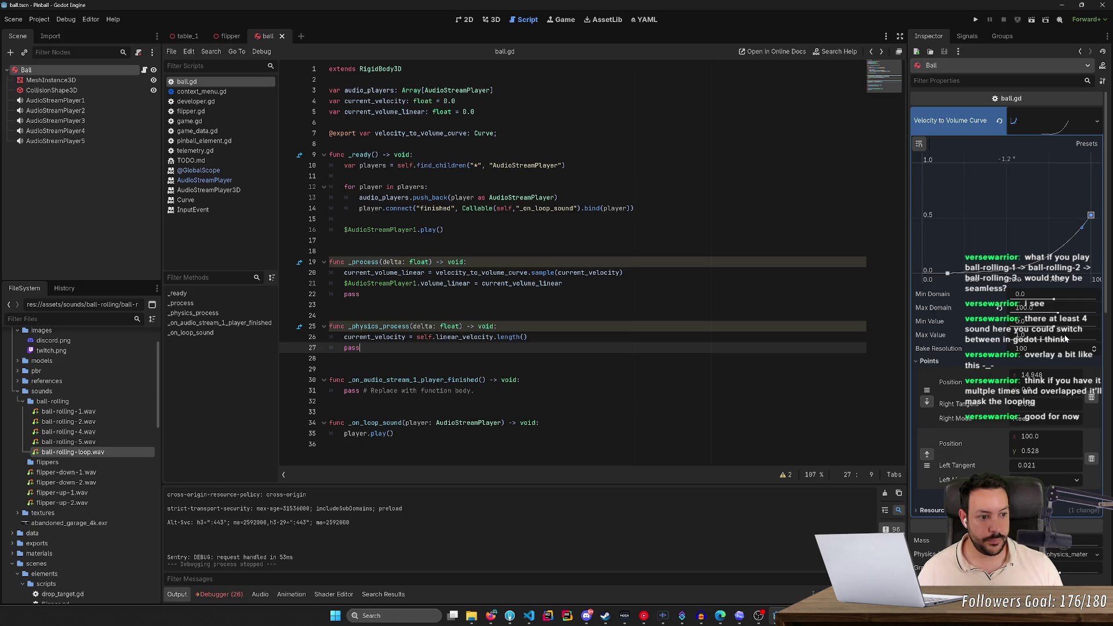
Lower the curve's end to 0.32, set Max Value to 0.5, and adjust both tangents
left_click_drag(1091, 215, 1091, 239)
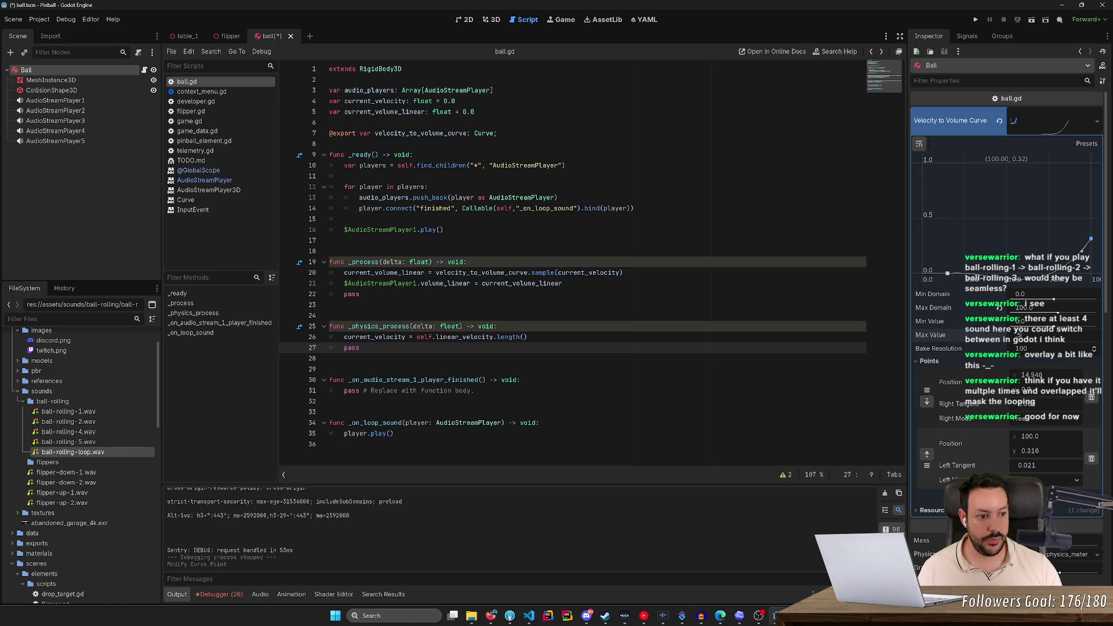
key("Return")
left_click(947, 273)
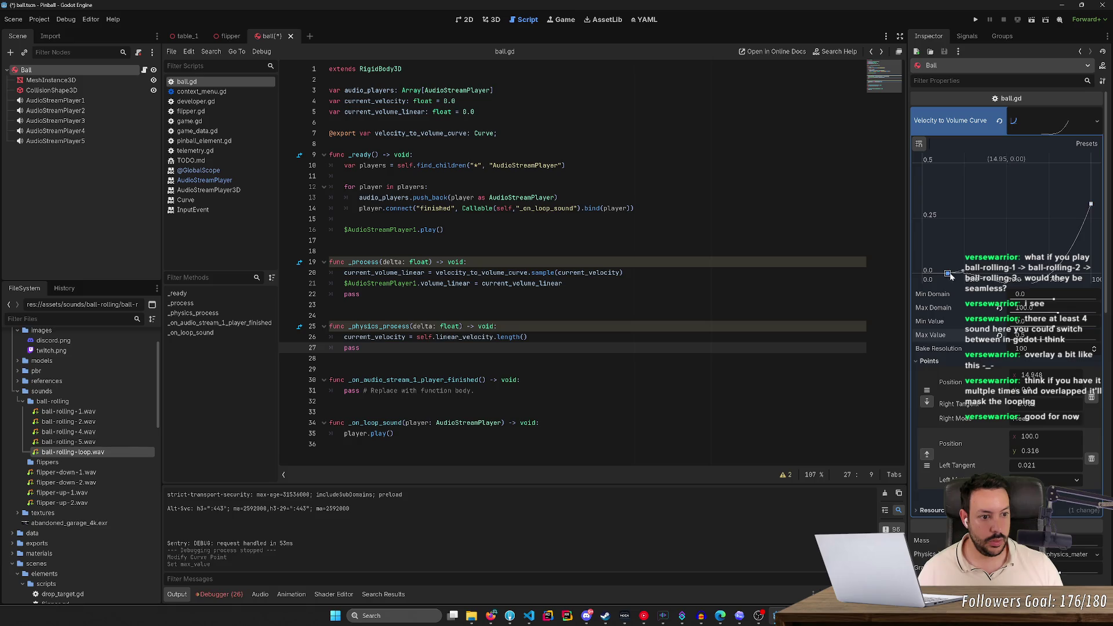
left_click_drag(958, 273, 964, 262)
left_click(1090, 204)
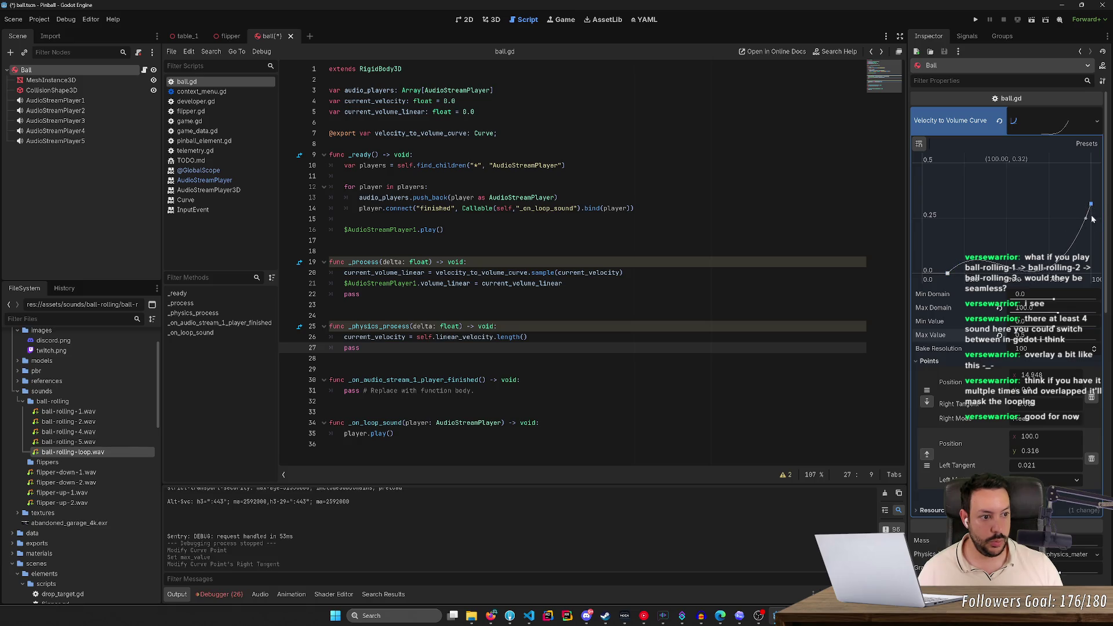
left_click_drag(1086, 219, 1088, 219)
Flatten the curve's start and bring its end down to about 0.23
left_click(946, 273)
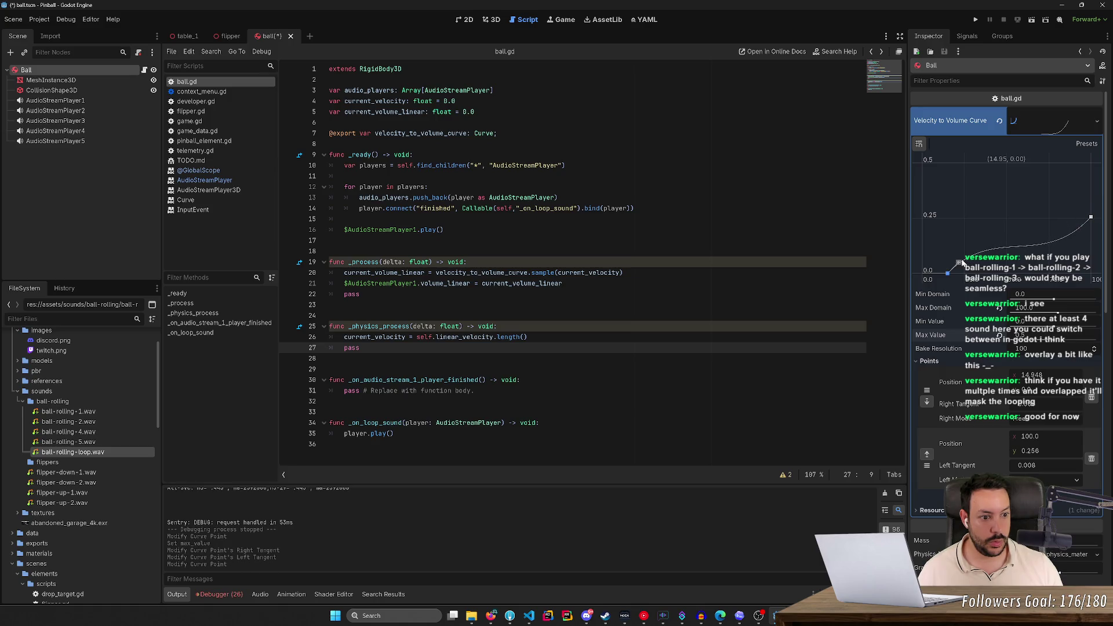
left_click_drag(964, 262, 966, 277)
mouse_move(1090, 218)
left_mouse_down()
mouse_move(1079, 223)
mouse_move(1090, 225)
left_mouse_up()
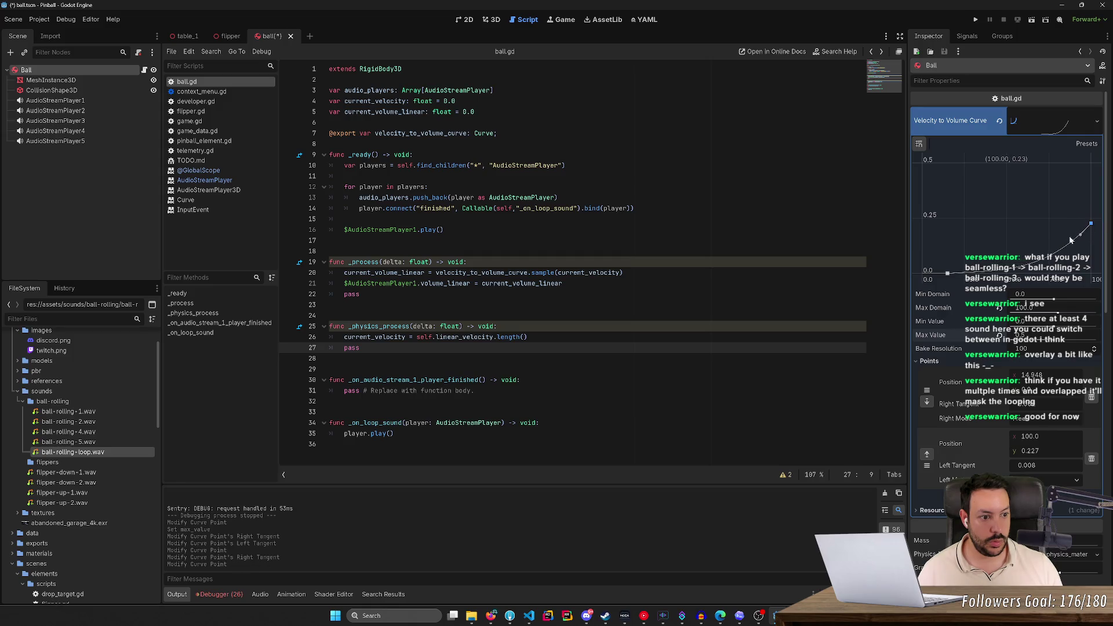
left_click_drag(1063, 238, 1012, 255)
left_click_drag(951, 276, 937, 274)
Run a new game with F5, launch the ball, work the flippers, then stop with F8
key("F5")
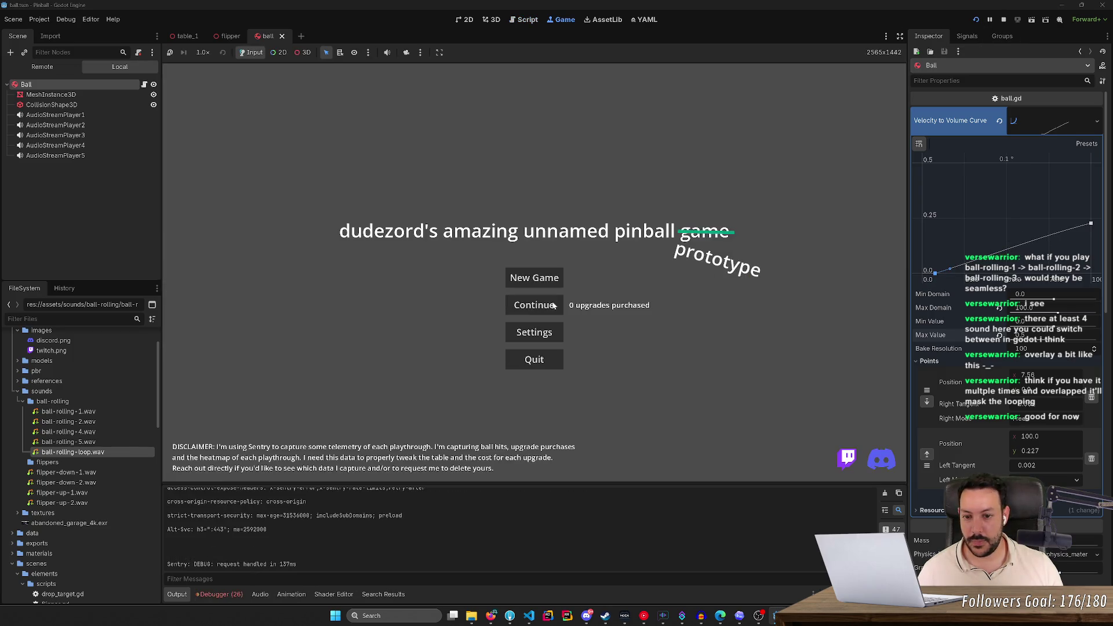
left_click(534, 347)
key("space")
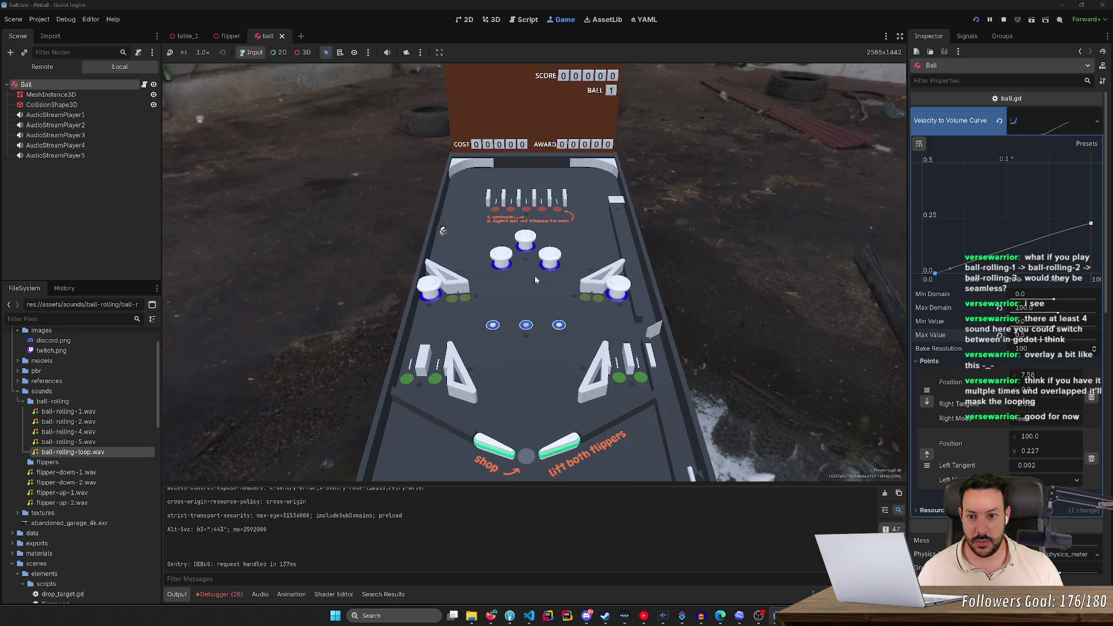
key("Left")
key("Right")
key("Left")
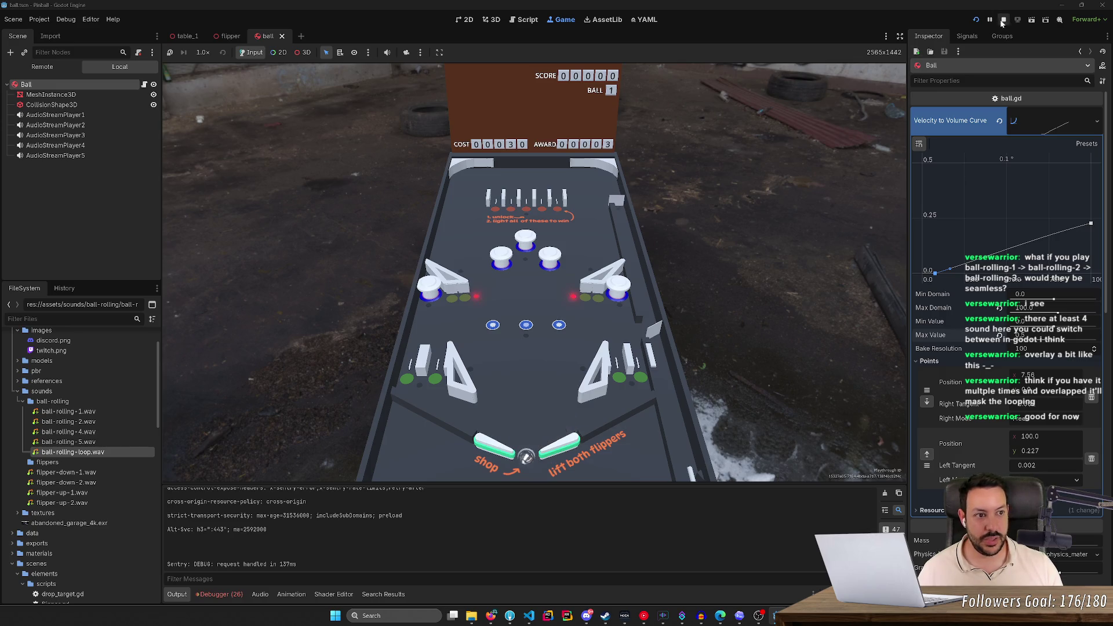
key("F8")
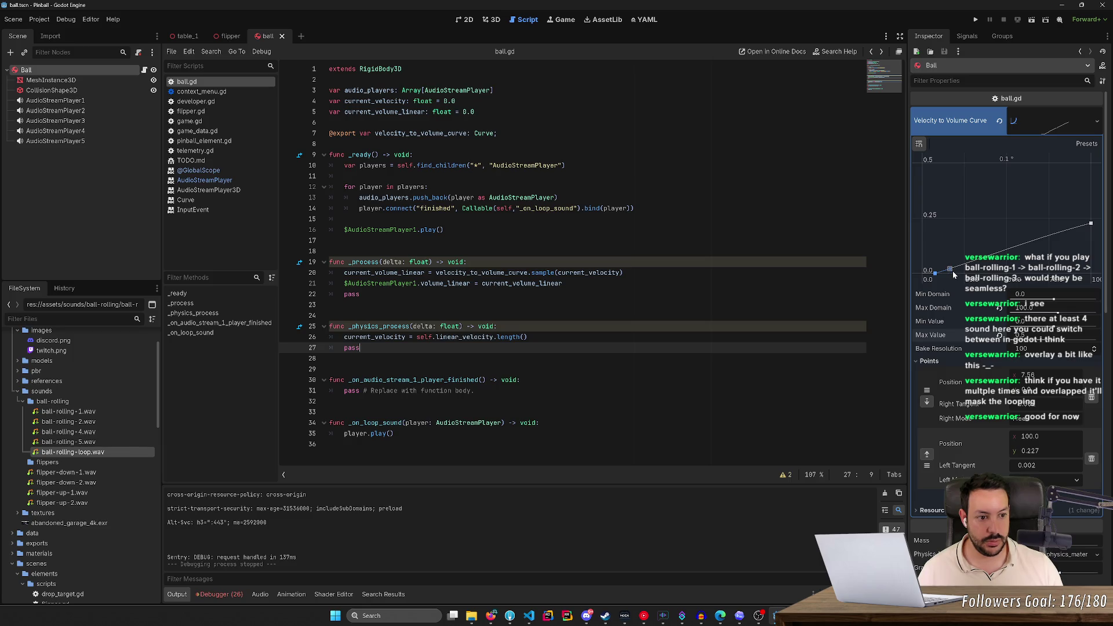
Add several low points to the velocity-to-volume curve (around 43, 0.045 and 46, 0.016), then run the game
left_click(984, 261)
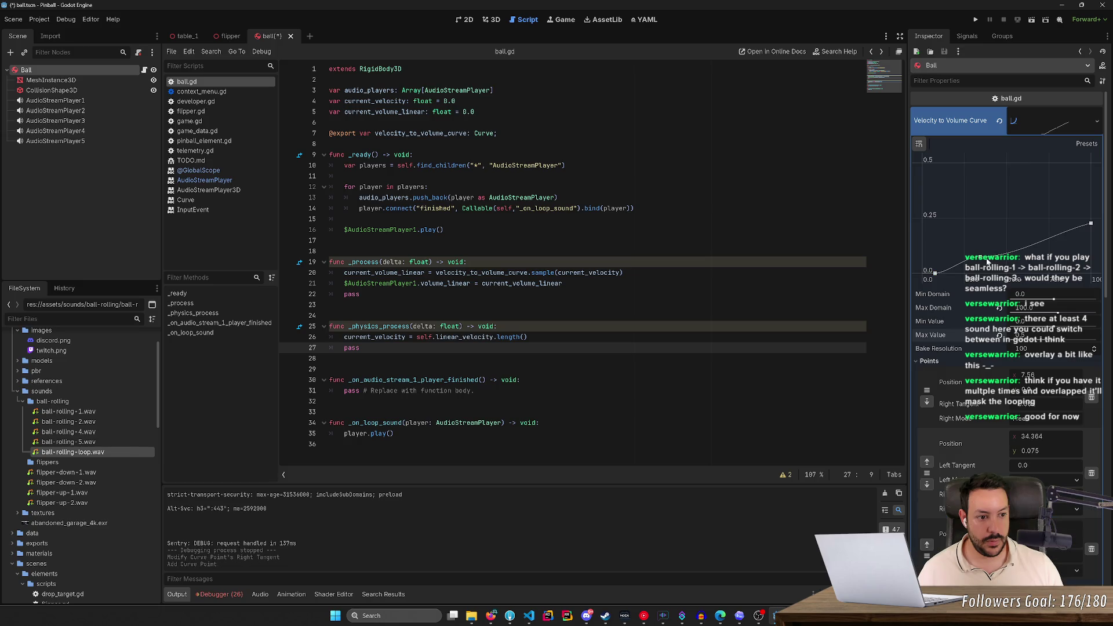
left_click_drag(985, 261, 1004, 261)
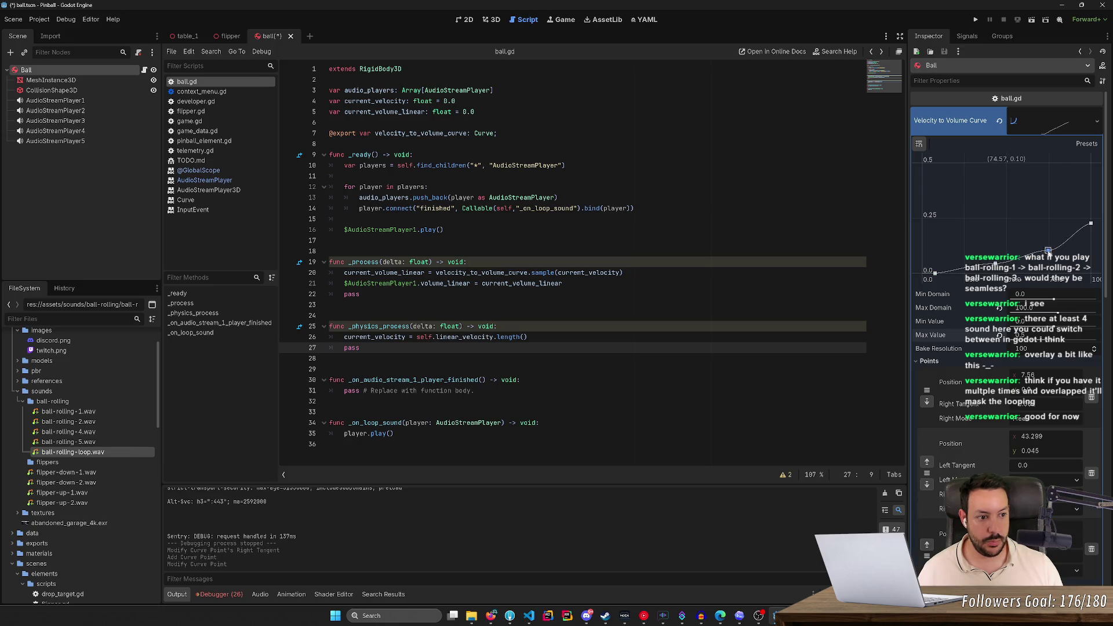
left_click(1067, 255)
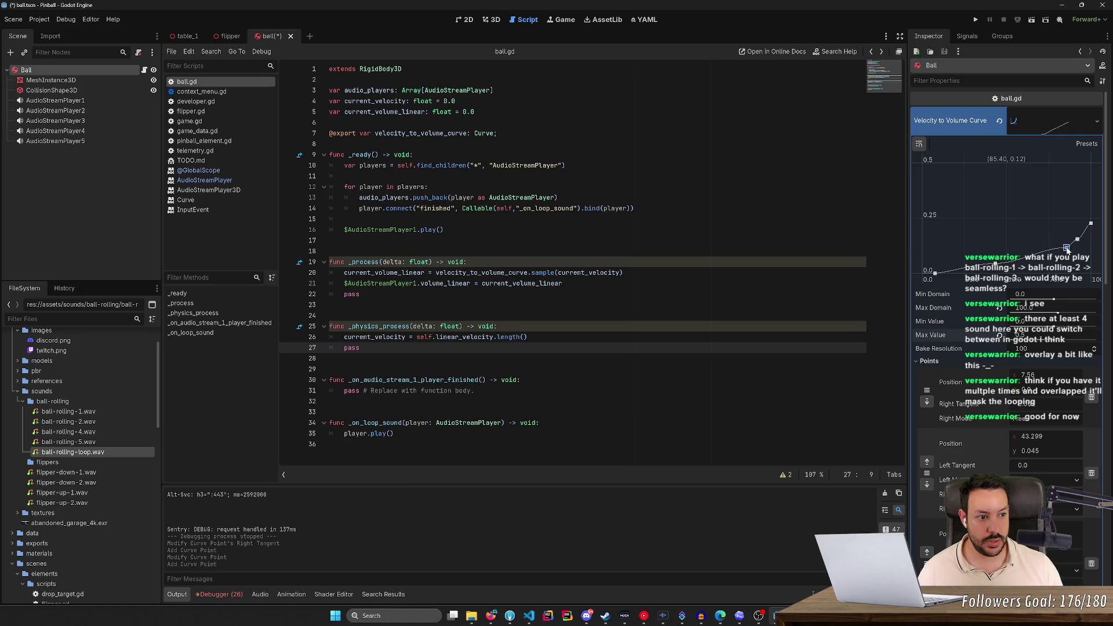
left_click(1053, 259)
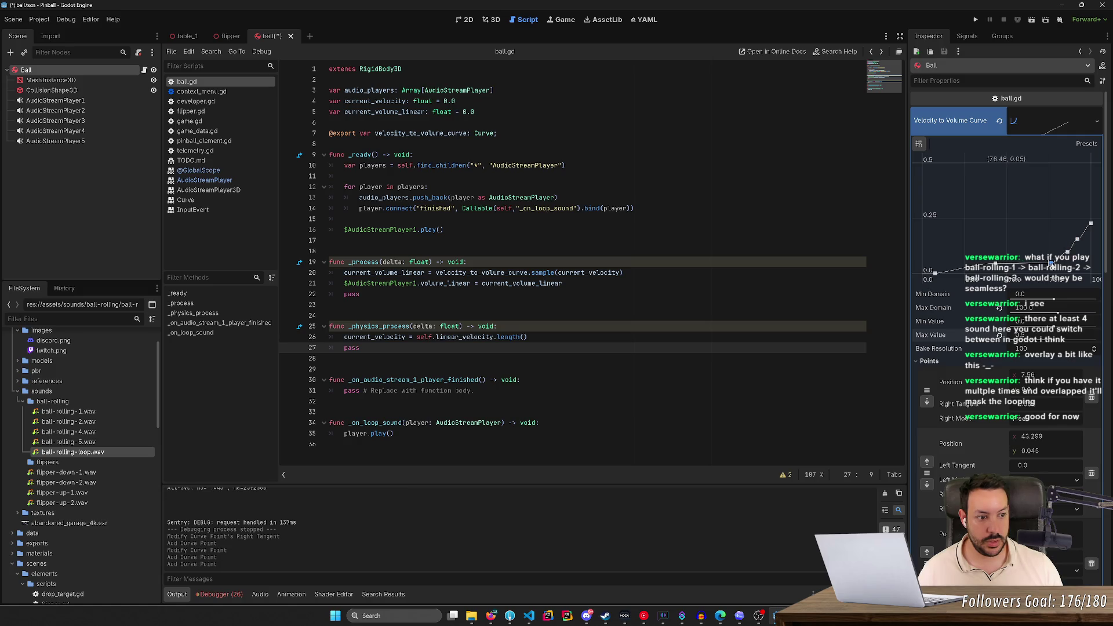
left_click(1034, 265)
left_click_drag(1051, 264, 1055, 262)
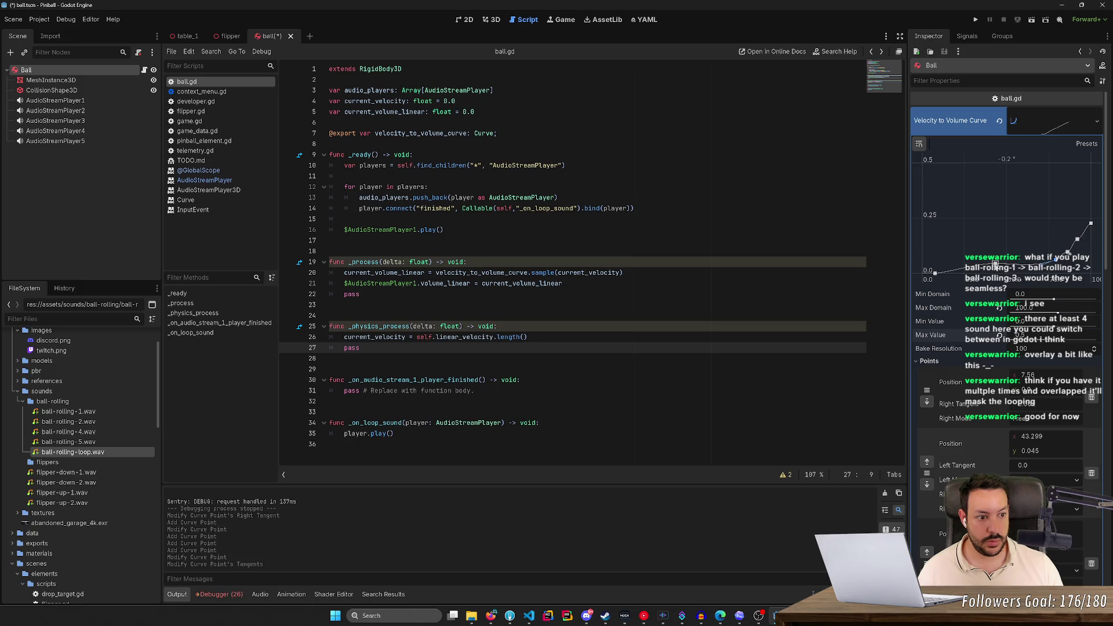
left_click(1041, 268)
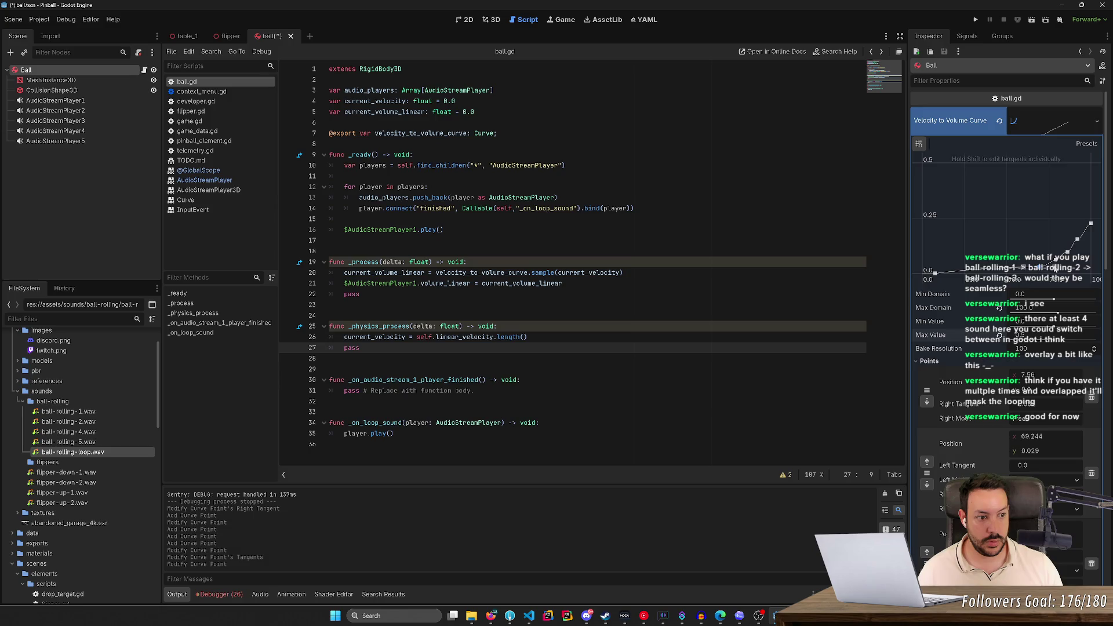
left_click_drag(1041, 268, 999, 271)
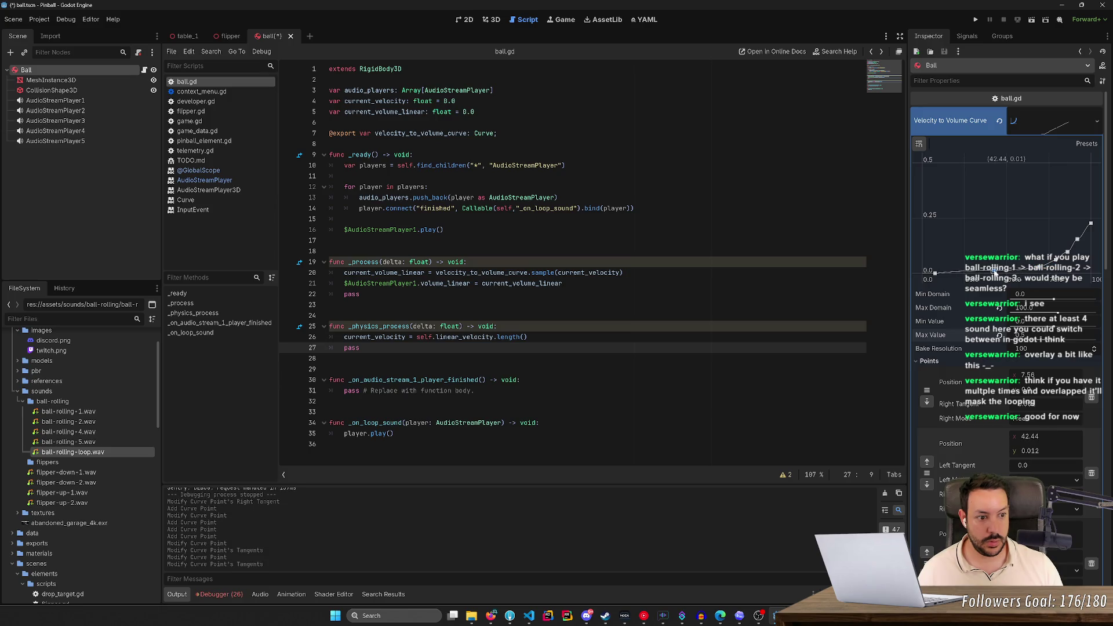
key("F5")
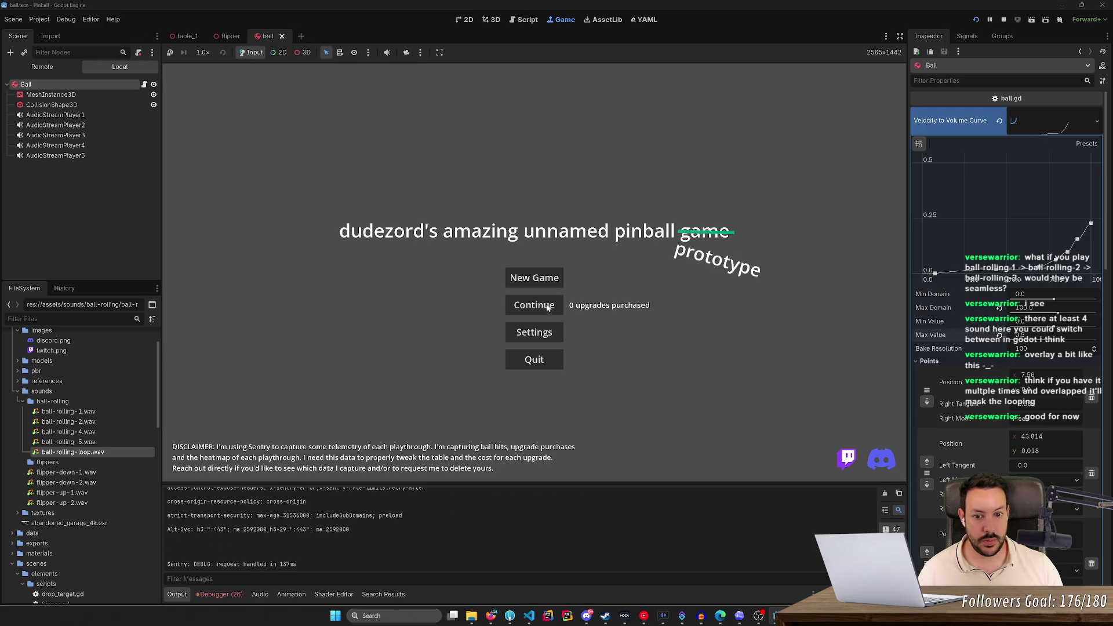
Start a new game, flip the right flipper, then stop the test run
left_click(549, 280)
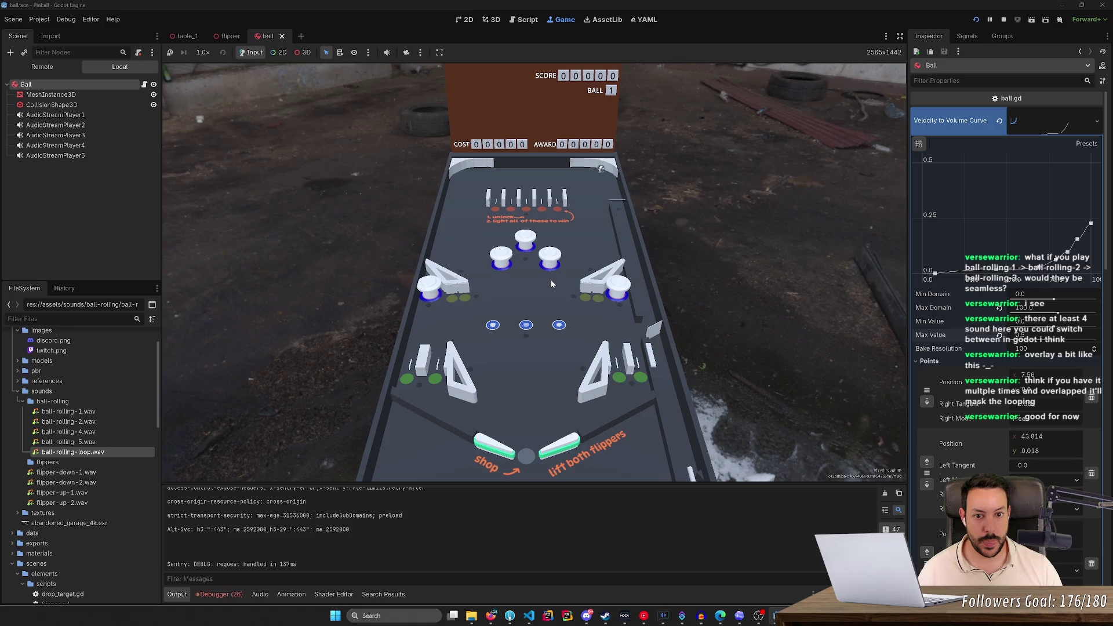
key("Right")
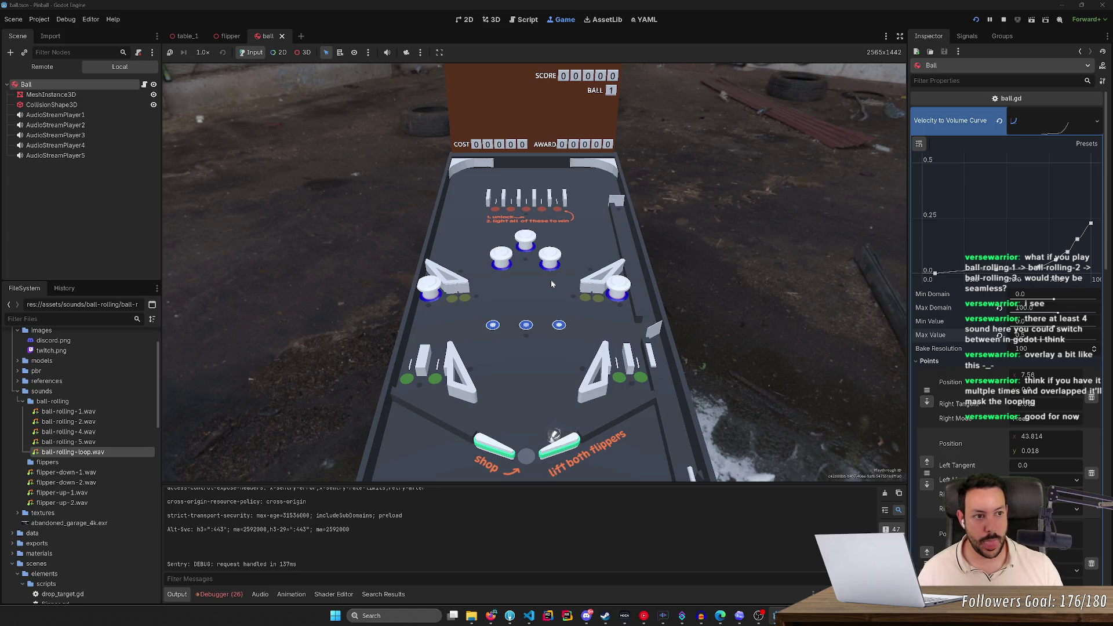
left_click(1003, 19)
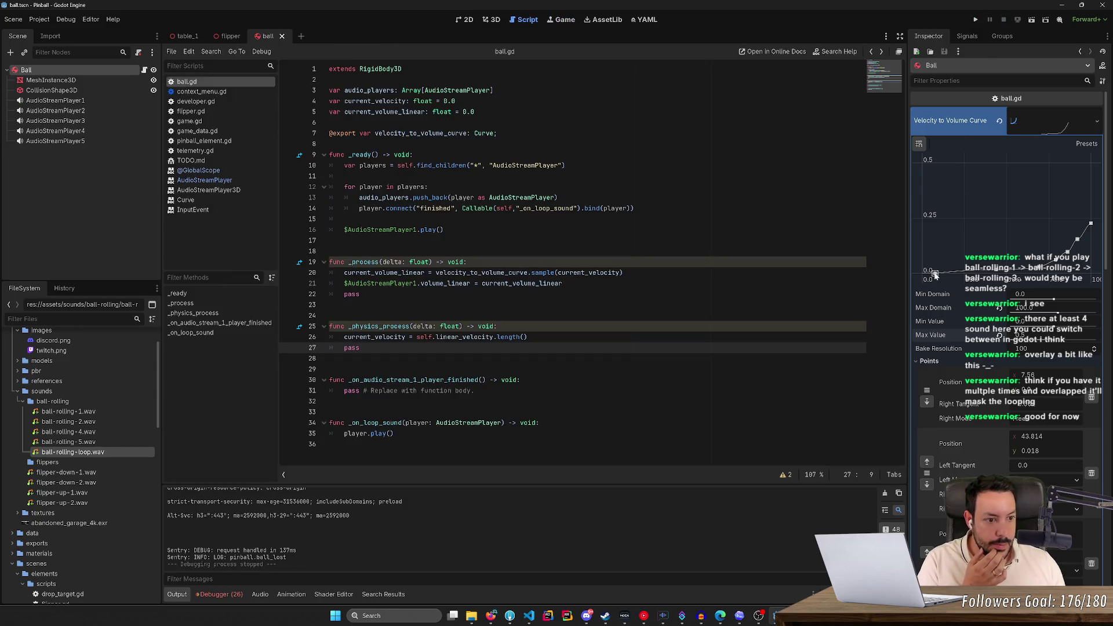
Pin the curve's first point at 0, 0, reshape its slope and the upper tangents, then run the game
left_click_drag(934, 273, 924, 277)
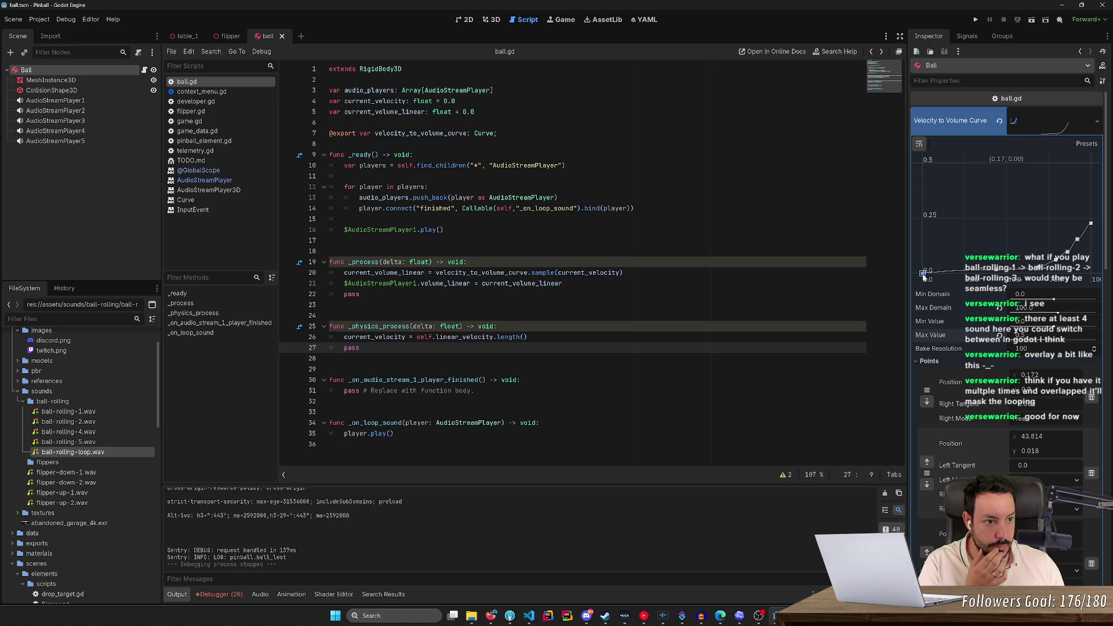
left_click_drag(923, 276, 1023, 267)
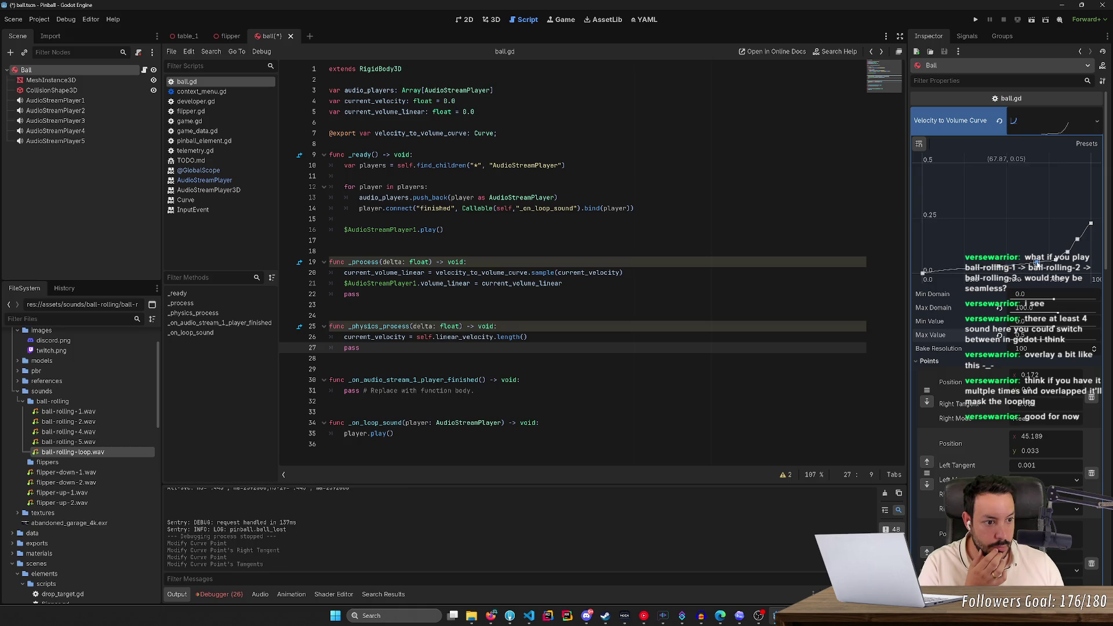
left_click(1037, 262)
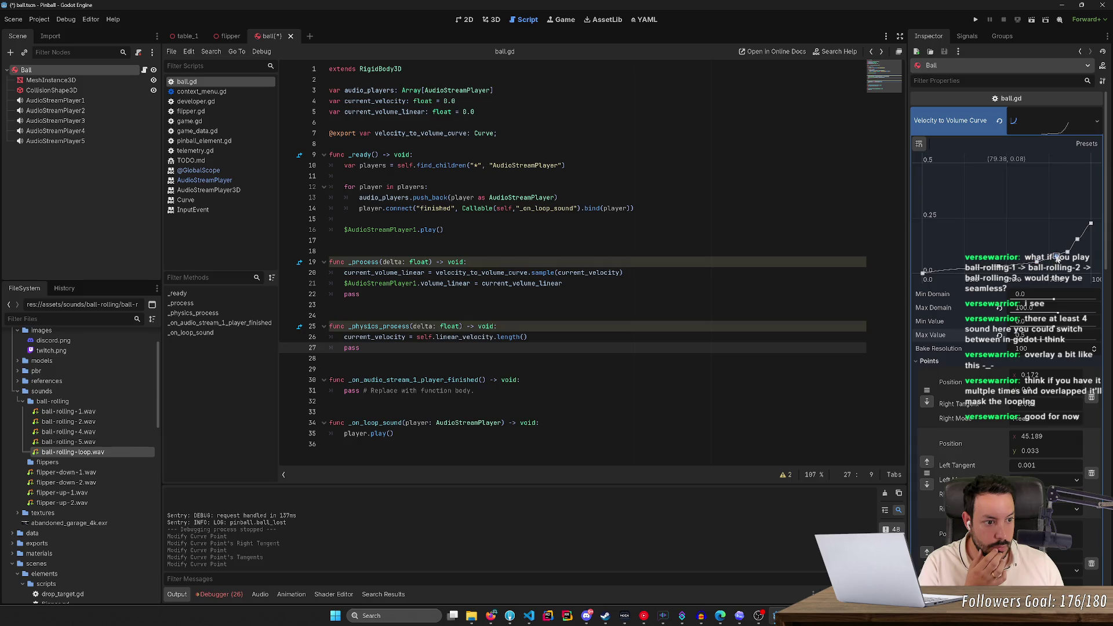
left_click(1058, 259)
left_click_drag(1067, 253, 1086, 241)
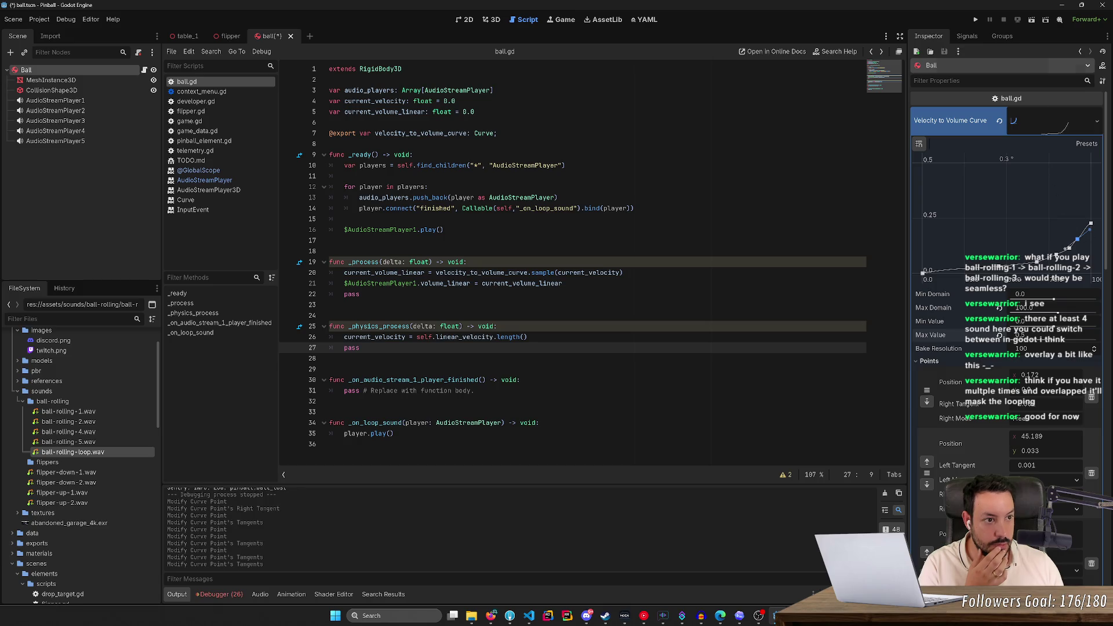
left_click(977, 19)
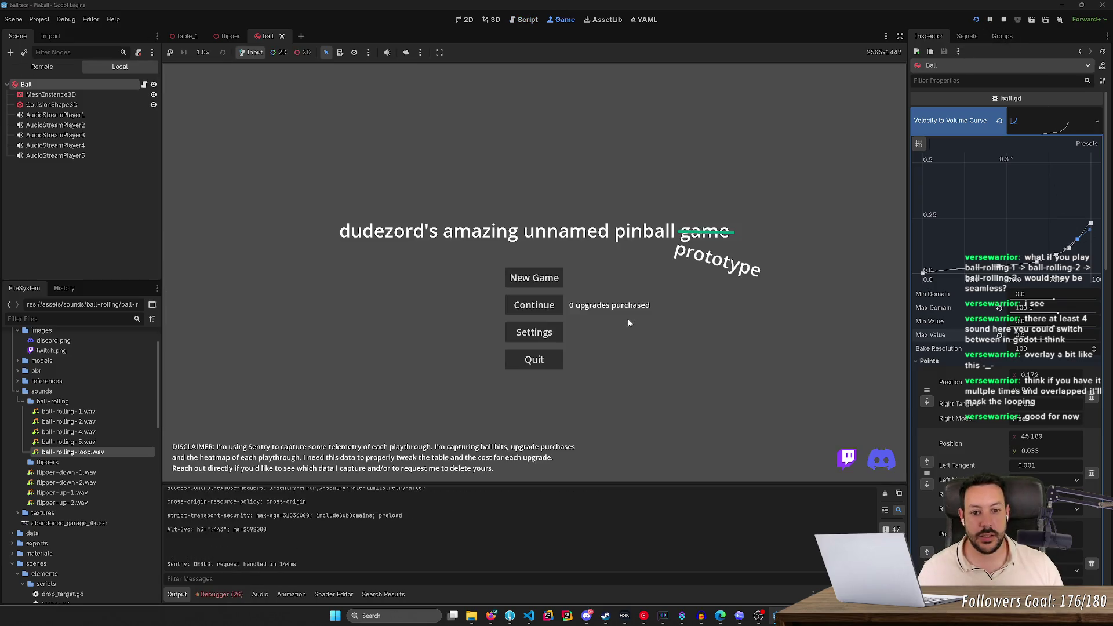
Start a new game and bounce the ball off the right and left flippers, scoring 1 point
left_click(540, 281)
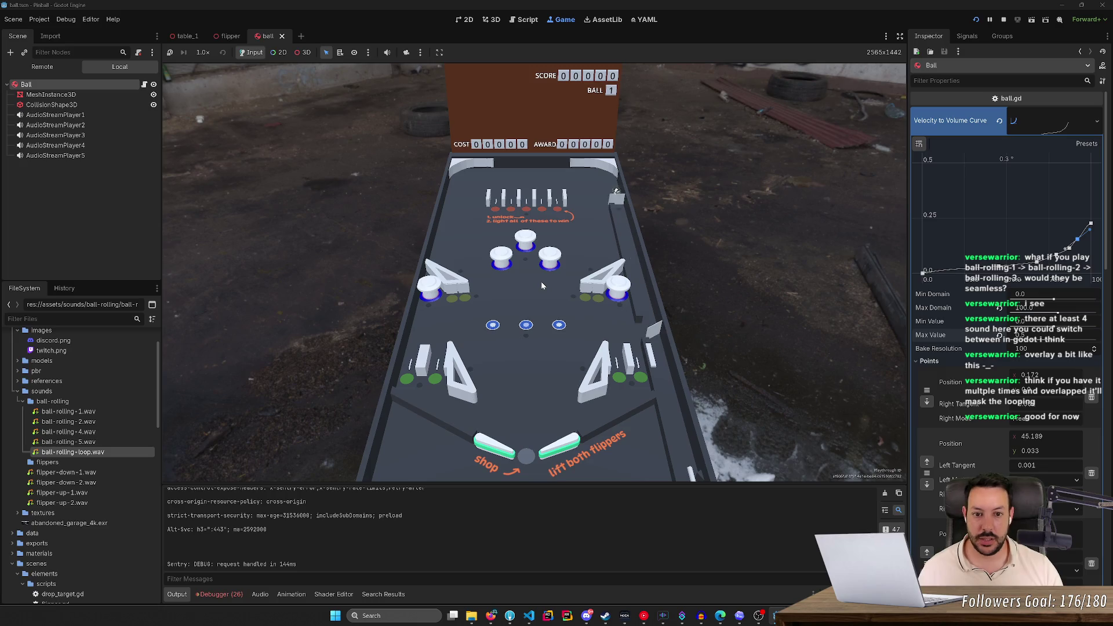
key("Right")
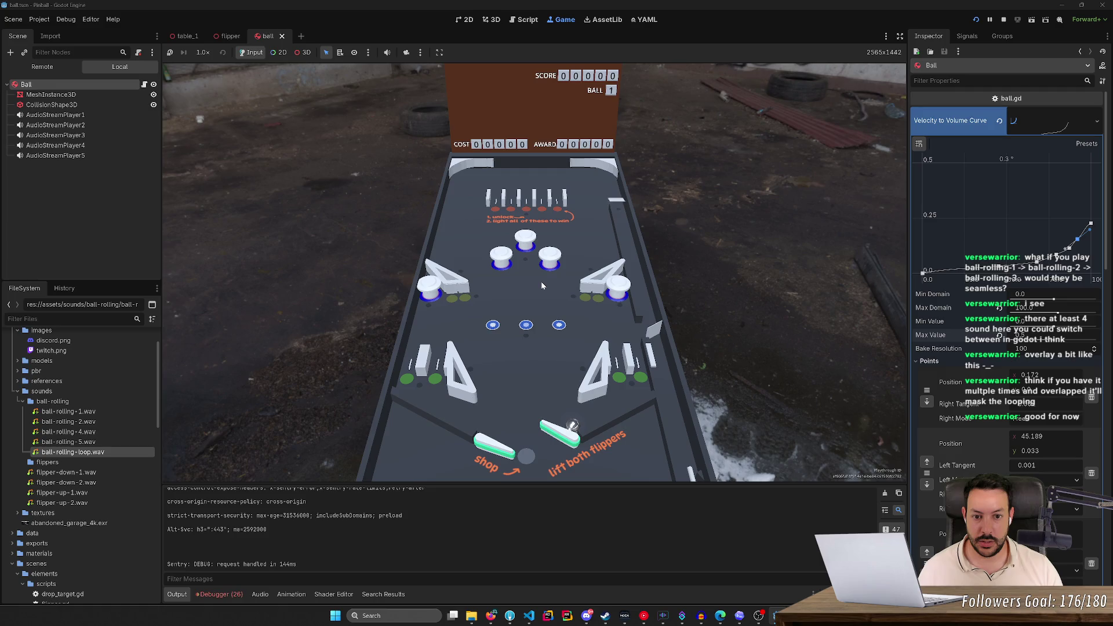
key("Right")
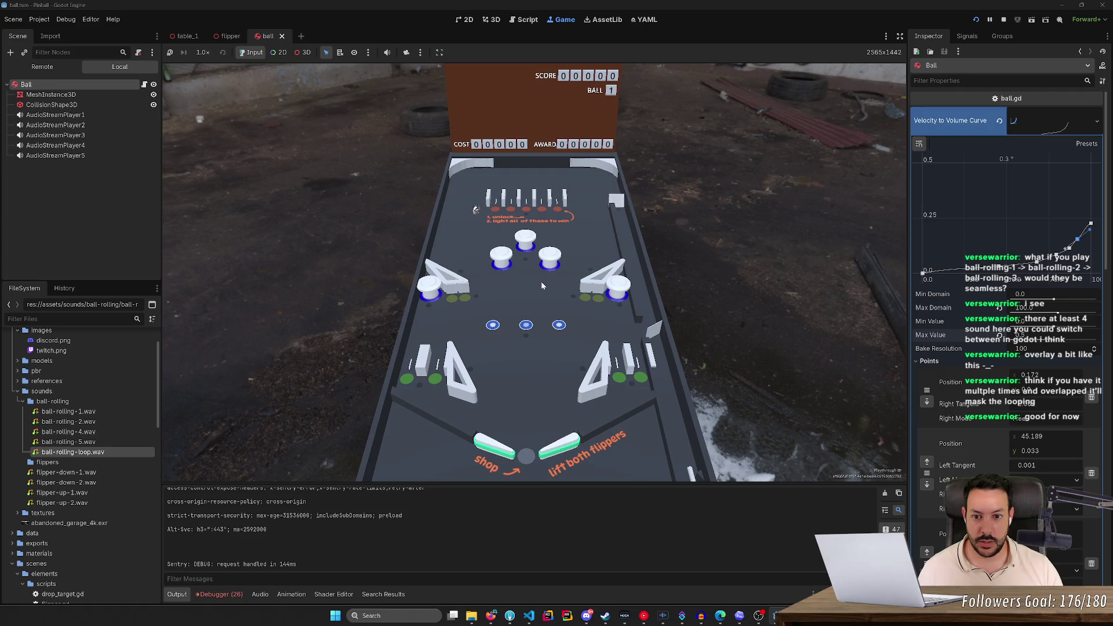
key("Right")
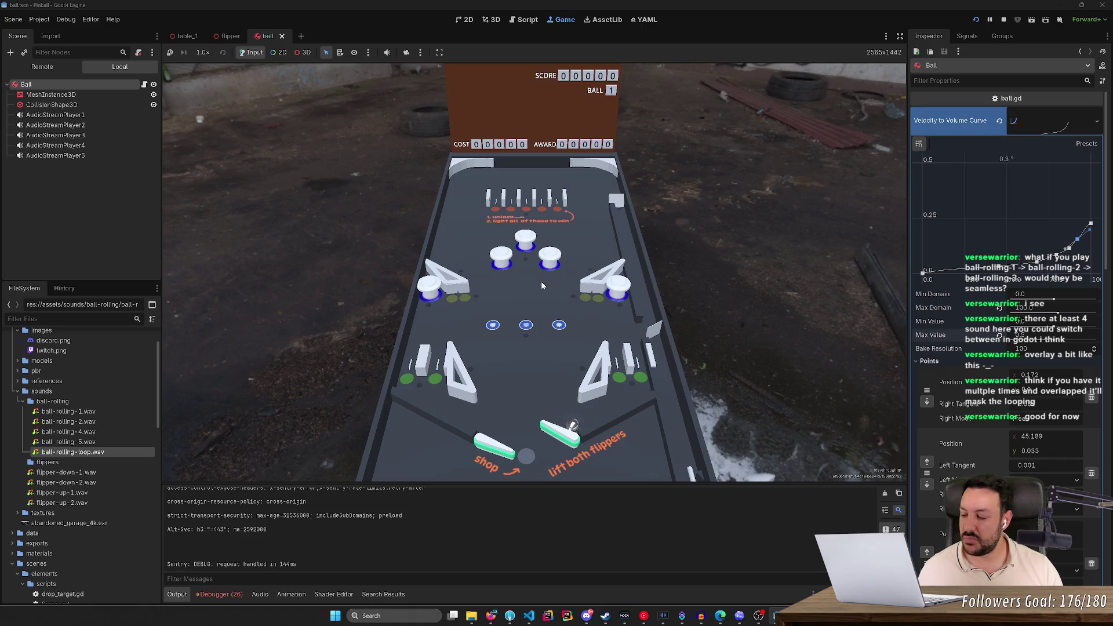
key("Right")
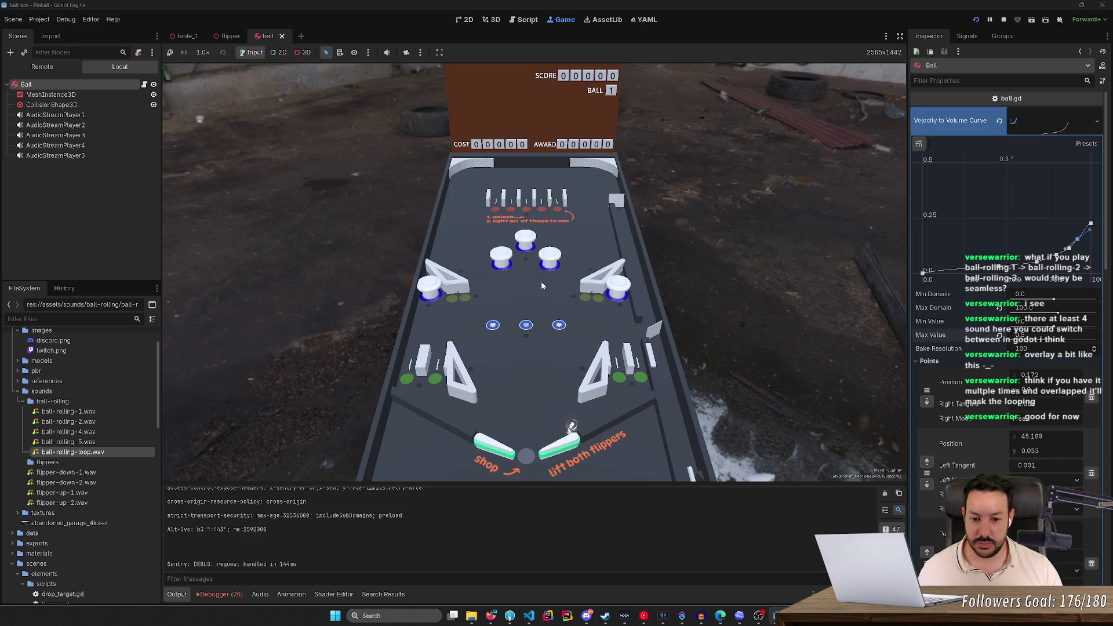
key("Right")
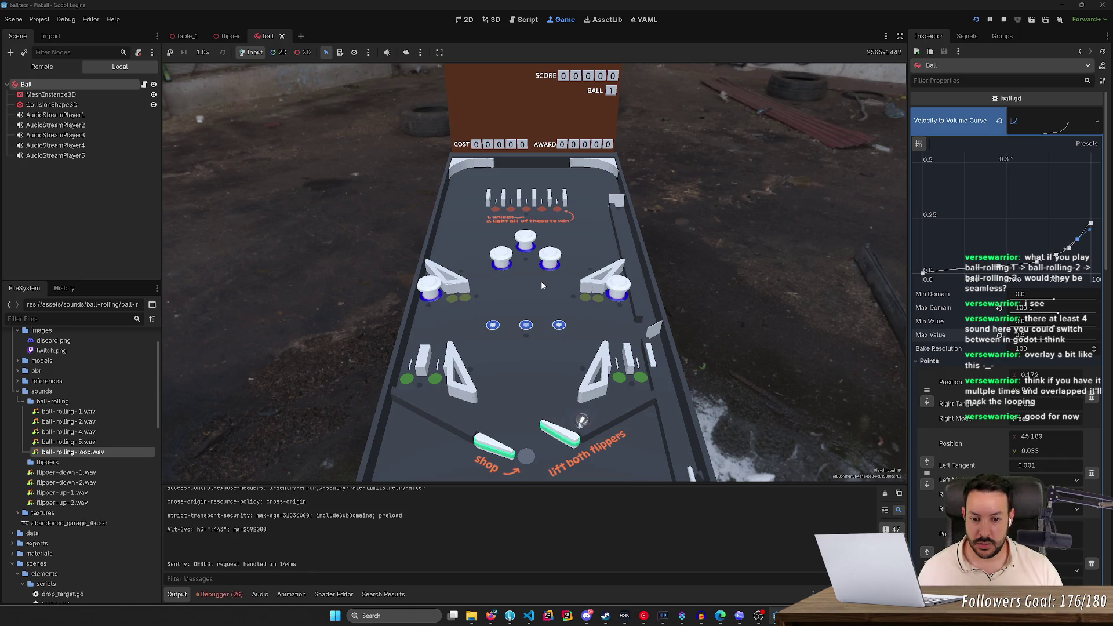
key("Right")
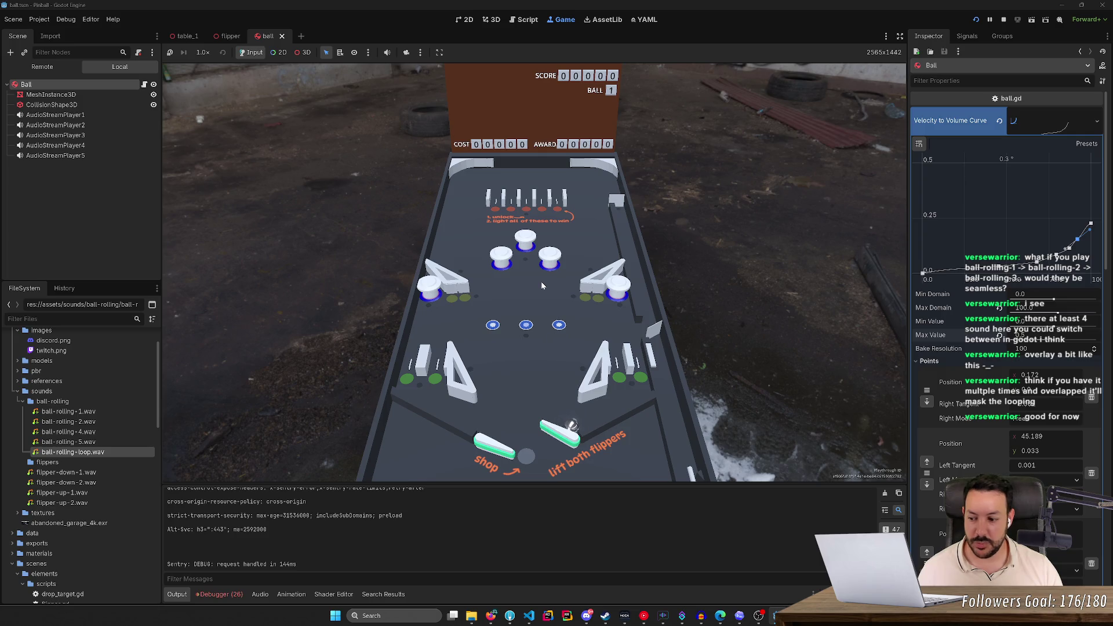
key("Right")
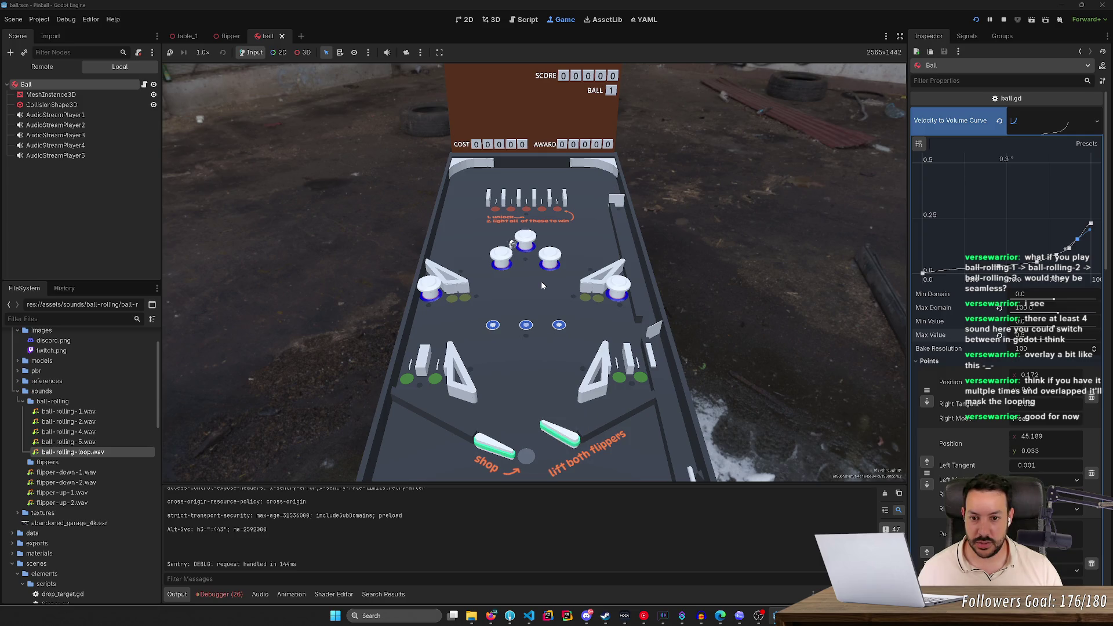
key("Left")
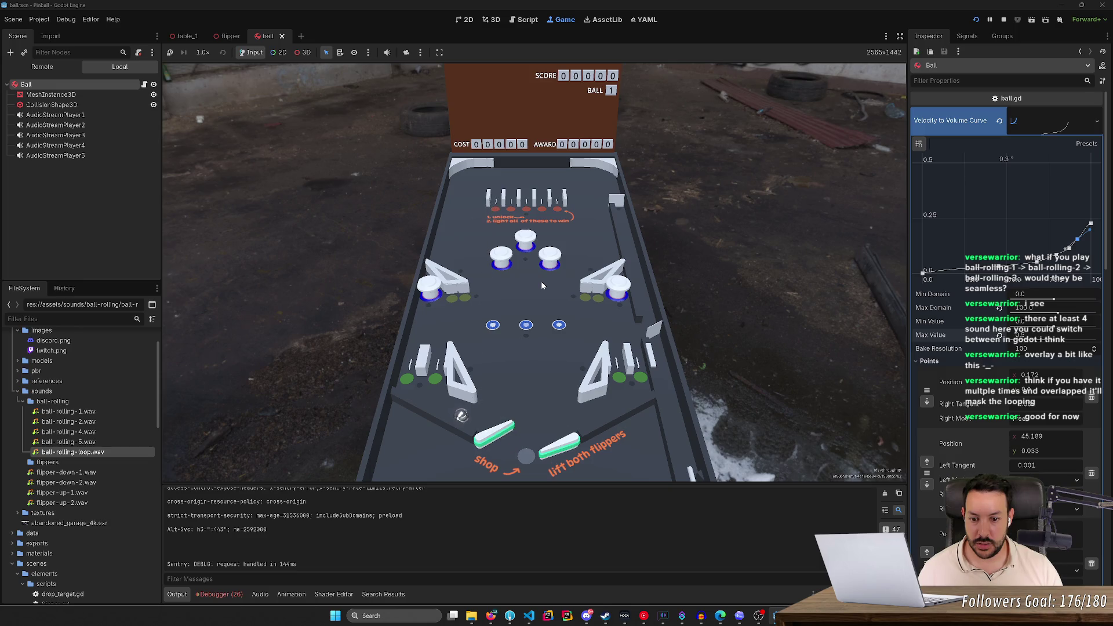
key("Left")
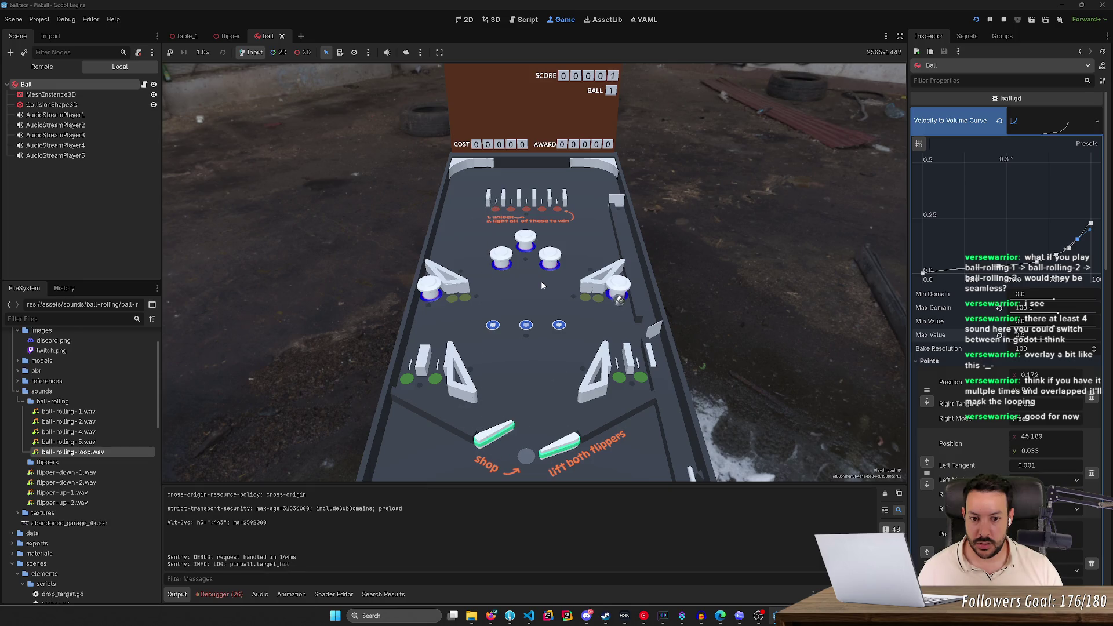
key("Right")
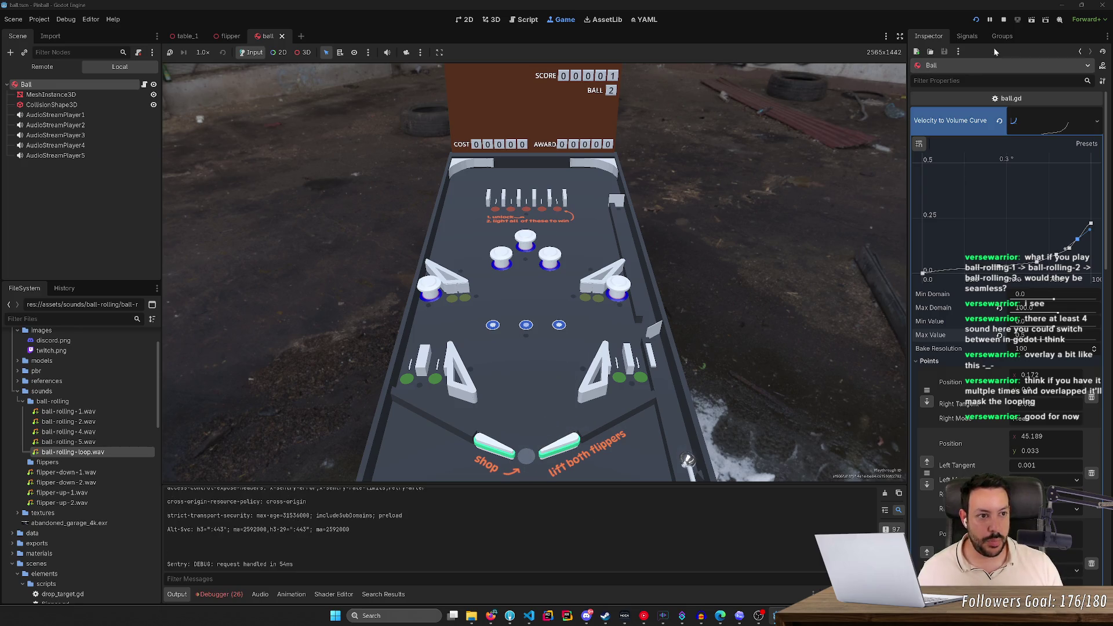
Stop the game, tilt a point's tangent upward, and set the curve's Max Value to 1
left_click(1003, 19)
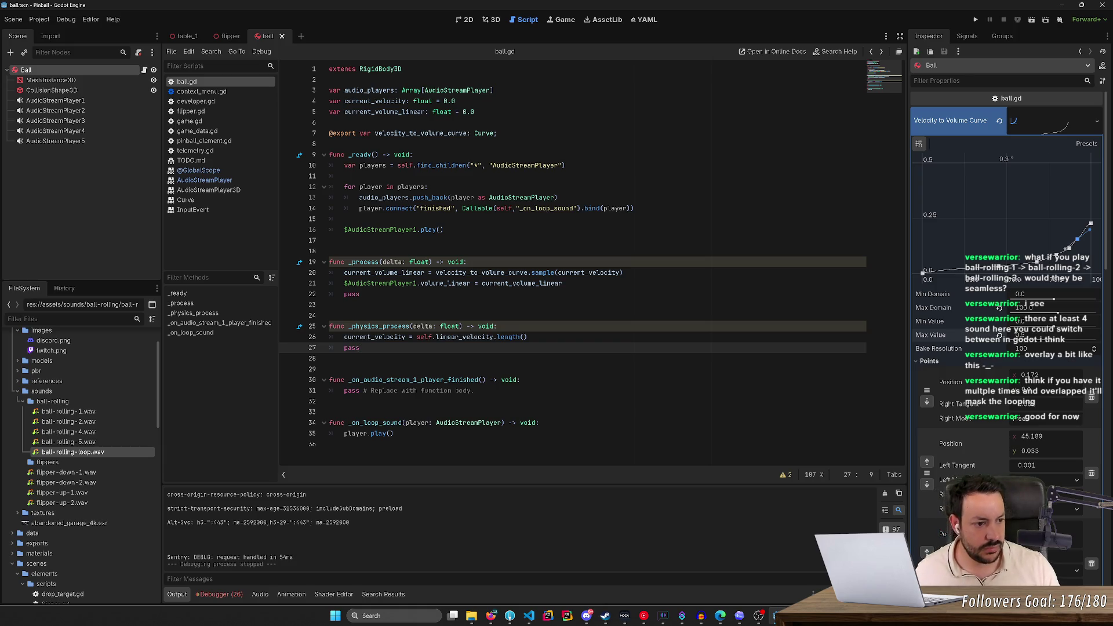
left_click(1091, 232)
left_click_drag(1091, 232, 1093, 226)
left_click(1050, 335)
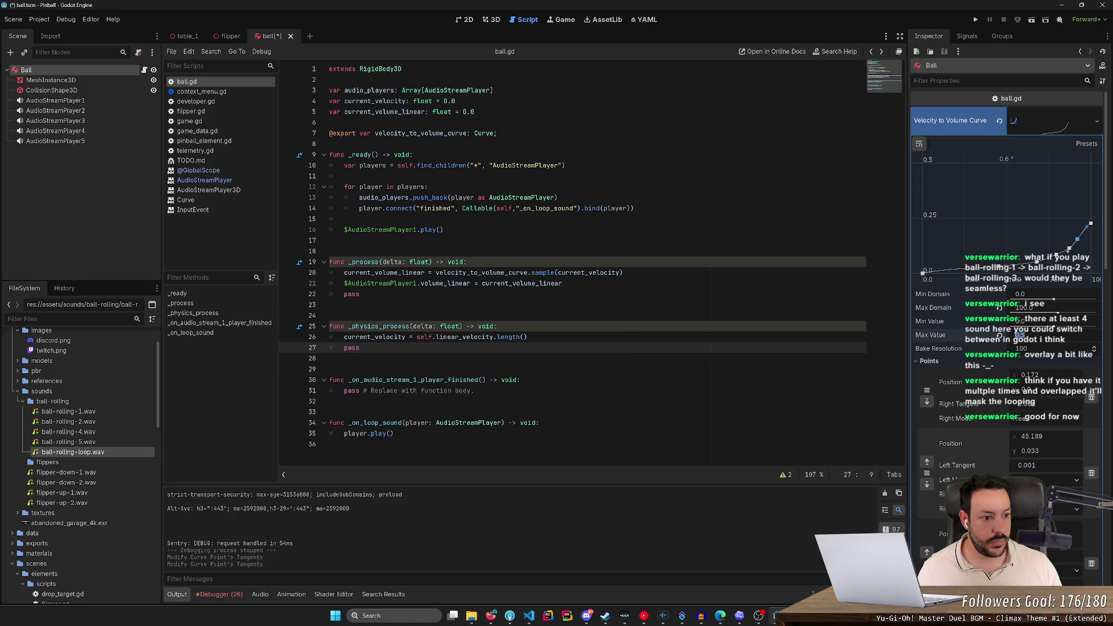
type("1")
key("Return")
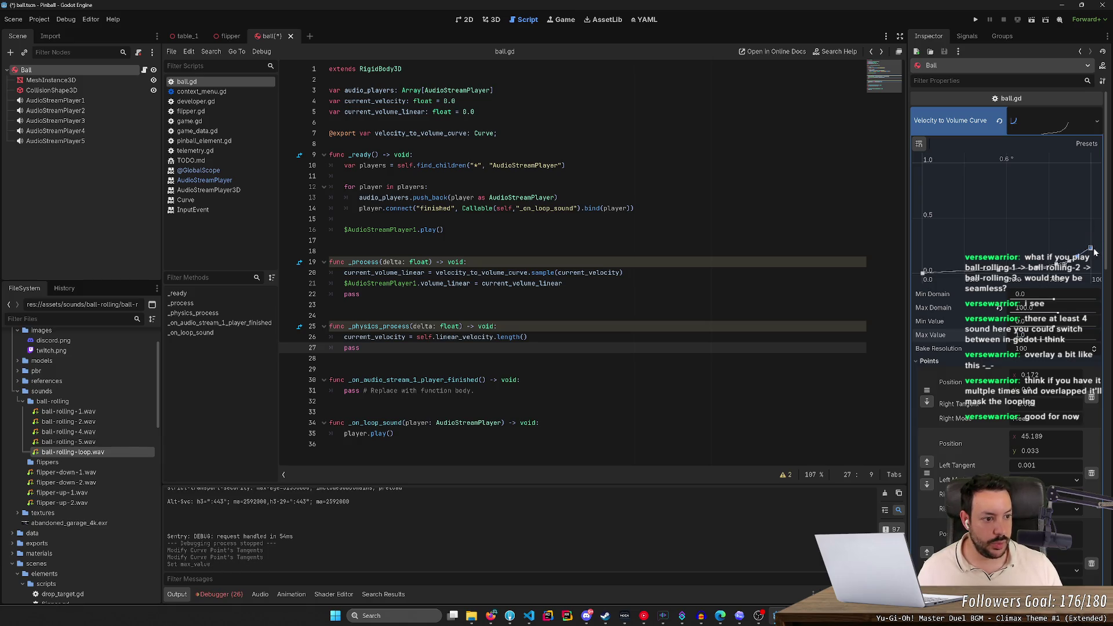
Raise the right end point, lift middle points and tangents, and add new low curve points
left_click_drag(1091, 249, 1108, 160)
mouse_move(1077, 258)
left_mouse_down()
mouse_move(1070, 209)
mouse_move(1046, 248)
mouse_move(1026, 243)
left_mouse_up()
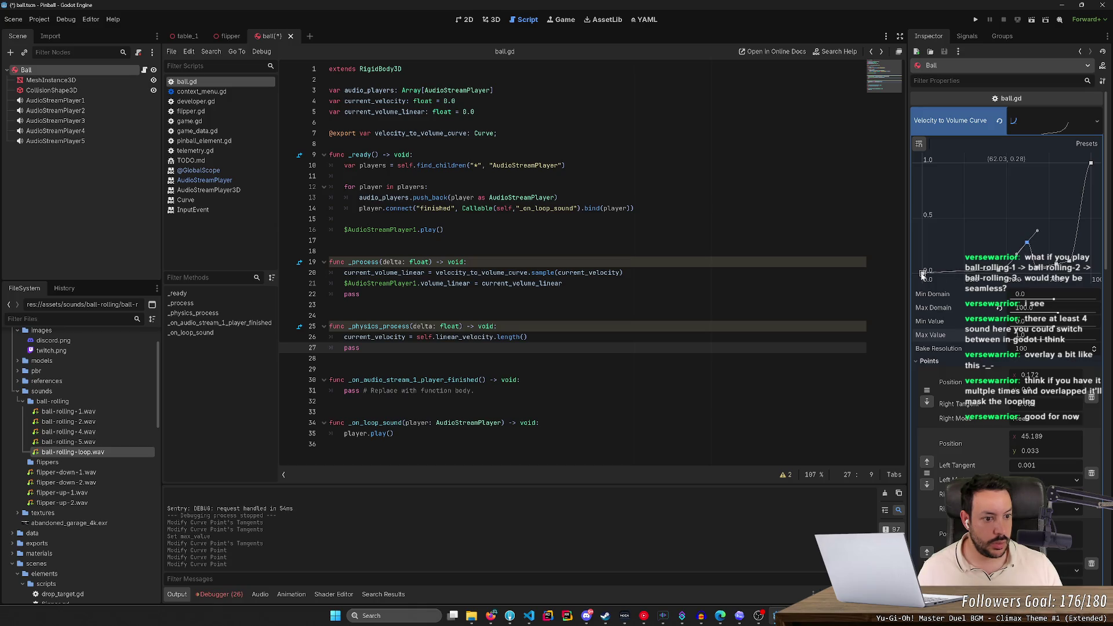
mouse_move(1000, 270)
left_mouse_down()
mouse_move(994, 259)
mouse_move(1049, 237)
mouse_move(1064, 244)
mouse_move(1069, 220)
left_mouse_up()
left_click_drag(1071, 262, 1093, 181)
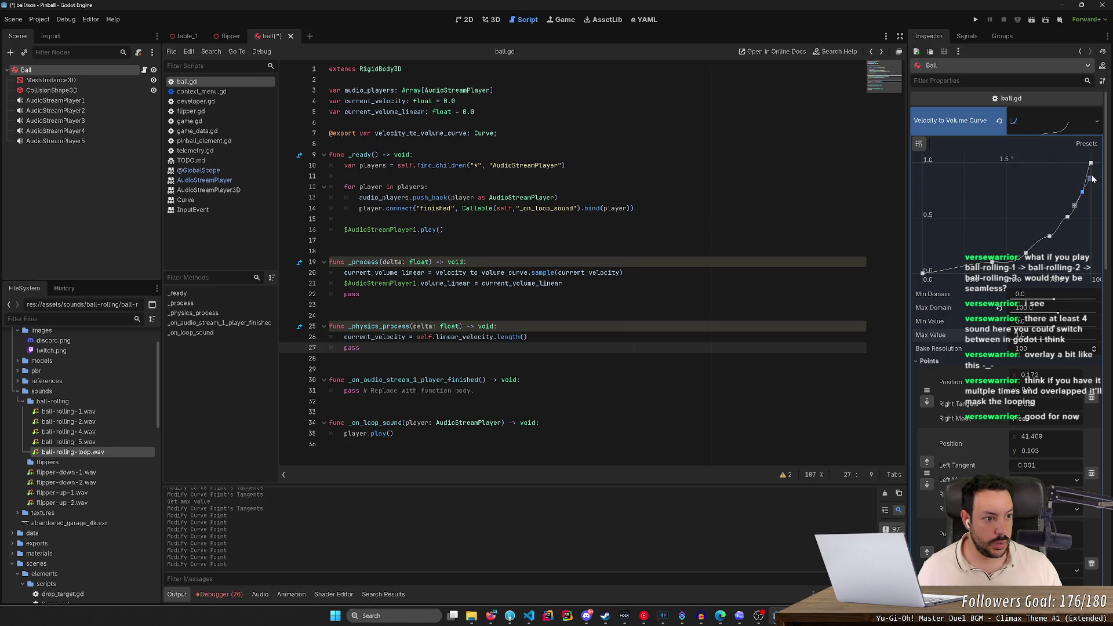
left_click(1067, 217)
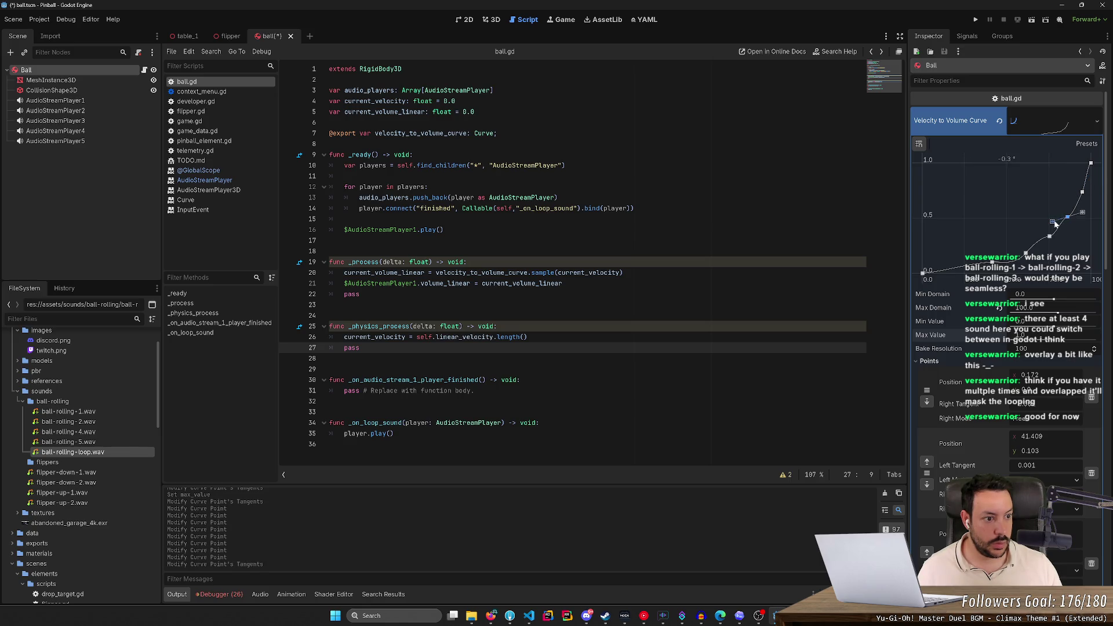
left_click_drag(1058, 234, 1059, 230)
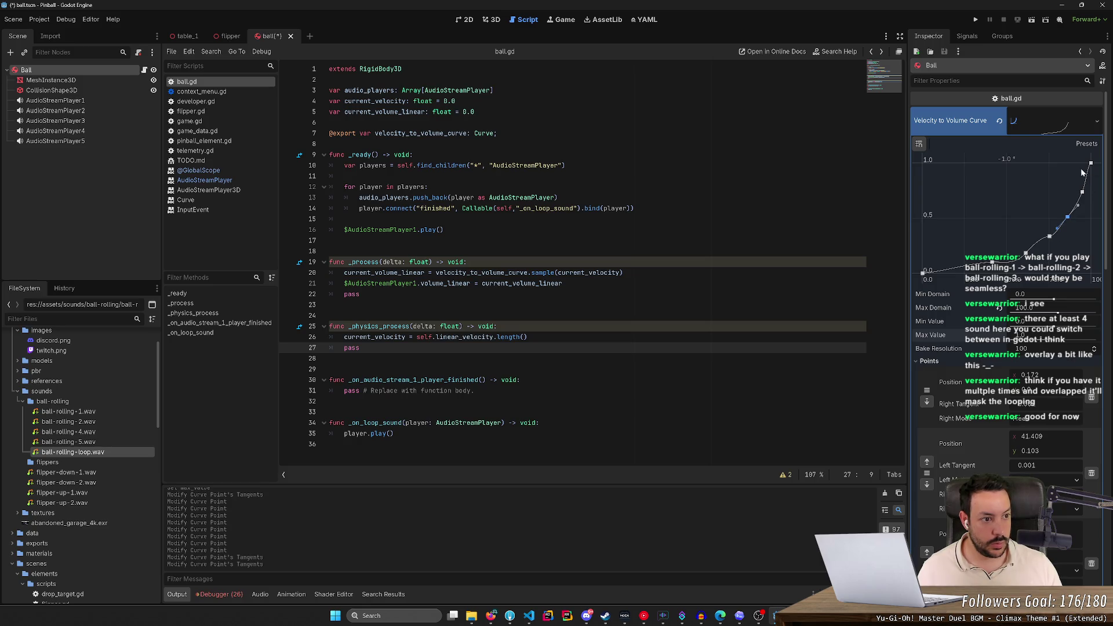
left_click(1091, 164)
left_click_drag(1050, 172, 1050, 172)
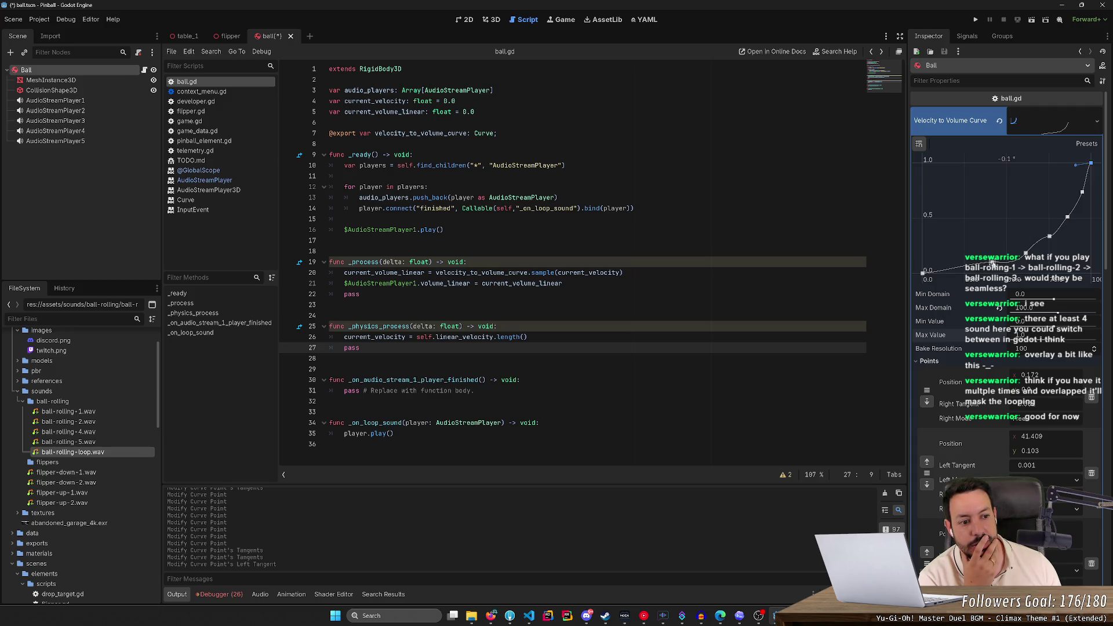
mouse_move(972, 267)
left_mouse_down()
mouse_move(992, 262)
mouse_move(980, 253)
mouse_move(998, 244)
mouse_move(1029, 247)
mouse_move(962, 252)
mouse_move(957, 220)
mouse_move(1001, 200)
left_mouse_up()
left_click(1002, 238)
Delete six extra points from the velocity-to-volume curve
right_click(997, 246)
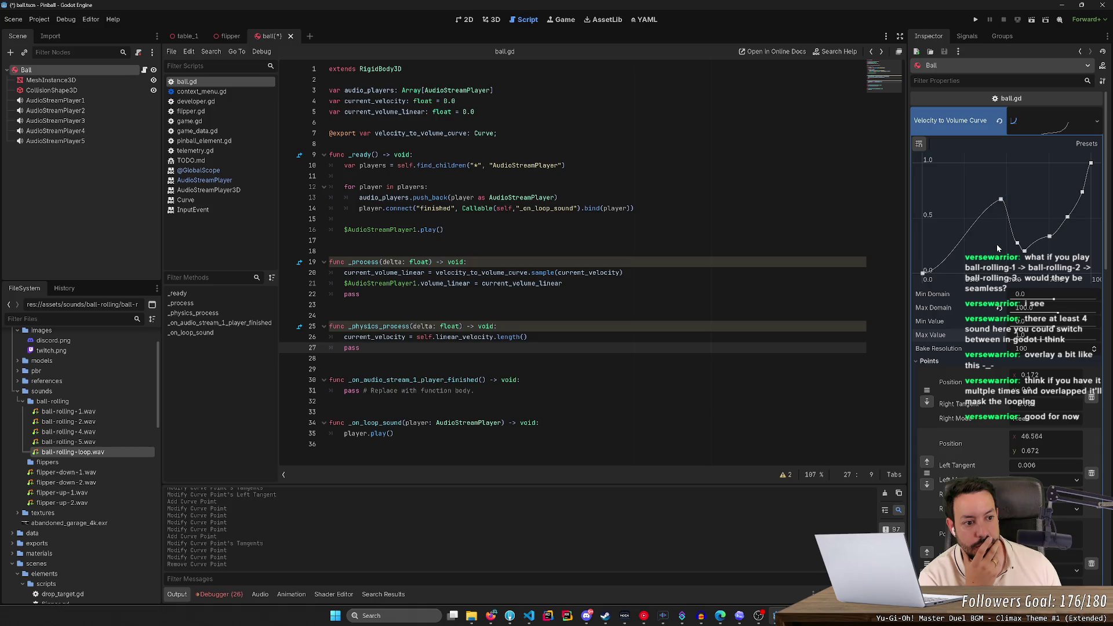
right_click(1016, 242)
right_click(1024, 251)
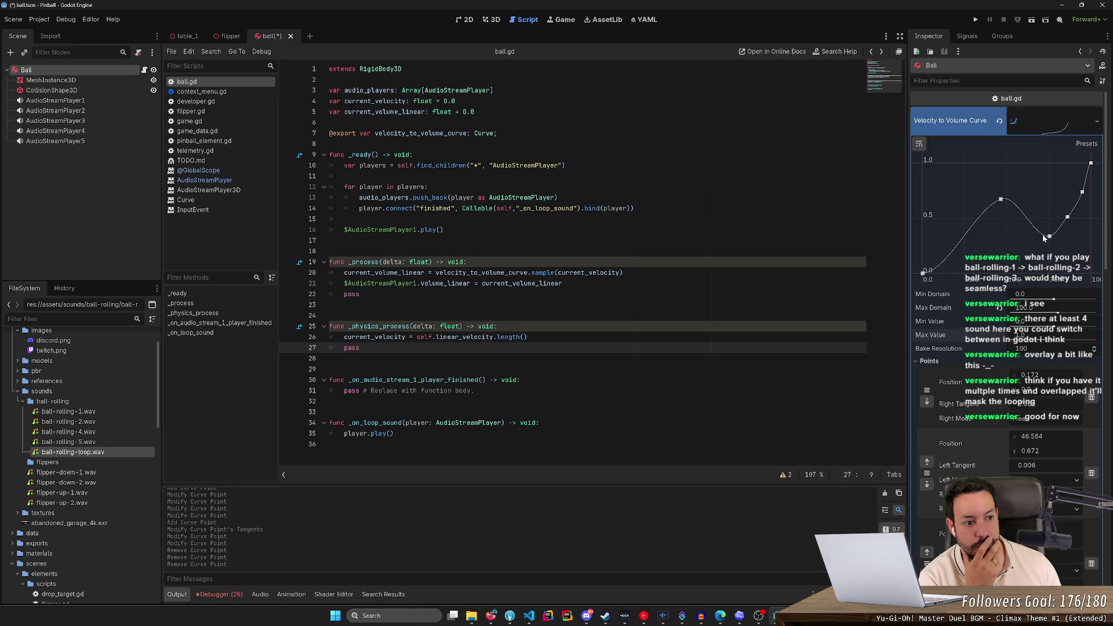
right_click(1049, 236)
right_click(1066, 217)
right_click(1082, 191)
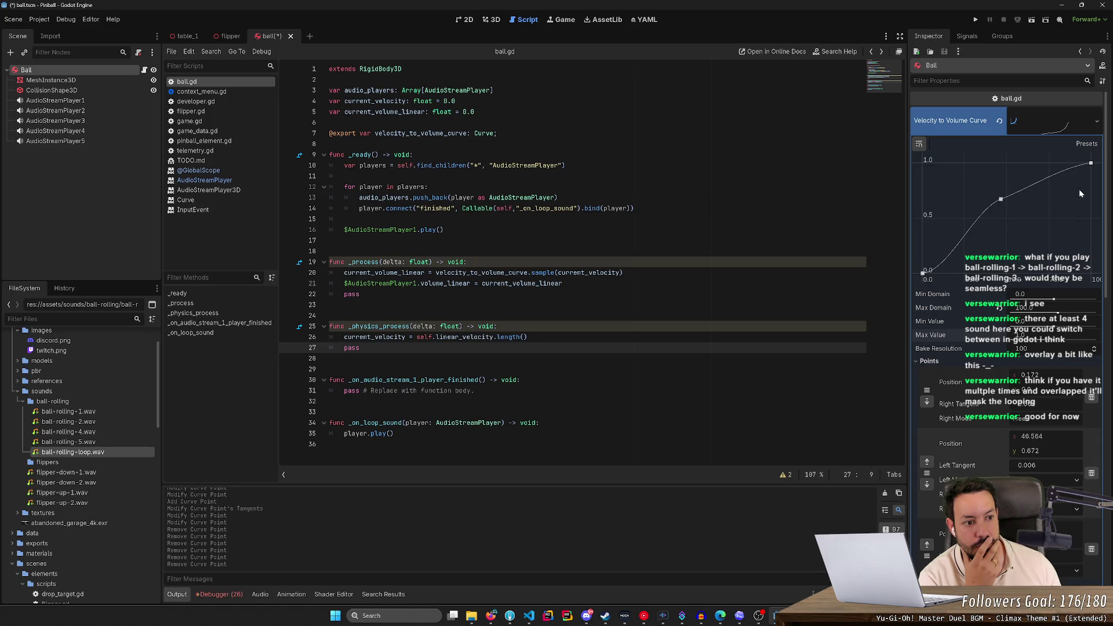
Adjust the remaining points and tangents so the curve climbs steeply from zero, then levels off
left_click(1001, 199)
left_click_drag(1014, 192, 1017, 196)
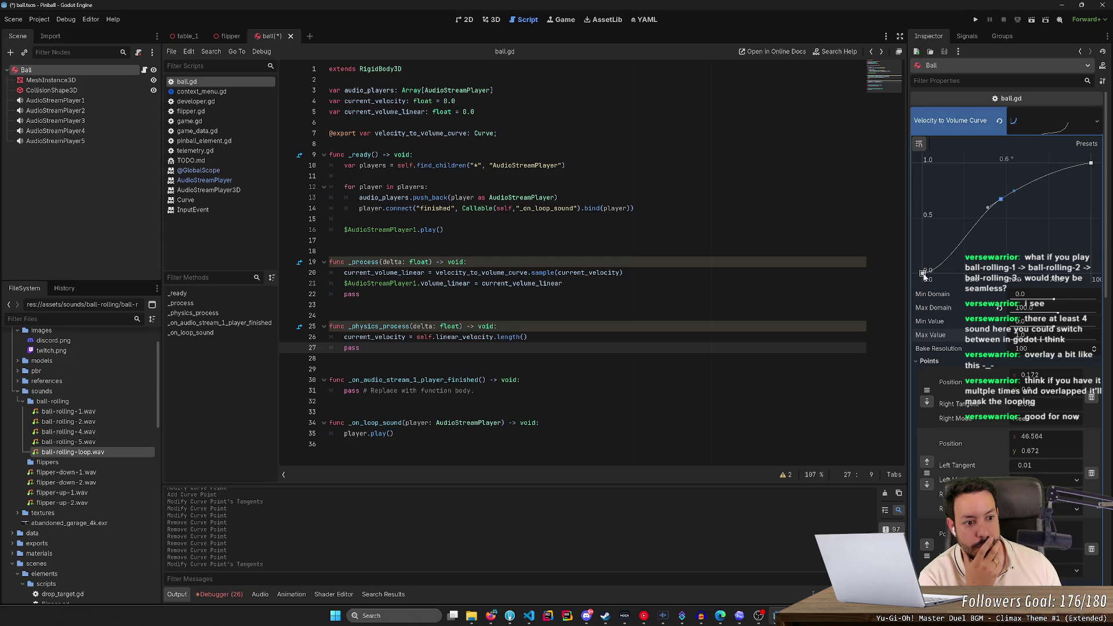
left_click_drag(924, 276, 938, 257)
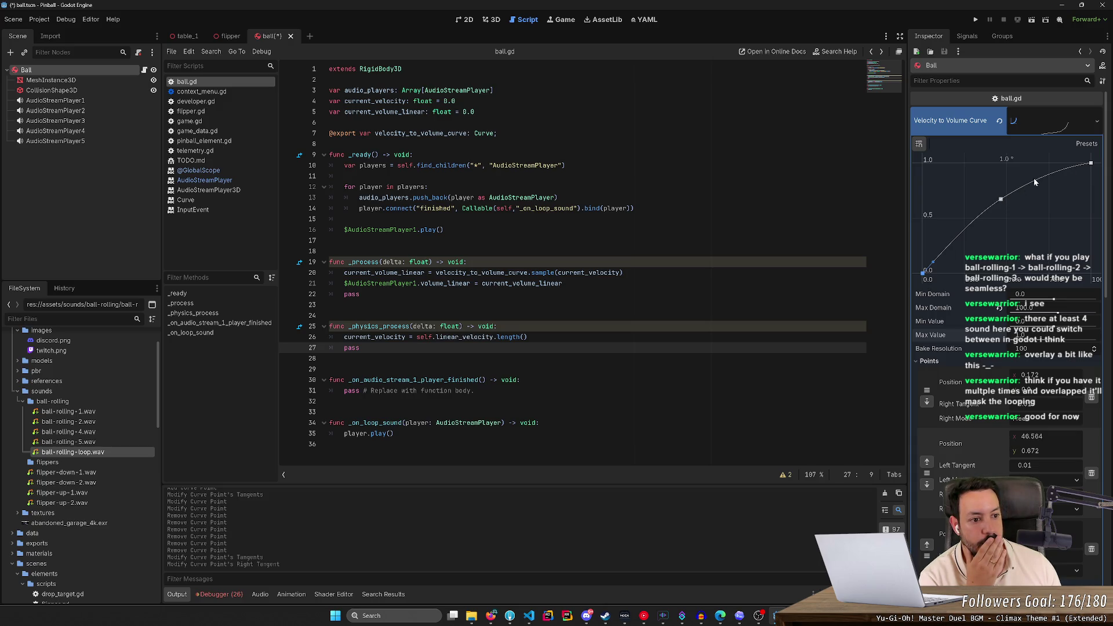
mouse_move(1000, 199)
left_mouse_down()
mouse_move(959, 211)
mouse_move(1017, 212)
mouse_move(1026, 197)
mouse_move(951, 179)
mouse_move(992, 172)
left_mouse_up()
mouse_move(1076, 165)
left_mouse_down()
mouse_move(997, 173)
mouse_move(963, 192)
mouse_move(970, 202)
left_mouse_up()
left_click(928, 272)
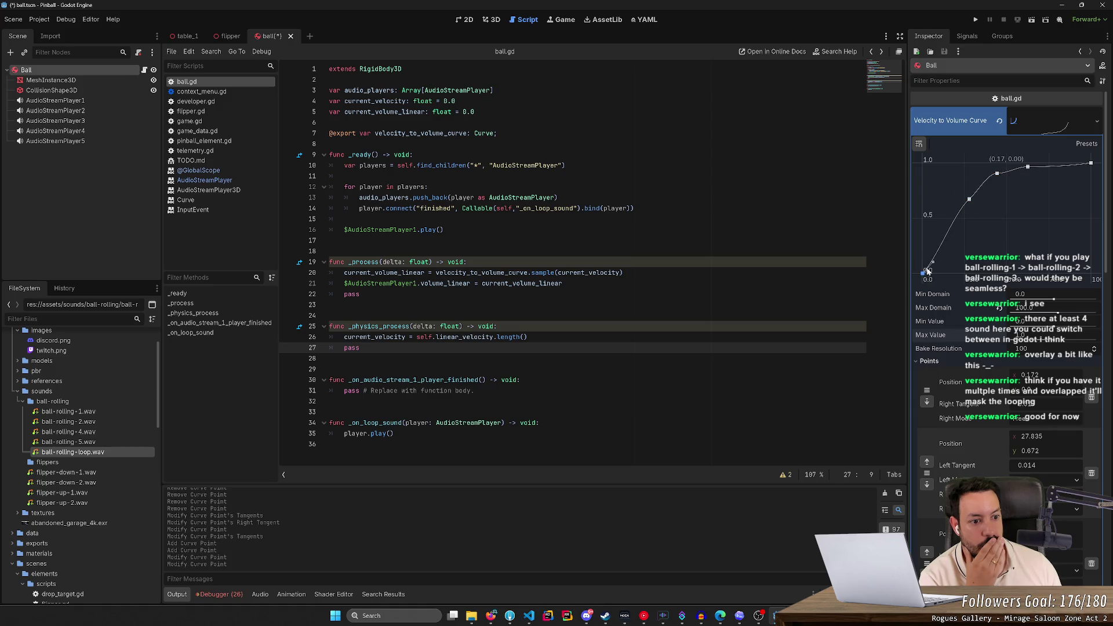
left_click_drag(934, 265, 939, 246)
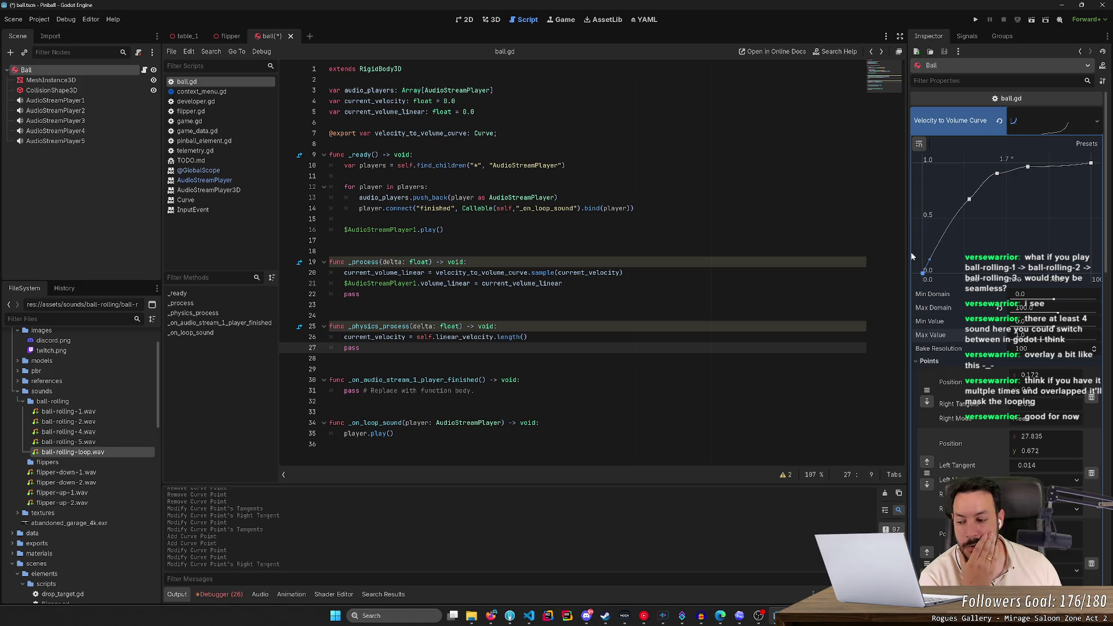
Search Google Images for 'speed to volume graph' and preview several speed-volume charts
left_click(491, 615)
left_click(654, 29)
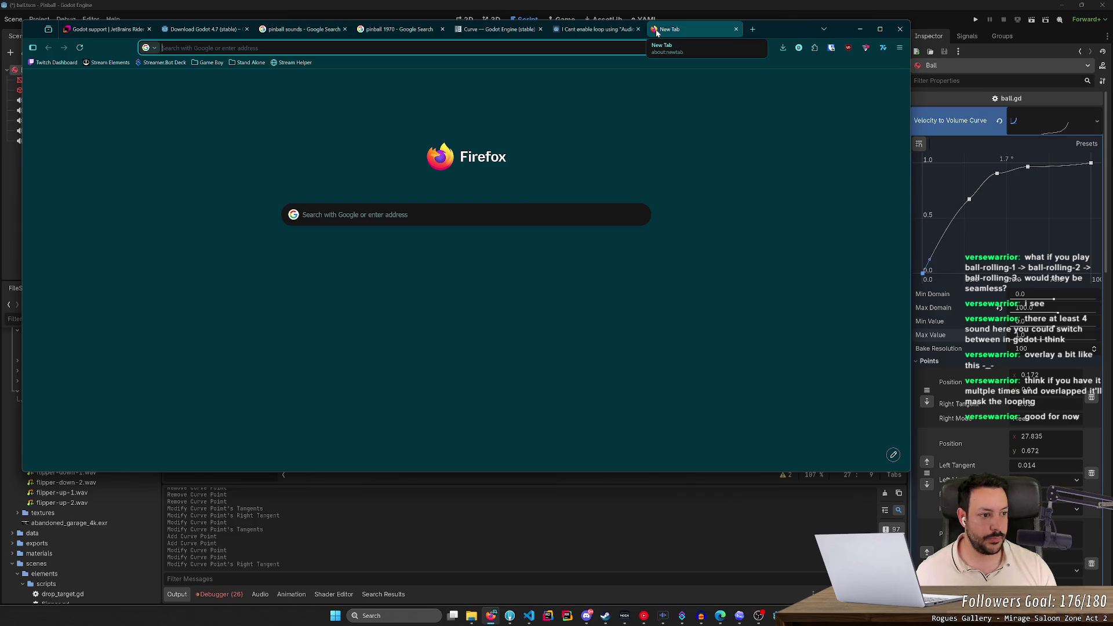
type("speed to vol")
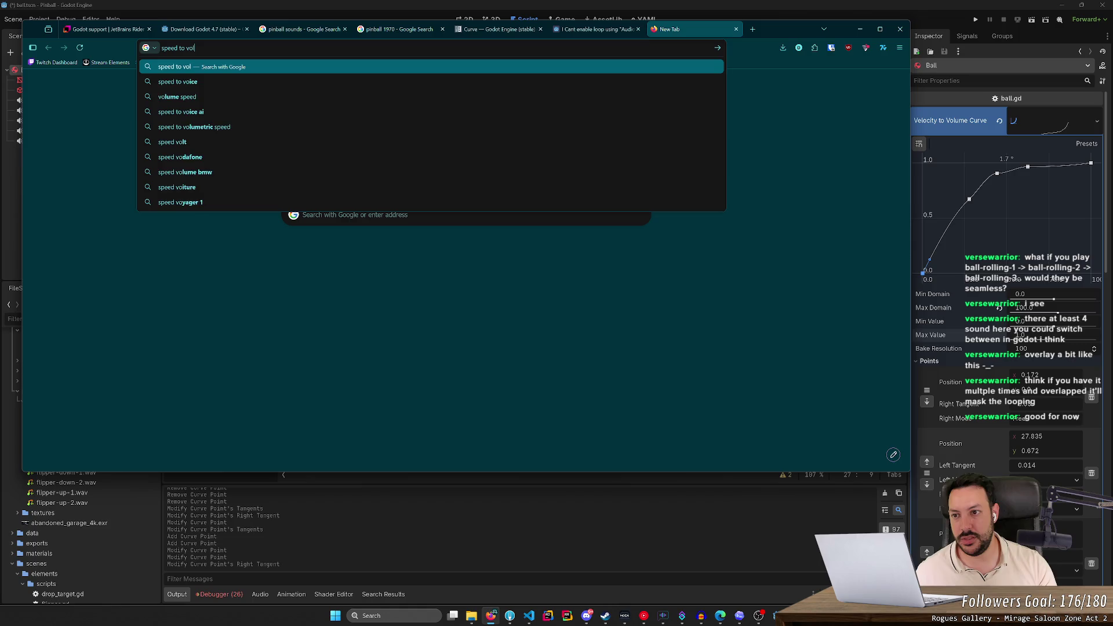
type("ume graph")
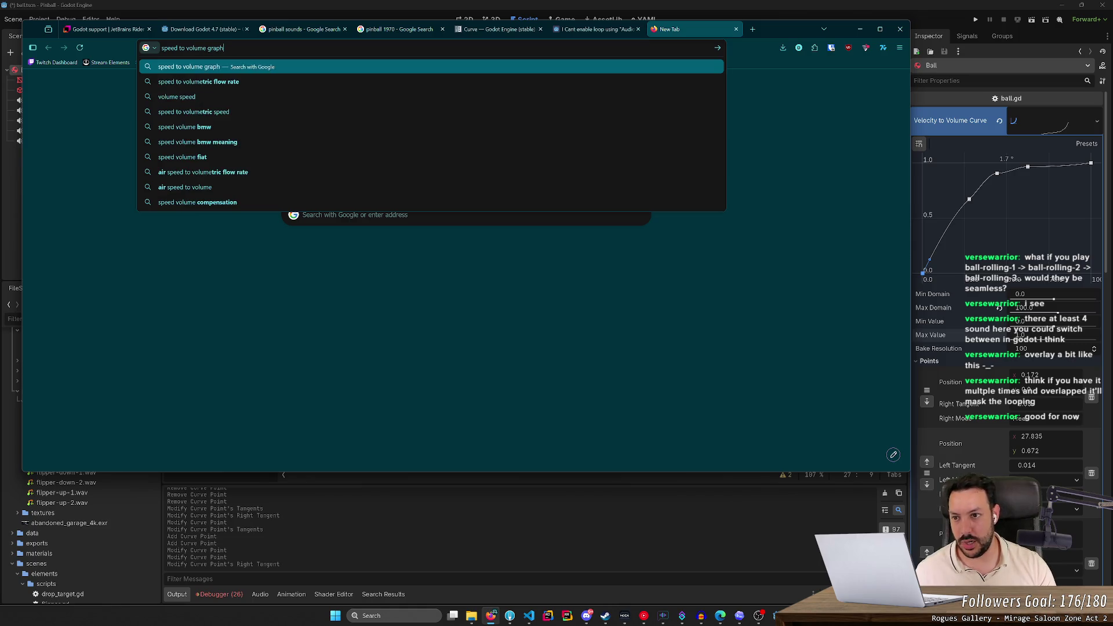
key("Return")
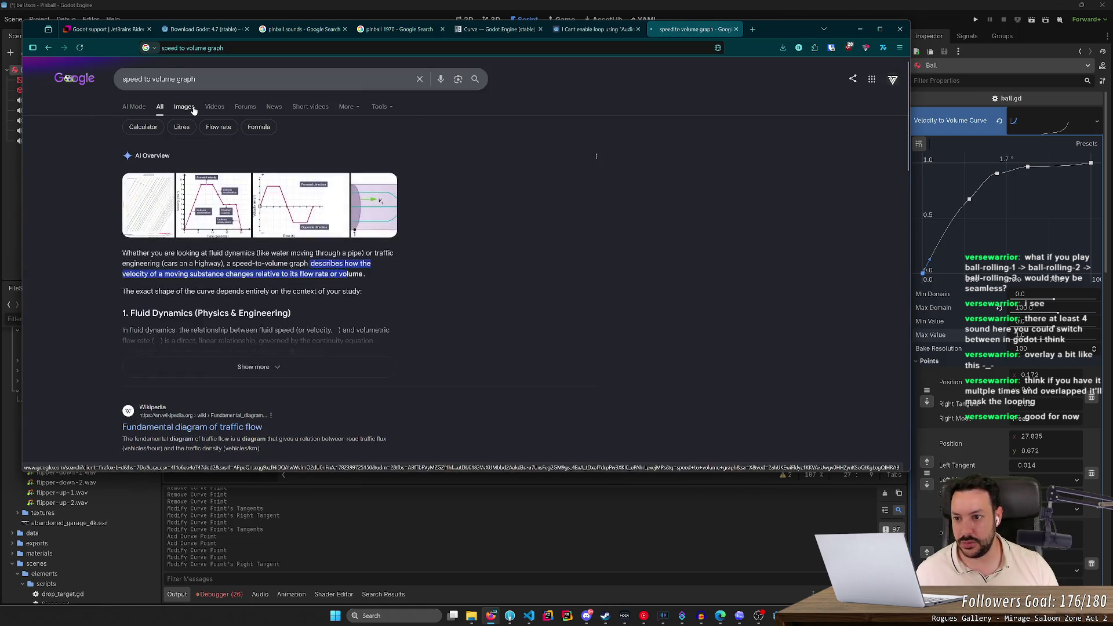
left_click(183, 107)
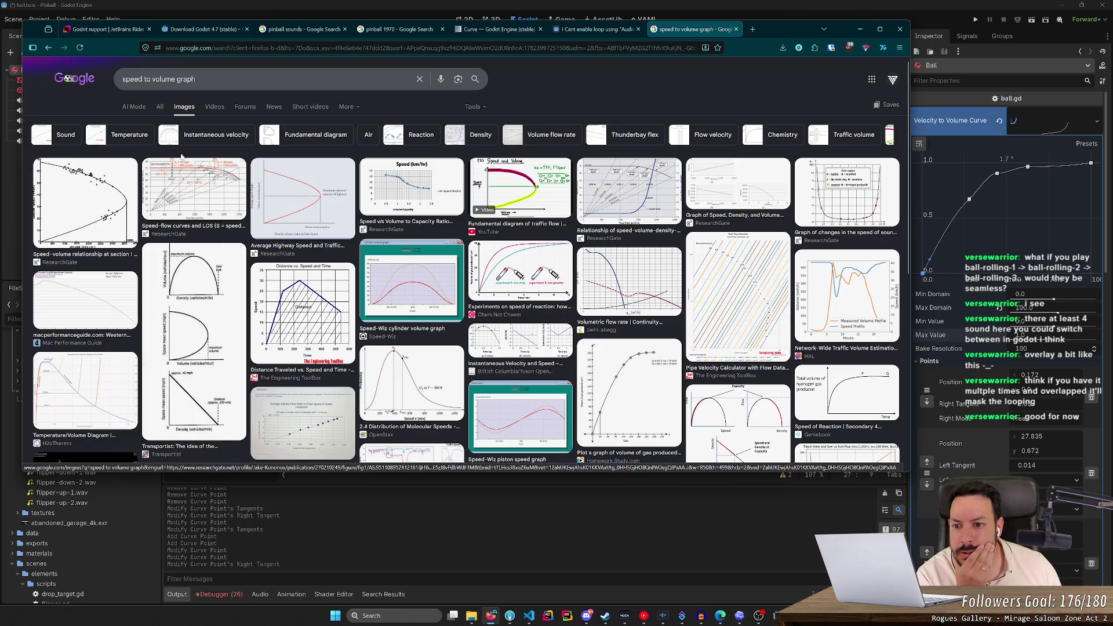
left_click(106, 198)
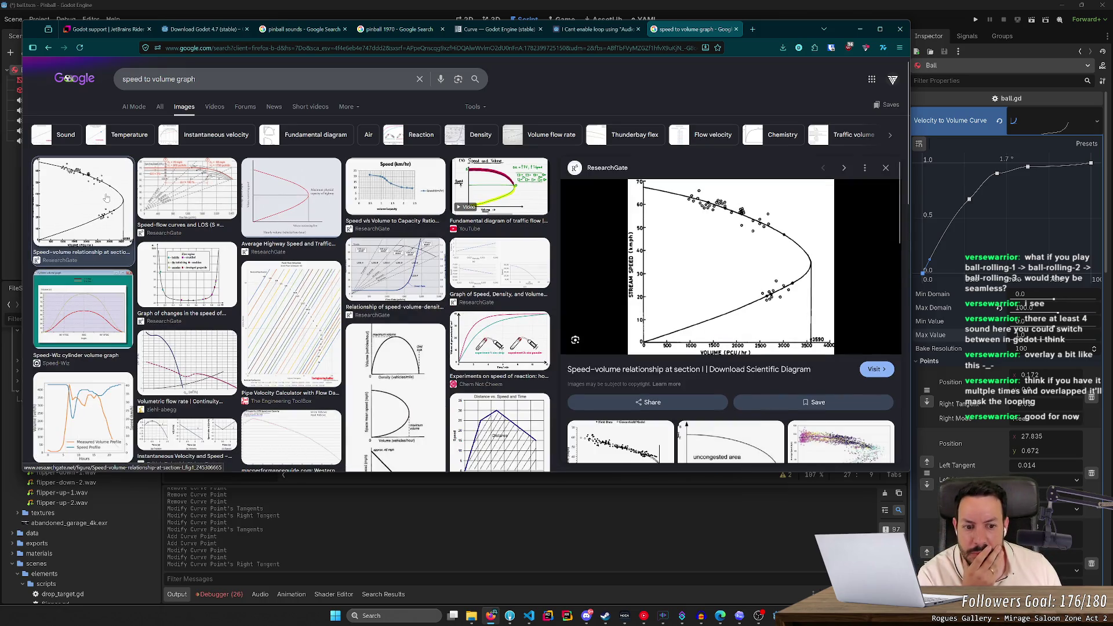
left_click(290, 197)
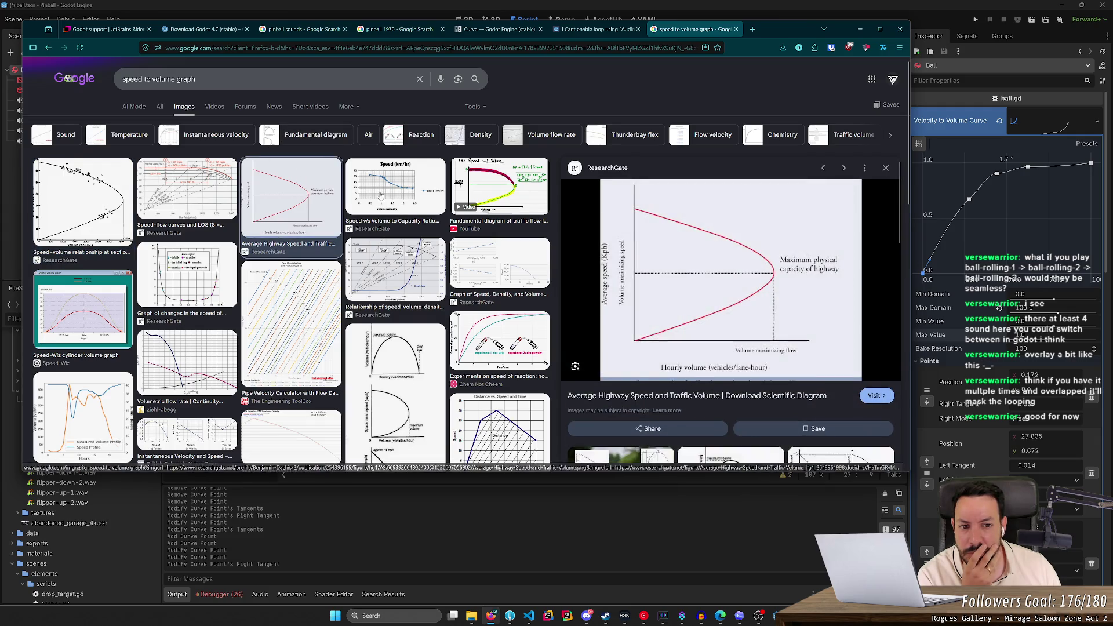
left_click(396, 190)
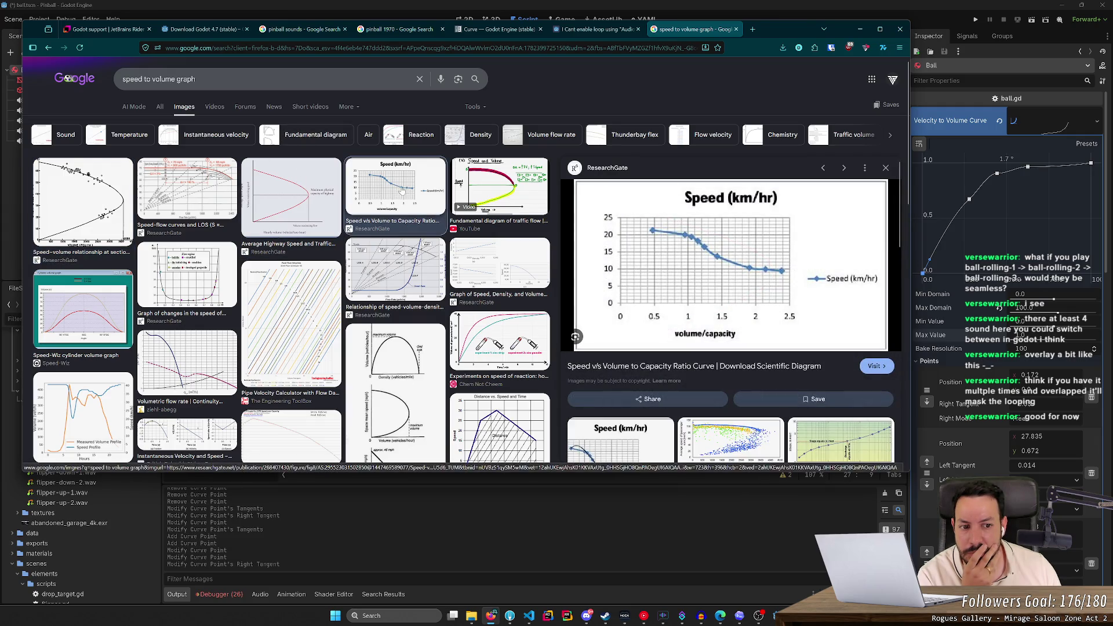
scroll(404, 197, "down", 3)
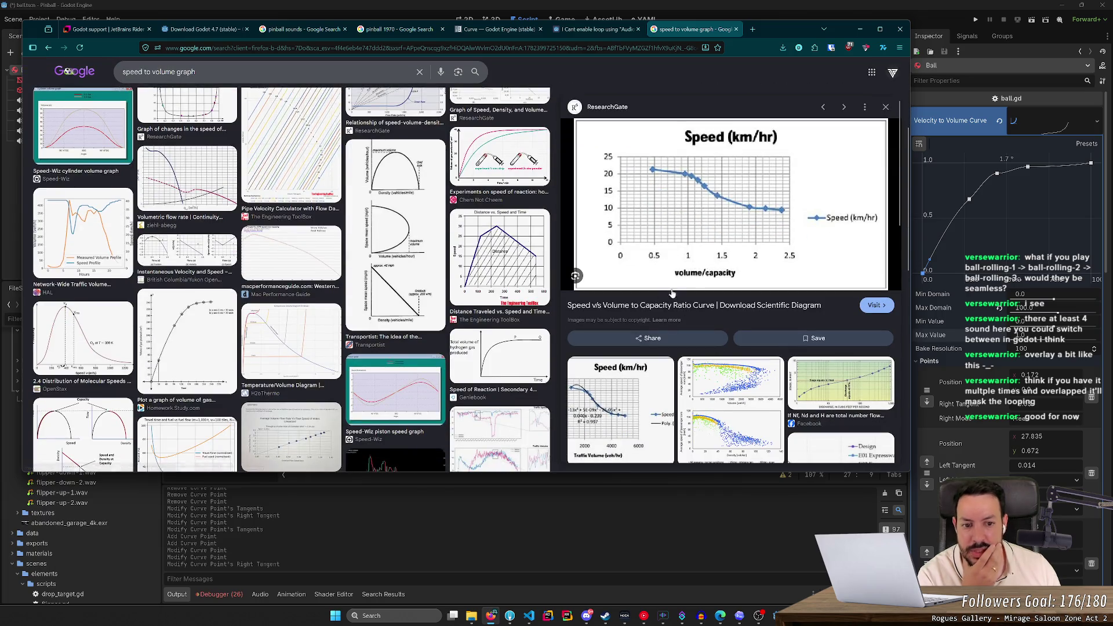
scroll(721, 373, "down", 3)
scroll(721, 373, "up", 4)
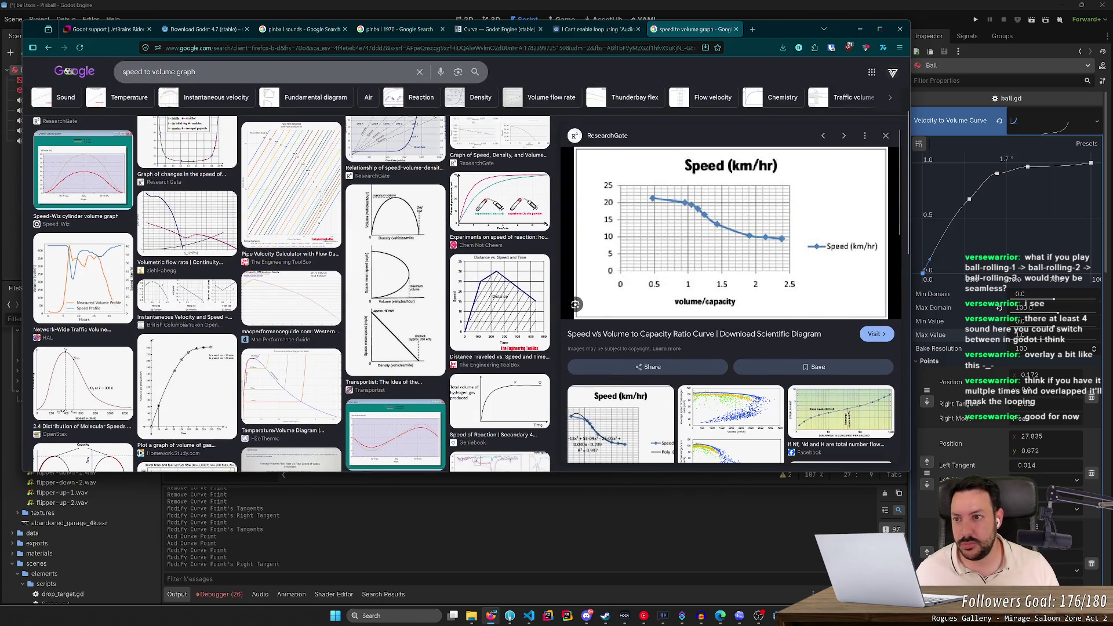
Refine the search to 'speed to audio volume graph', preview sound graphs, and move a curve point
double_click(163, 72)
type("audio volume")
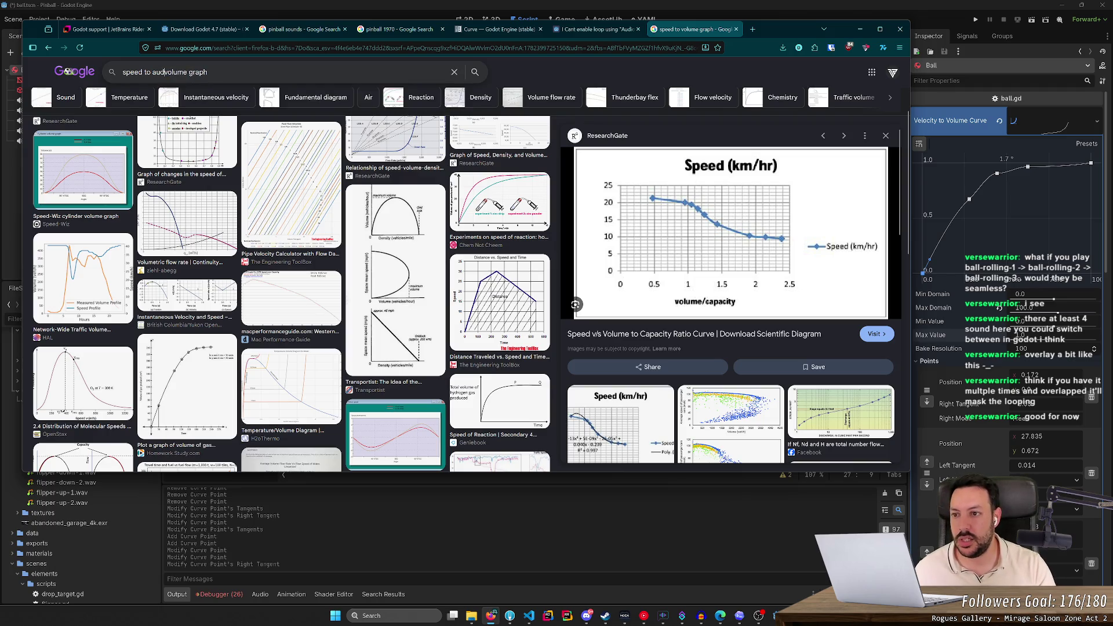
key("Return")
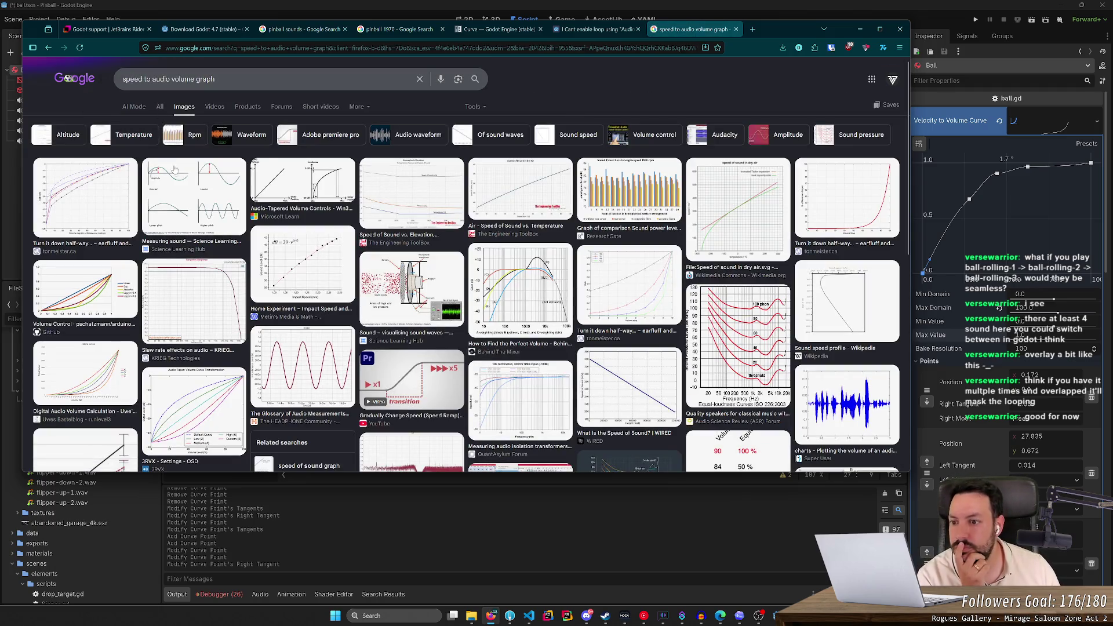
left_click(189, 201)
left_click(128, 200)
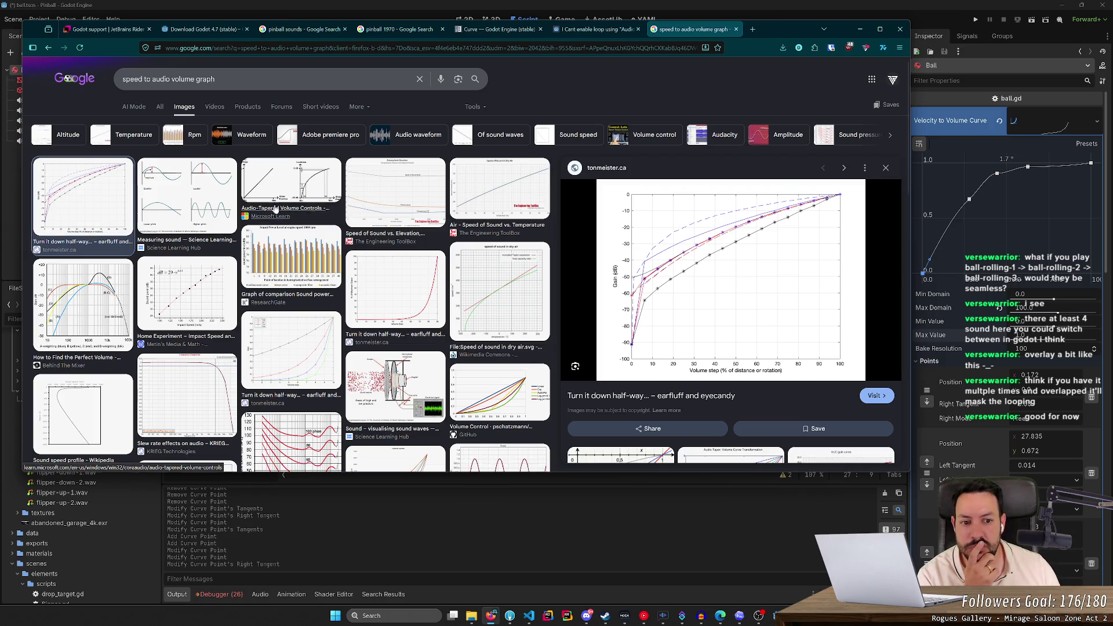
left_click(500, 191)
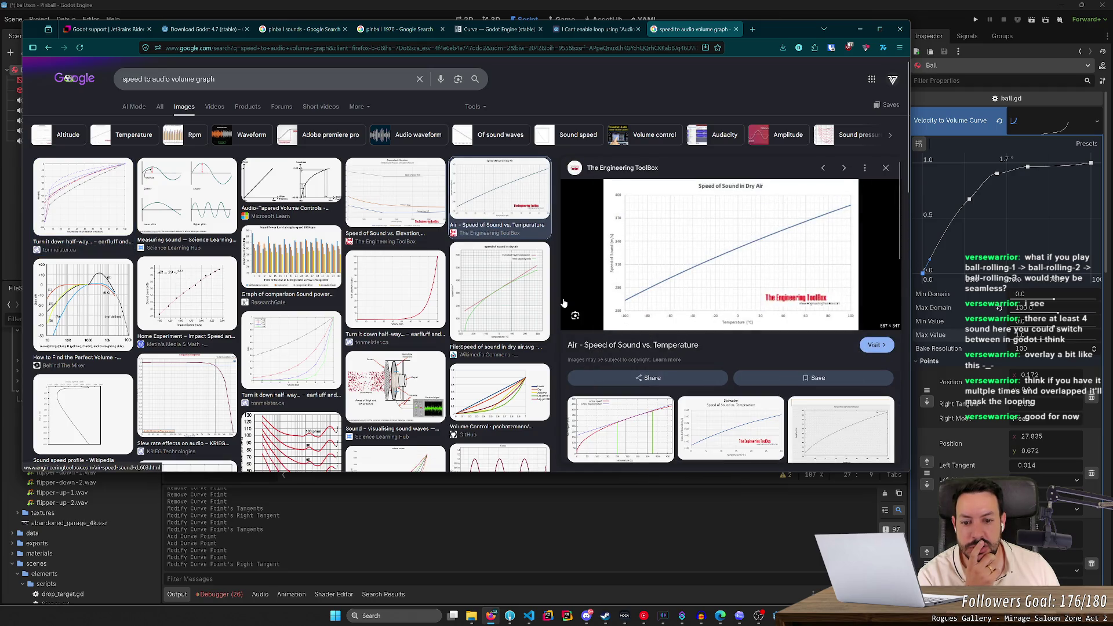
left_click(499, 292)
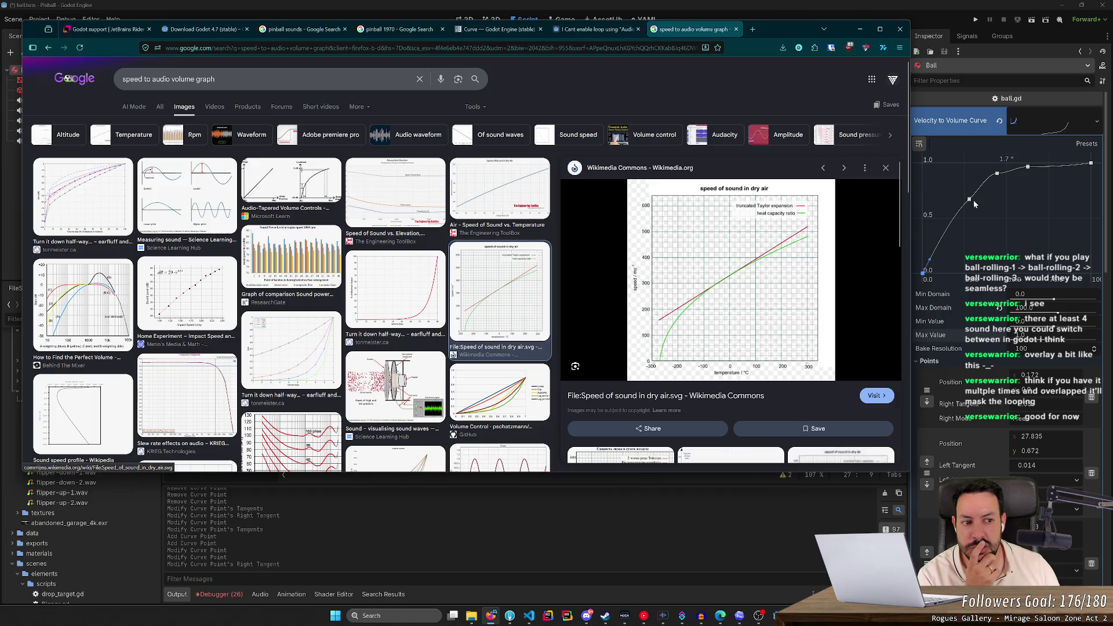
mouse_move(974, 200)
left_mouse_down()
mouse_move(968, 209)
mouse_move(1009, 191)
mouse_move(1040, 218)
mouse_move(1017, 234)
left_mouse_up()
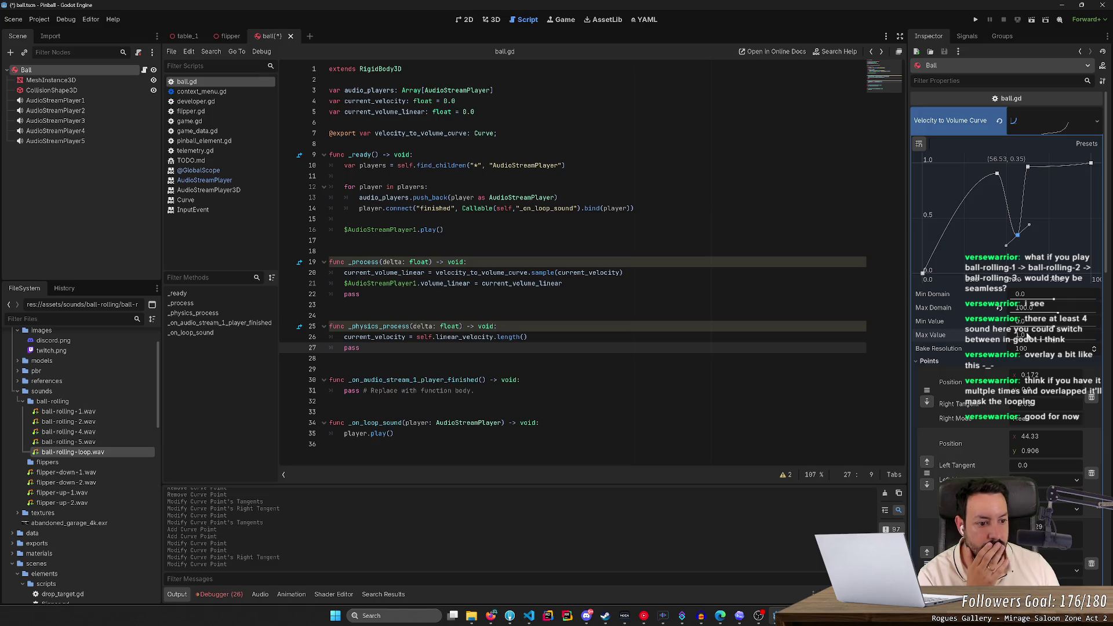
Remove two curve points, raise one to about 0.91 volume, and add a new point
right_click(1027, 167)
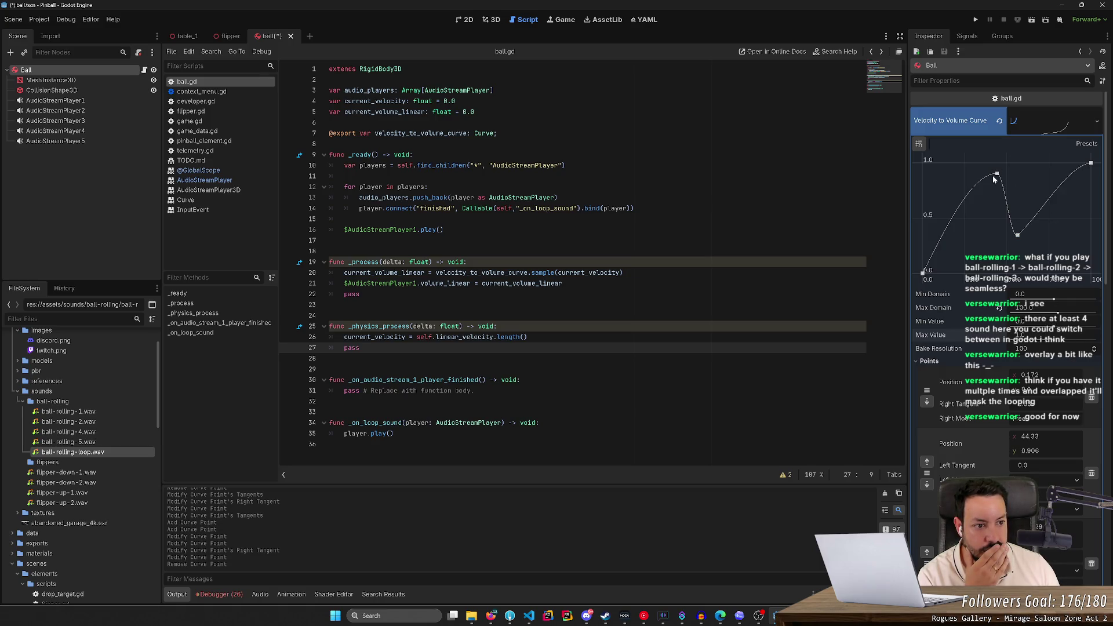
right_click(995, 175)
mouse_move(1017, 236)
left_mouse_down()
mouse_move(1038, 174)
mouse_move(1049, 174)
mouse_move(966, 219)
mouse_move(973, 231)
mouse_move(1013, 211)
mouse_move(987, 229)
left_mouse_up()
left_click(1023, 189)
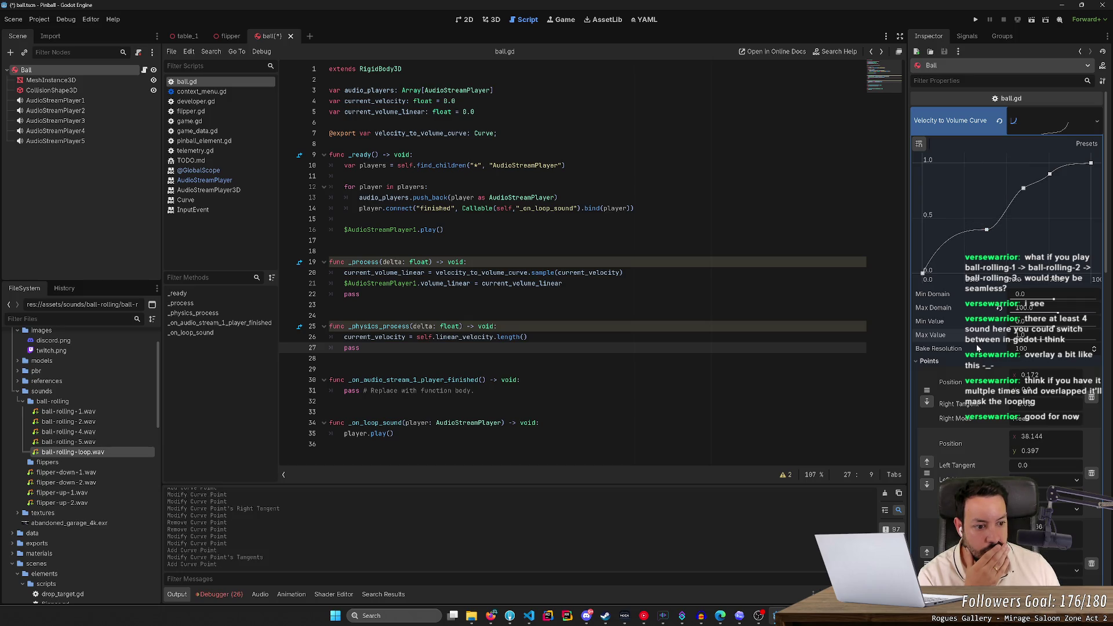
Set the interpolation of the curve's segments for points 1 to 4 to linear
left_click(1035, 445)
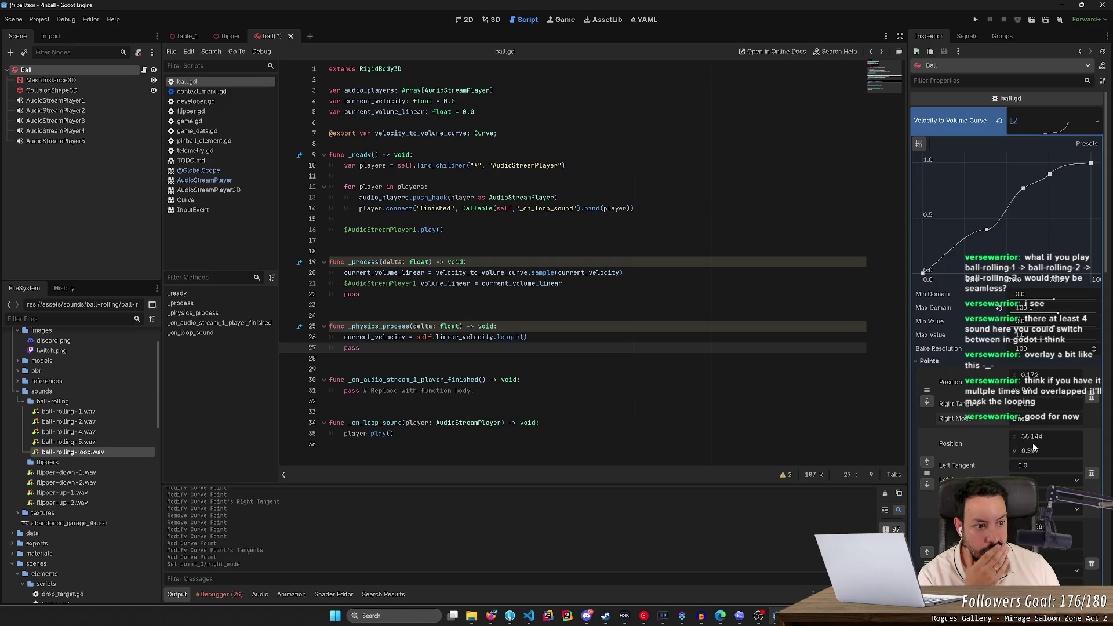
left_click(1043, 509)
left_click(1043, 534)
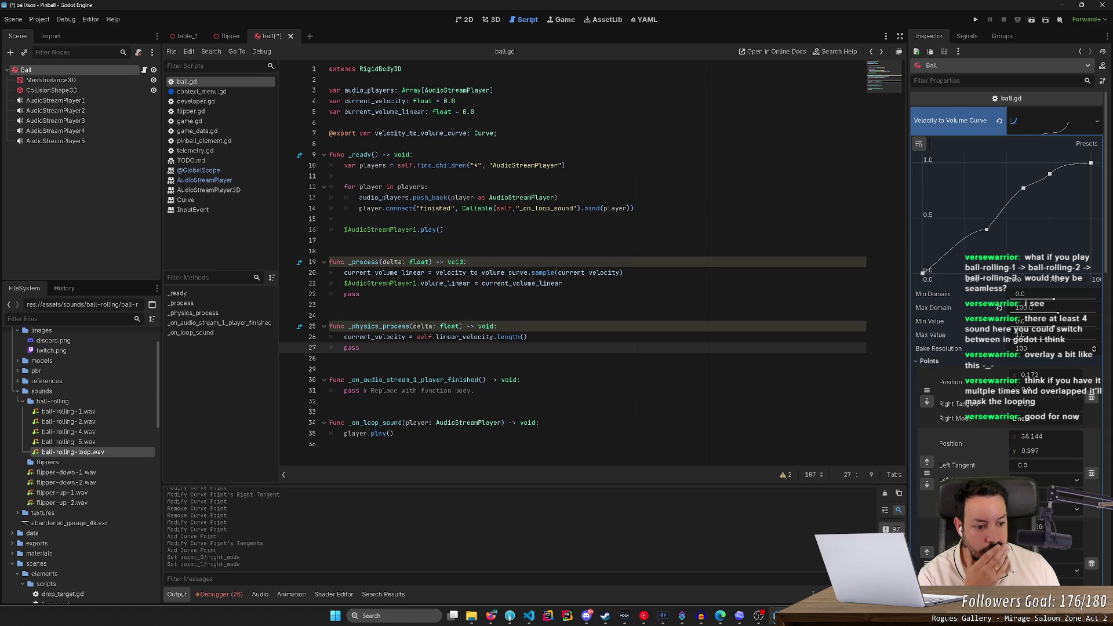
scroll(1043, 501, "down", 5)
left_click(1043, 499)
left_click(1043, 522)
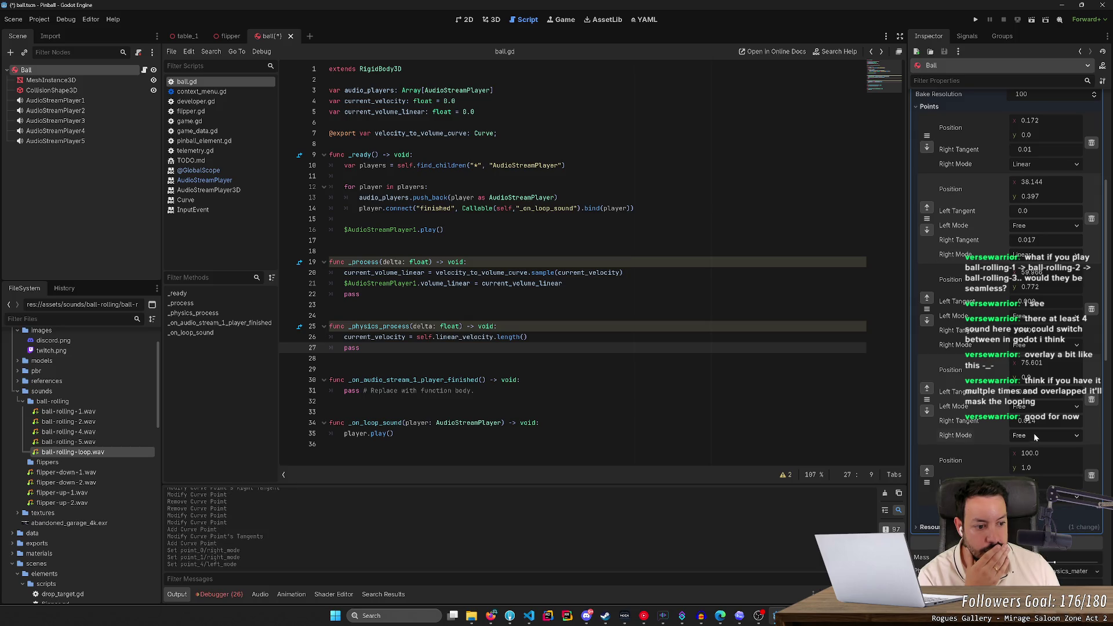
left_click(1034, 435)
left_click(1034, 463)
left_click(1036, 346)
left_click(1038, 371)
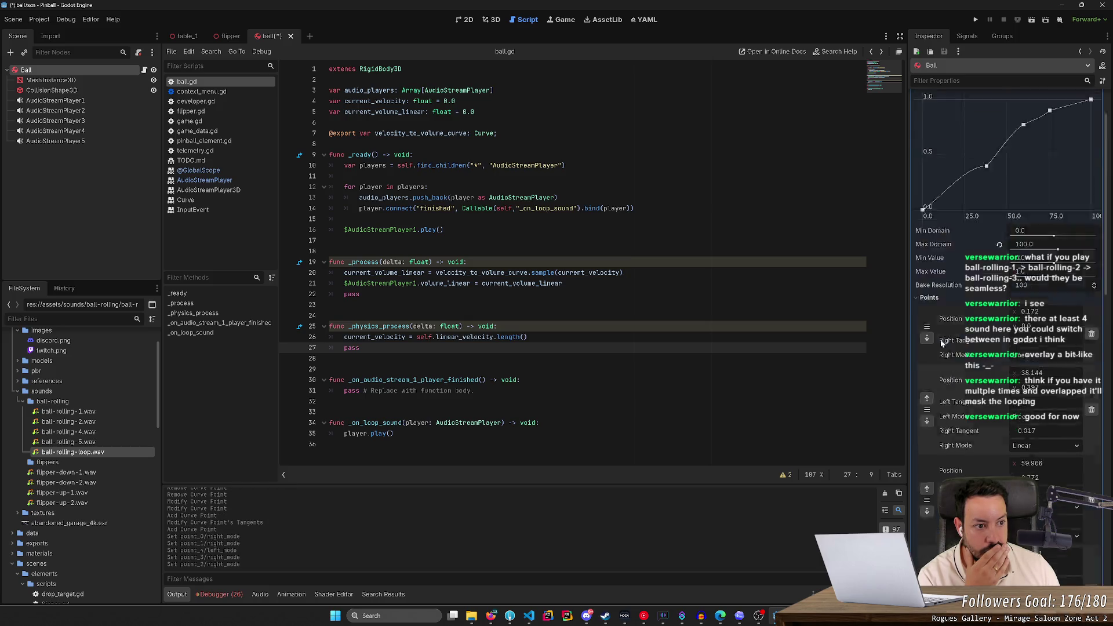
scroll(947, 336, "up", 5)
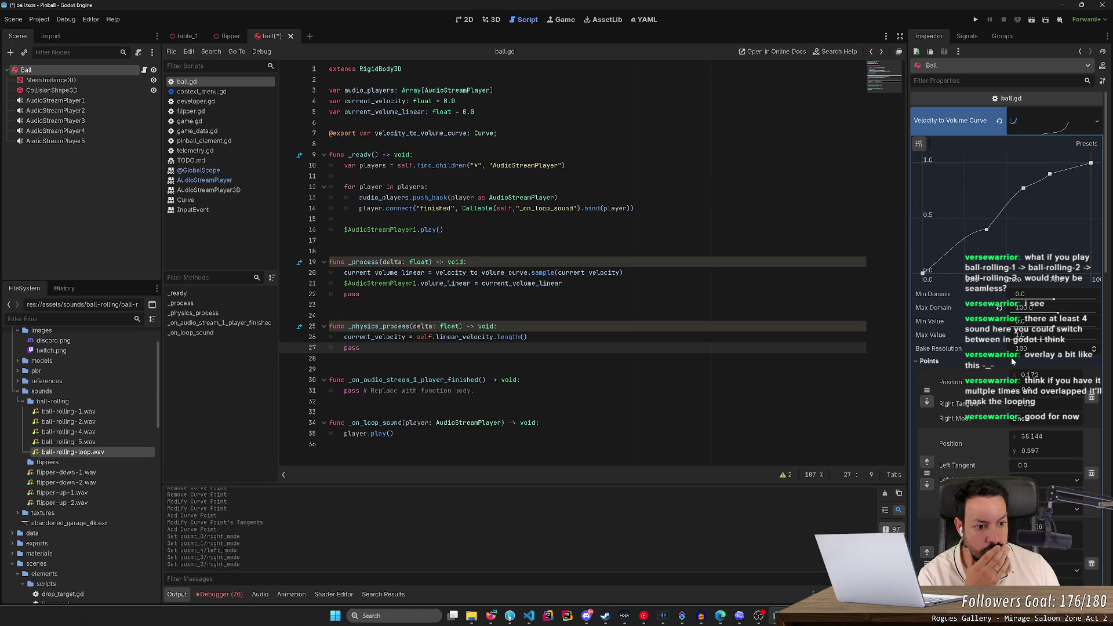
scroll(940, 369, "down", 2)
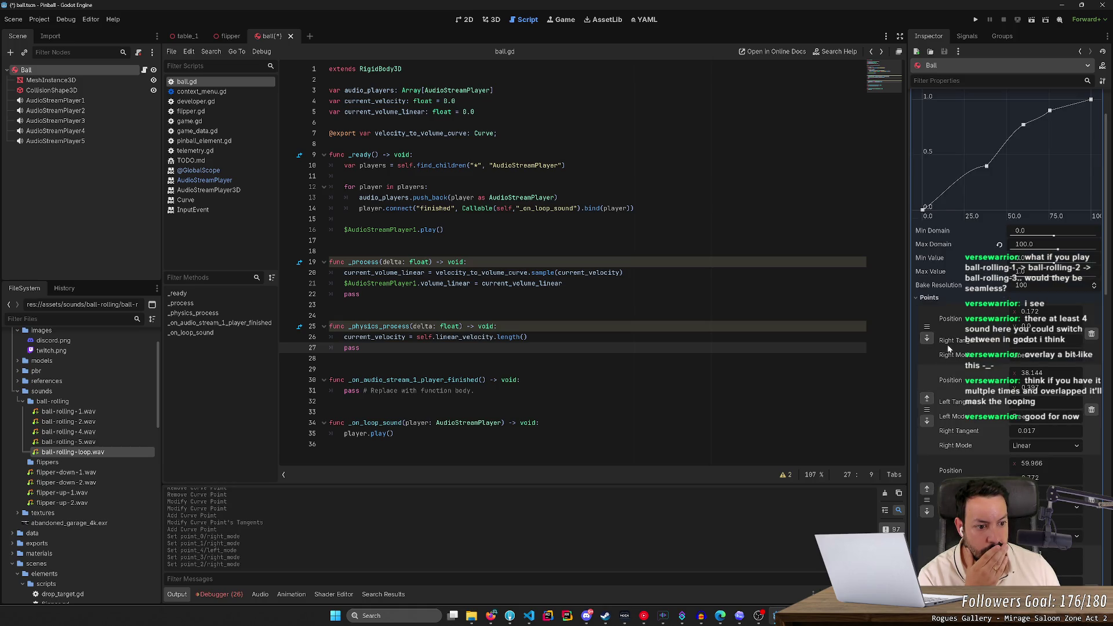
Reorder points in the points list and remove three extra points from the curve
left_click(927, 338)
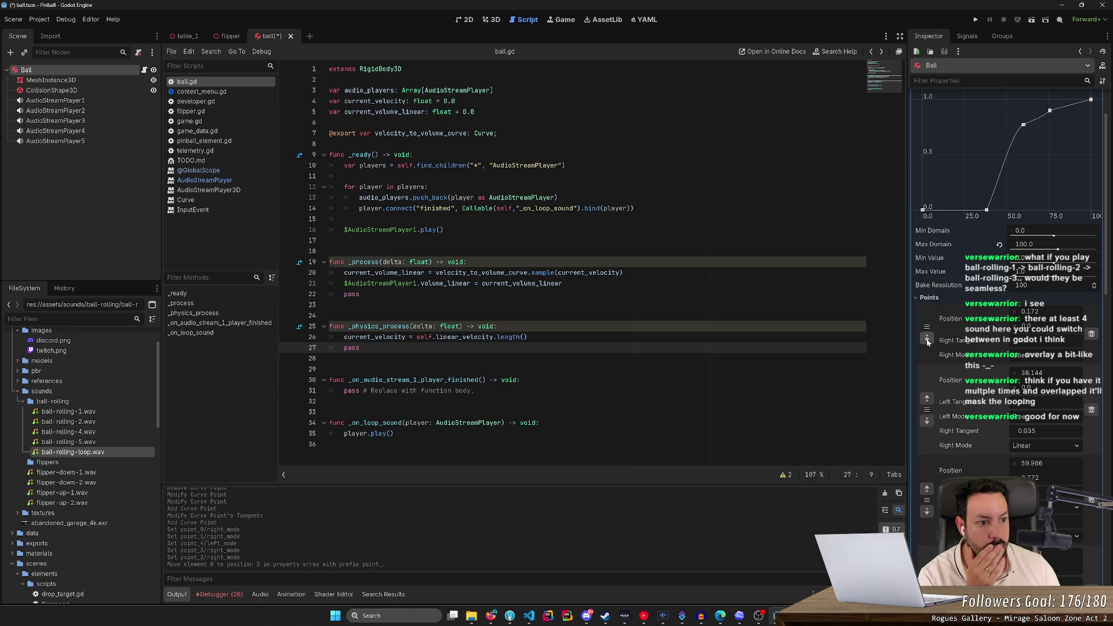
left_click(927, 399)
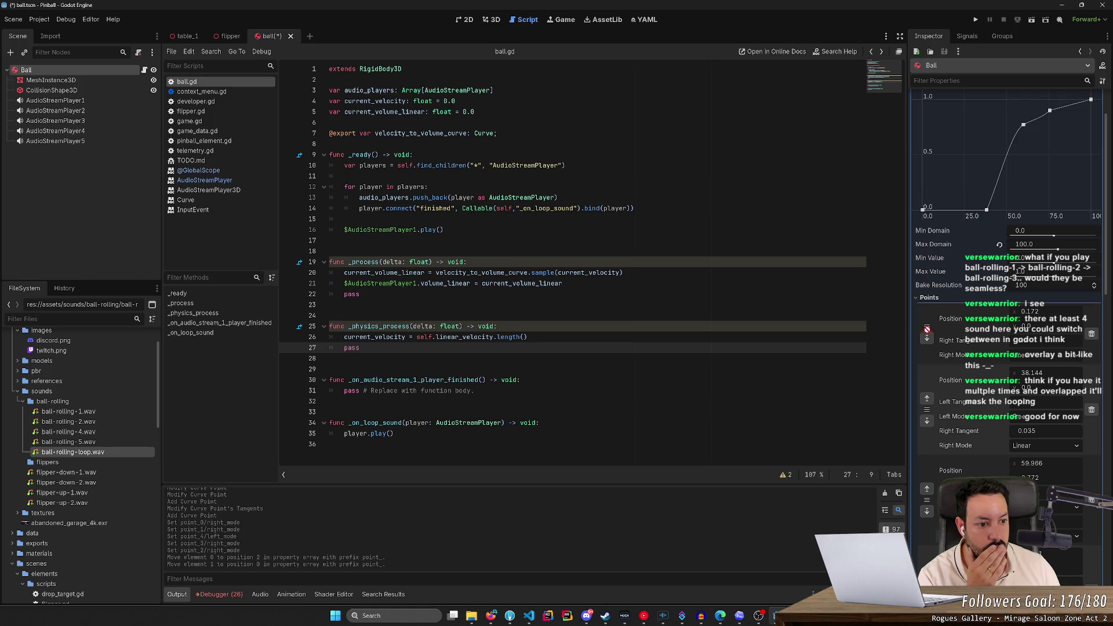
mouse_move(988, 212)
left_mouse_down()
mouse_move(996, 199)
mouse_move(992, 209)
left_mouse_up()
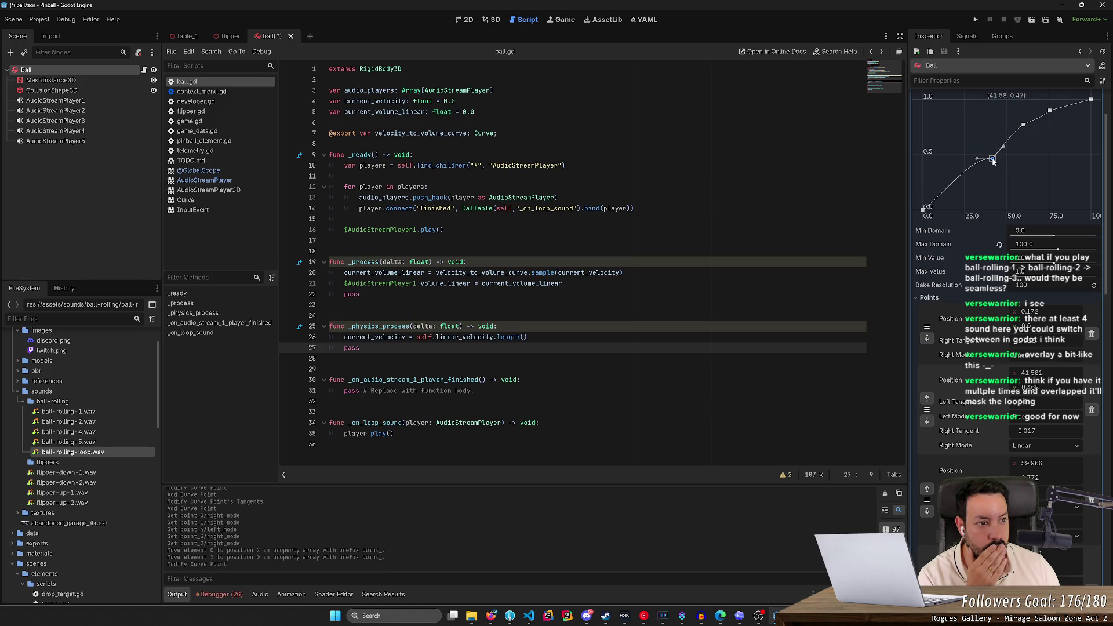
right_click(992, 208)
right_click(1022, 125)
right_click(1049, 111)
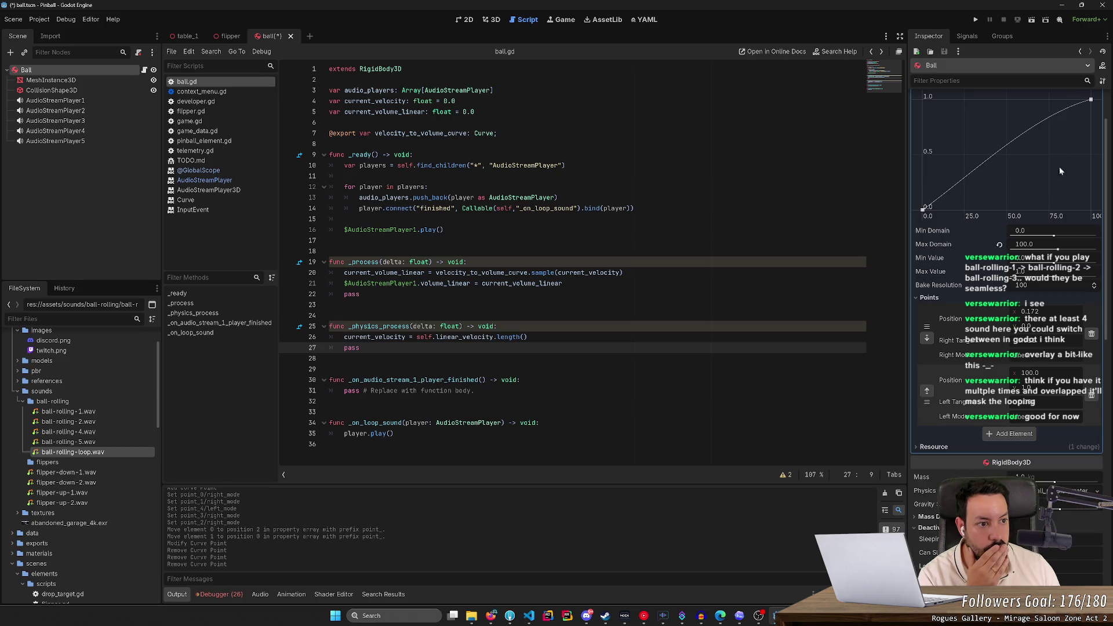
Set point tangents to 0, pull point 1's tangent for a near-straight ramp to 1, and save
left_click(1093, 101)
scroll(1031, 231, "down", 2)
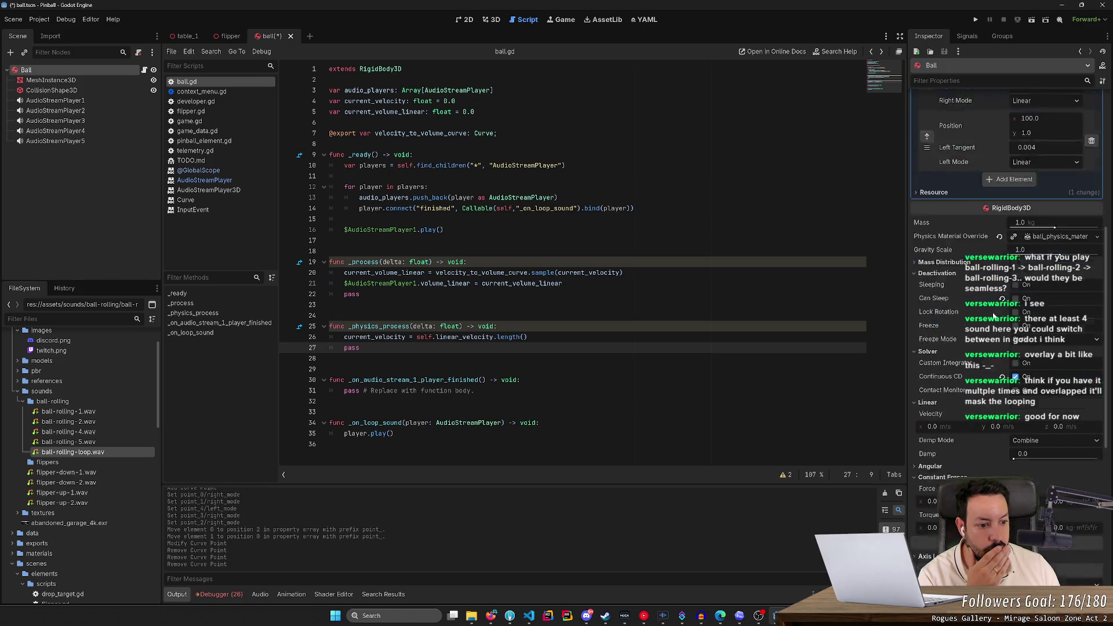
scroll(983, 342, "up", 4)
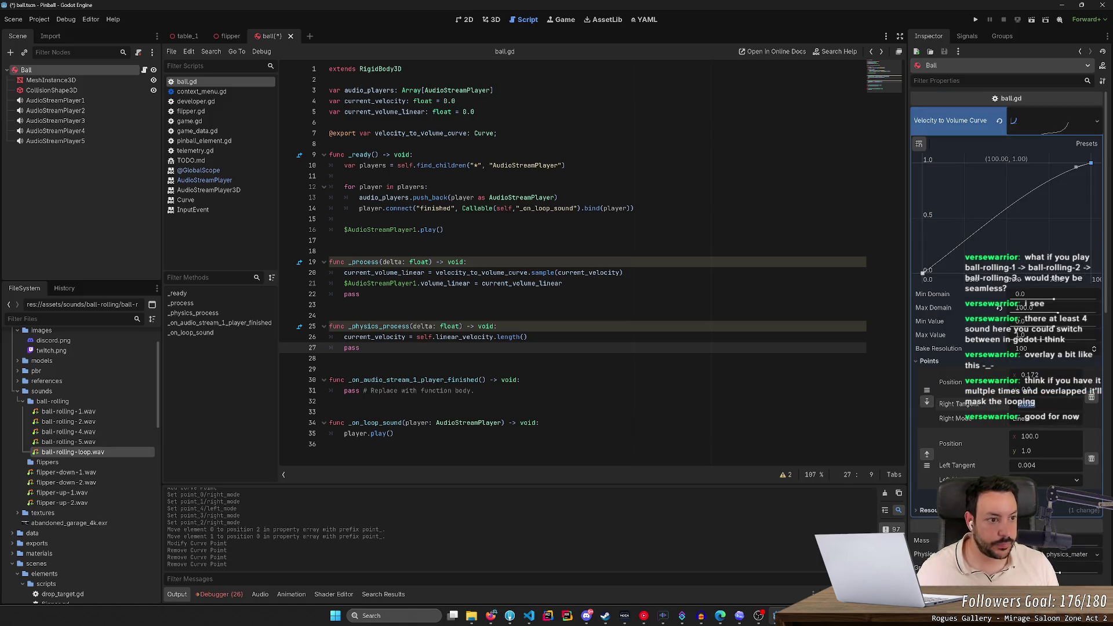
type("0")
key("Return")
left_click(1026, 465)
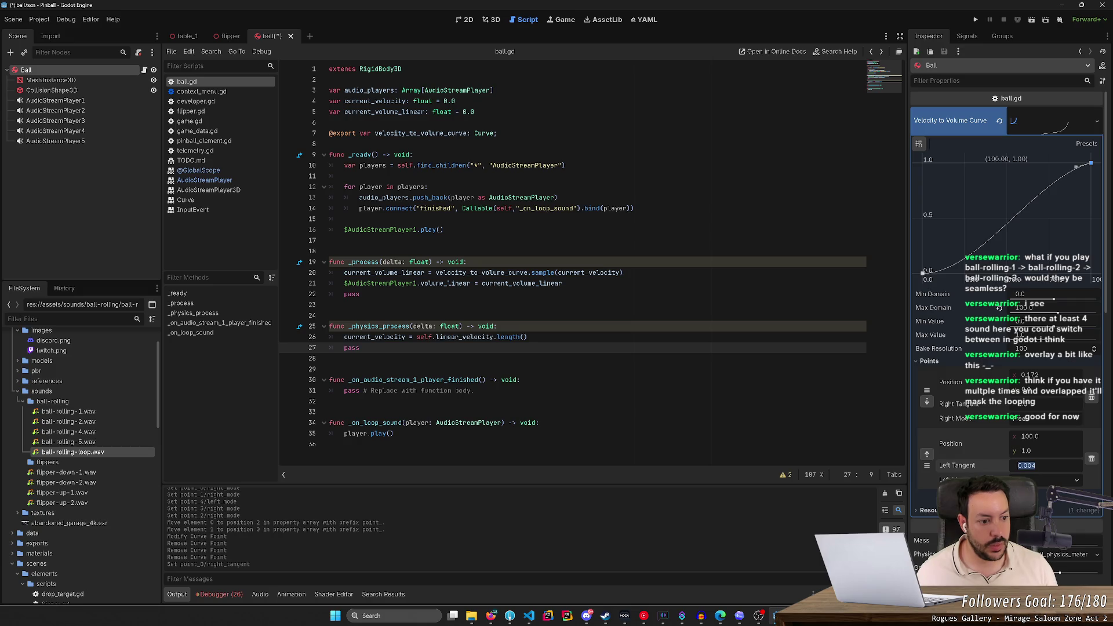
type("0")
key("Return")
mouse_move(1075, 167)
left_mouse_down()
mouse_move(922, 273)
mouse_move(1090, 166)
left_mouse_up()
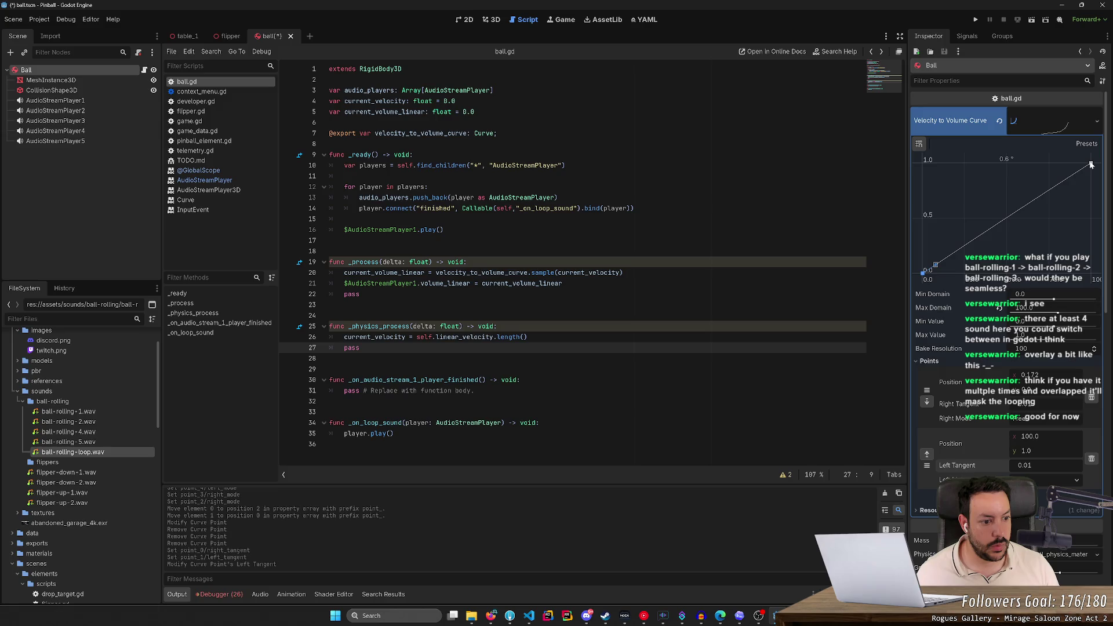
key("ctrl+s")
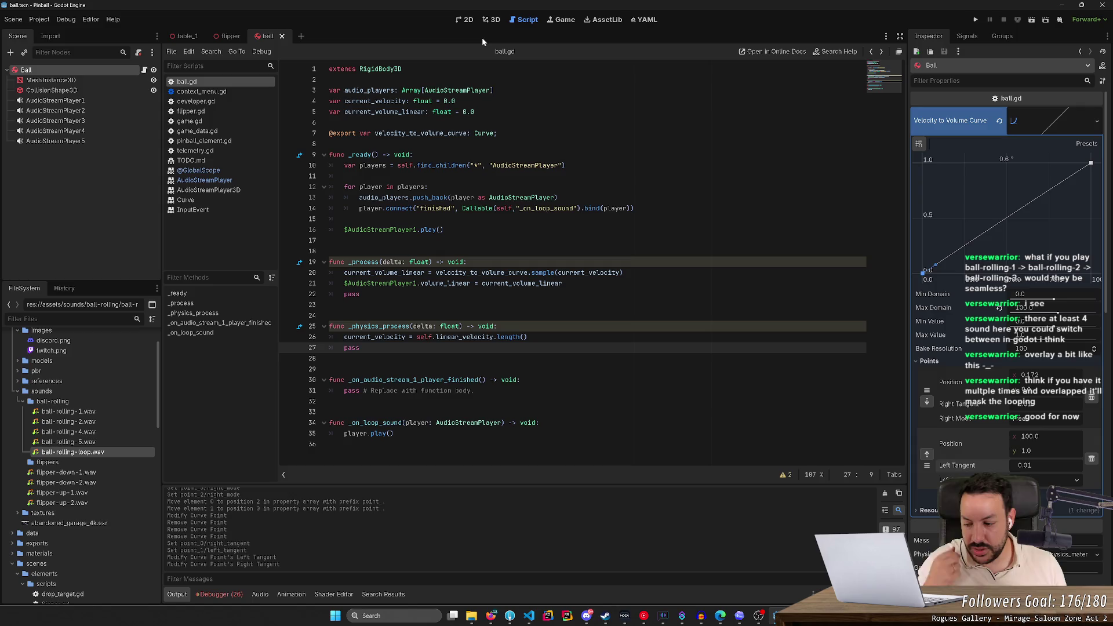
Briefly run and stop the game, then commit the first curve point's position value
left_click(975, 20)
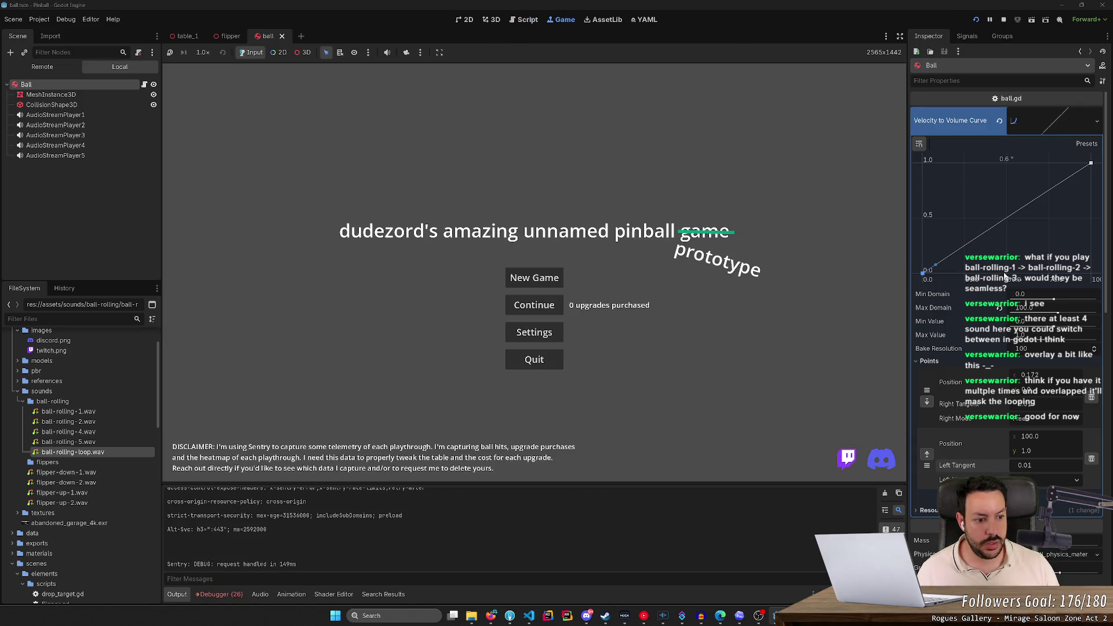
left_click(1004, 20)
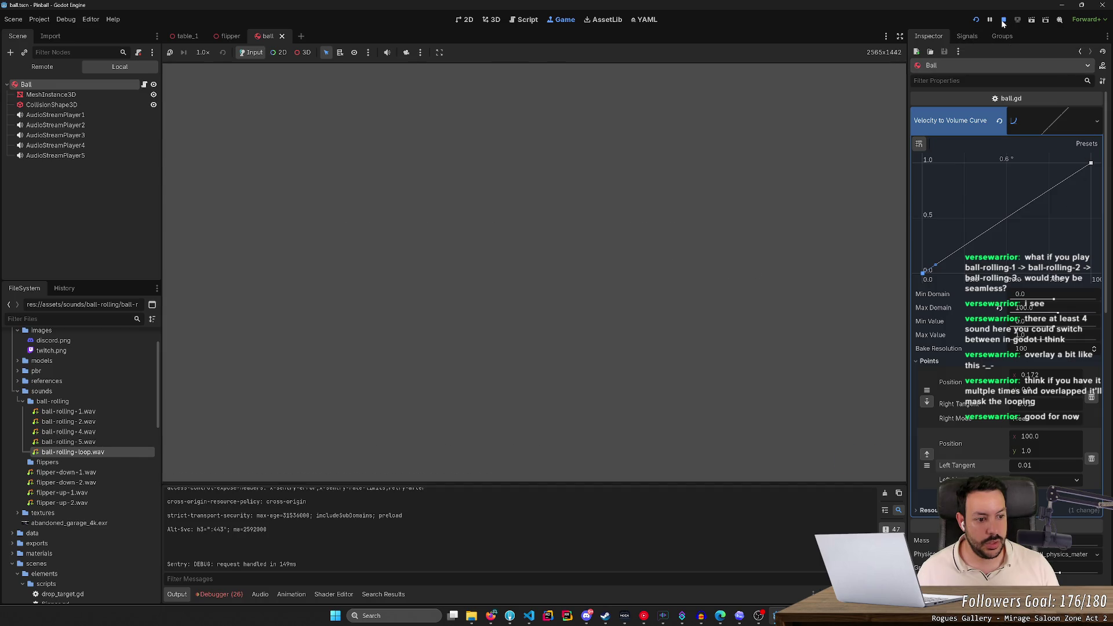
key("Return")
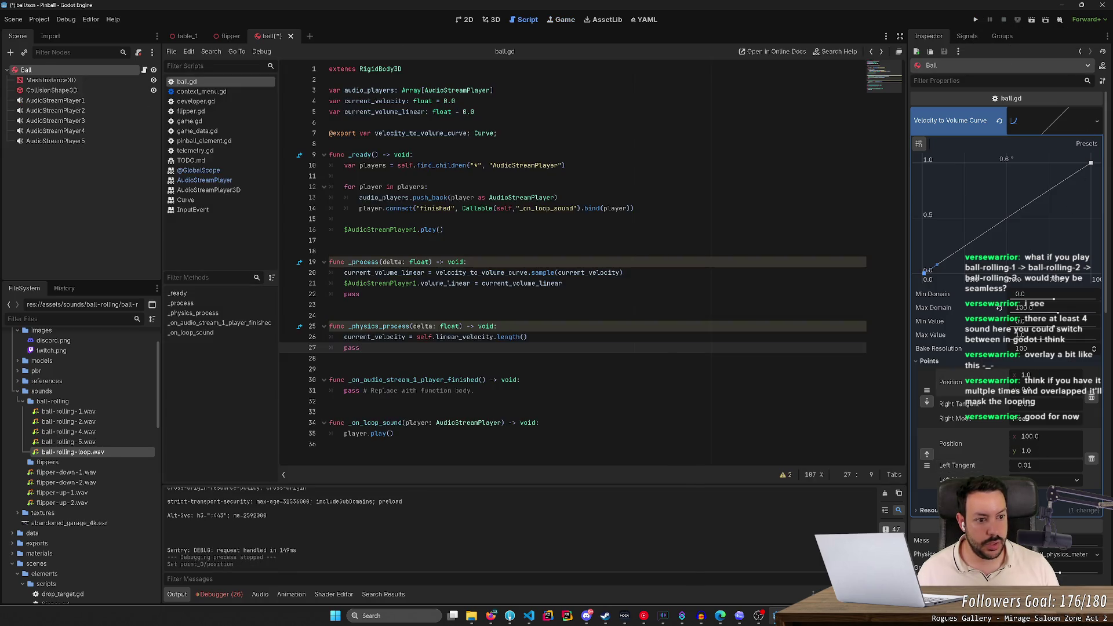
Play a new game flipping the ball with the left flipper, stop, and return to script line 5
left_click(977, 23)
left_click(561, 274)
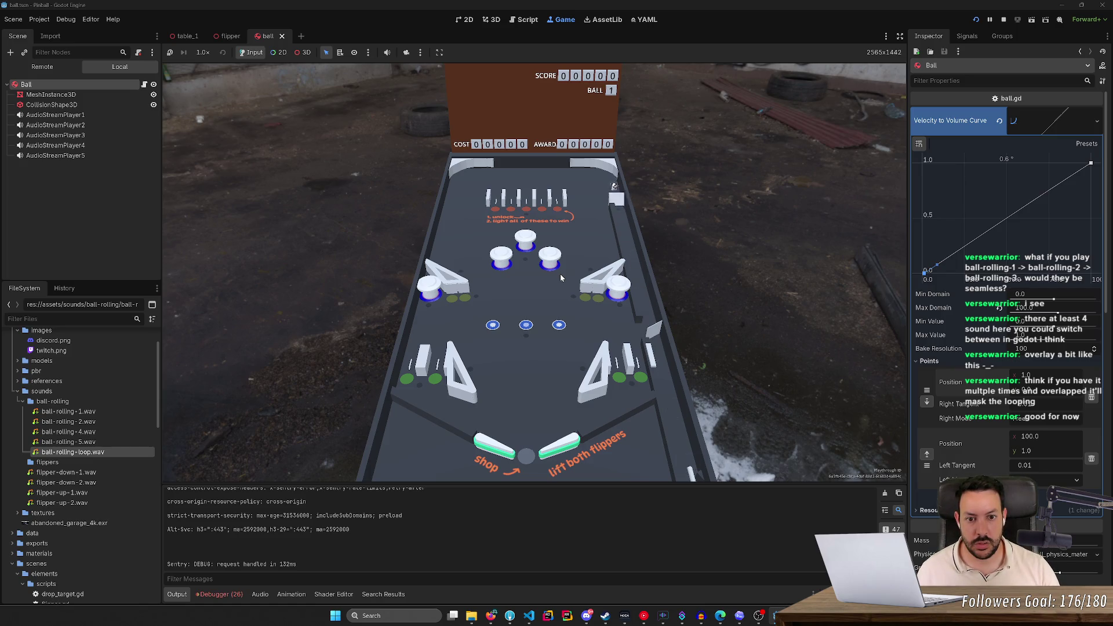
key("Left")
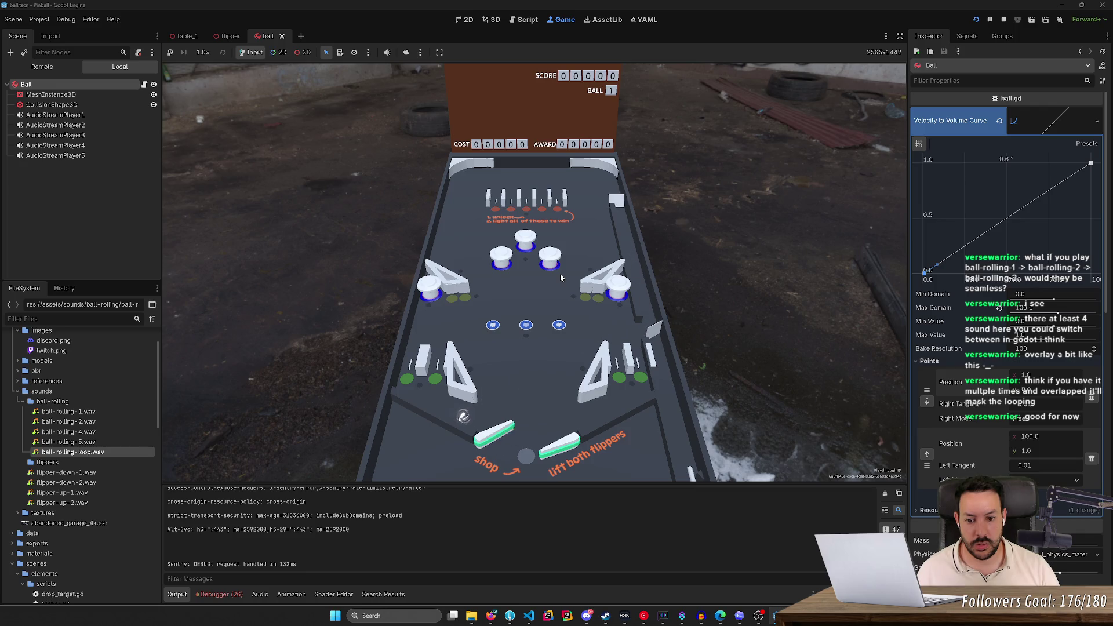
key("Left")
left_click(1003, 19)
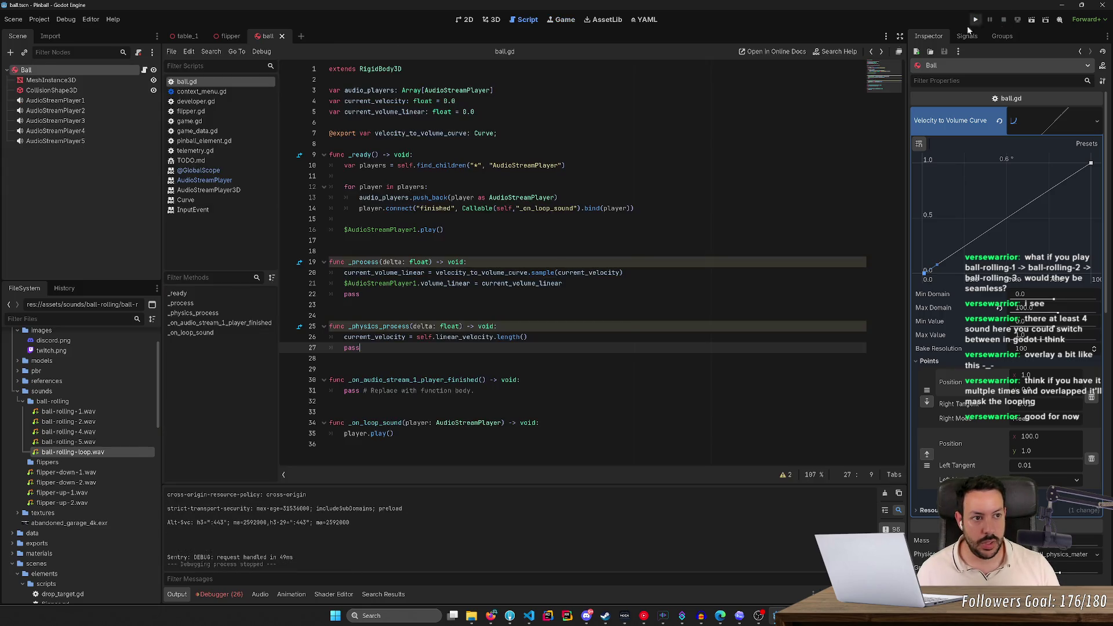
left_click(975, 19)
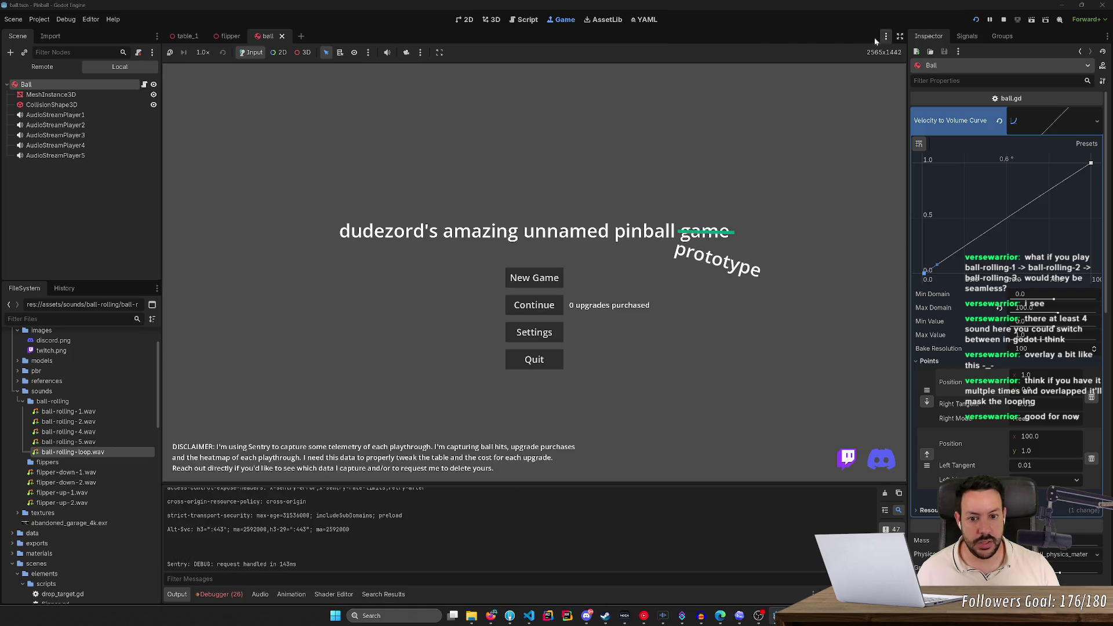
left_click(1001, 19)
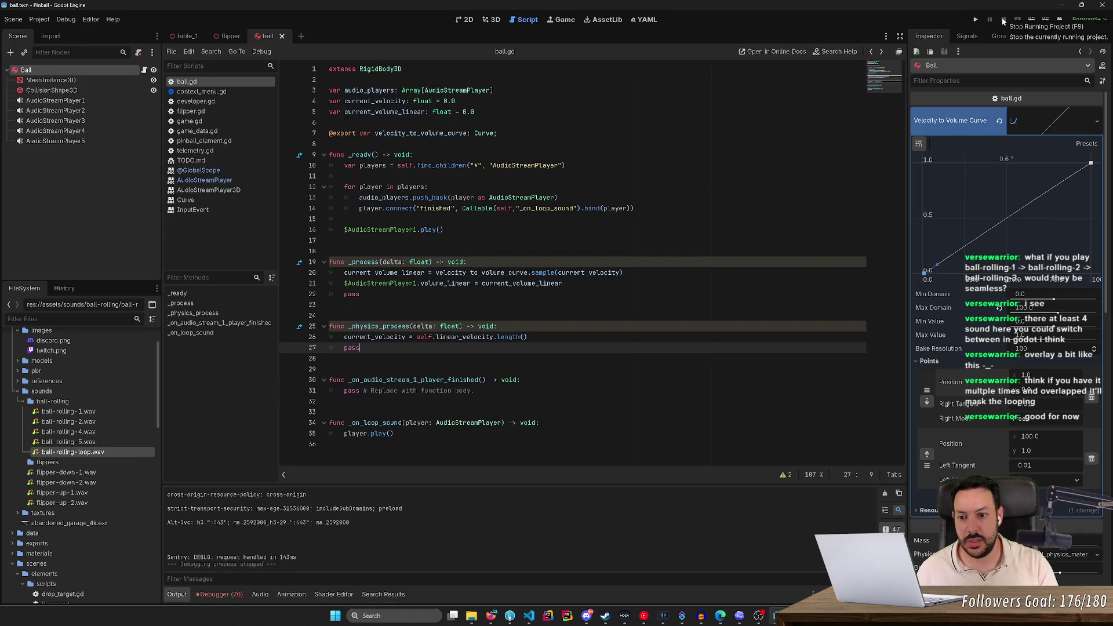
left_click(475, 111)
Declare 'linear_volume_scaler: float = 1.0' and multiply the volume_linear line by it, then save
key("Return")
type("var")
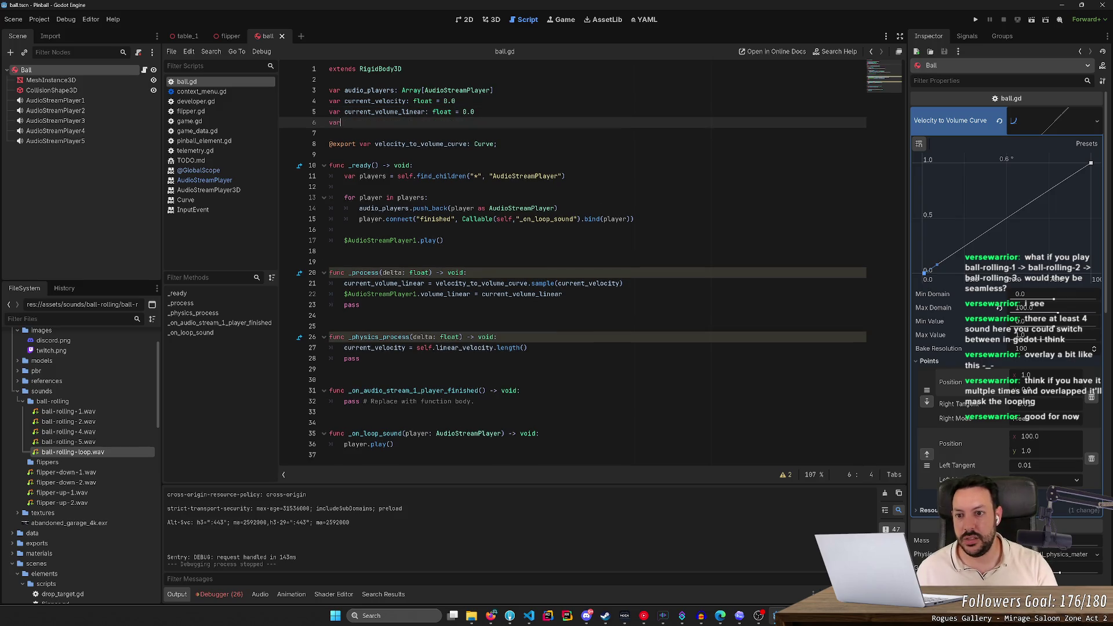
type("volum")
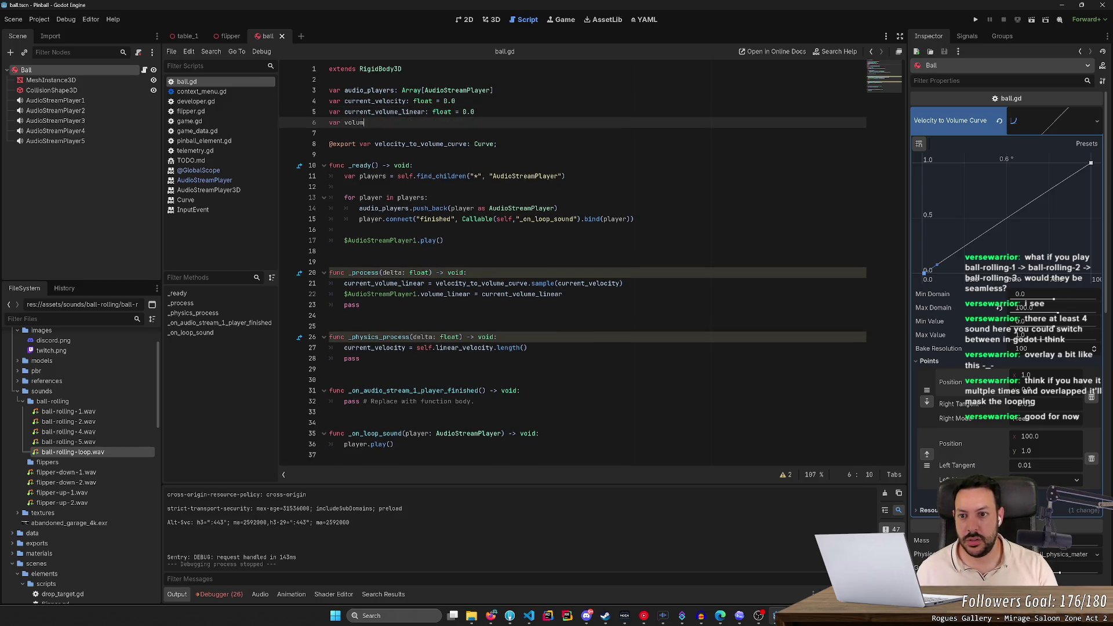
type("inear_volum")
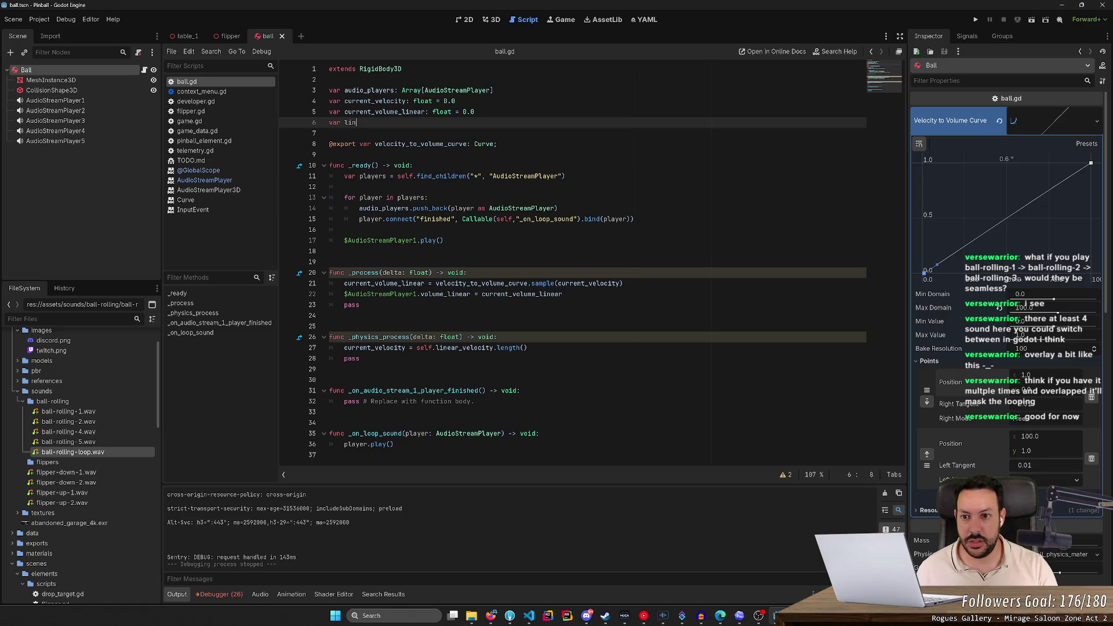
type("e_scaler: float =")
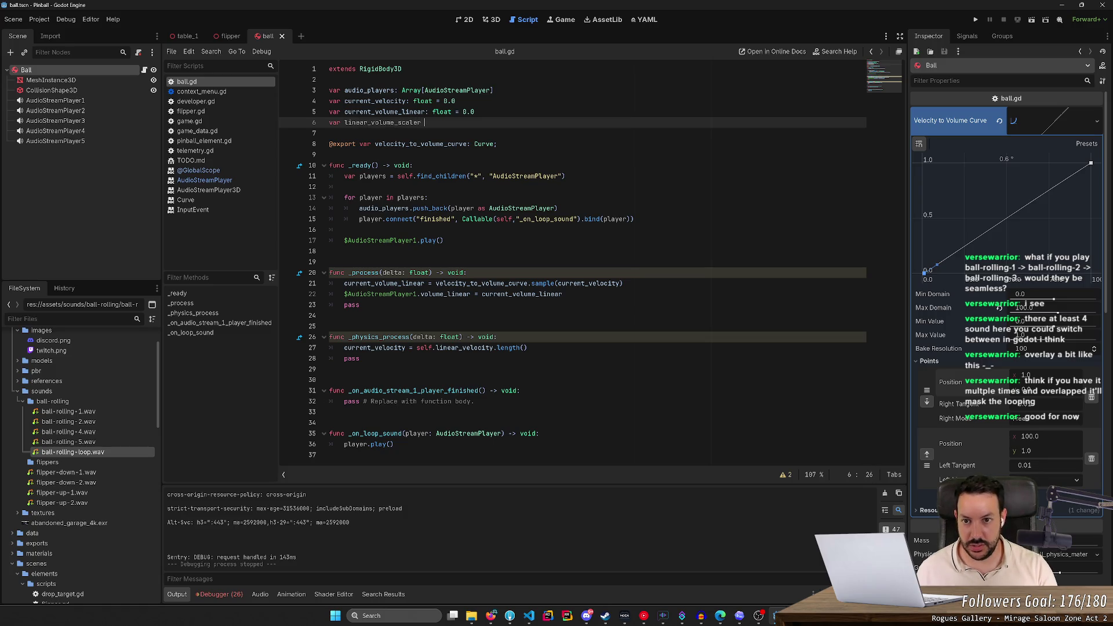
type(" 1.0")
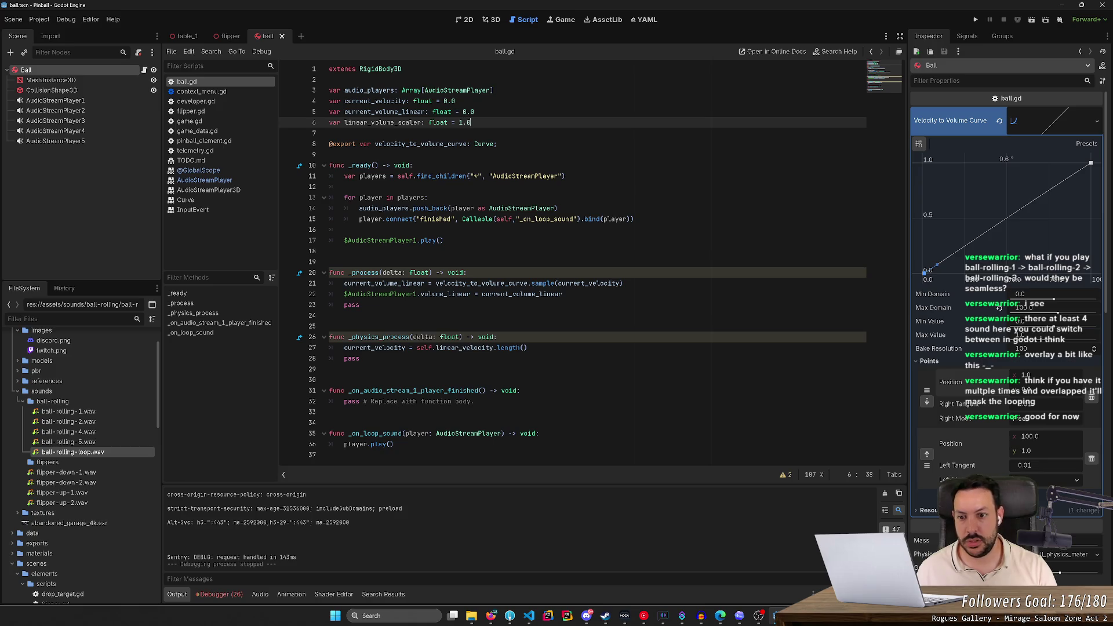
left_click(403, 123)
left_click(562, 293)
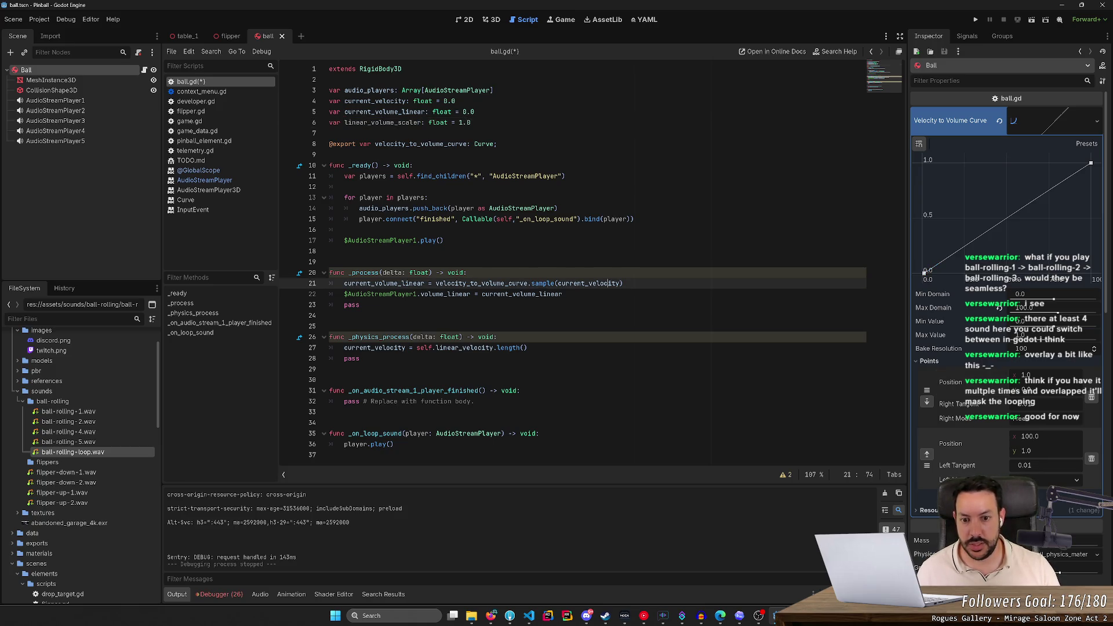
type("* linear_volume_scaler")
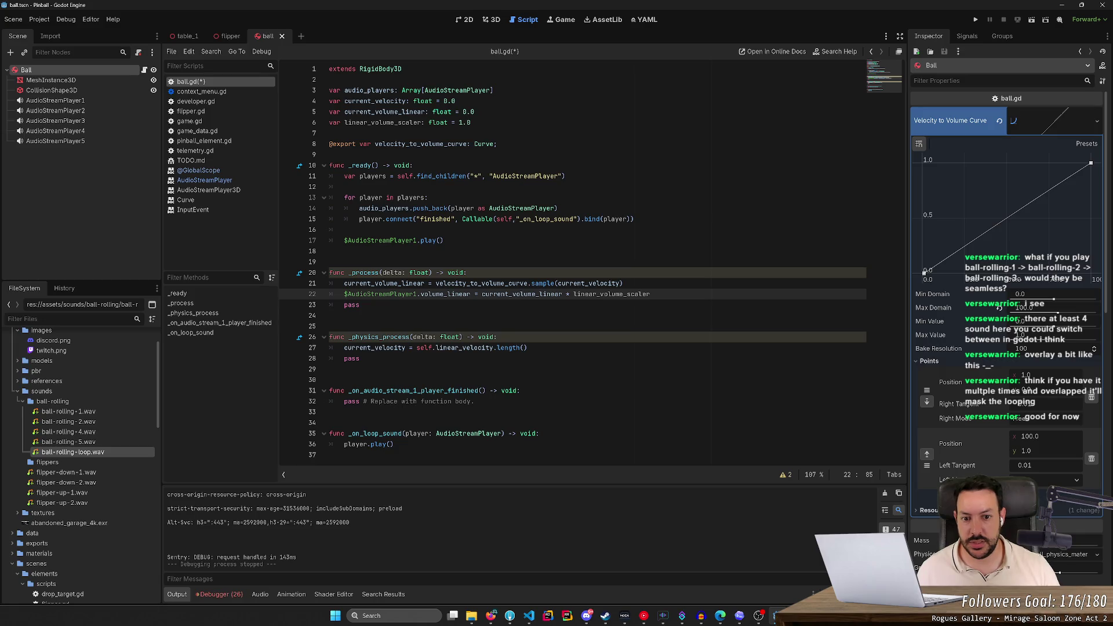
key("ctrl+s")
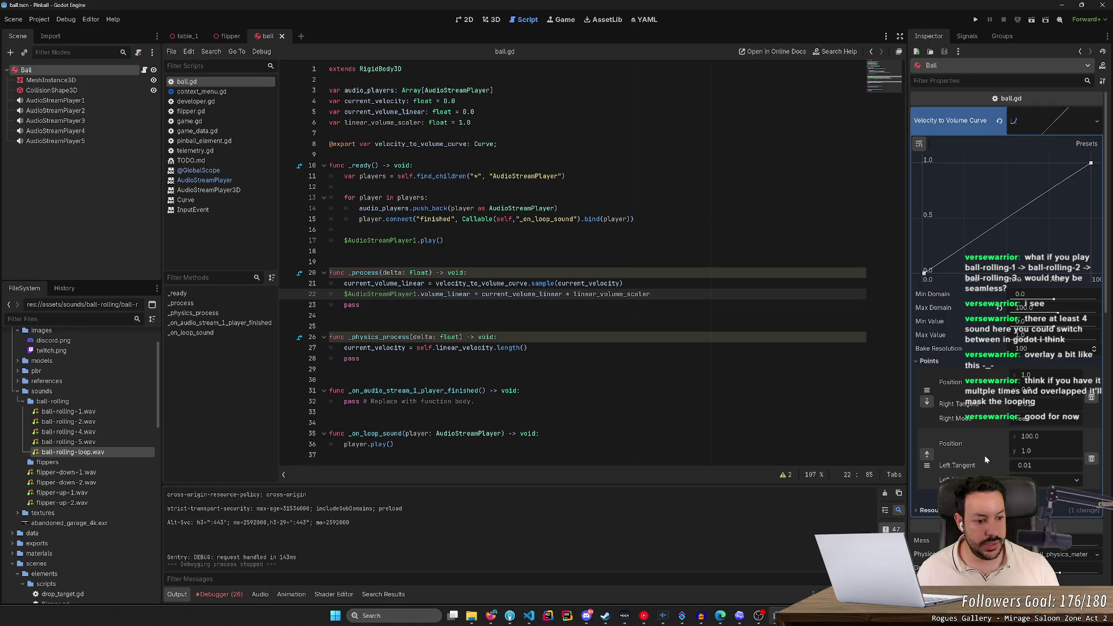
scroll(980, 261, "down", 3)
scroll(944, 214, "up", 3)
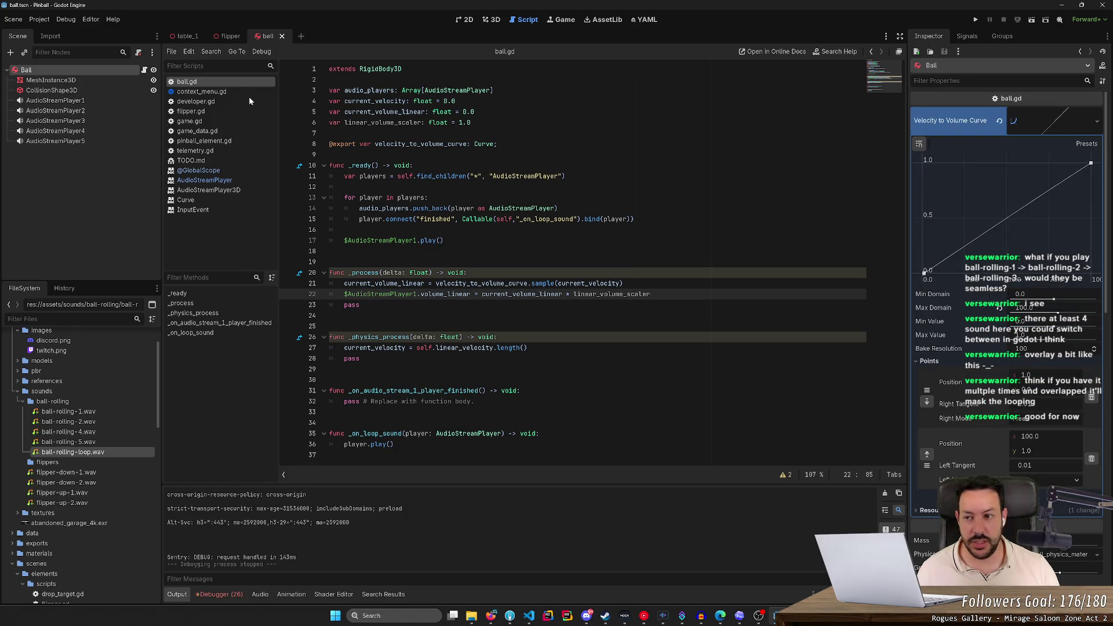
left_click(51, 80)
left_click(406, 123)
key("ctrl+x")
left_click(348, 144)
key("ctrl+v")
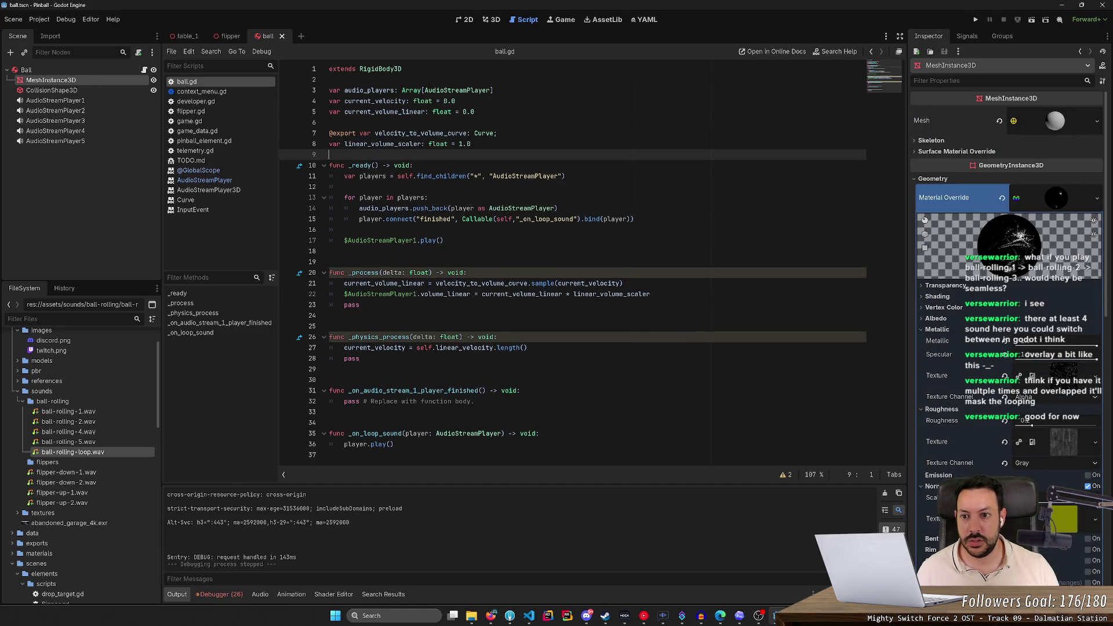
left_click(329, 144)
type("@export")
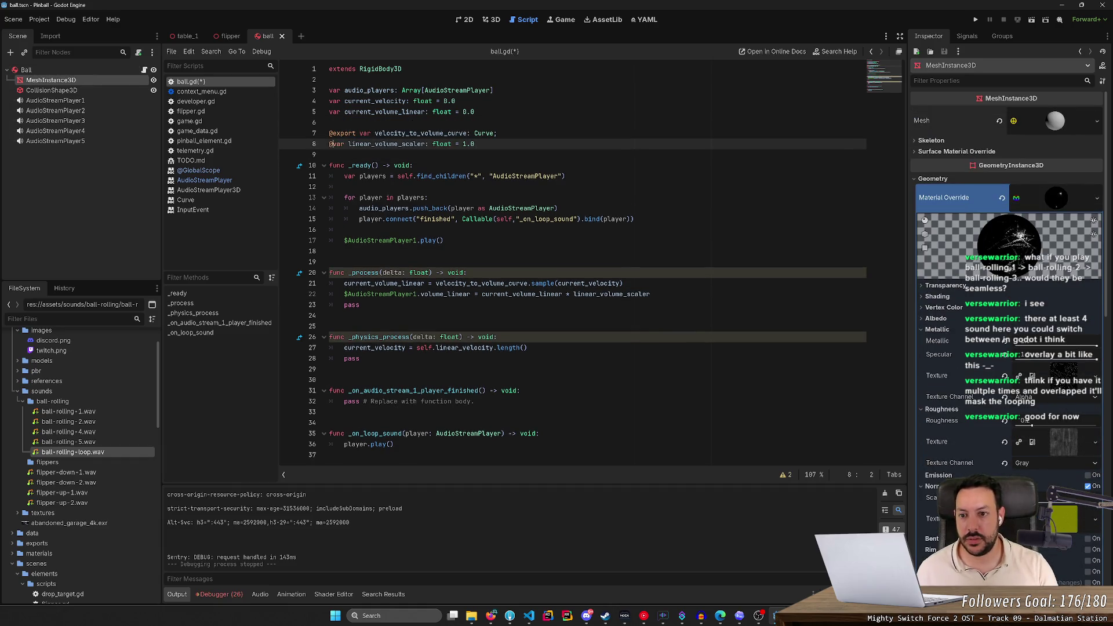
key("ctrl+s")
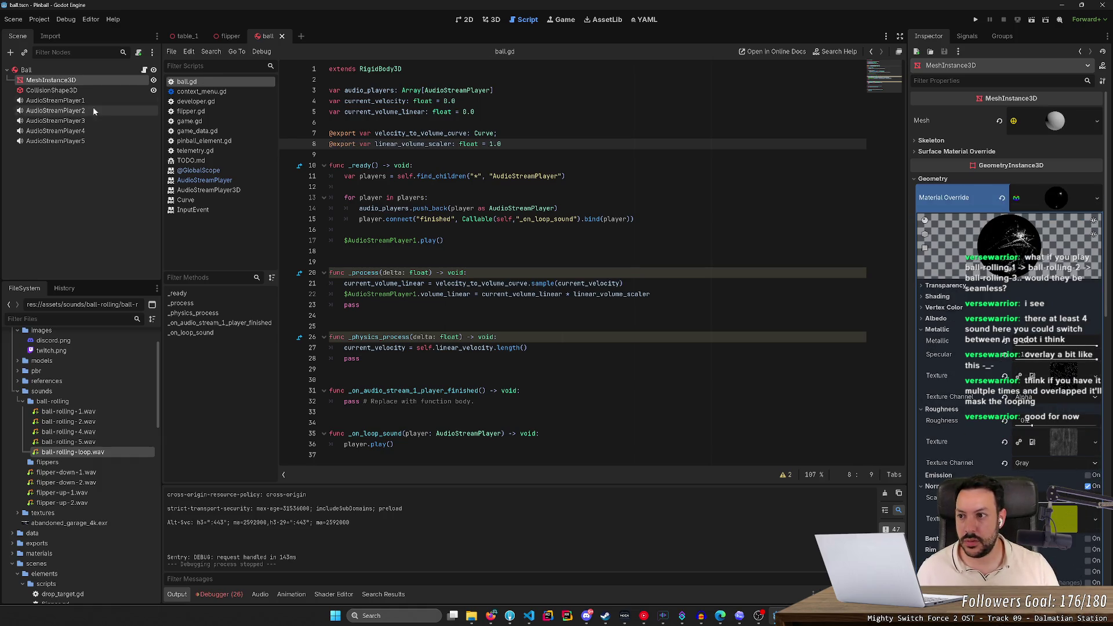
left_click(26, 70)
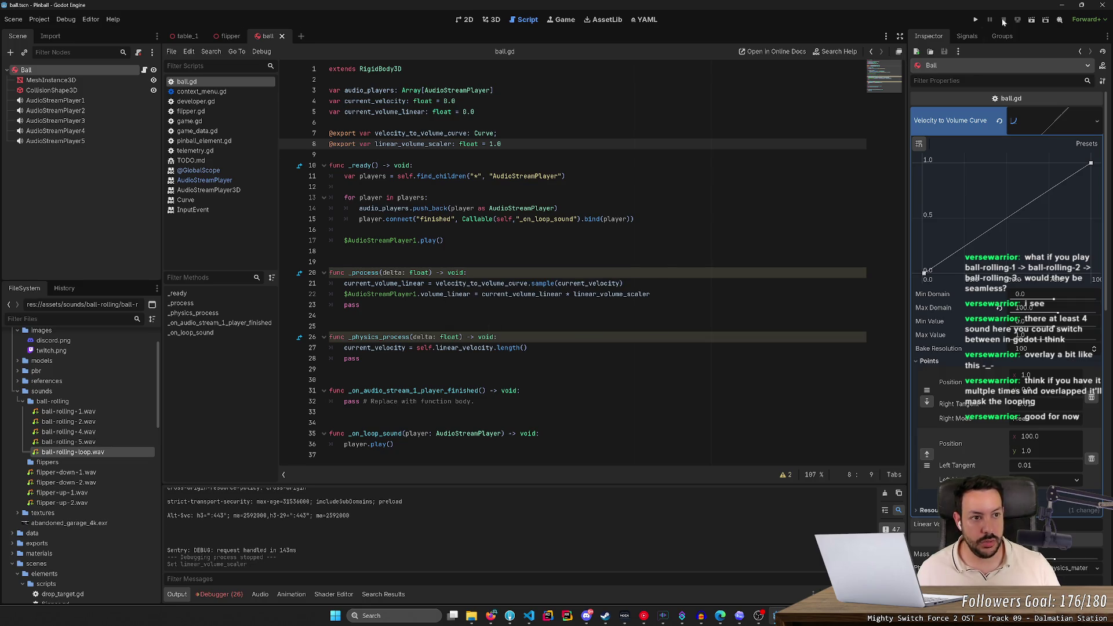
Run the project, start a new game, and raise the left flipper to test the scaled rolling volume
key("F5")
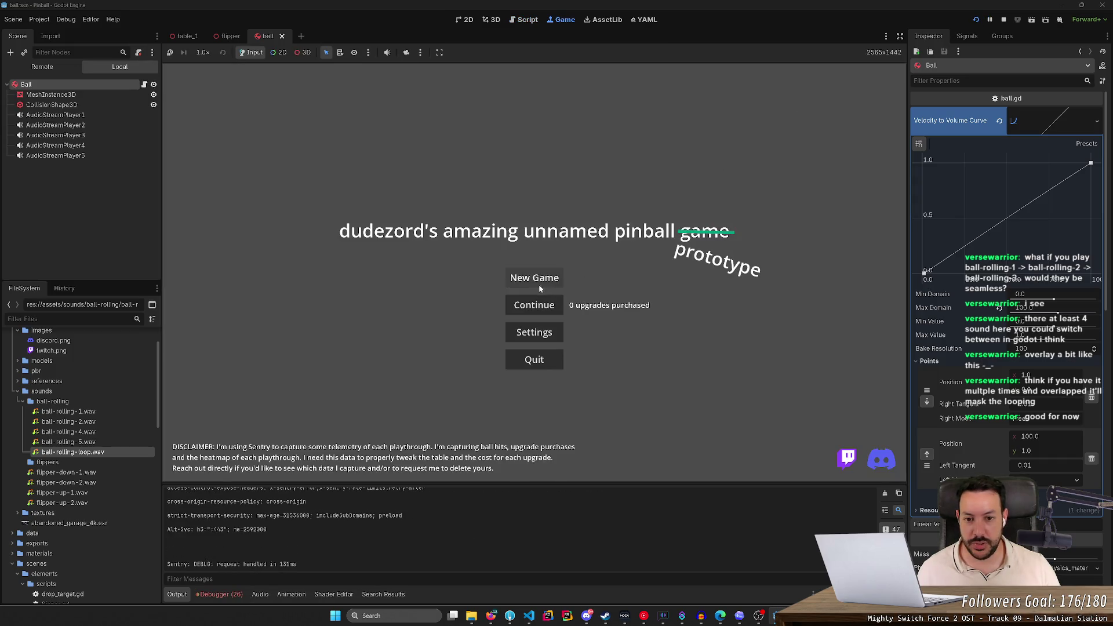
left_click(539, 283)
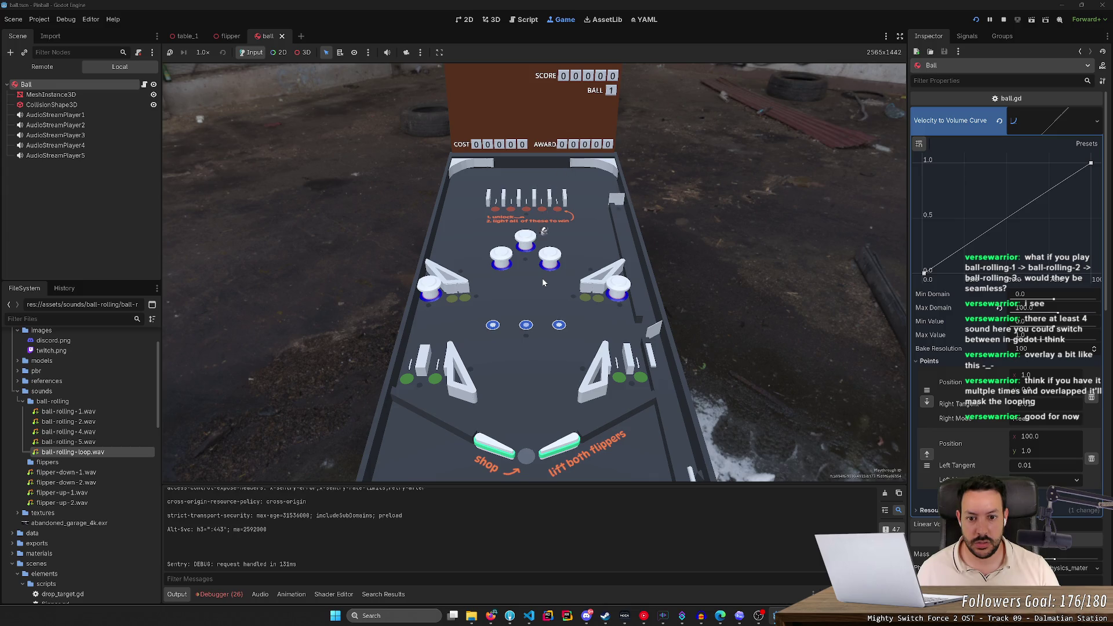
key("Left")
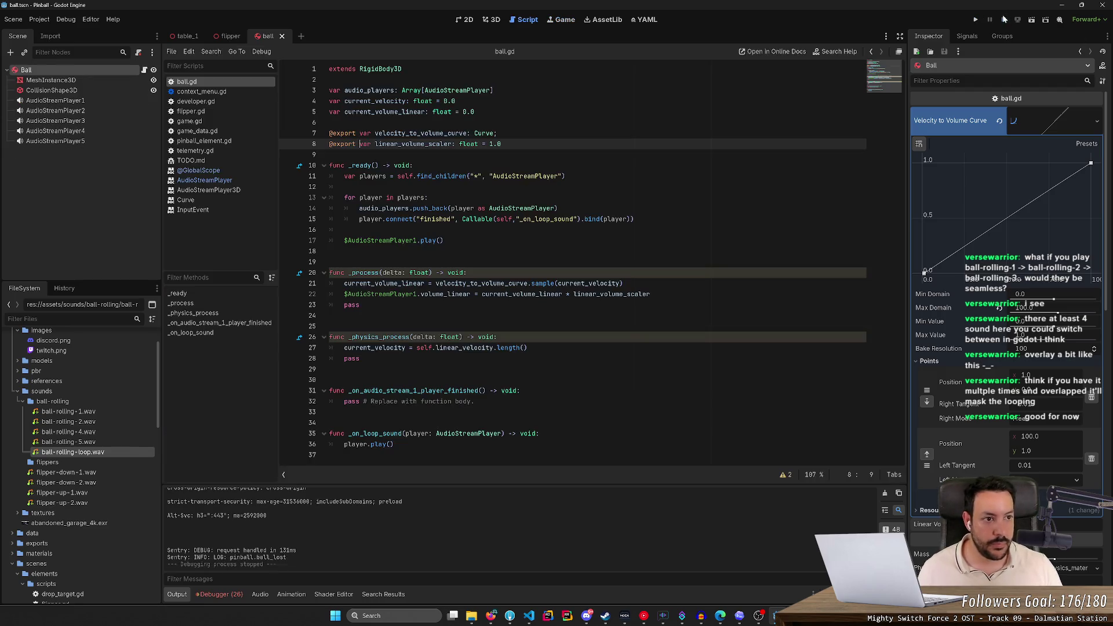
Rename AudioStreamPlayer1 to AudioStreamPlayerLoop
mouse_move(494, 618)
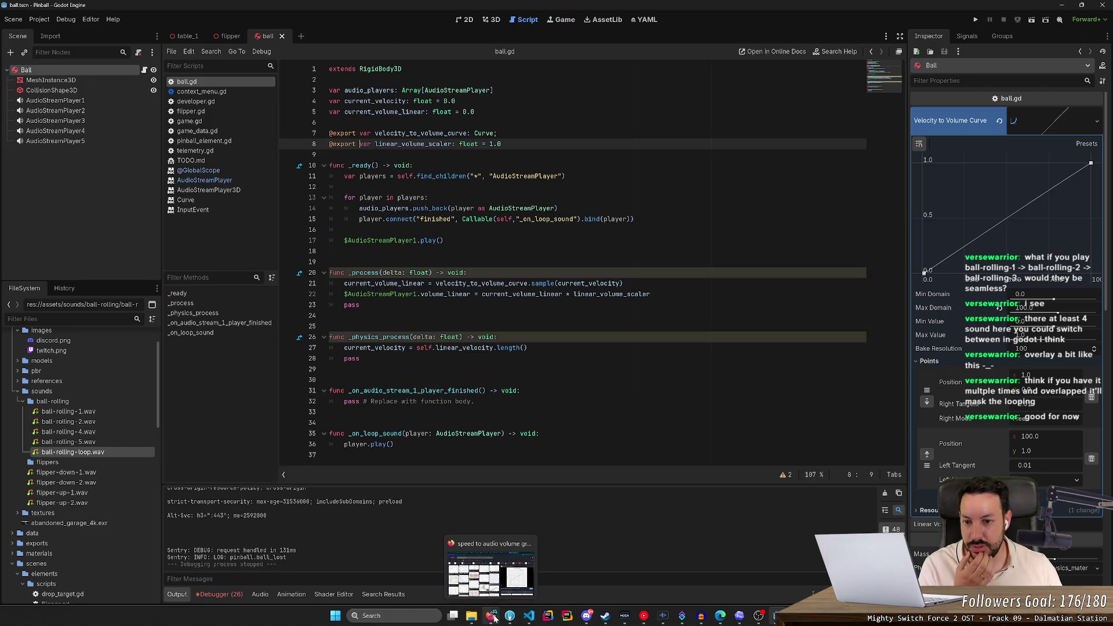
left_click(90, 112)
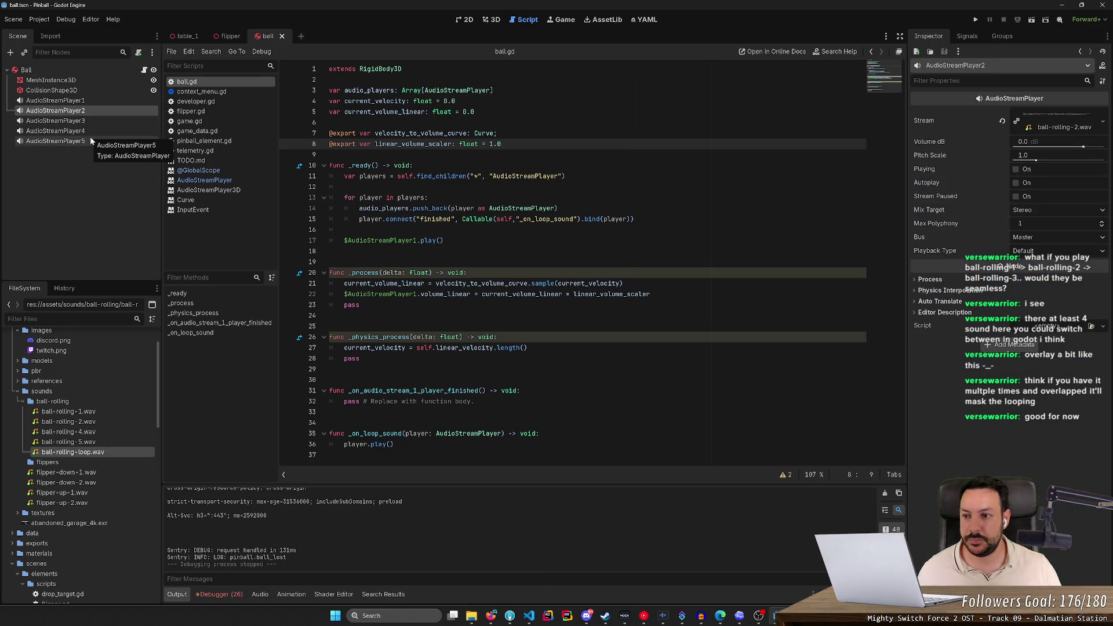
left_click(93, 141, "shift")
left_click(58, 101)
key("F2")
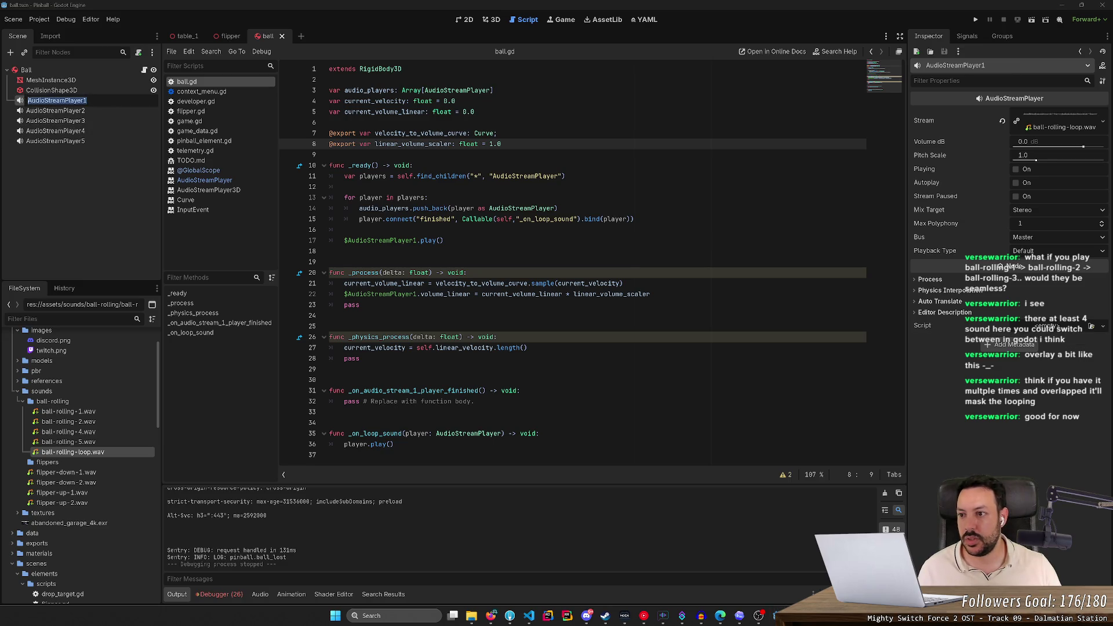
left_click(87, 100)
key("BackSpace")
type("Loop")
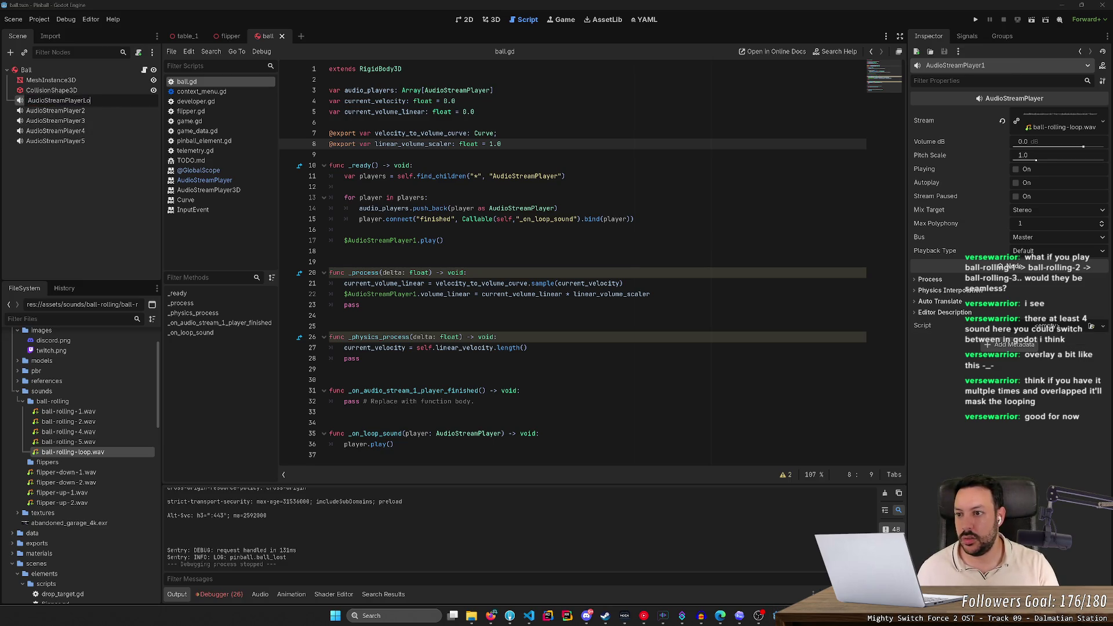
key("Return")
Delete AudioStreamPlayer2 through AudioStreamPlayer5 from the Ball scene
key("Down")
key("shift+Down")
key("shift+Down")
key("shift+Down")
key("Delete")
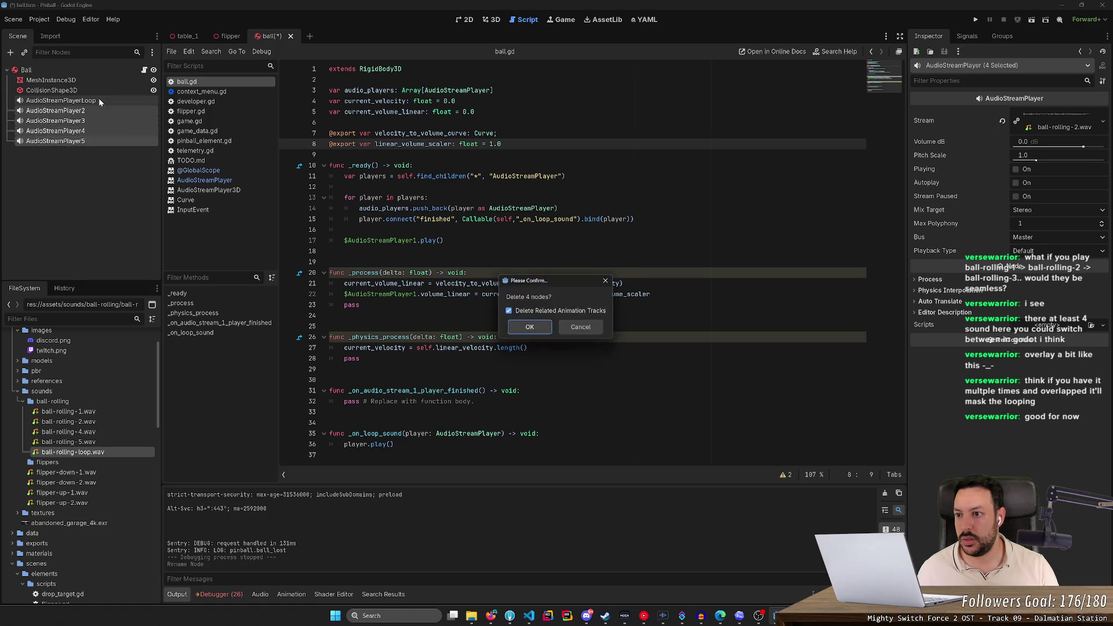
key("Return")
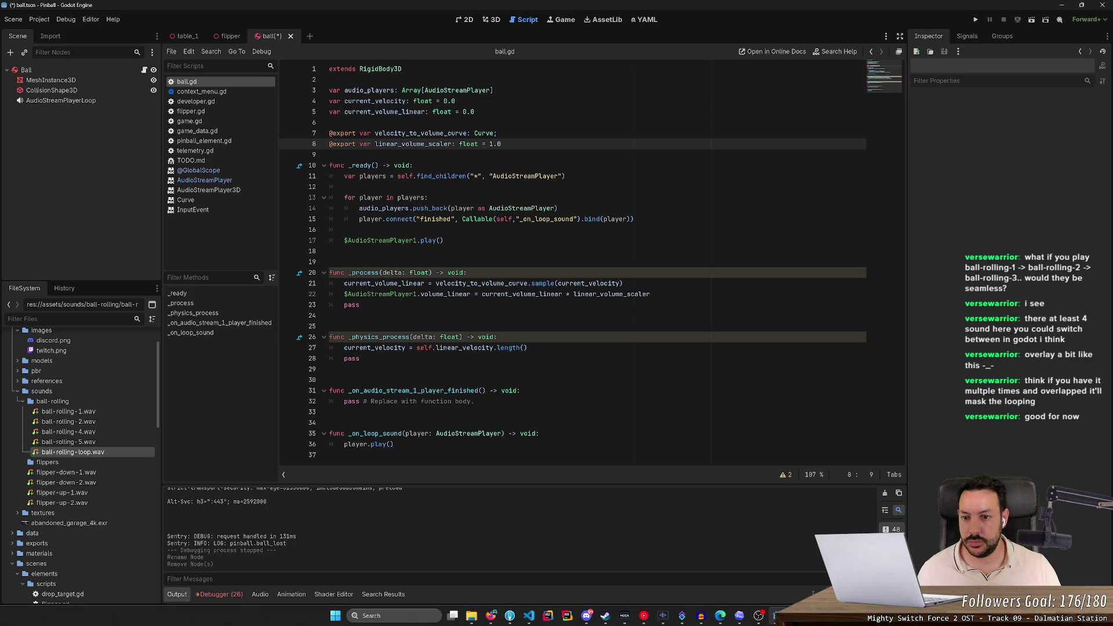
Change the $AudioStreamPlayer1 references on lines 15, 17 and 22 to $AudioStreamPlayerLoop
left_click(417, 240)
key("shift+Left")
key("ctrl+d")
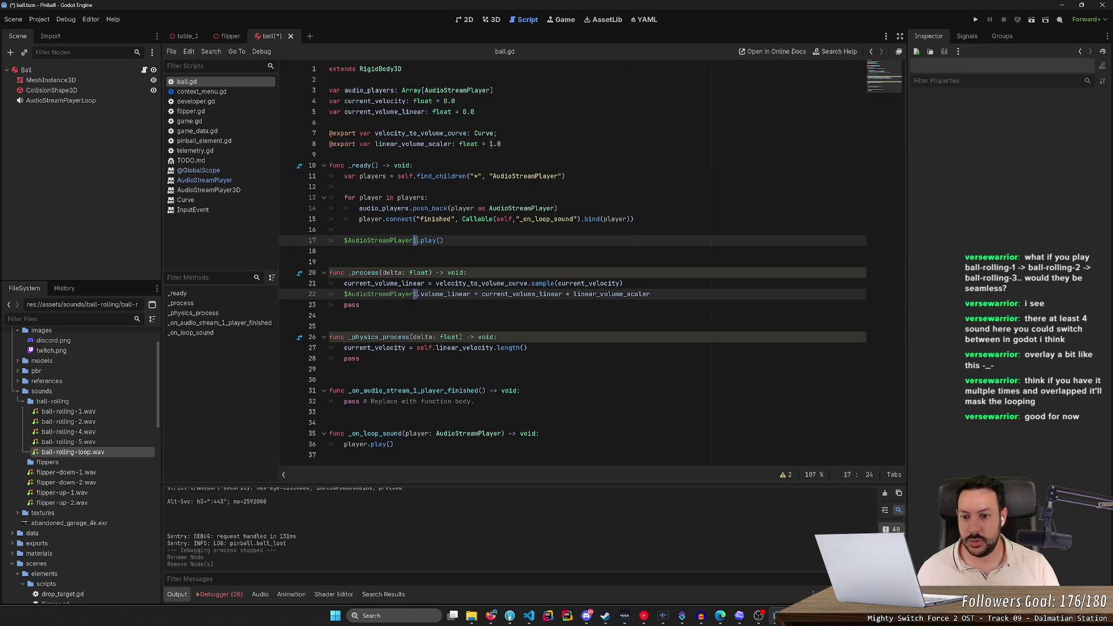
key("BackSpace")
type("Loop")
left_click(344, 240)
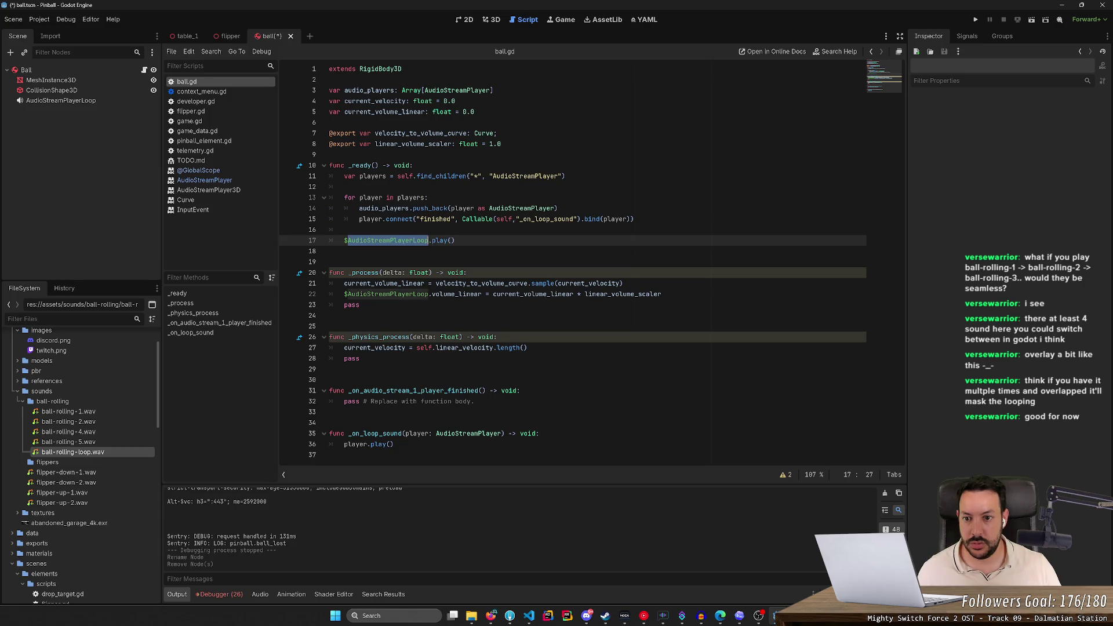
key("ctrl+shift+Right")
key("ctrl+c")
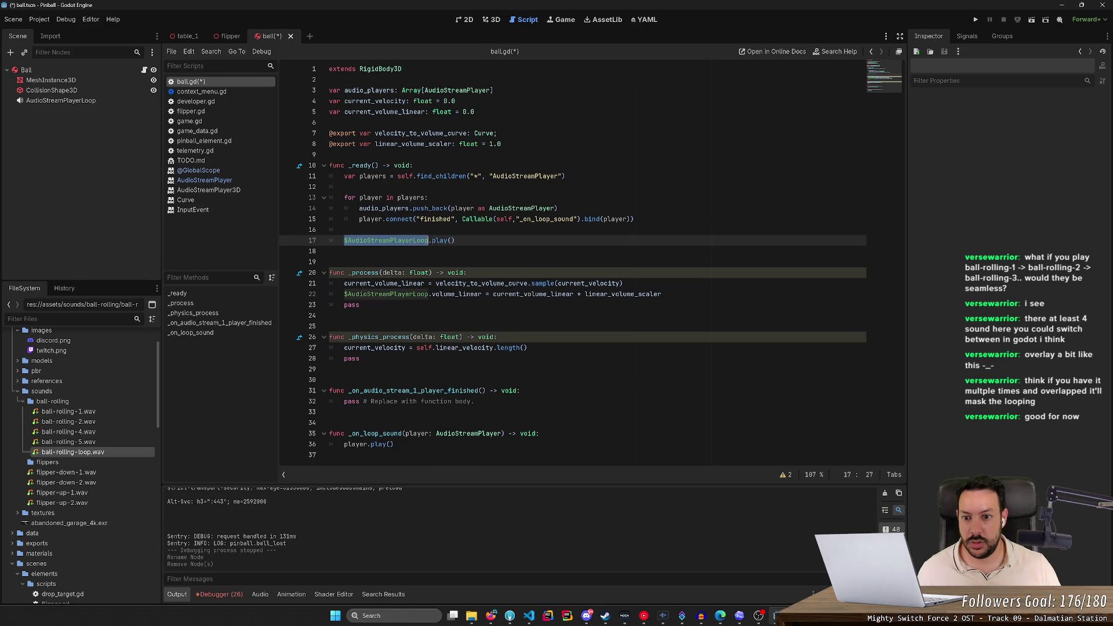
double_click(366, 219)
key("ctrl+v")
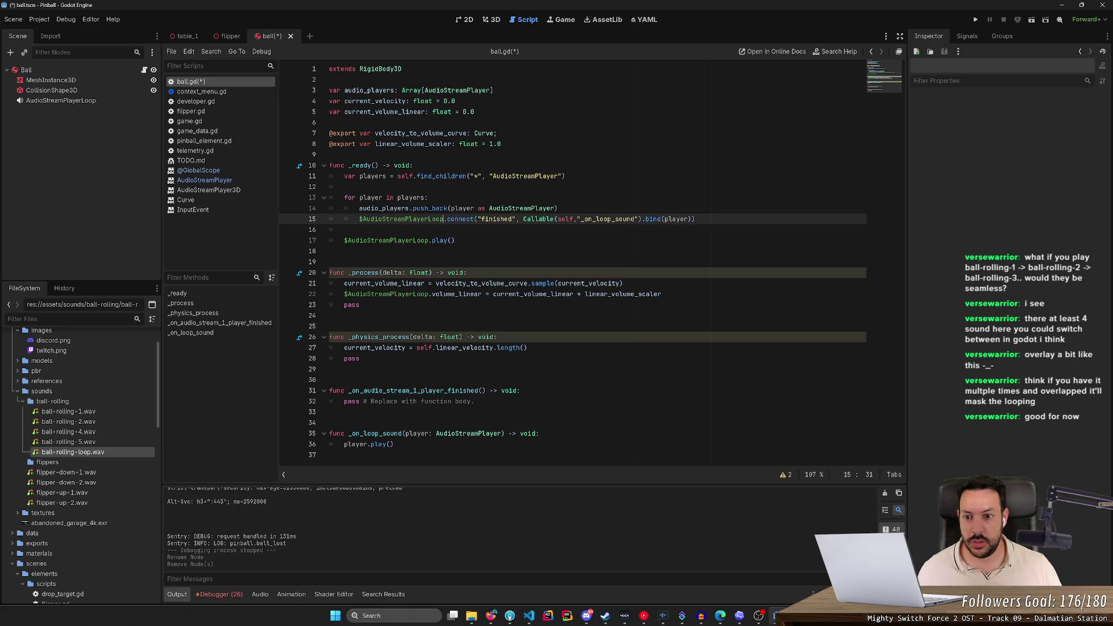
Remove the loop over audio players and the unused audio_players declaration, then save ball.gd
key("shift+Tab")
key("ctrl+shift+k")
key("Up")
key("ctrl+shift+k")
key("ctrl+shift+k")
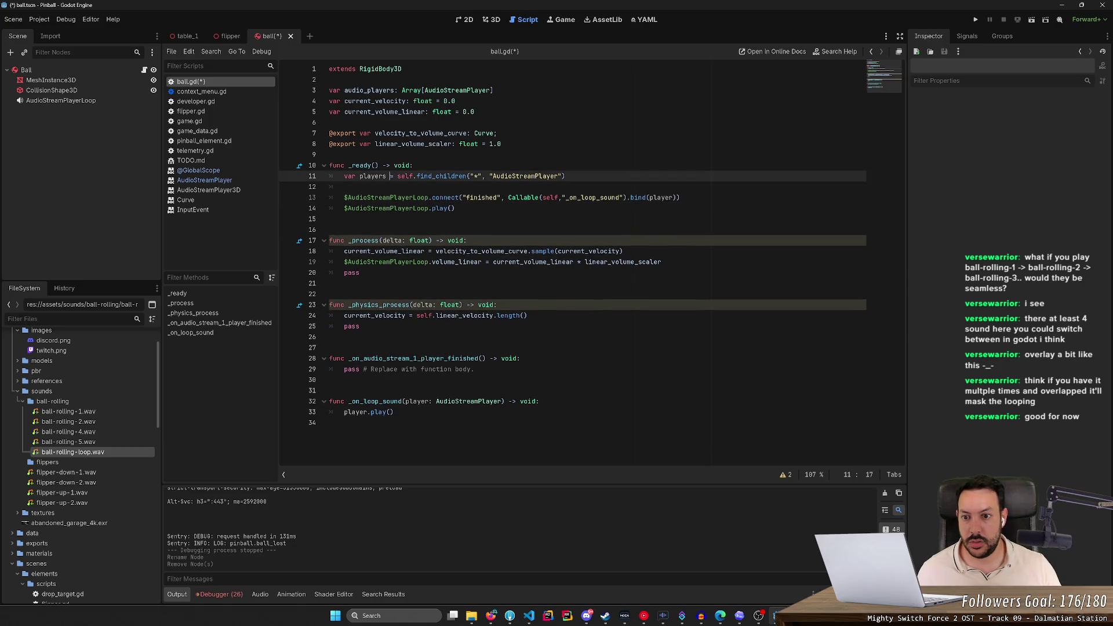
key("Up")
key("ctrl+shift+k")
left_click(494, 89)
key("ctrl+shift+k")
key("ctrl+s")
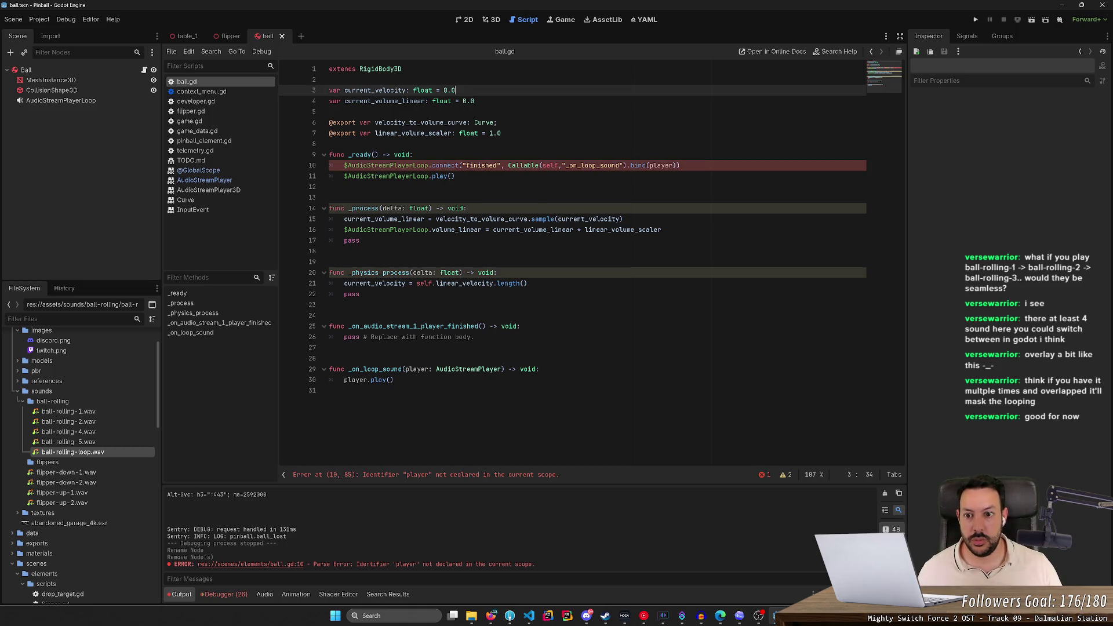
Replace the undeclared player inside bind() with $AudioStreamPlayerLoop
double_click(386, 165)
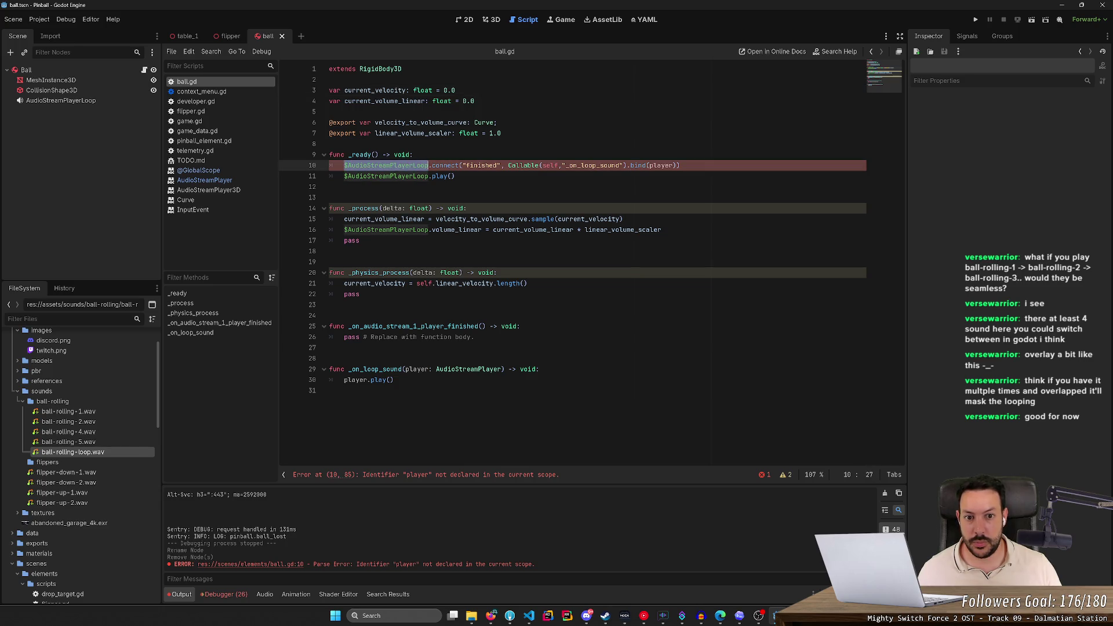
key("ctrl+c")
double_click(660, 165)
key("ctrl+v")
Play-test the table to hear the rolling sound, stop it, and switch to Fork
left_click(328, 304)
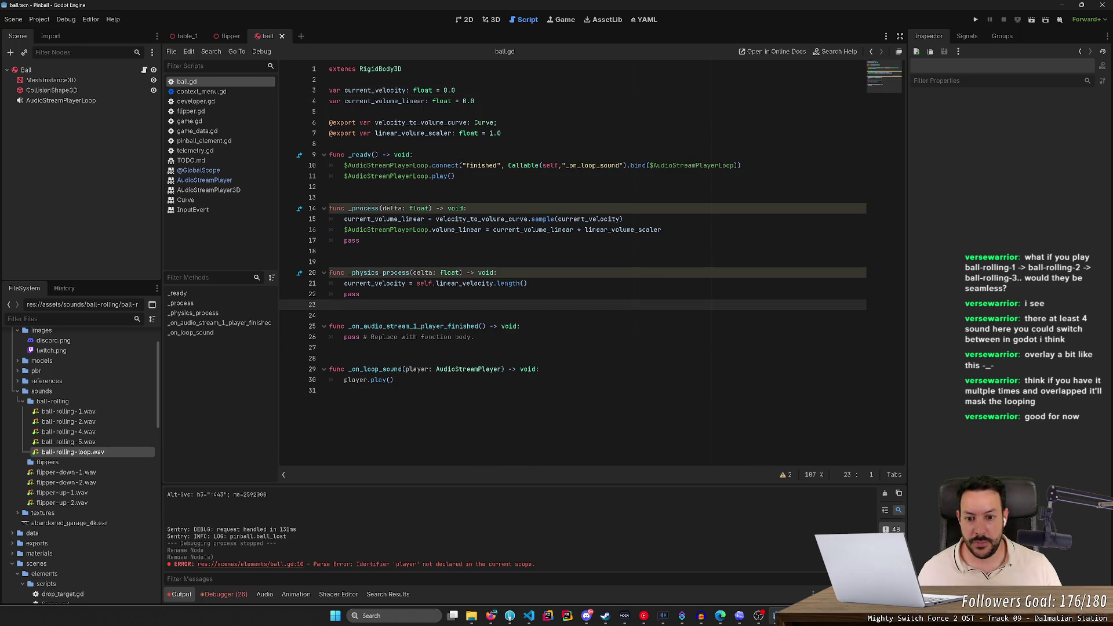
left_click(974, 20)
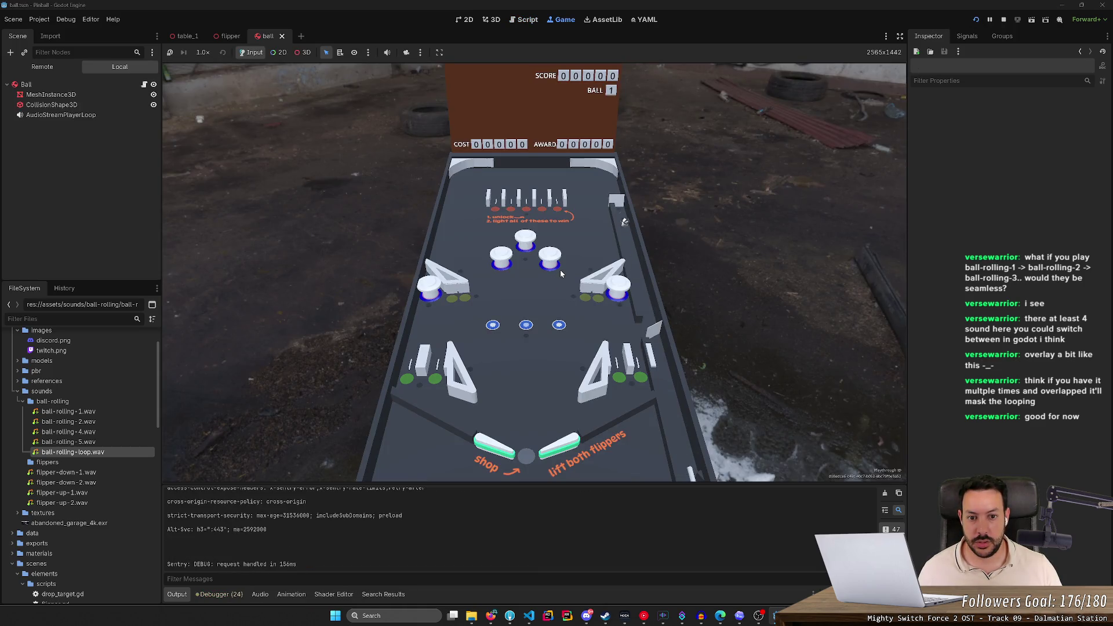
left_click(1003, 20)
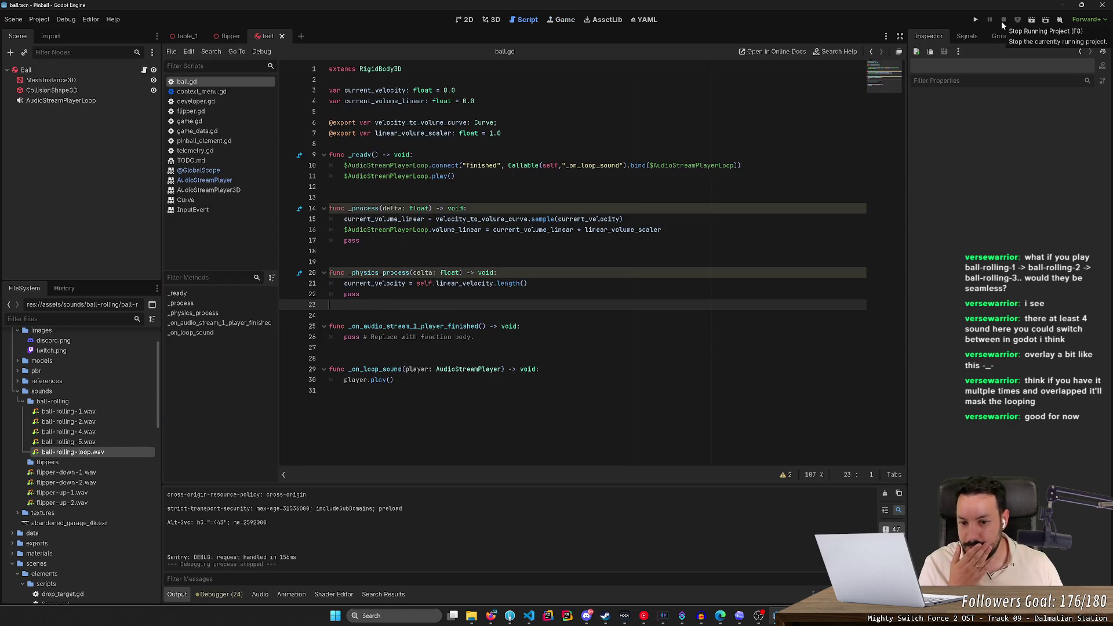
left_click(510, 616)
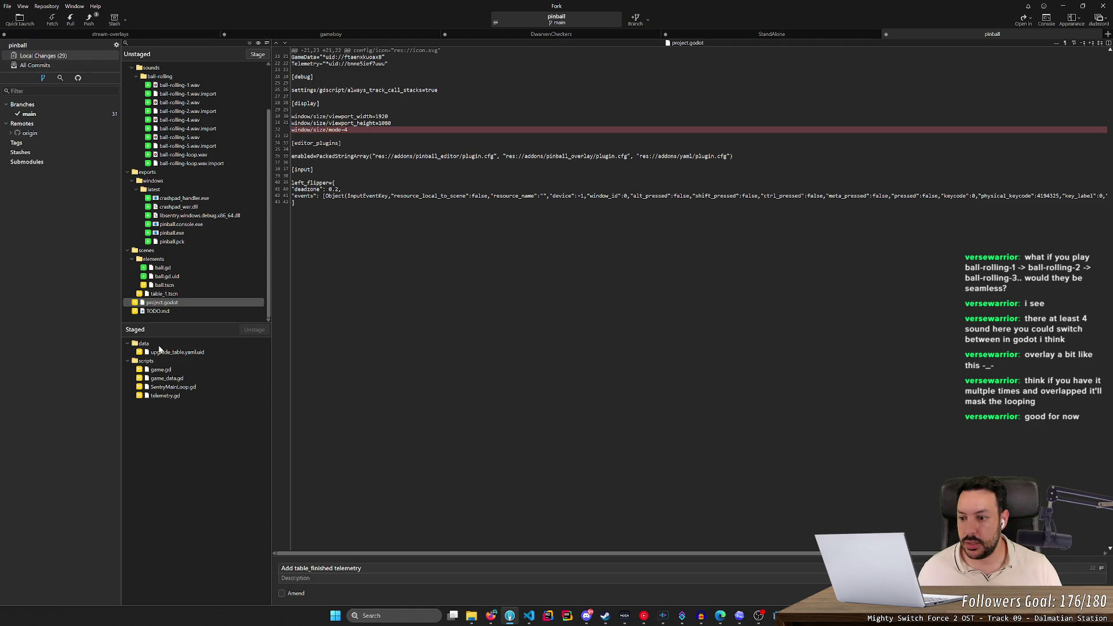
Unstage all files and discard the changes to table_1.tscn
left_click(159, 349)
key("ctrl+a")
left_click_drag(159, 348, 181, 253)
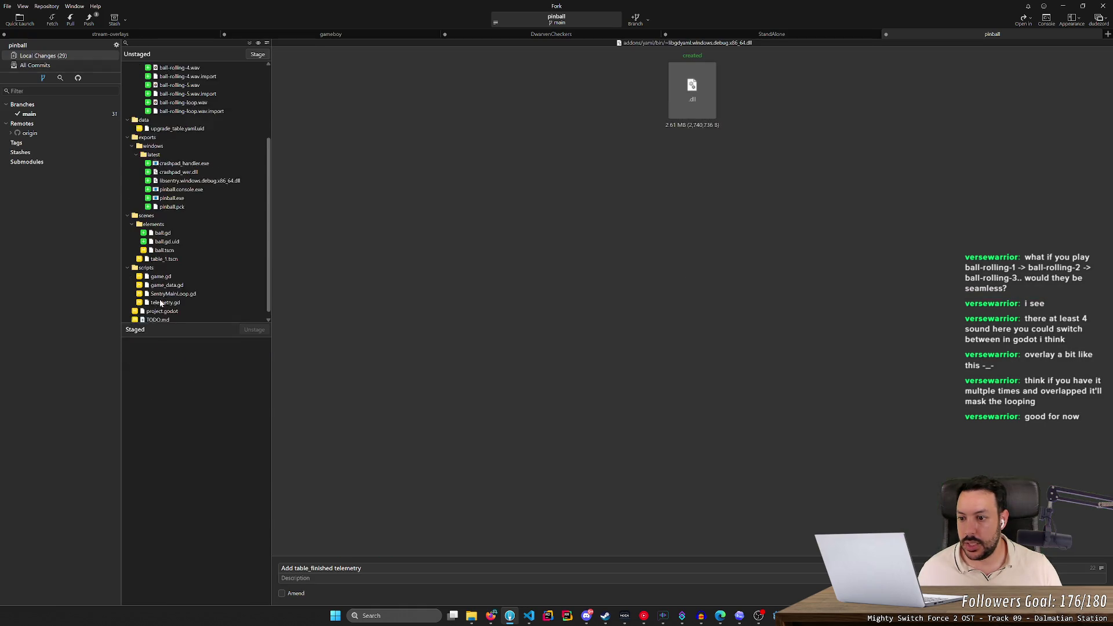
left_click(181, 251)
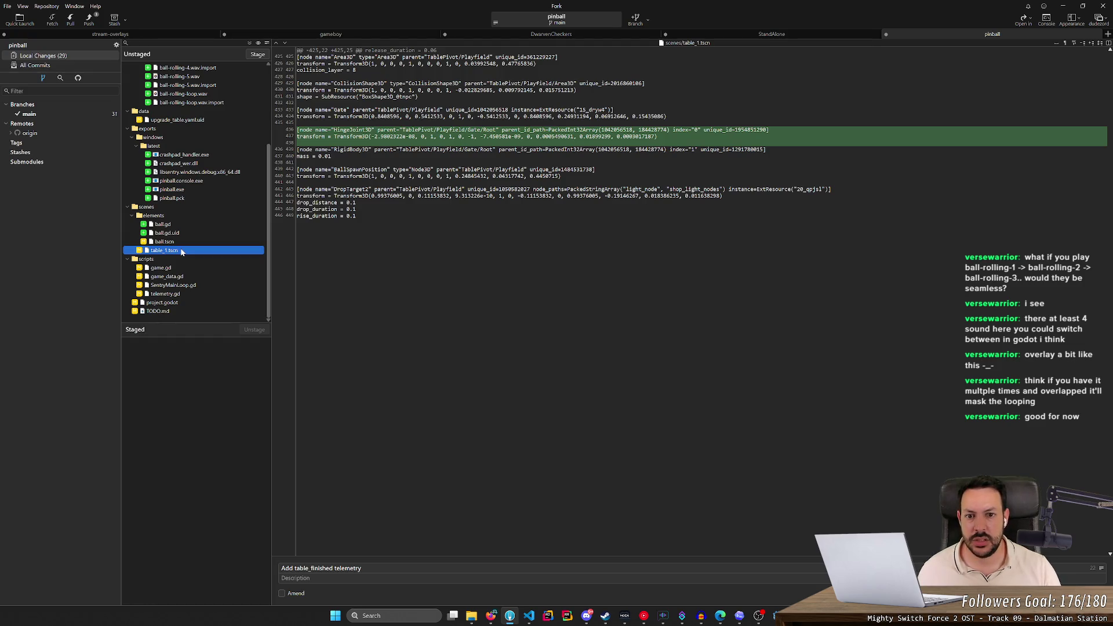
key("Delete")
key("Return")
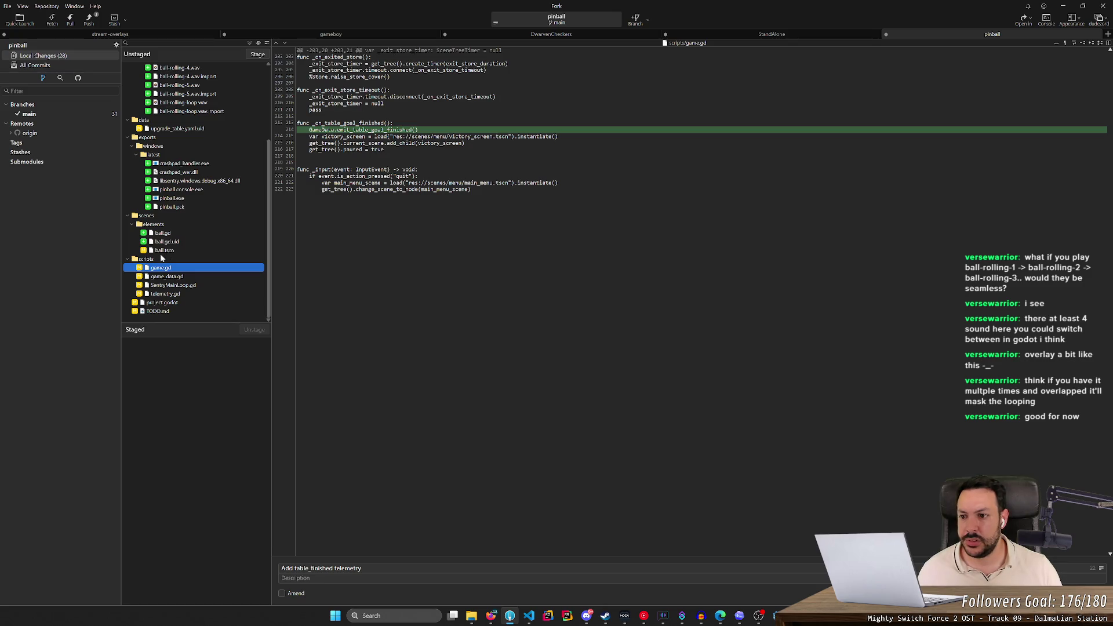
Stage ball.gd.uid, ball.tscn, ball.gd, ball-rolling-loop.wav and its import file
left_click(164, 250)
left_click(167, 241, "shift")
key("Return")
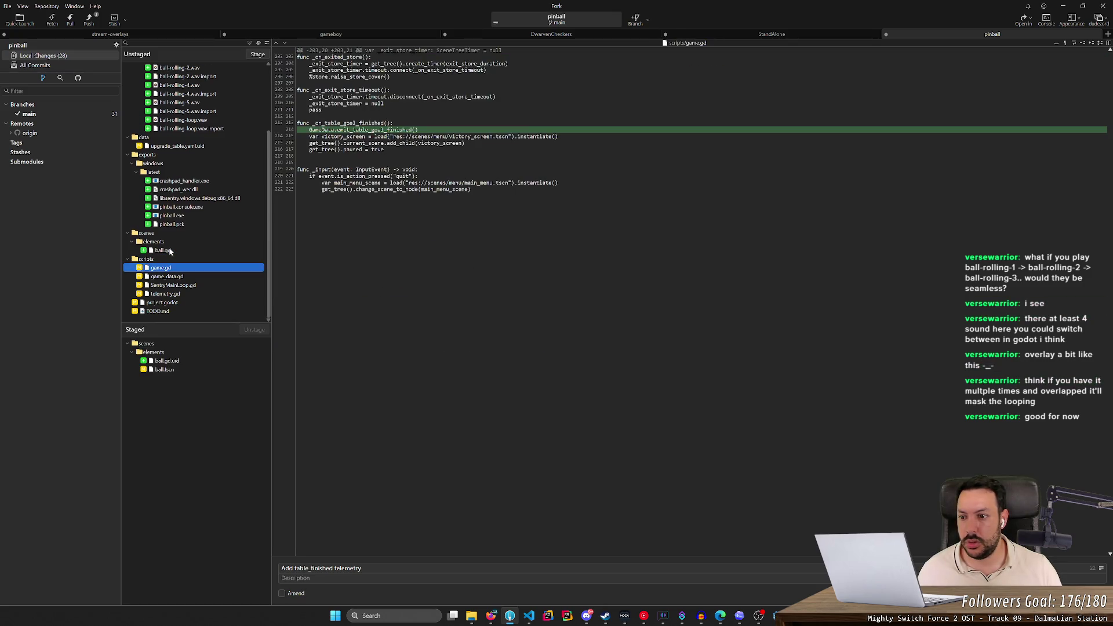
left_click(169, 251)
key("Return")
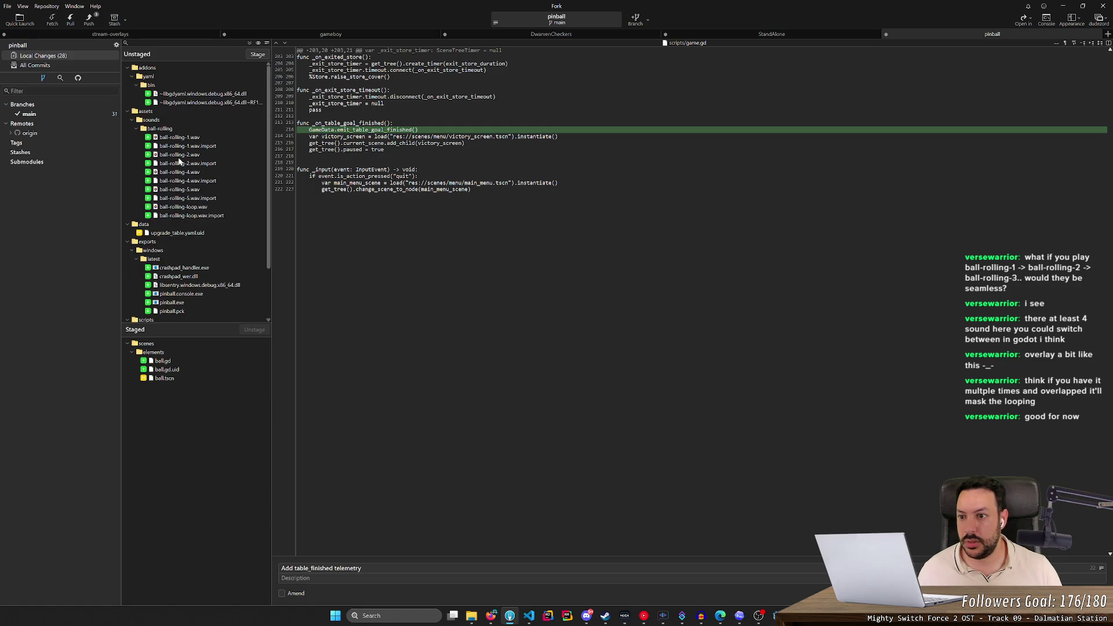
left_click(195, 209)
key("Return")
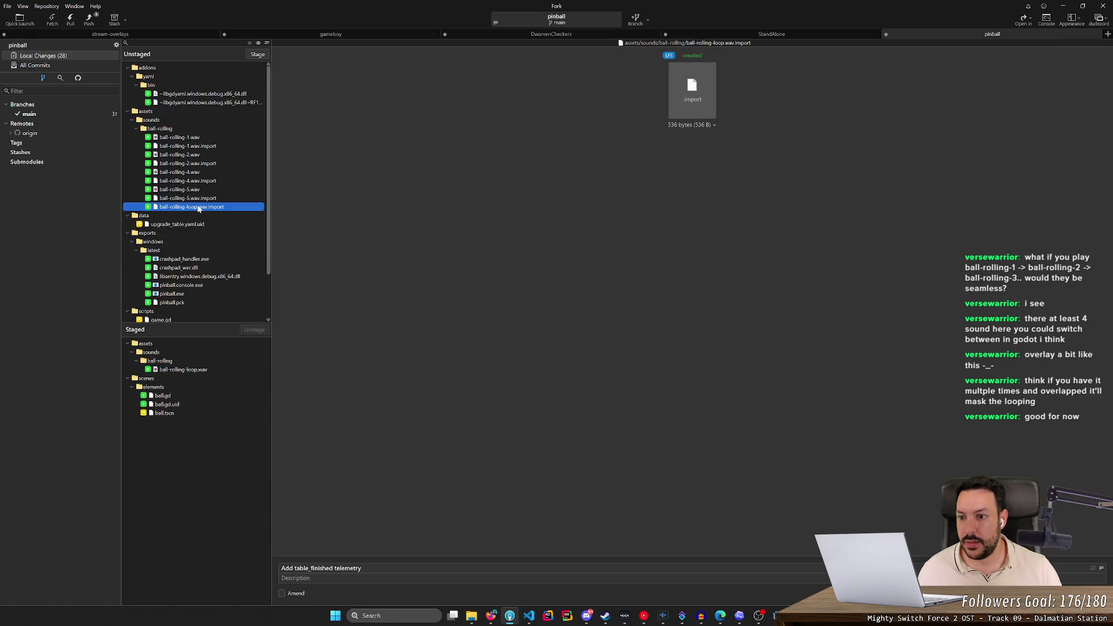
key("Return")
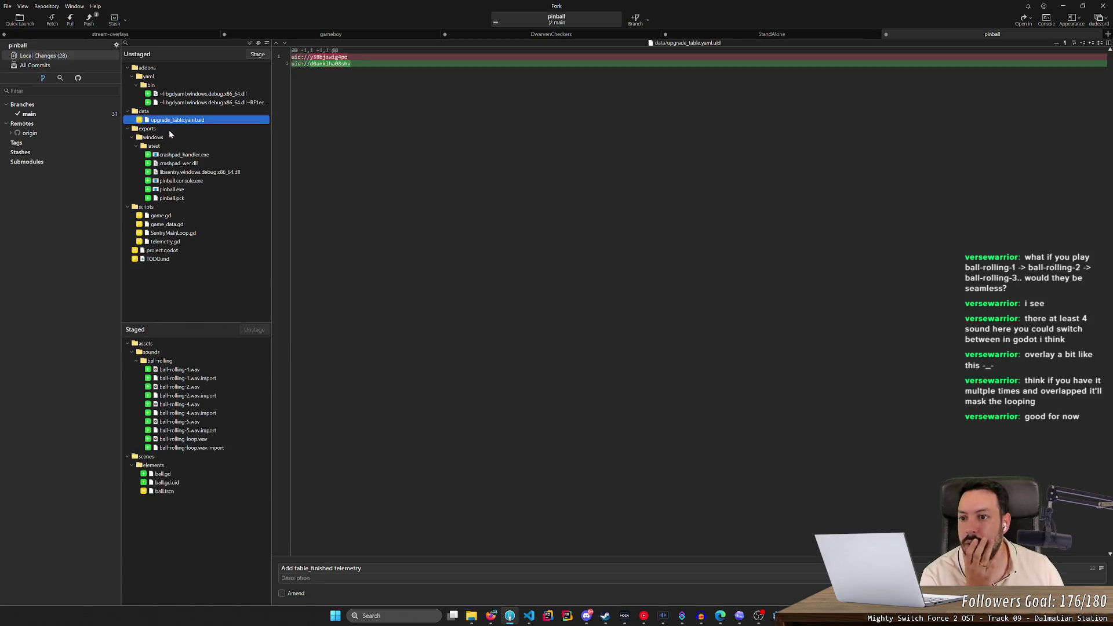
Review the remaining unstaged changes: TODO.md, SentryMainLoop.gd, game_data.gd, game.gd, telemetry.gd, project.godot
left_click(170, 260)
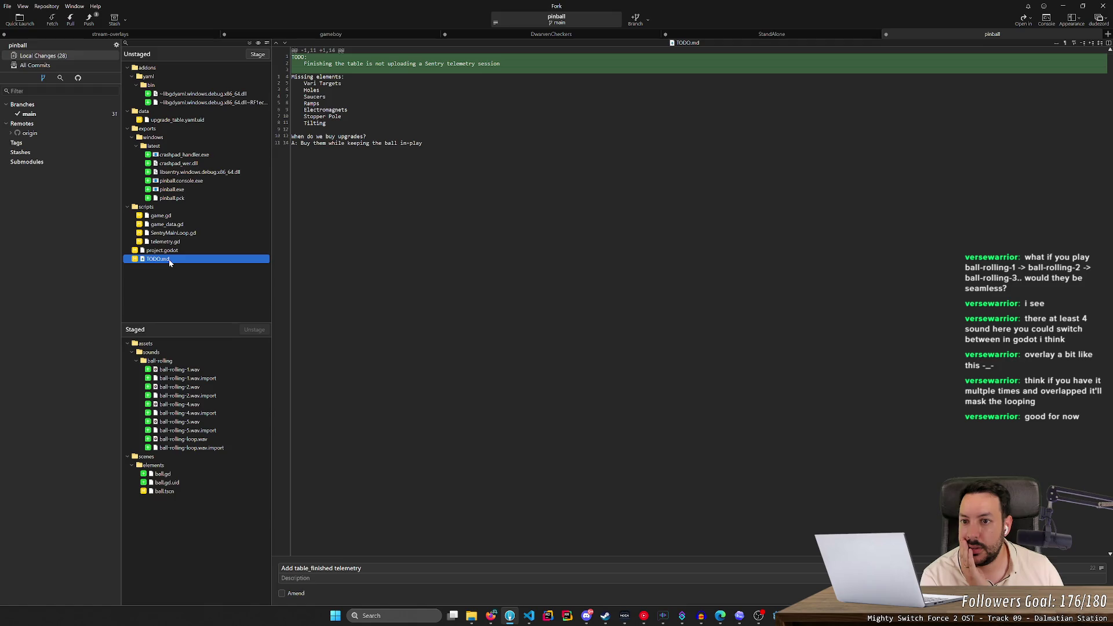
key("Up")
key("Up")
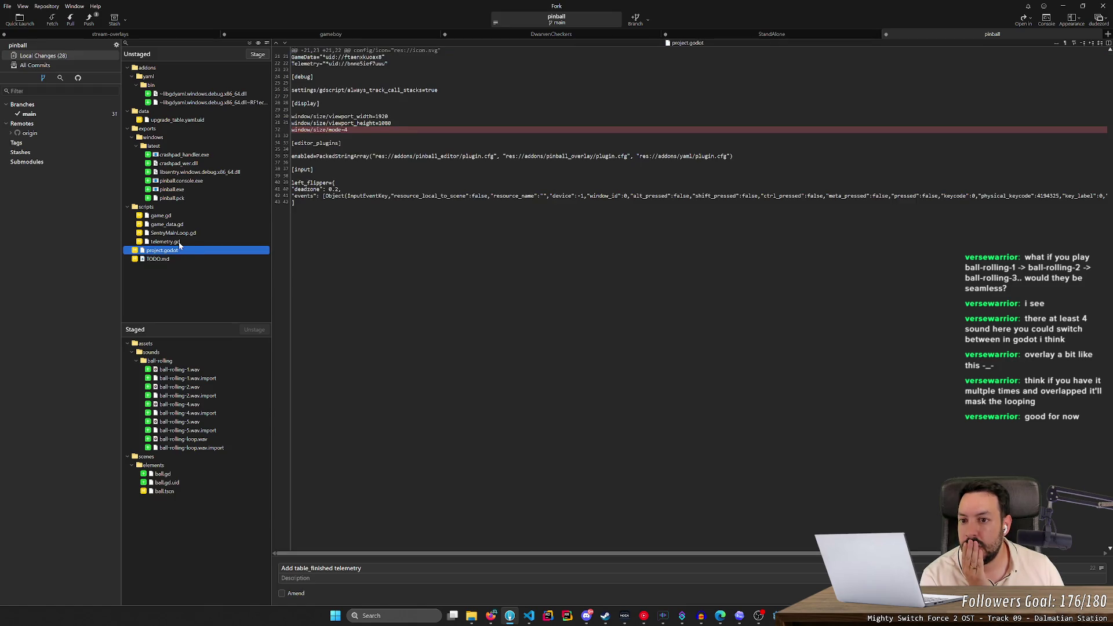
left_click(181, 234)
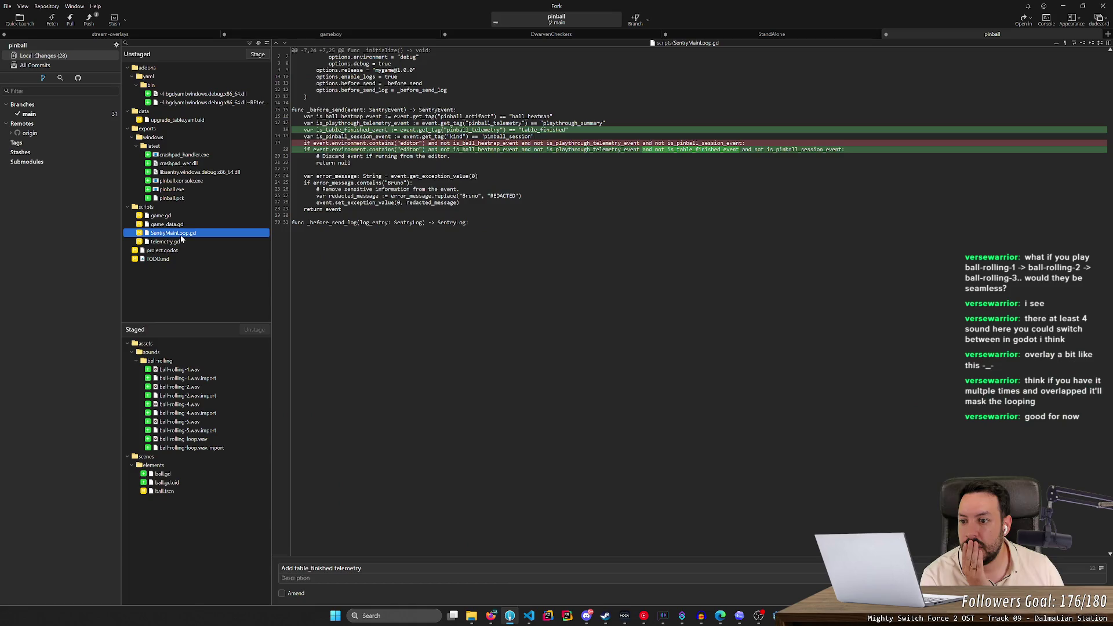
left_click(182, 227)
left_click(182, 219)
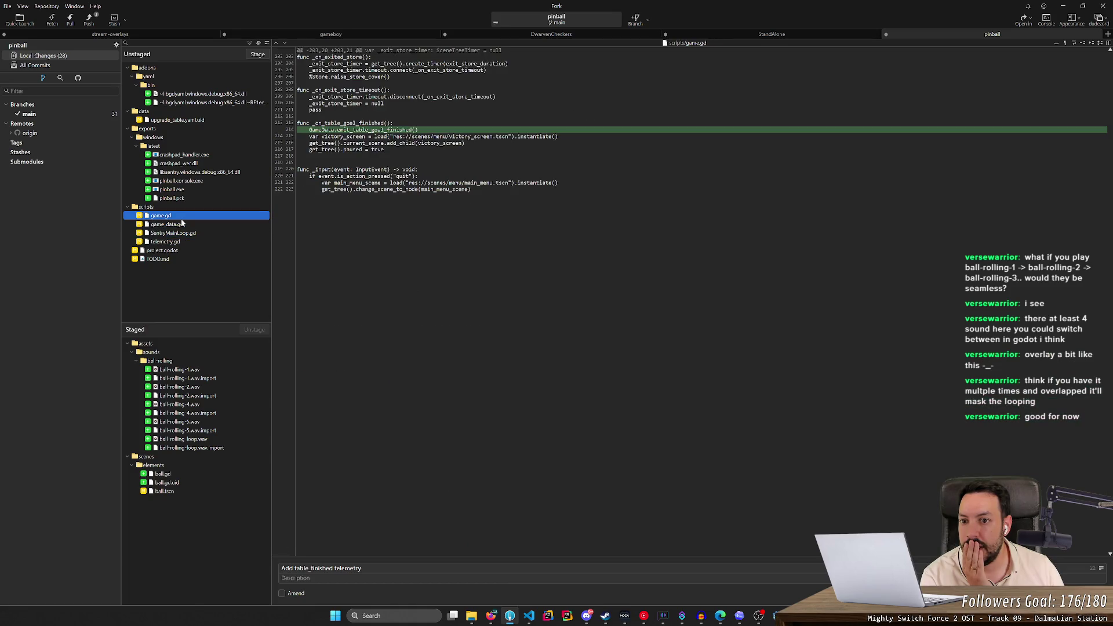
left_click(178, 231)
left_click(180, 242)
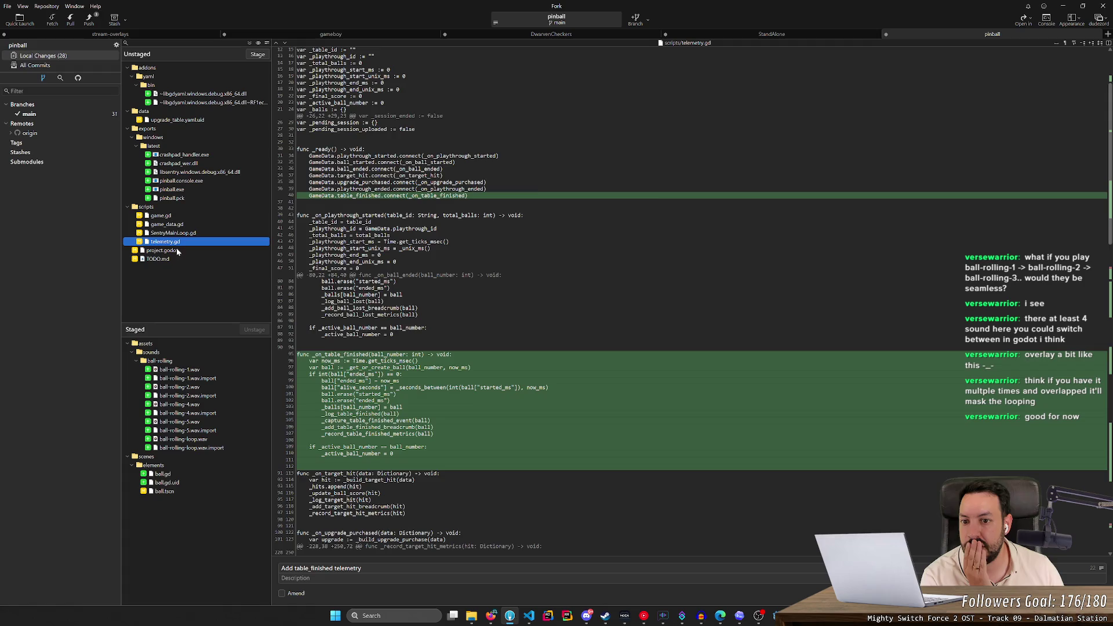
left_click(178, 251)
left_click(177, 260)
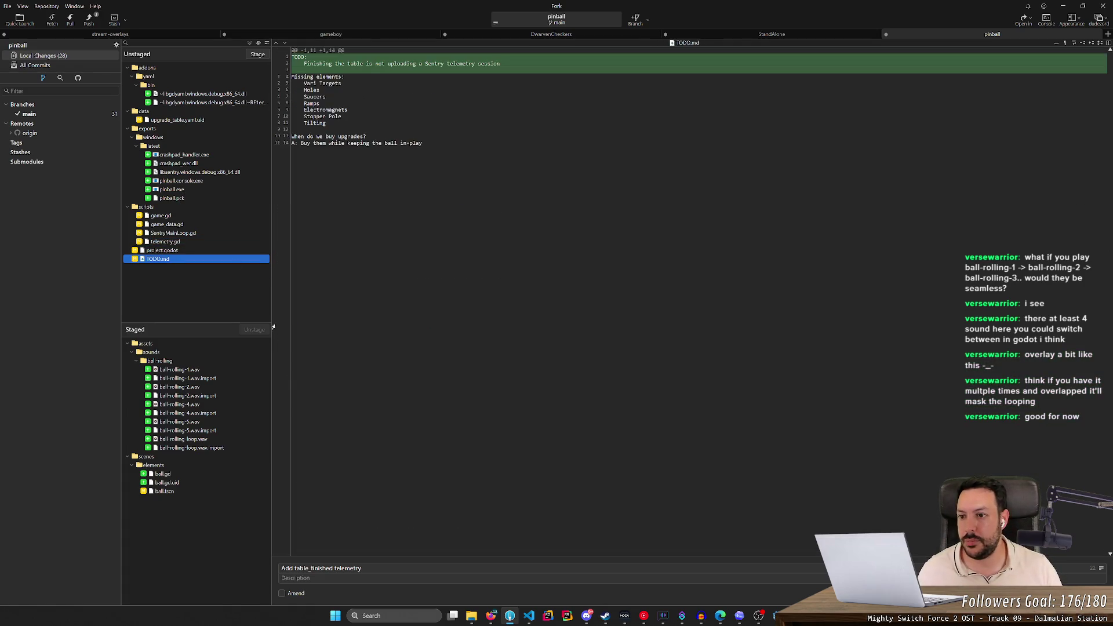
Commit as 'Add ball rolling audio loop' and push main to origin
left_click_drag(361, 568, 282, 568)
type("Add bal")
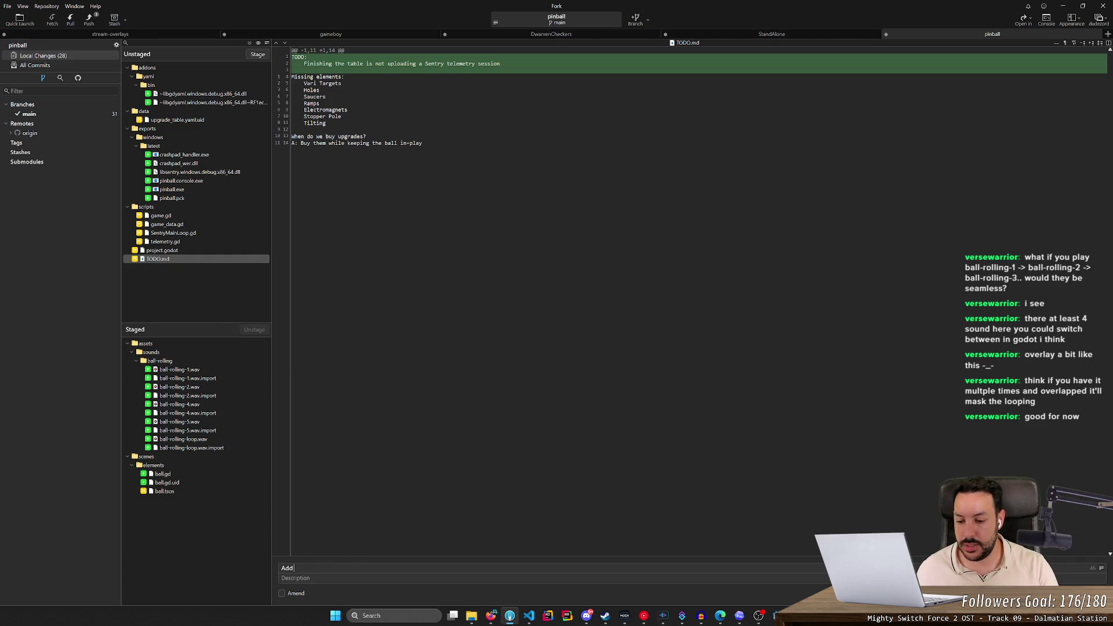
type("l rolling lo")
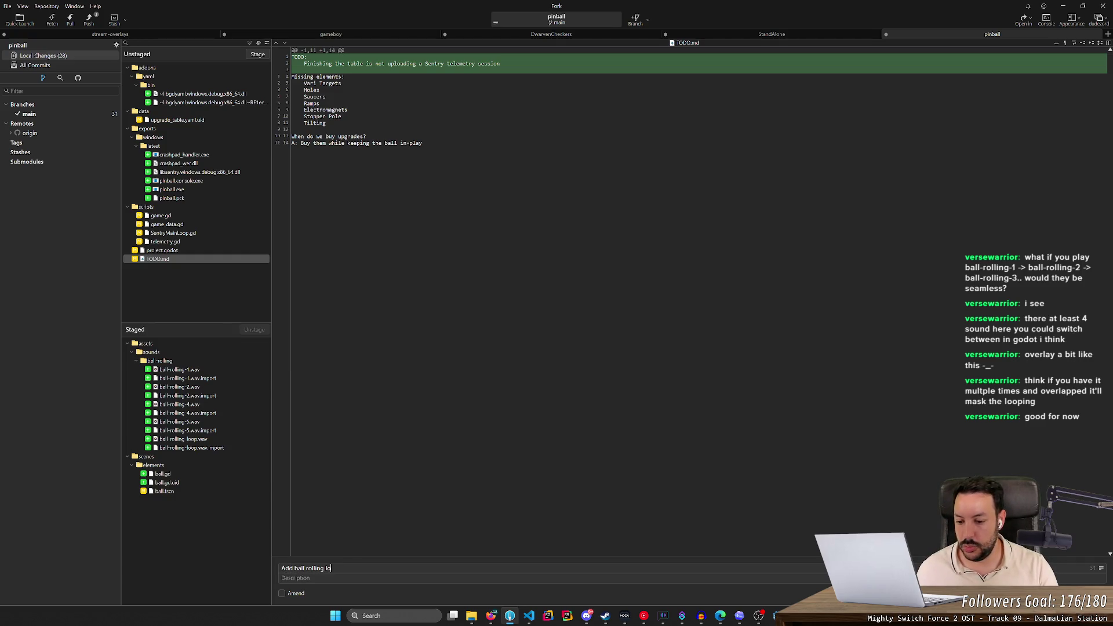
type("op audio")
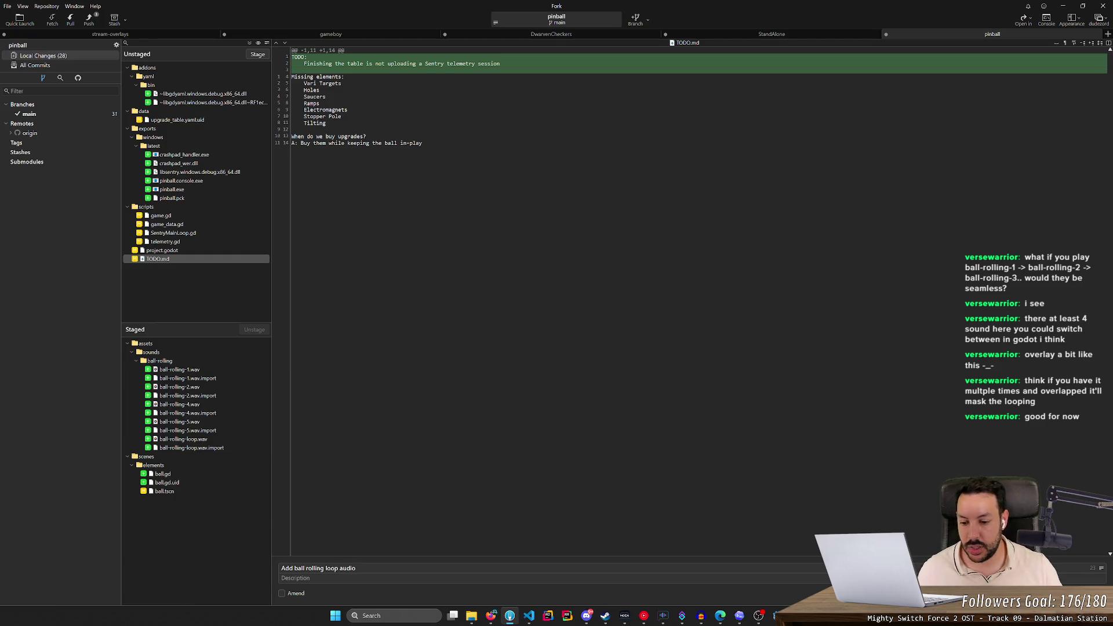
key("BackSpace")
key("BackSpace")
key("BackSpace")
type("loop")
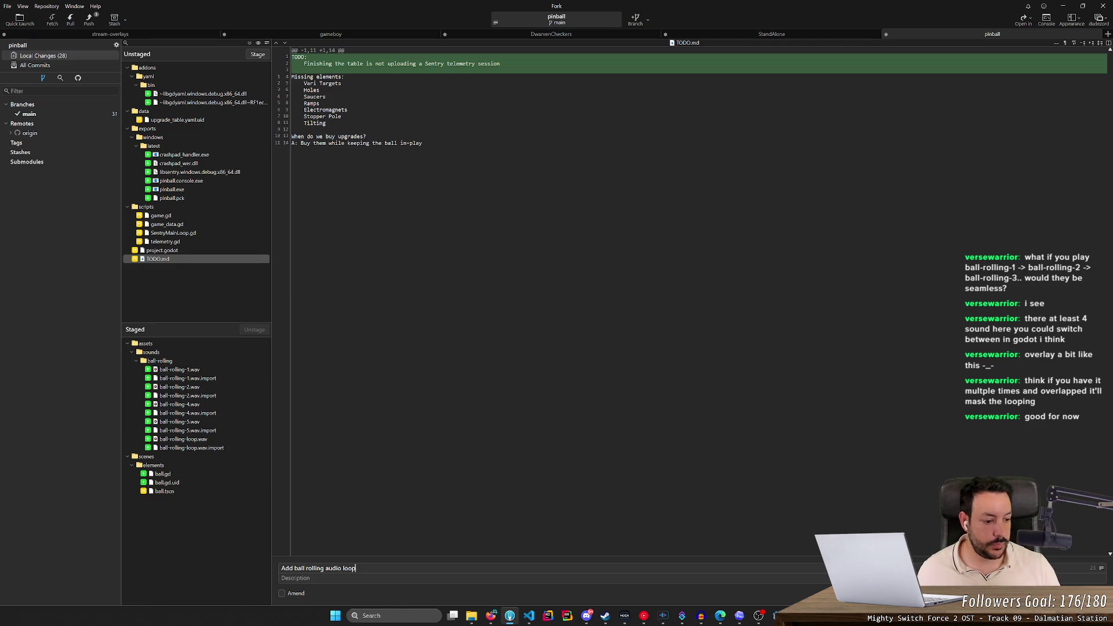
key("ctrl+Return")
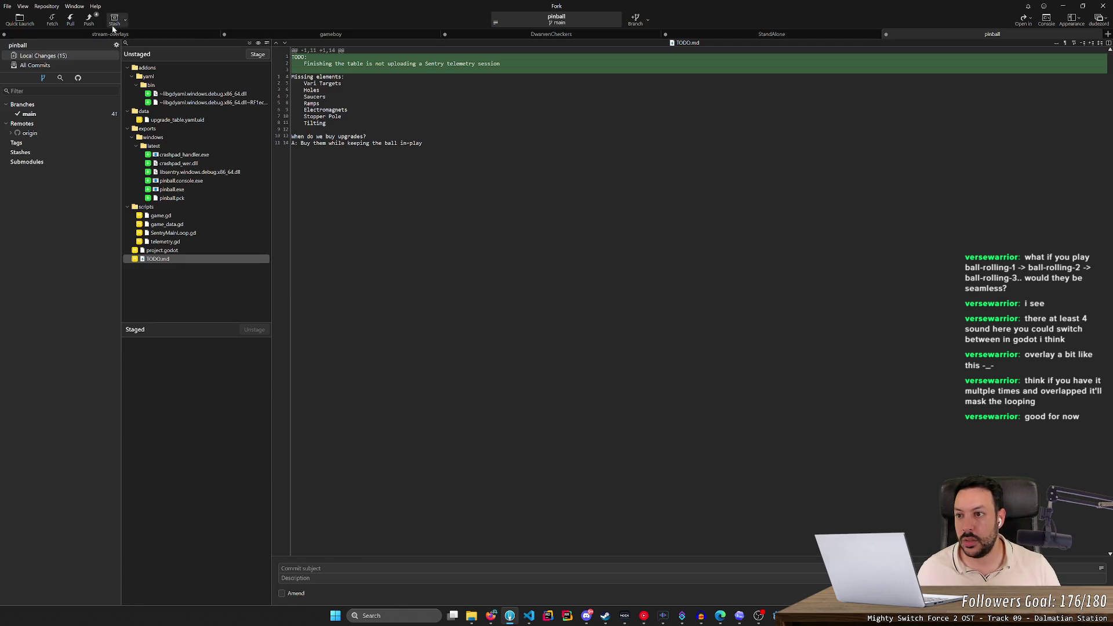
left_click(93, 22)
key("Return")
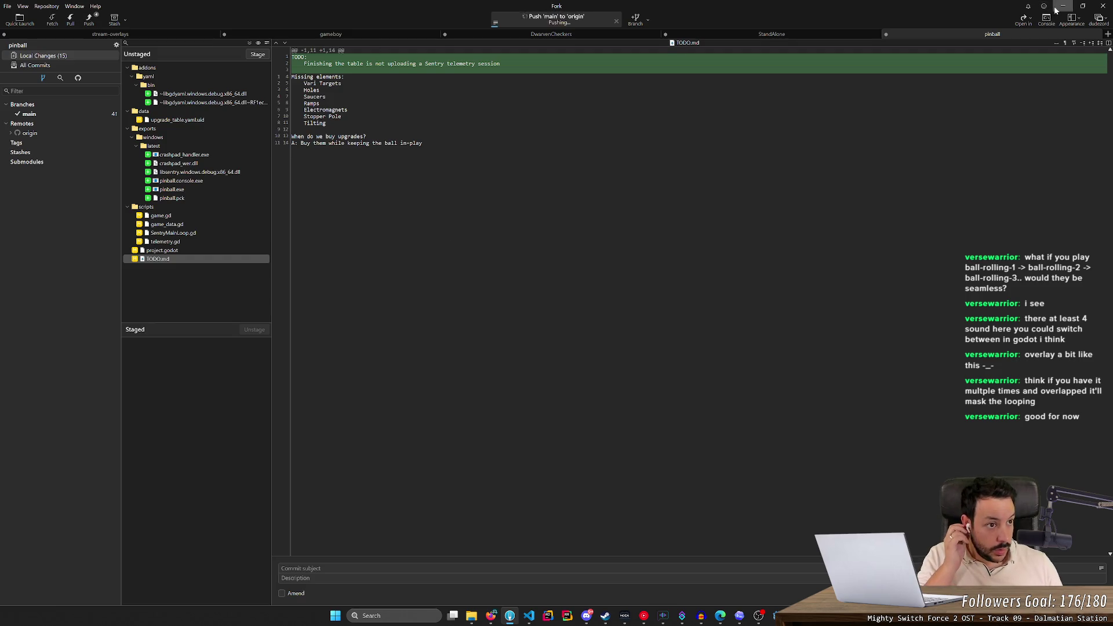
Back in Godot, reload the changed files from disk and close the ball and flipper scenes
left_click(1060, 7)
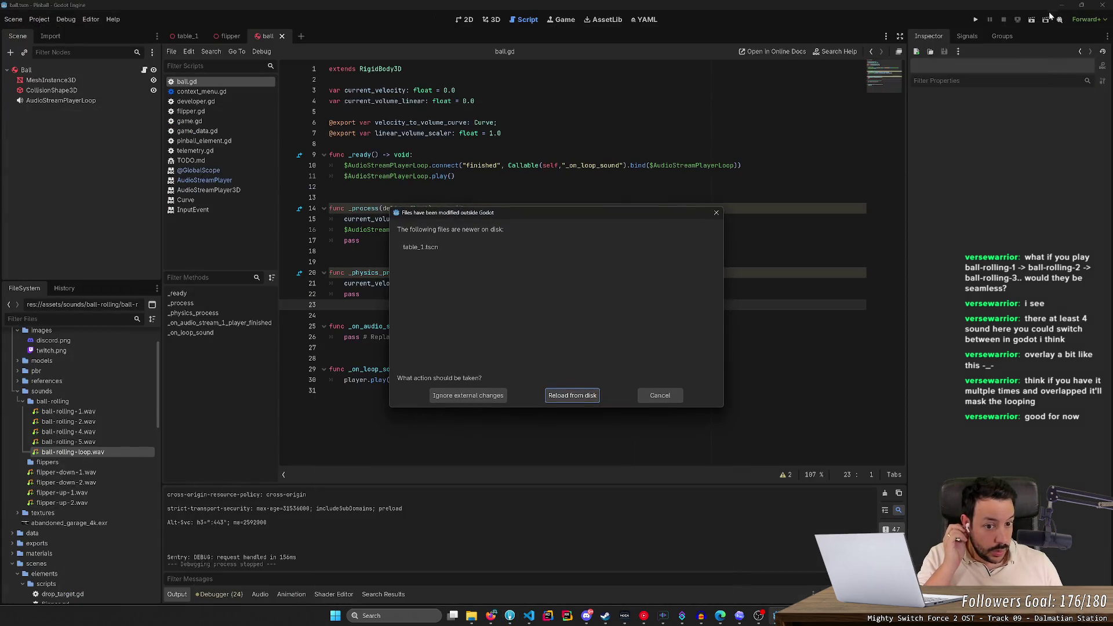
left_click(586, 394)
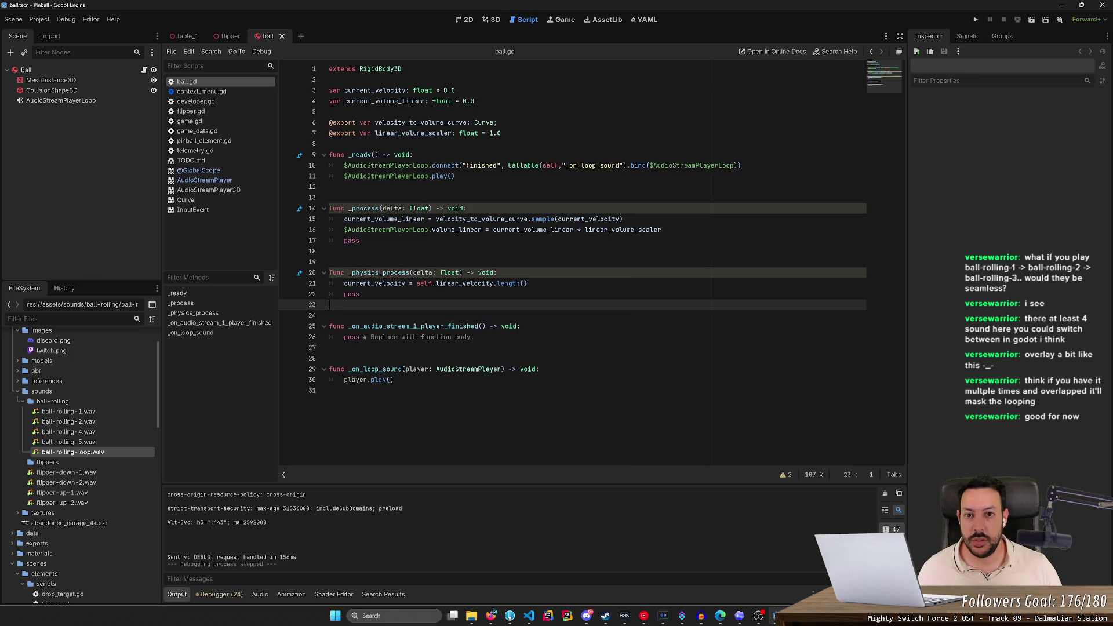
left_click(492, 19)
left_click(281, 36)
left_click(248, 36)
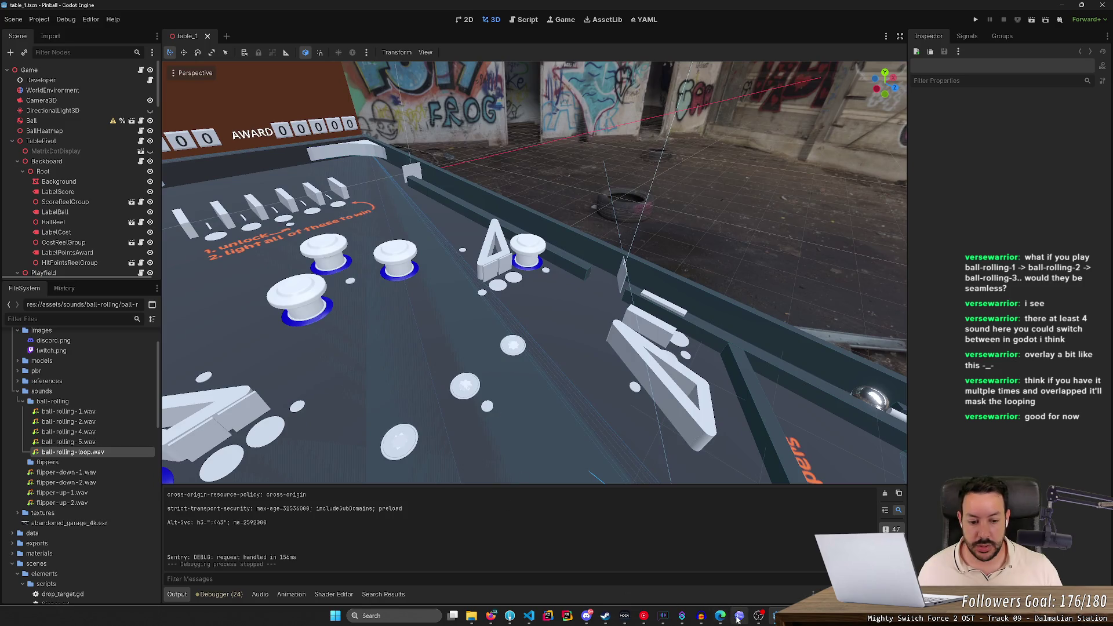
left_click(718, 617)
Preview Drop Target 1, play Ball Collision 1 and 3, and open then leave BallCollision1.wav
scroll(600, 222, "up", 5)
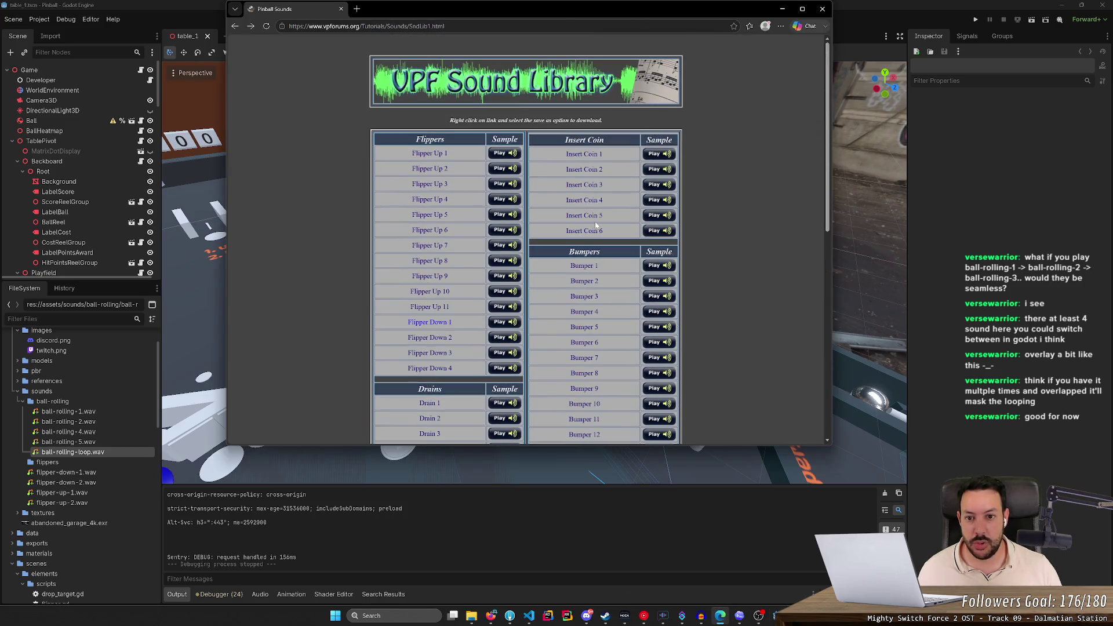
scroll(471, 208, "down", 5)
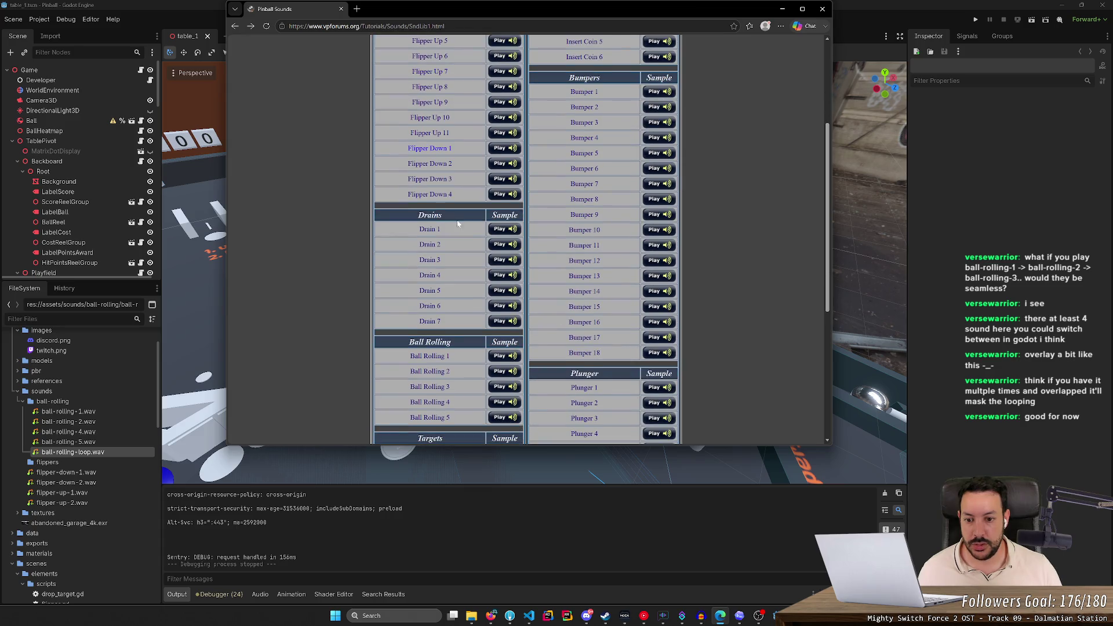
scroll(456, 251, "down", 1)
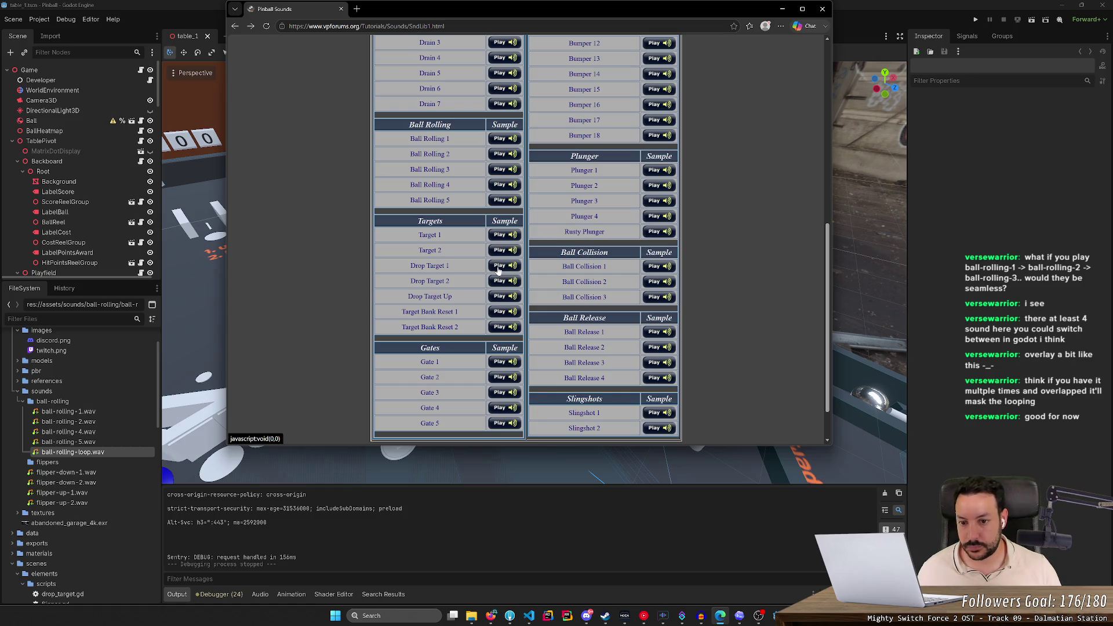
left_click(497, 268)
scroll(551, 316, "down", 1)
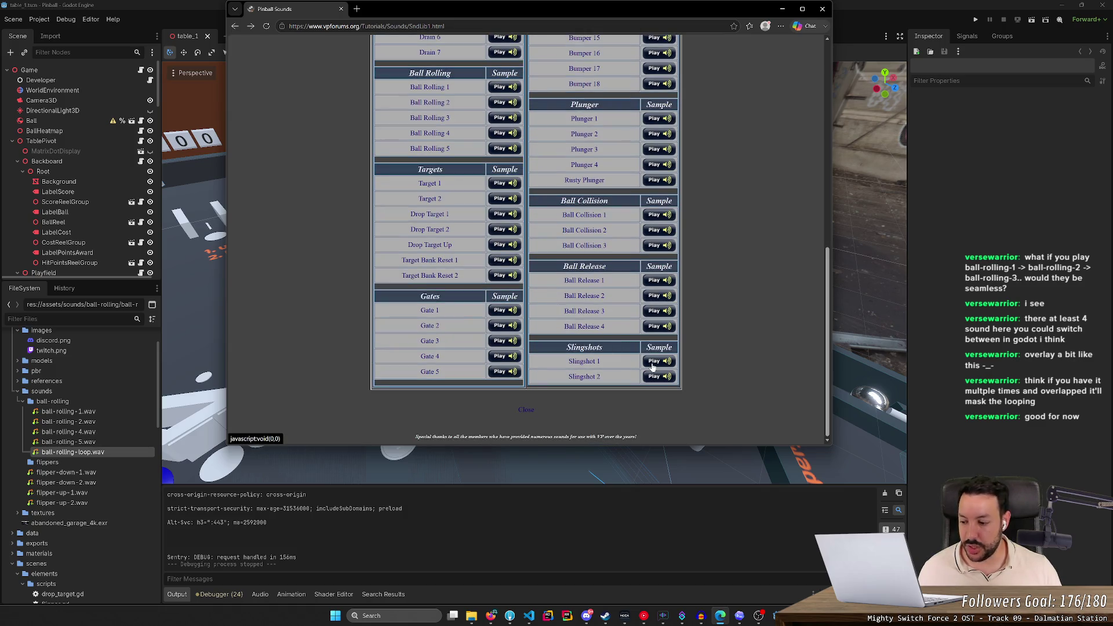
key("Tab")
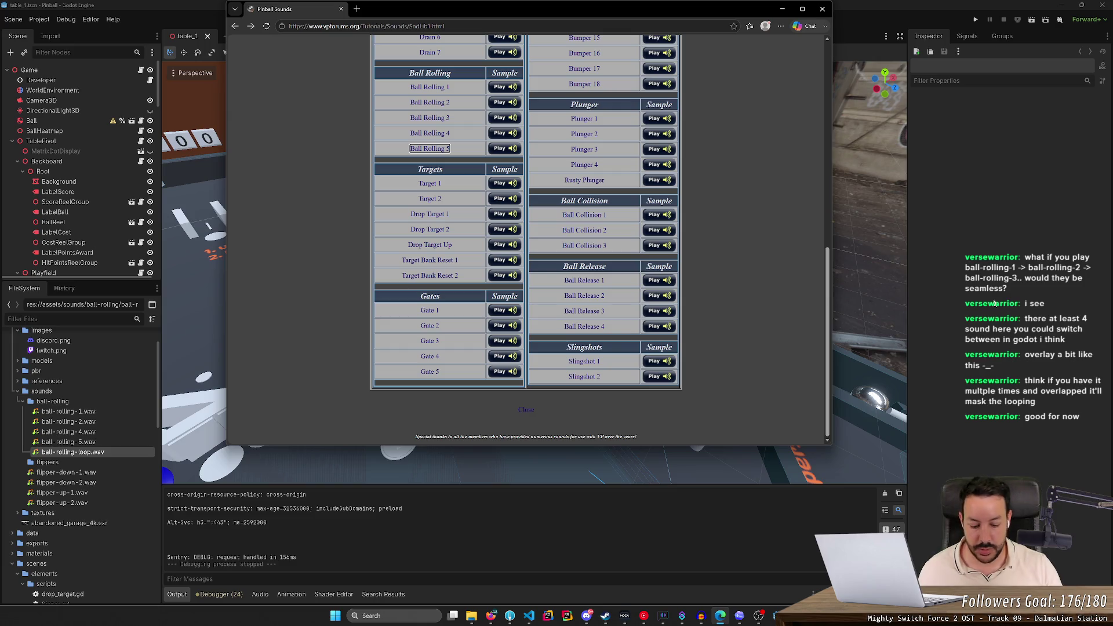
left_click(665, 217)
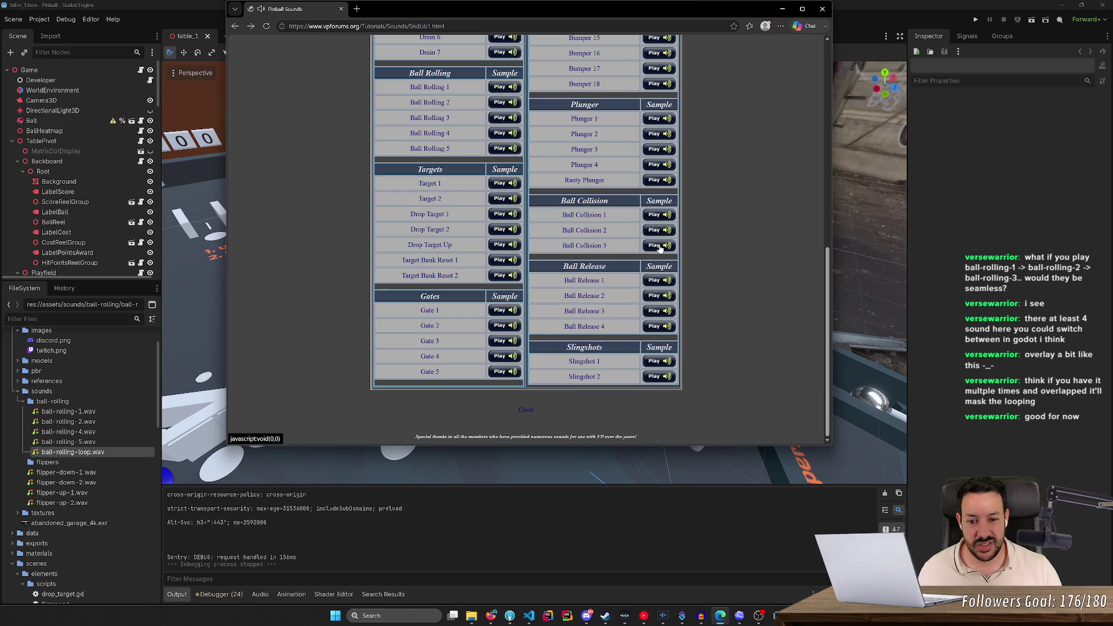
left_click(660, 248)
left_click(575, 215)
left_click(234, 26)
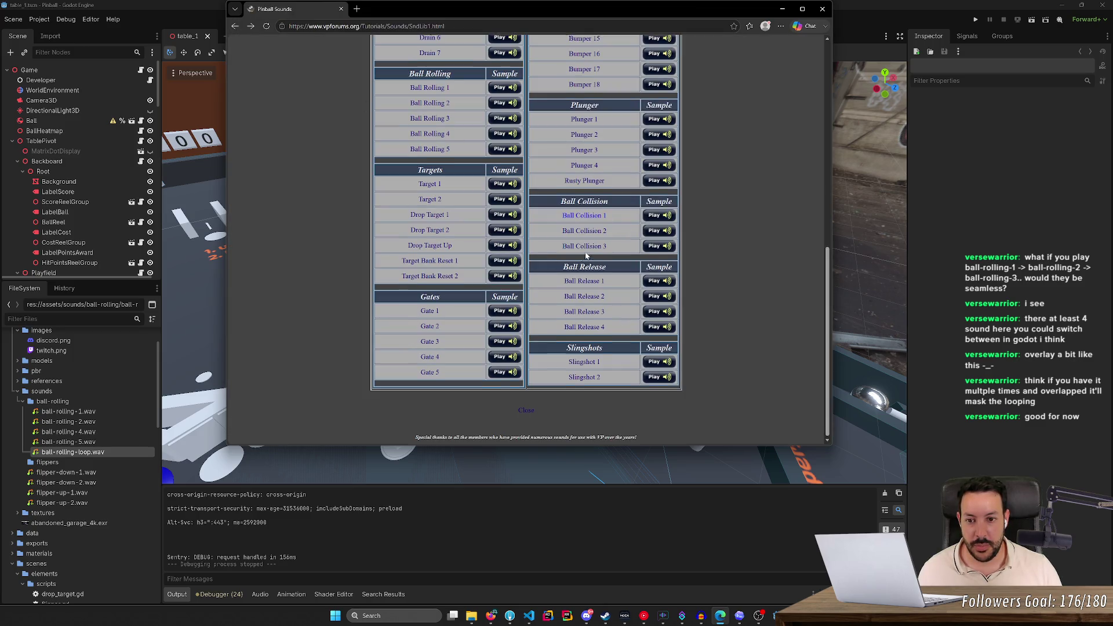
Play the Slingshot 1 and 2 samples and lower the system volume
scroll(585, 249, "up", 2)
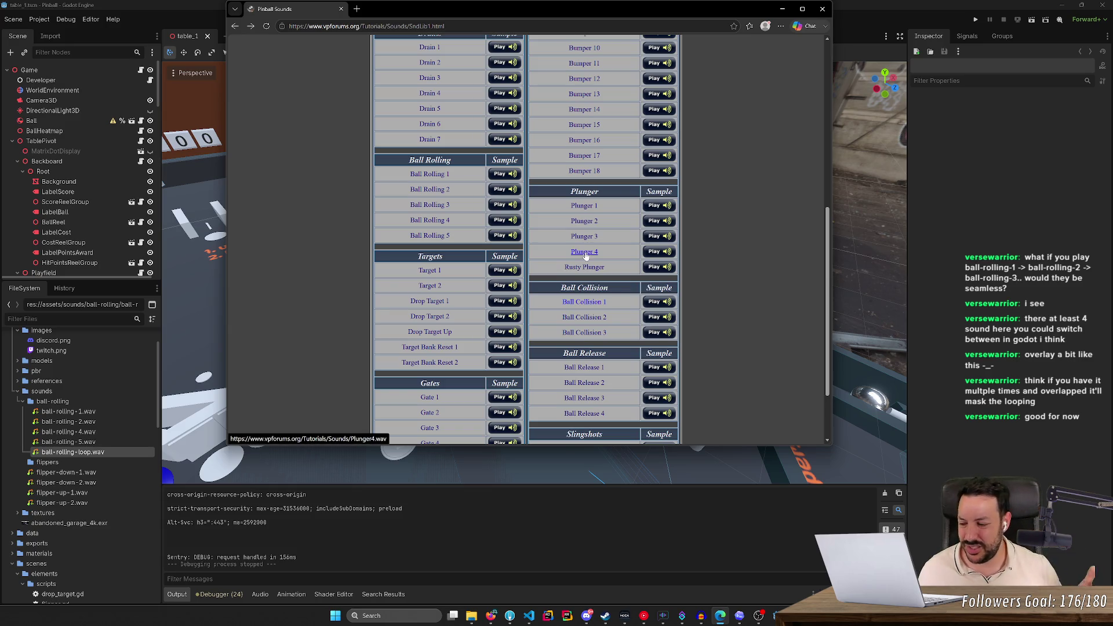
scroll(603, 232, "up", 6)
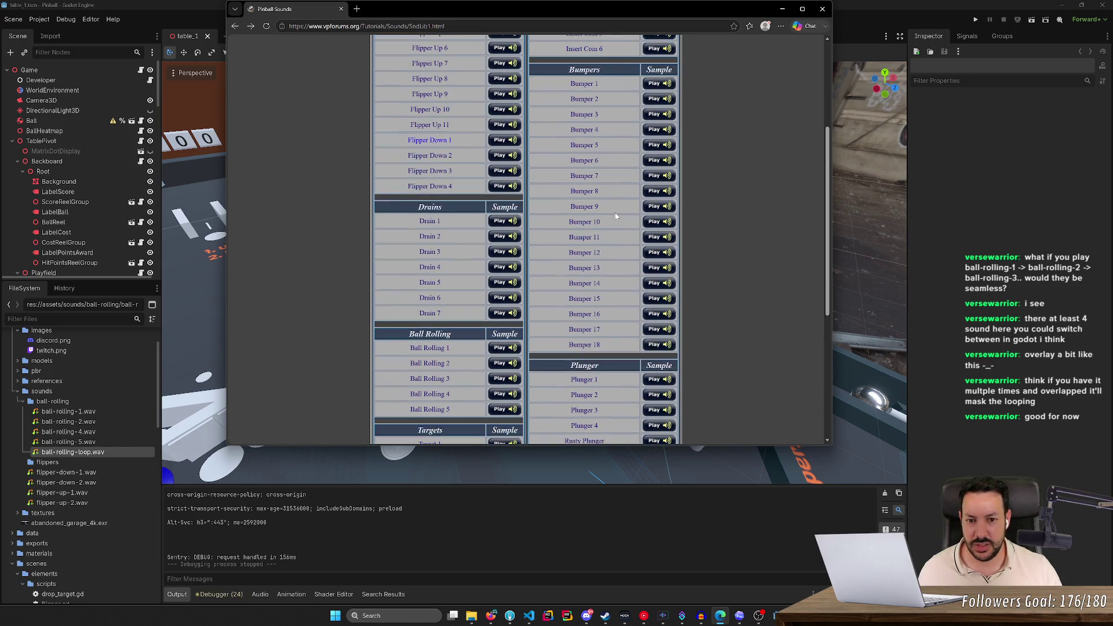
scroll(616, 216, "down", 4)
scroll(616, 216, "down", 3)
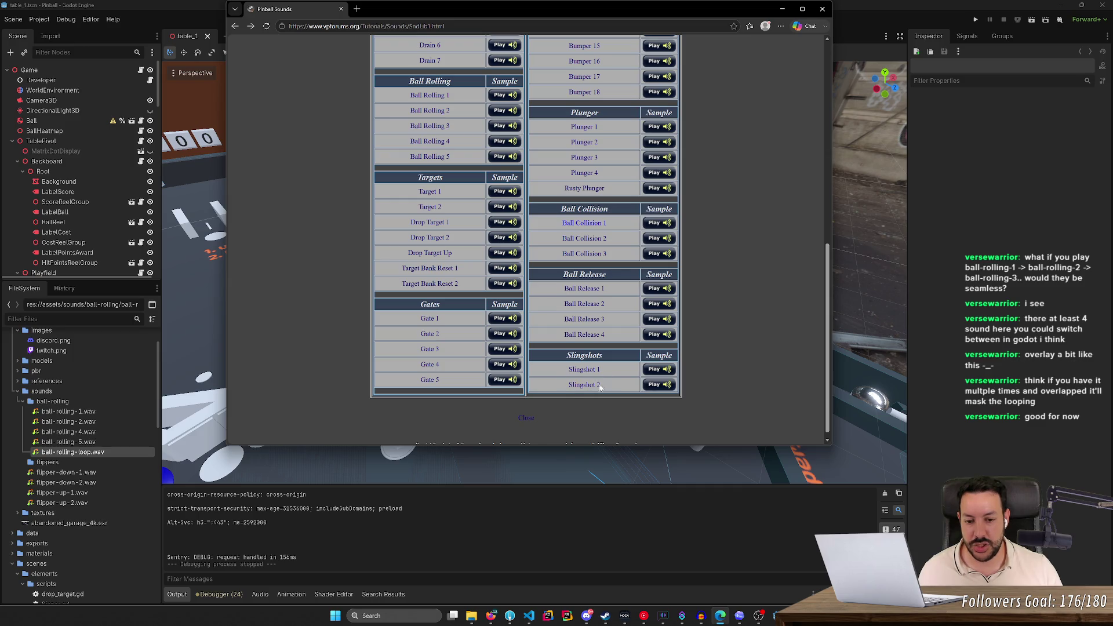
left_click(658, 373)
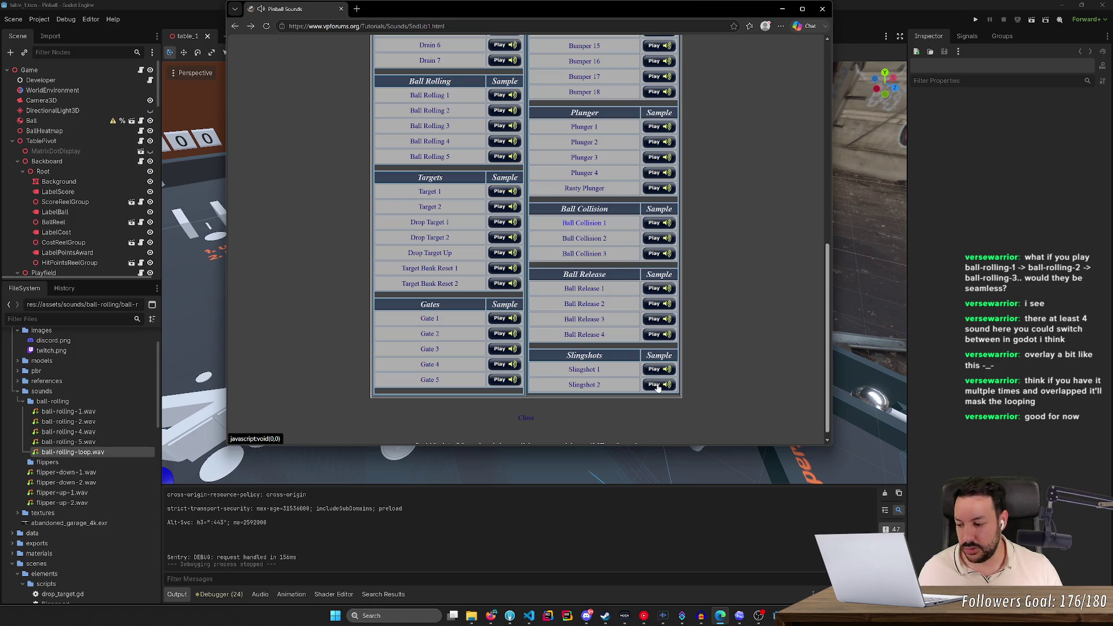
left_click(658, 386)
key("XF86AudioLowerVolume")
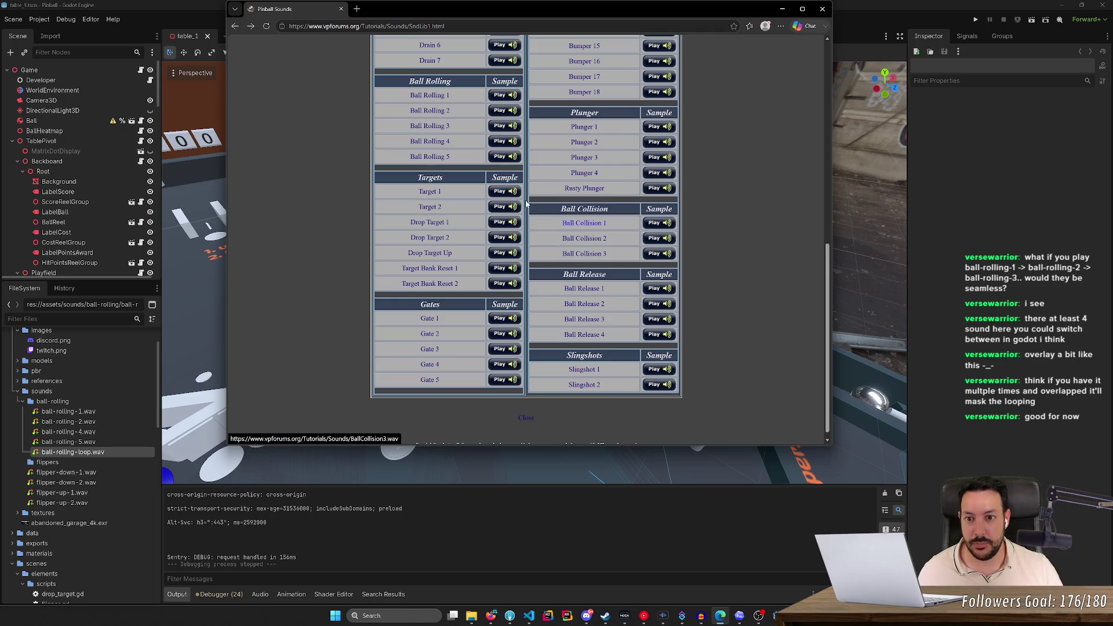
scroll(526, 203, "up", 5)
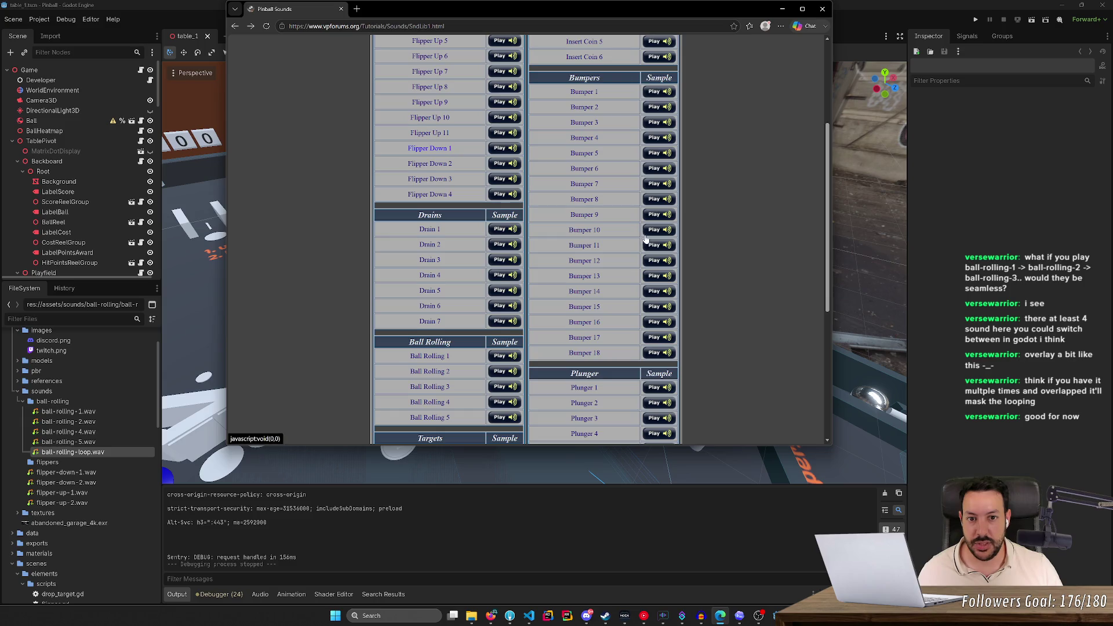
scroll(646, 234, "up", 3)
scroll(649, 289, "down", 6)
scroll(652, 371, "down", 2)
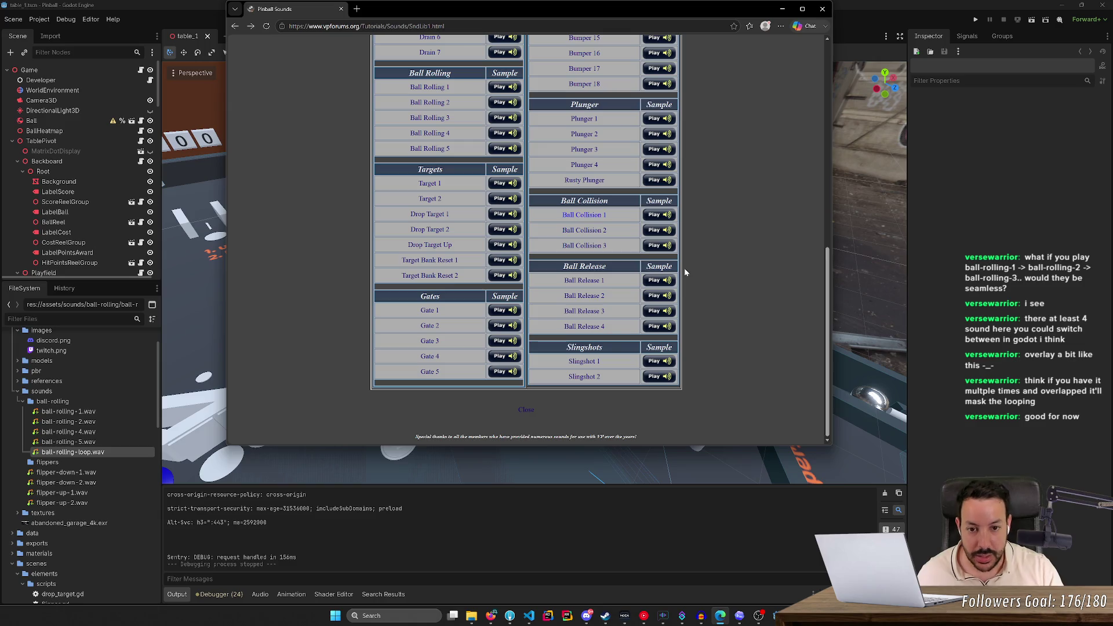
scroll(597, 186, "up", 7)
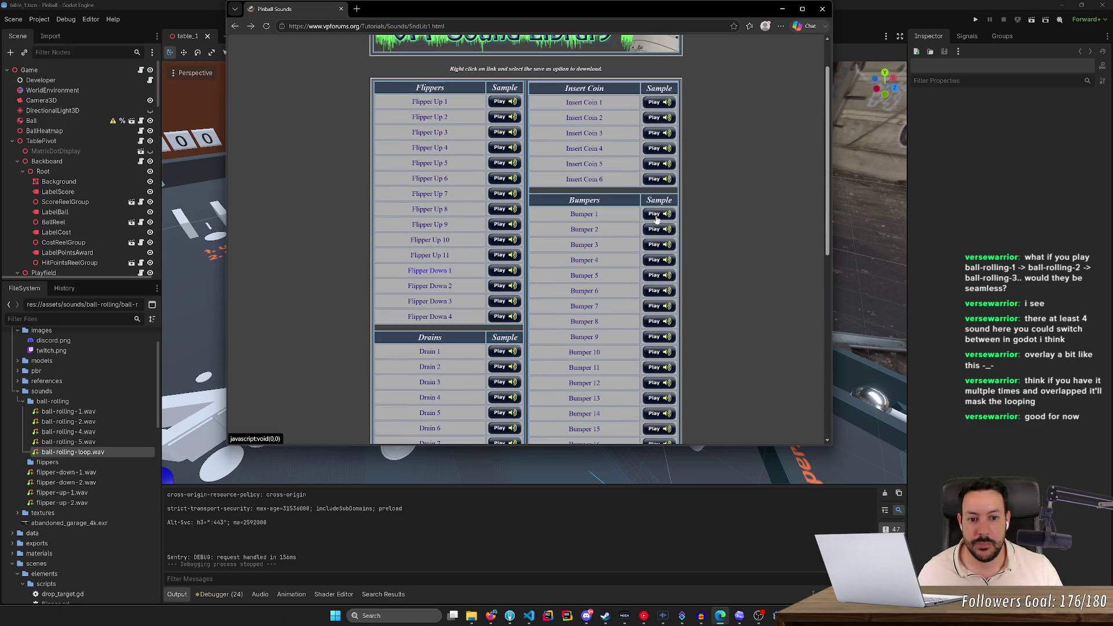
Preview Bumper 1, scroll down to the Ball Collision table, and play Ball Collision 2
left_click(656, 217)
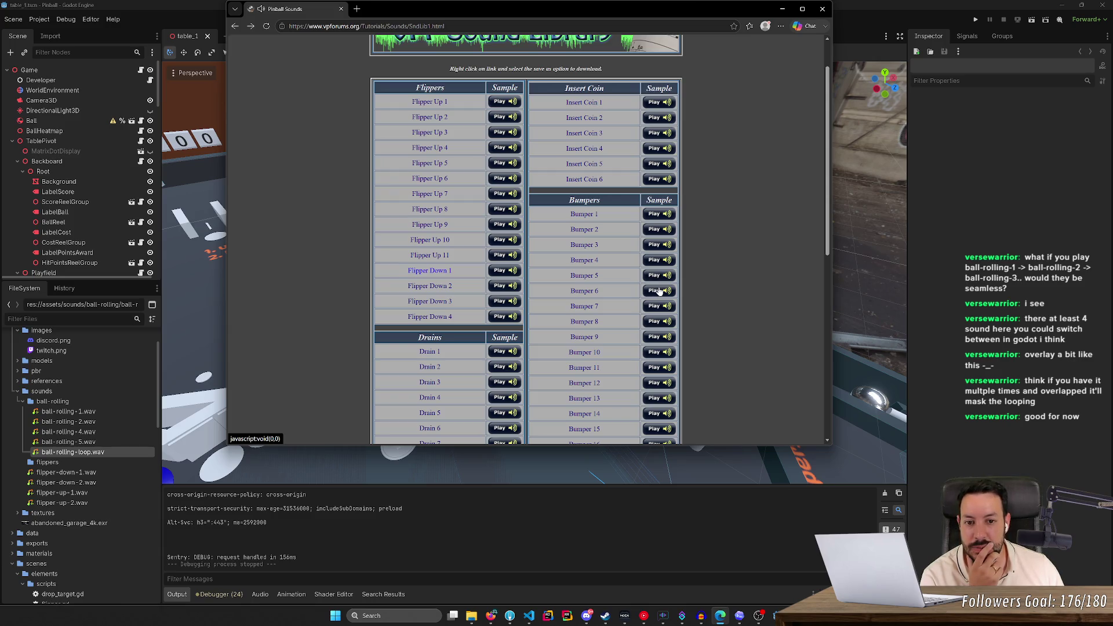
scroll(657, 294, "down", 5)
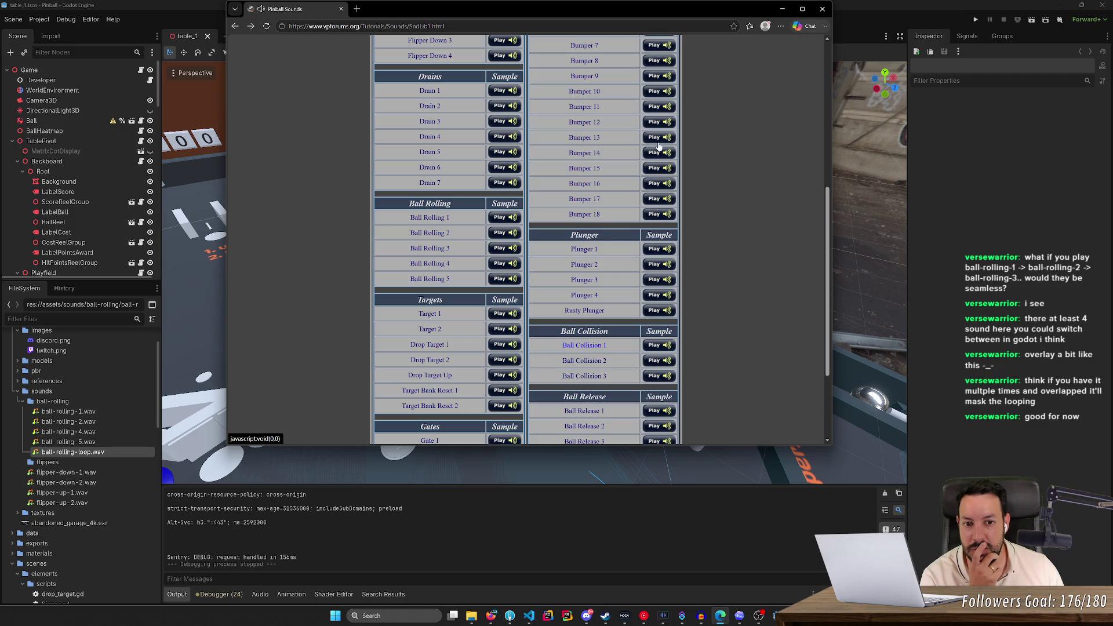
scroll(652, 192, "up", 2)
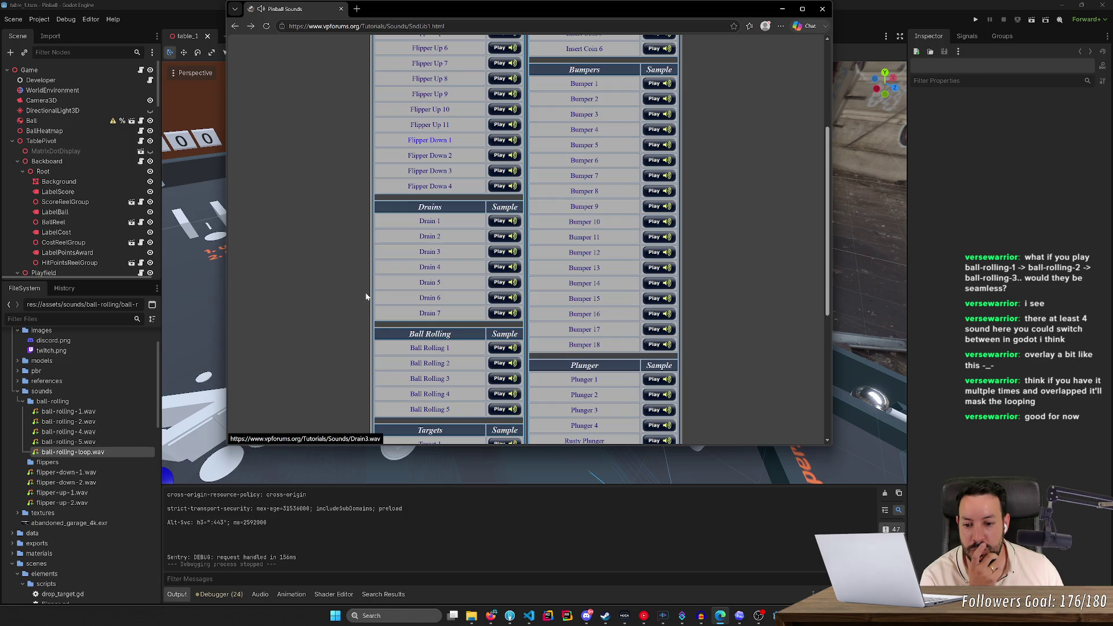
scroll(398, 304, "down", 3)
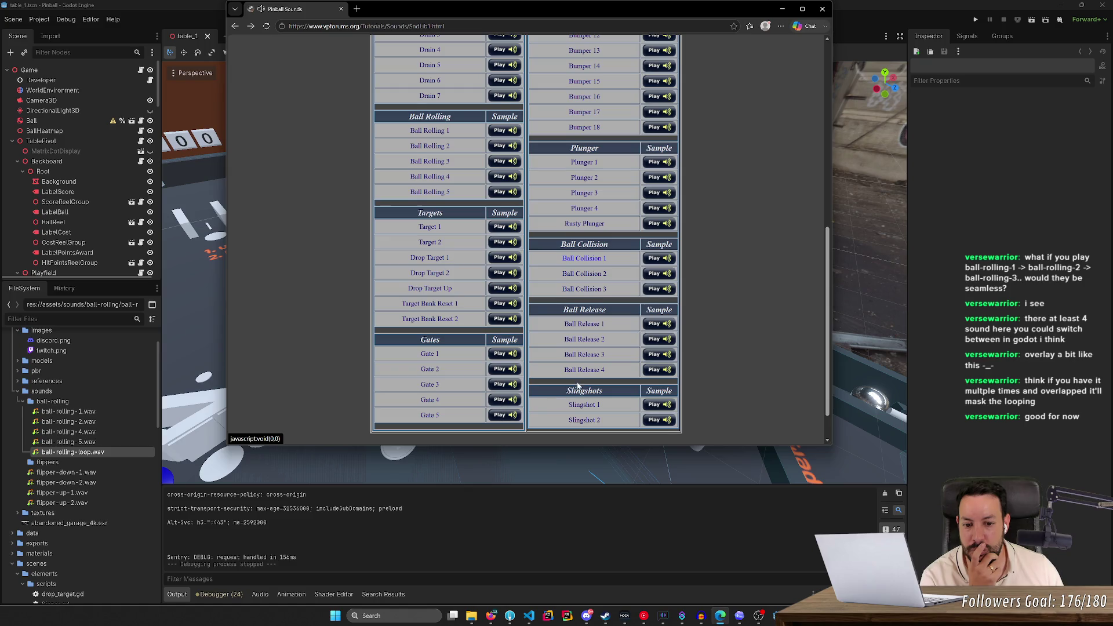
scroll(577, 386, "down", 1)
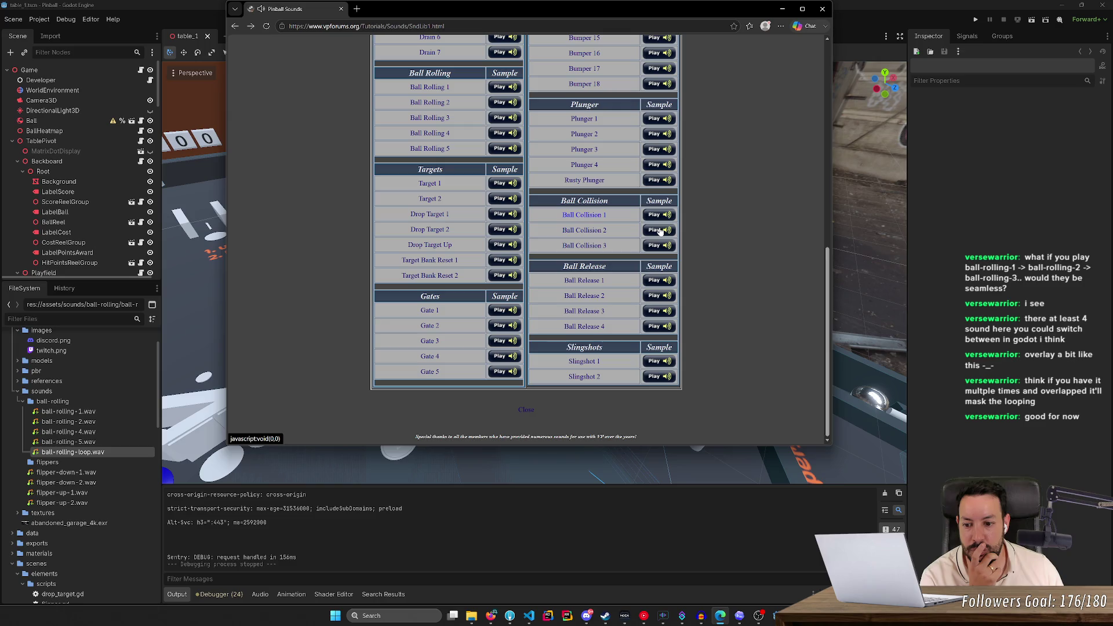
left_click(579, 215)
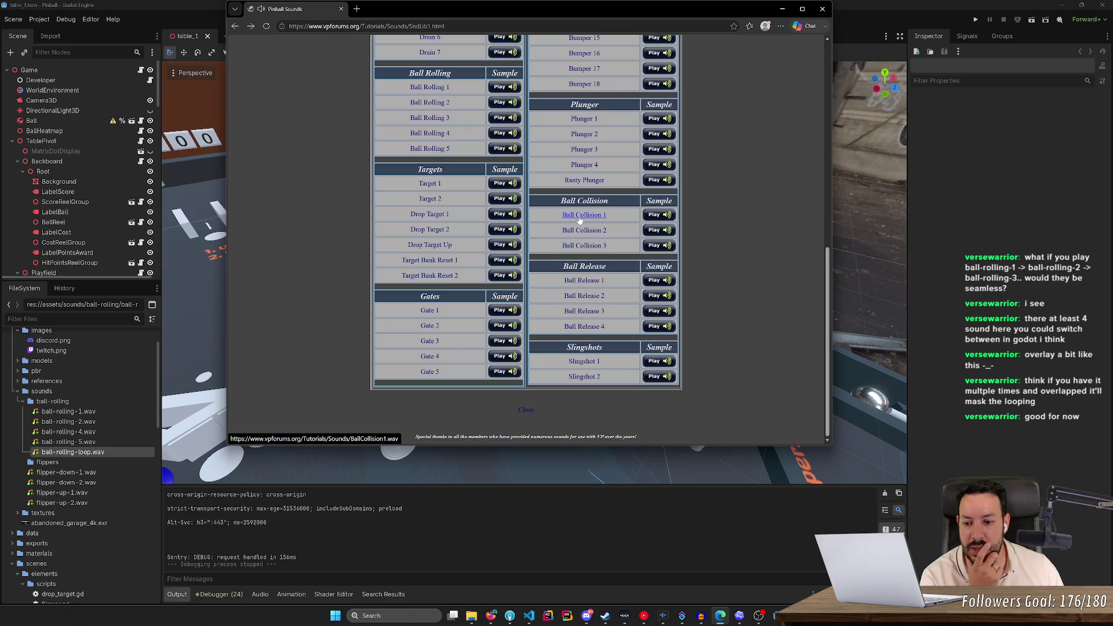
left_click(662, 231)
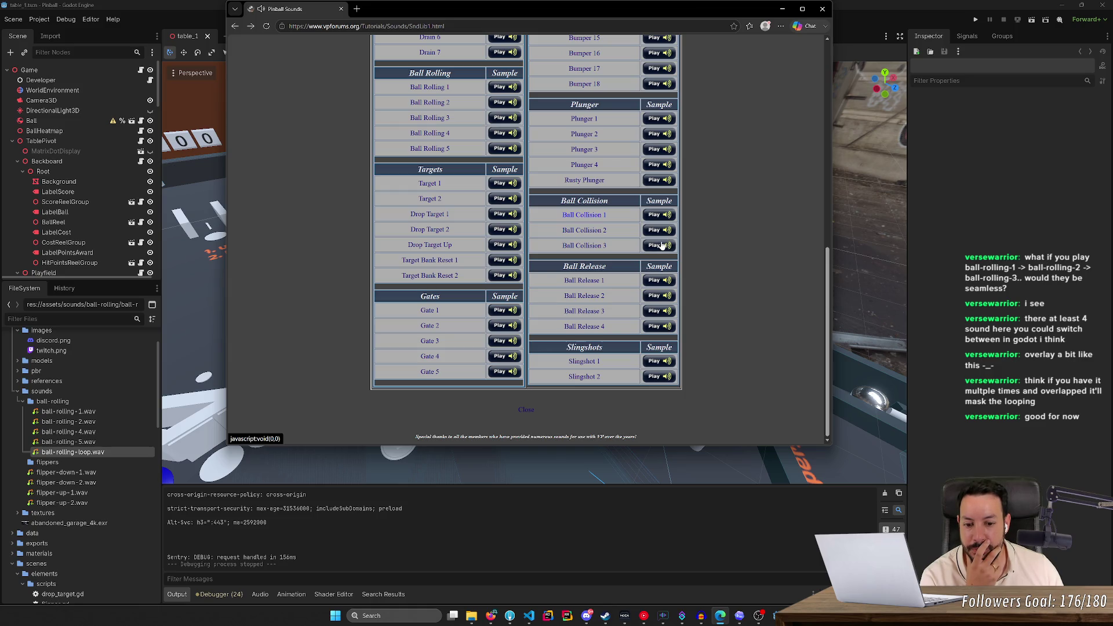
scroll(728, 257, "up", 10)
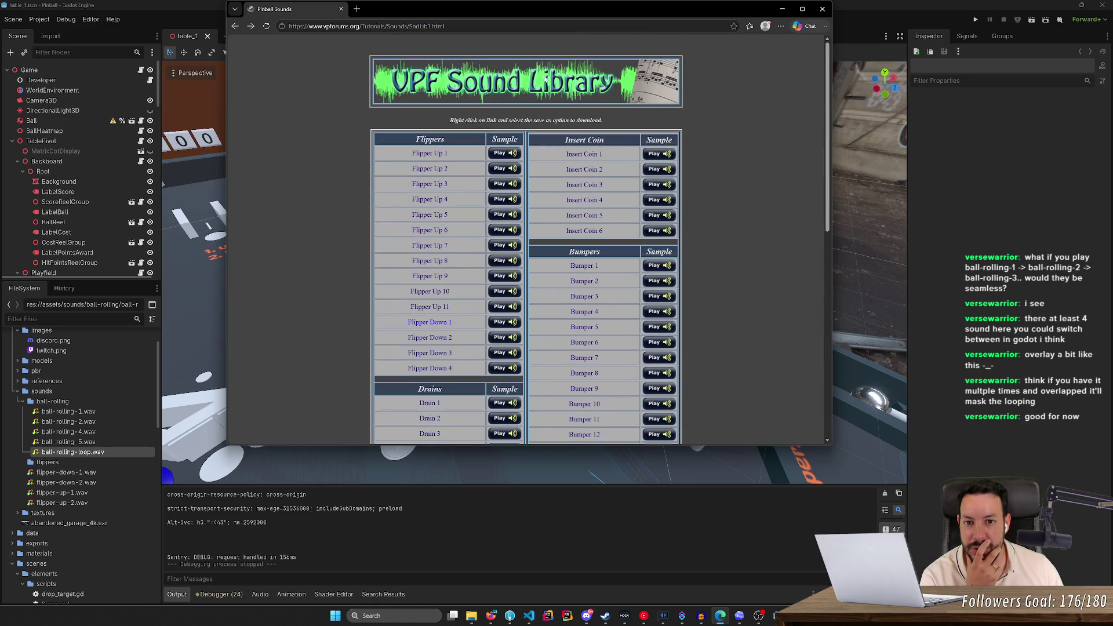
scroll(603, 266, "down", 5)
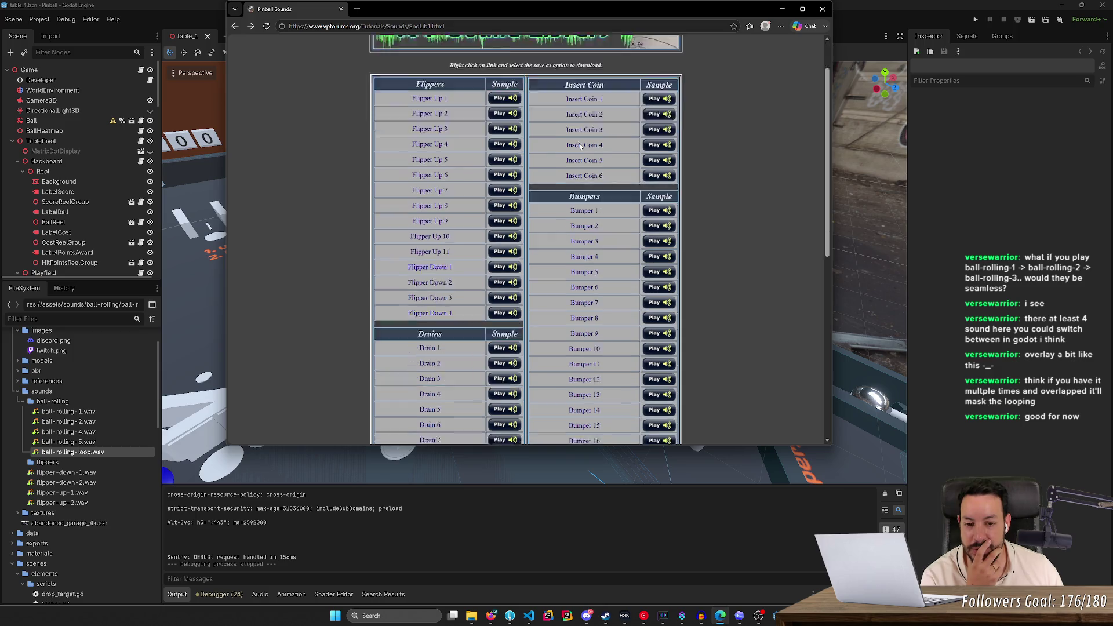
scroll(592, 378, "down", 2)
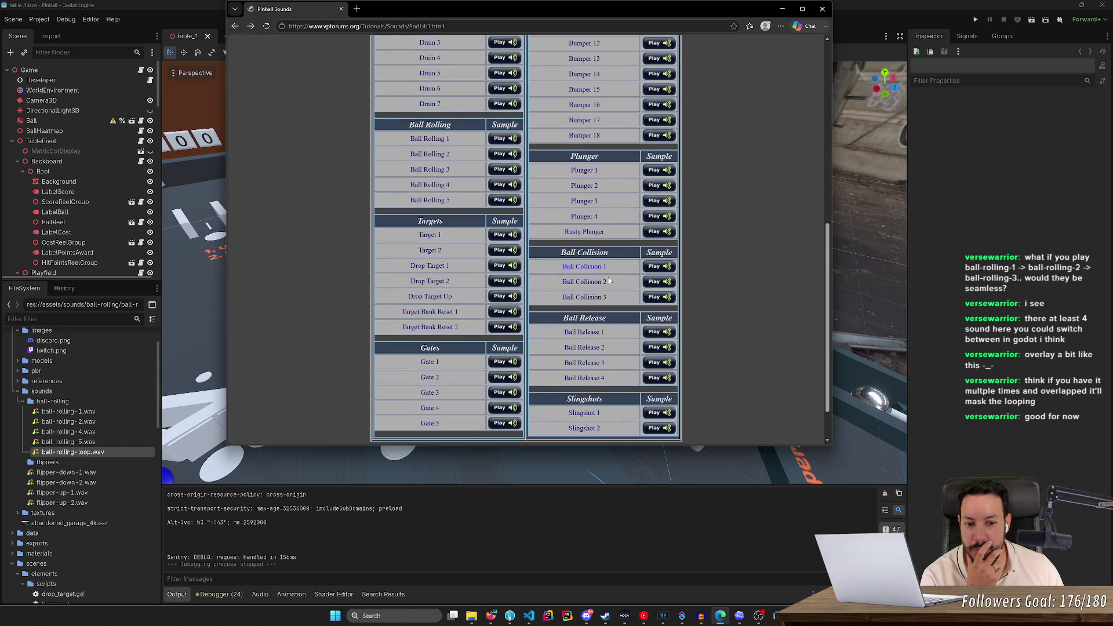
Save the Ball Collision 1, 2 and 3 links as BallCollision1.wav, BallCollision2.wav and BallCollision3.wav
right_click(571, 270)
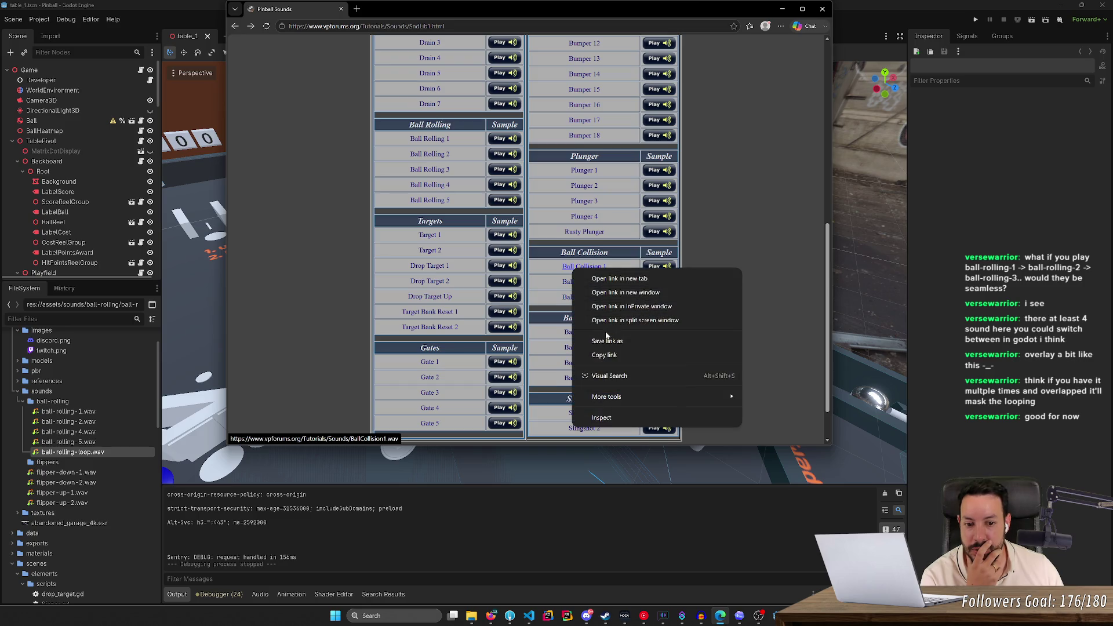
key("Escape")
key("Return")
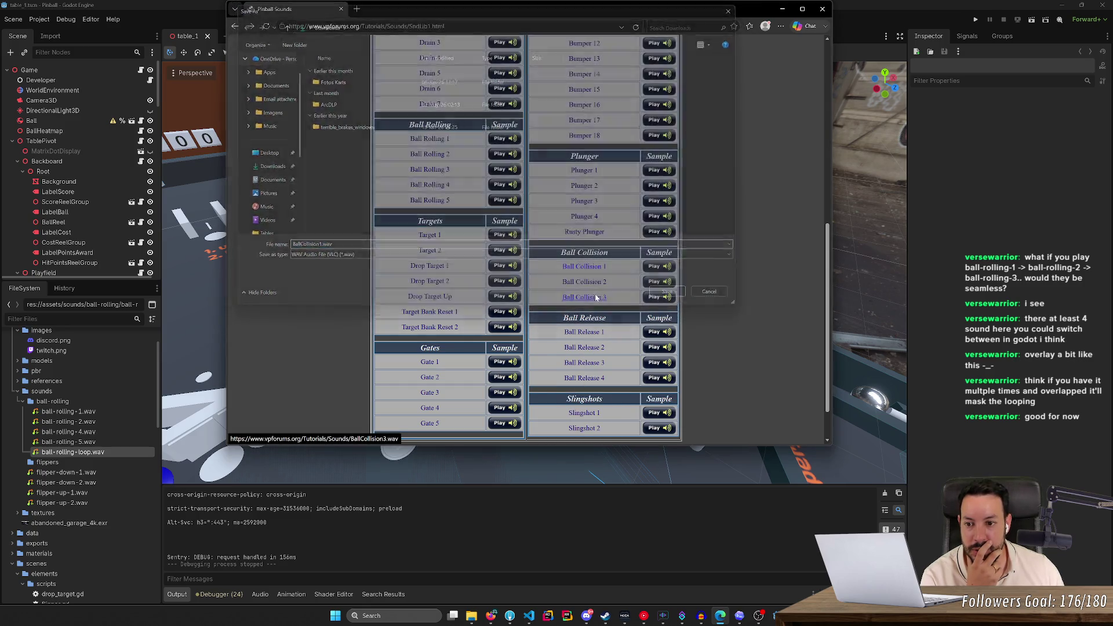
right_click(587, 286)
left_click(618, 357)
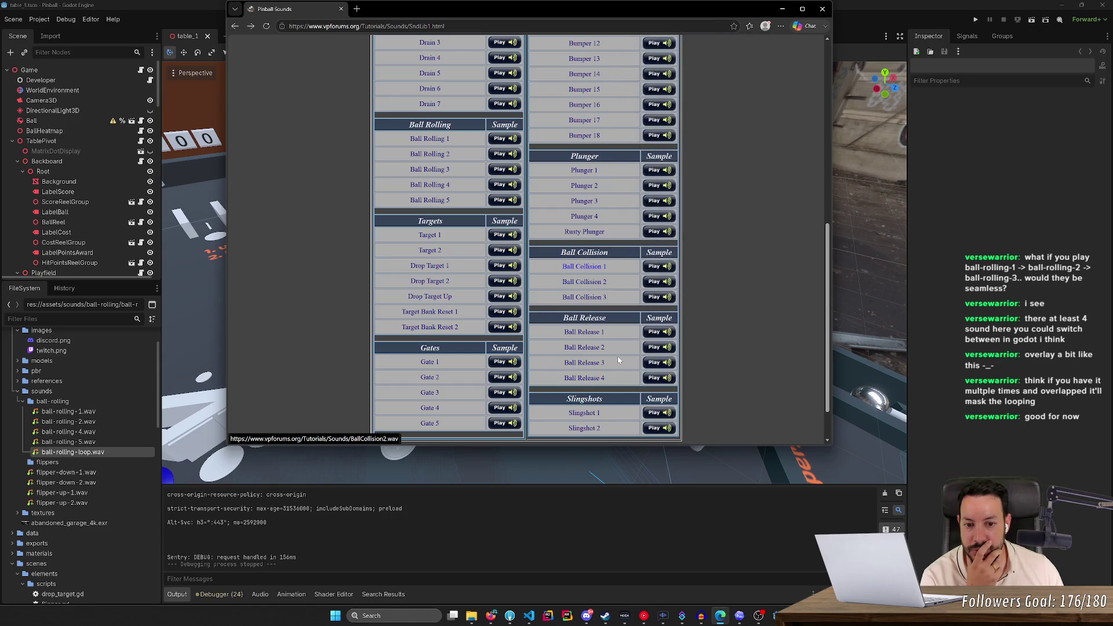
key("Return")
right_click(590, 297)
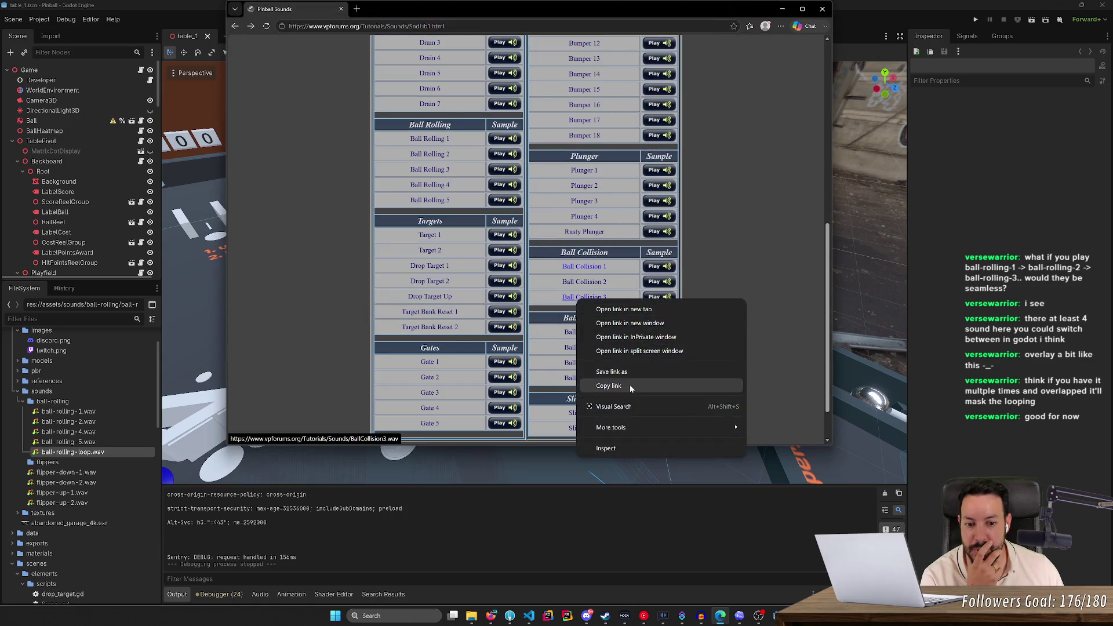
left_click(627, 369)
key("Return")
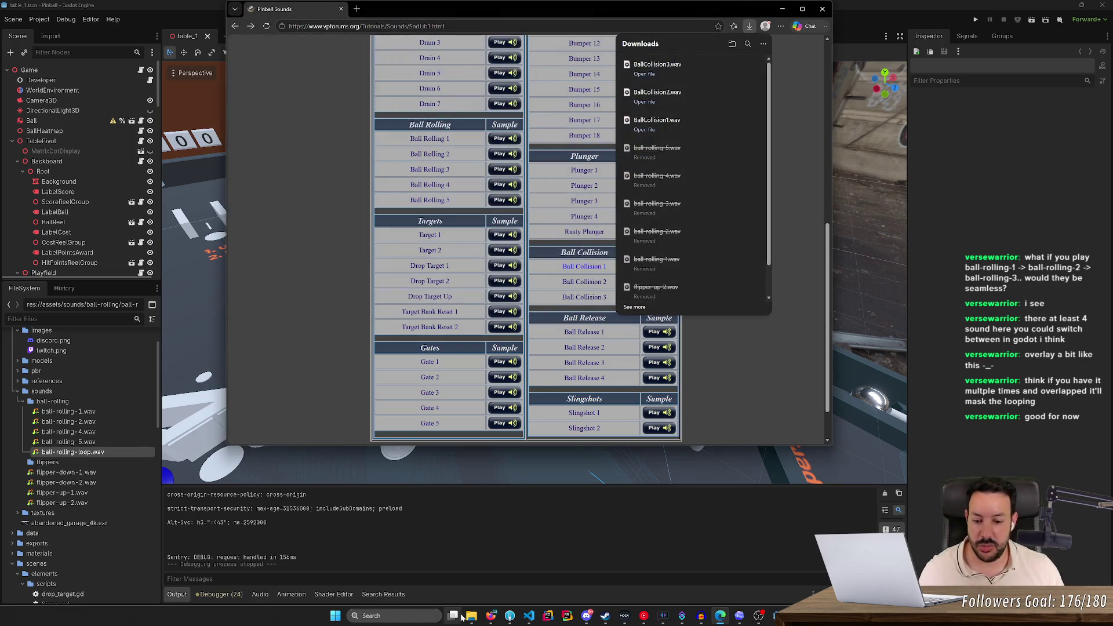
left_click(563, 570)
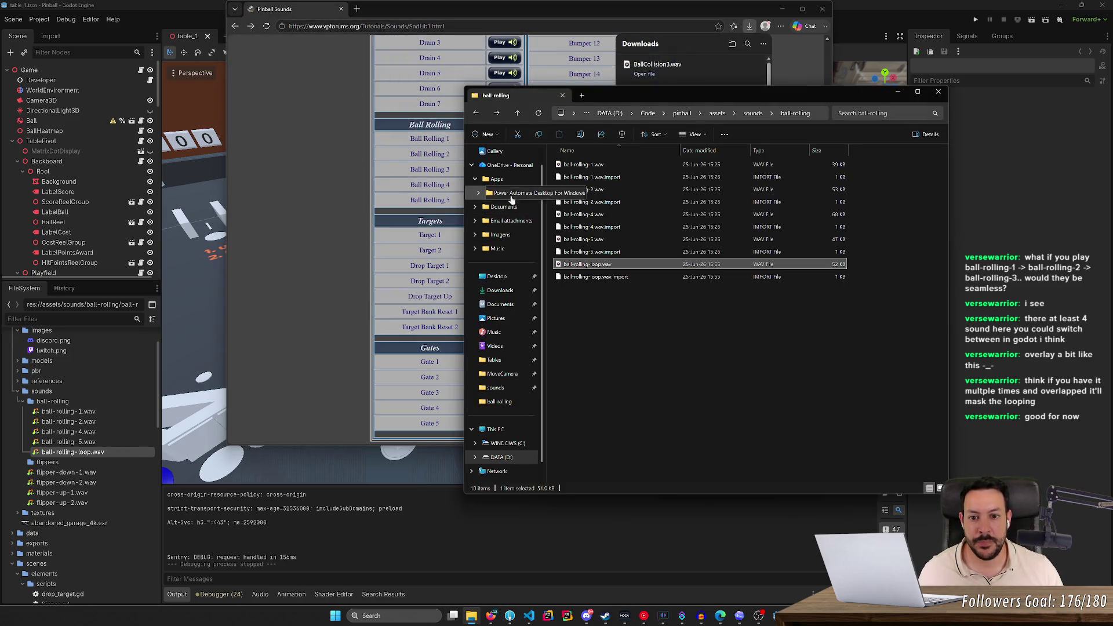
Play BallCollision1.wav from the Downloads folder, then close the media player
left_click(516, 289)
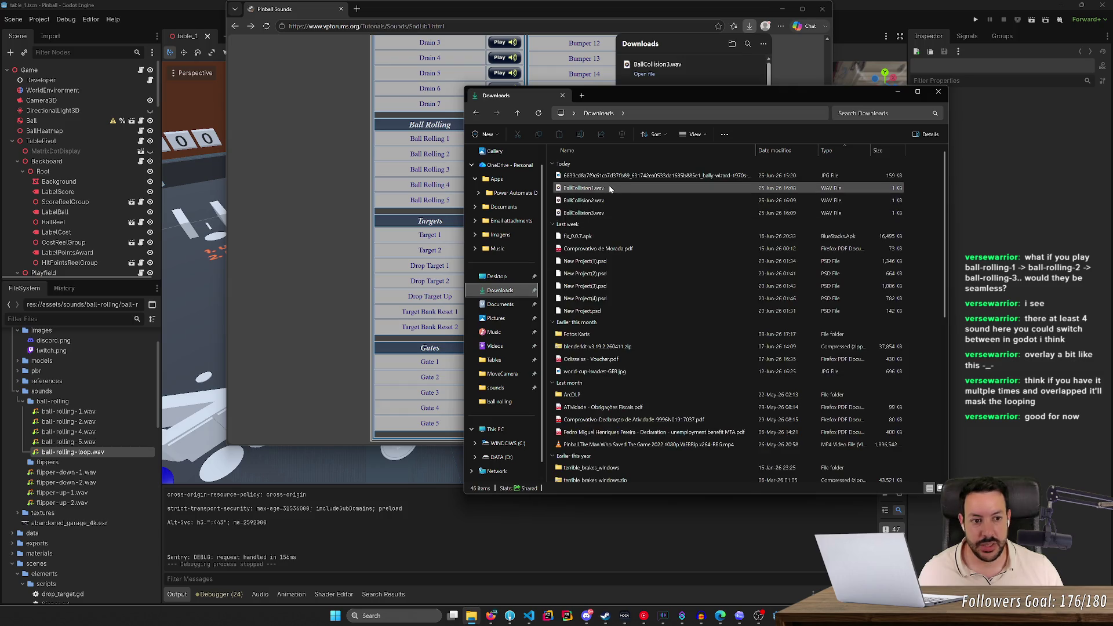
double_click(608, 185)
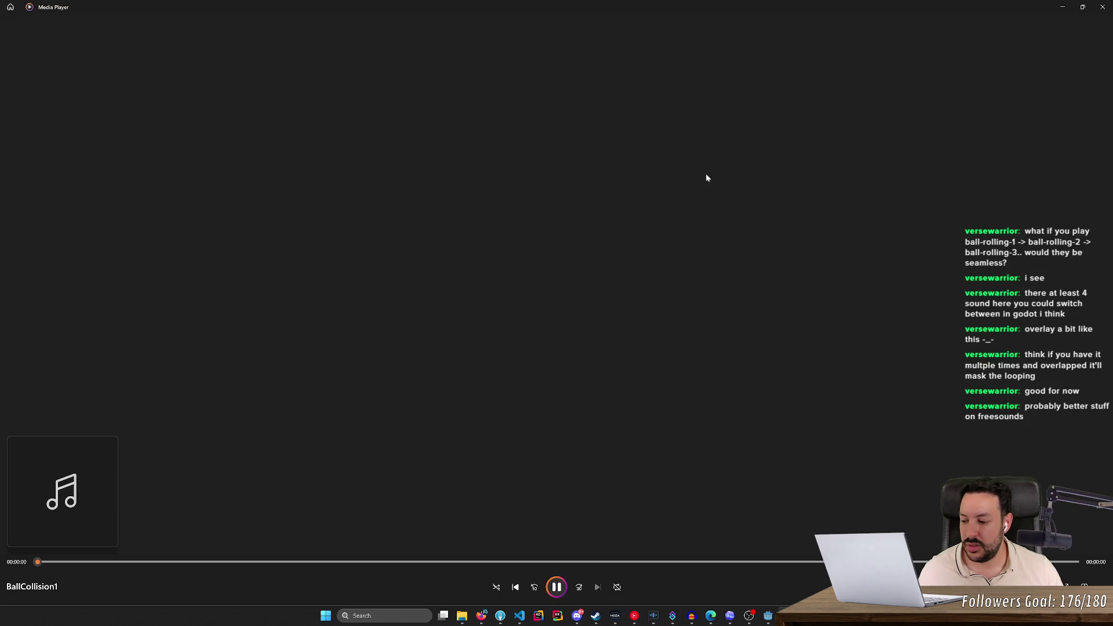
left_click(1101, 6)
Delete the three BallCollision WAVs from Downloads
left_click(598, 201, "ctrl")
left_click(603, 214, "ctrl")
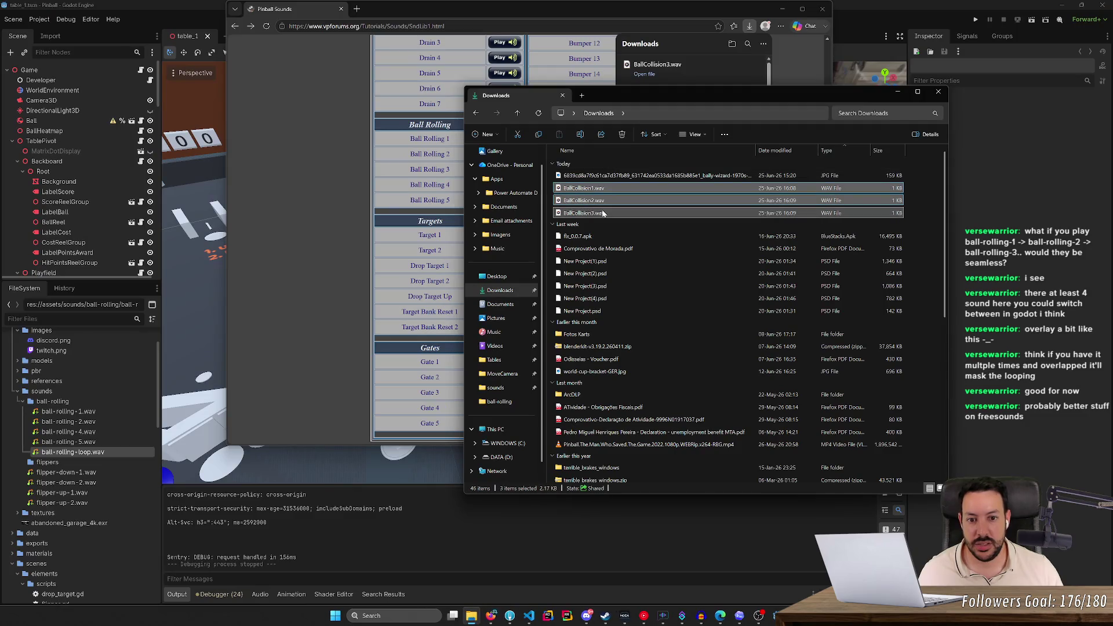
key("Delete")
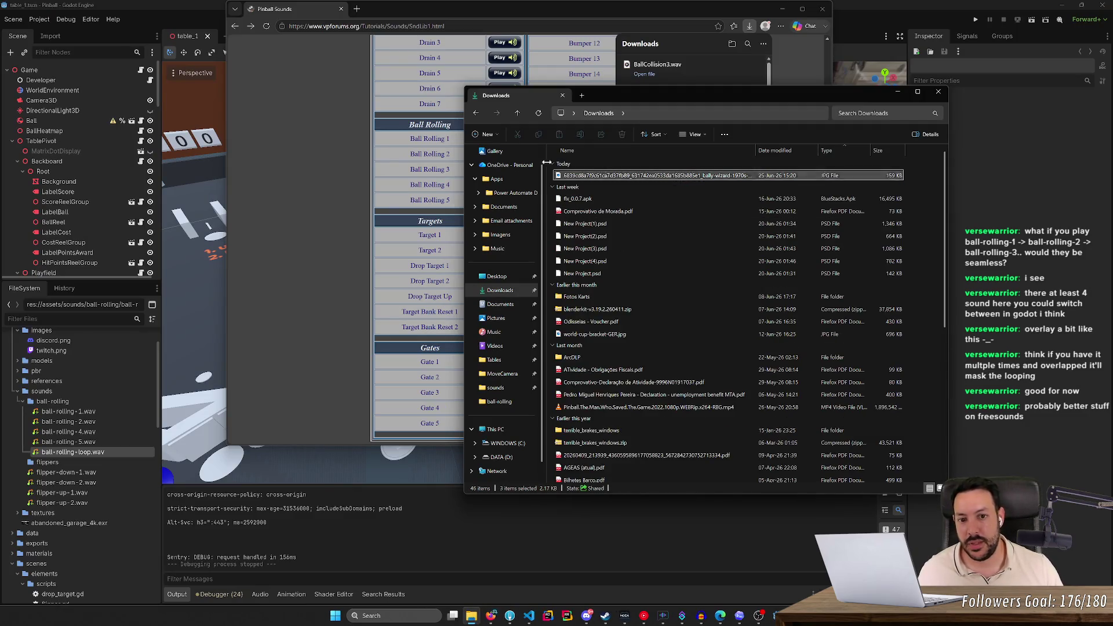
left_click(491, 614)
key("ctrl+t")
Search freesound.org for 'pinball' and play the pinball-flipper hits.wav result
type("free")
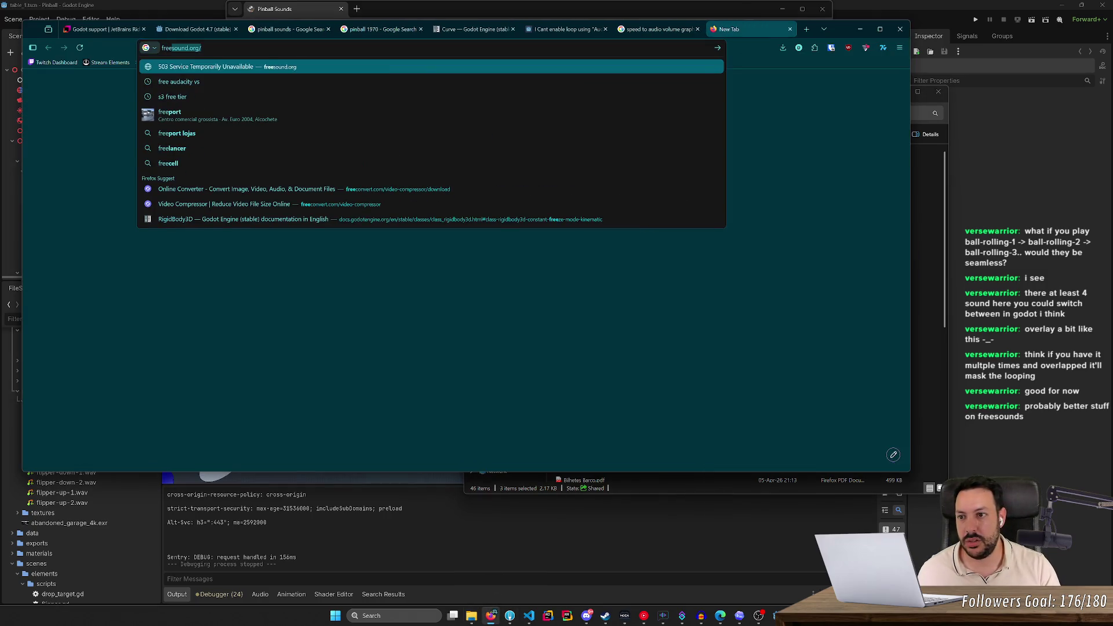
key("Return")
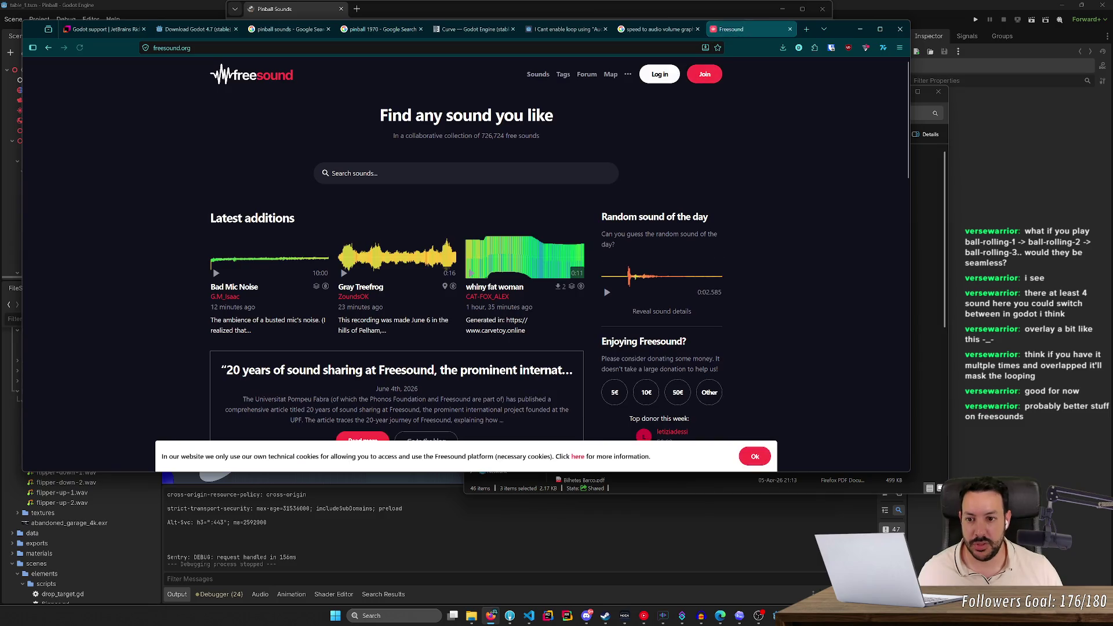
left_click(754, 455)
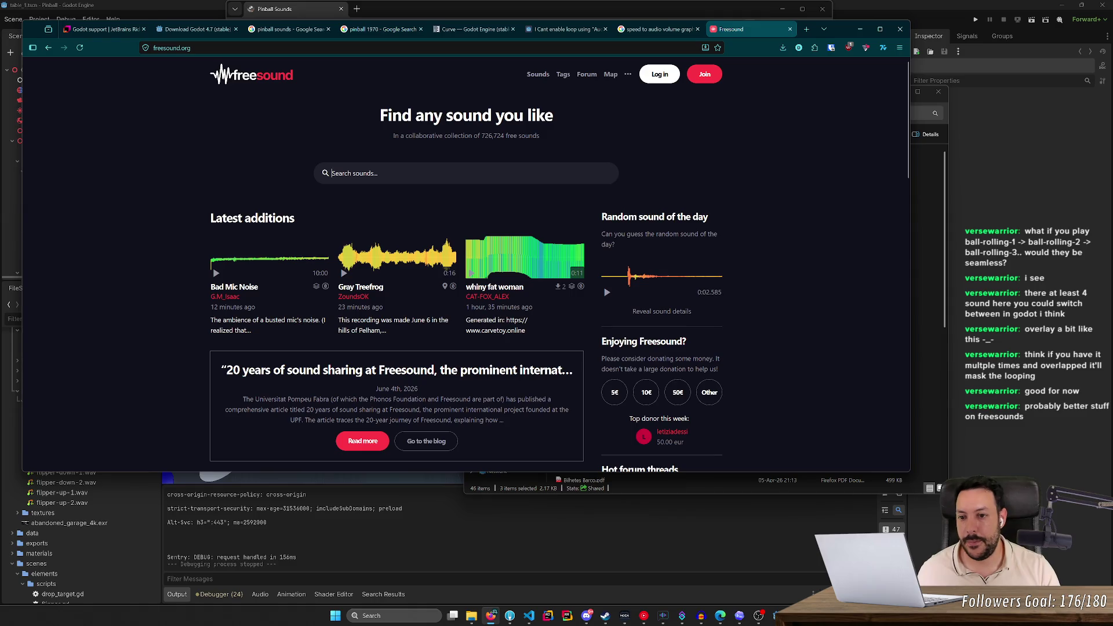
type("pinball")
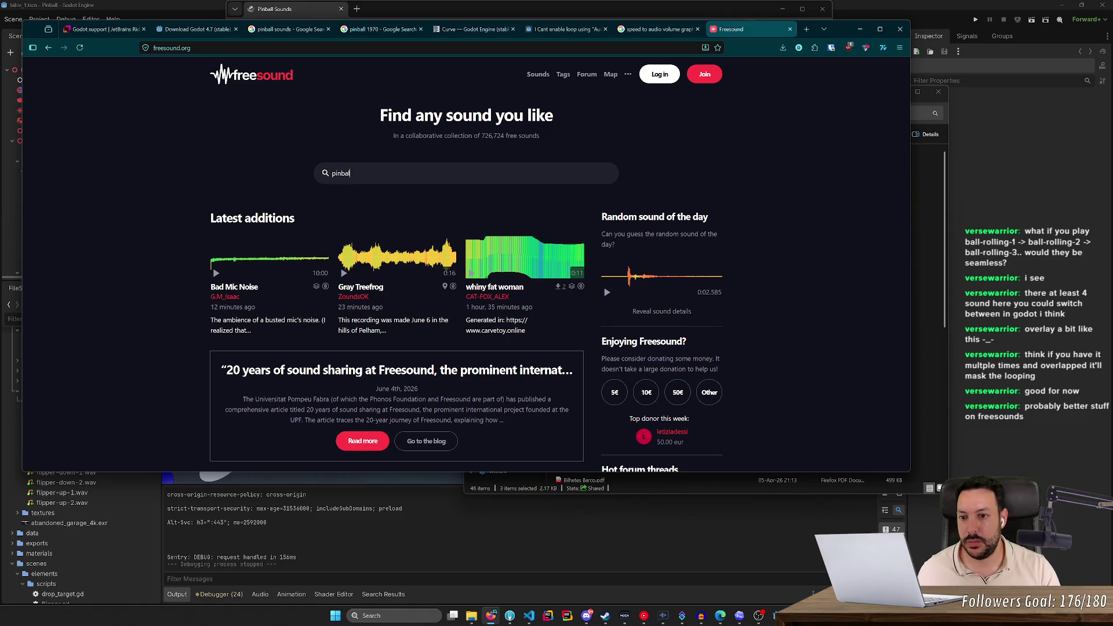
key("Return")
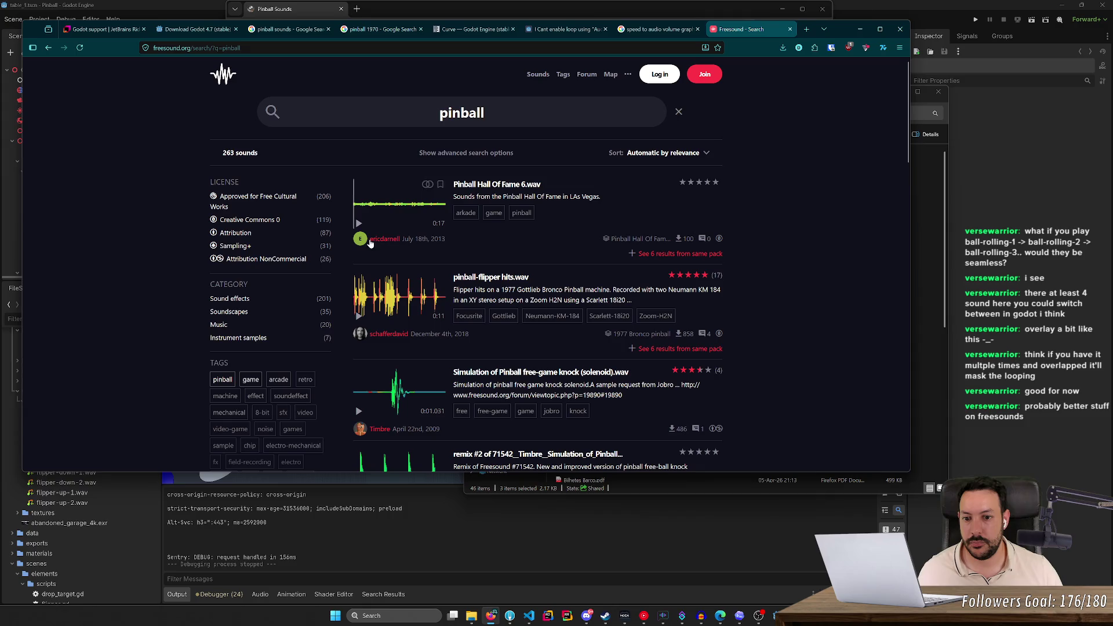
left_click(357, 316)
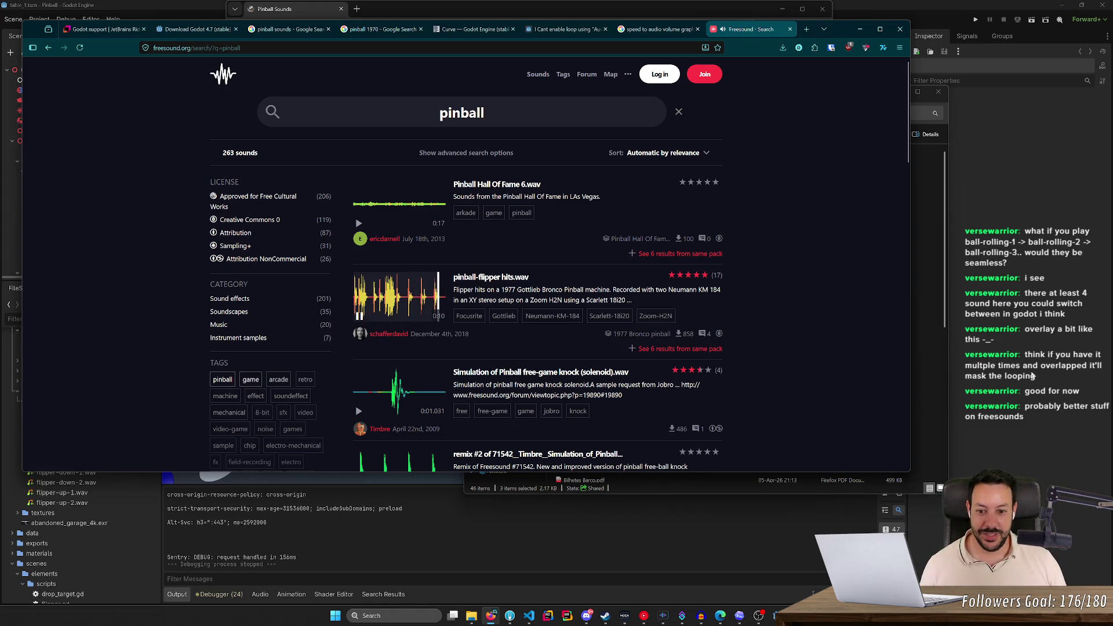
left_click(951, 362)
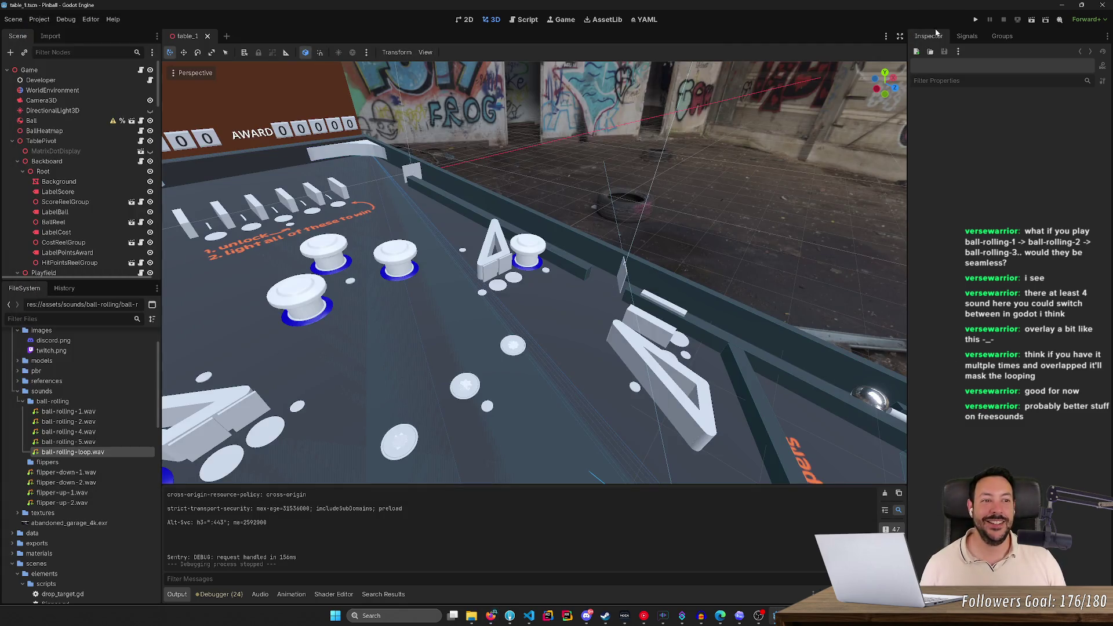
Run the pinball game from Godot to see a fresh table on ball 1
left_click(976, 19)
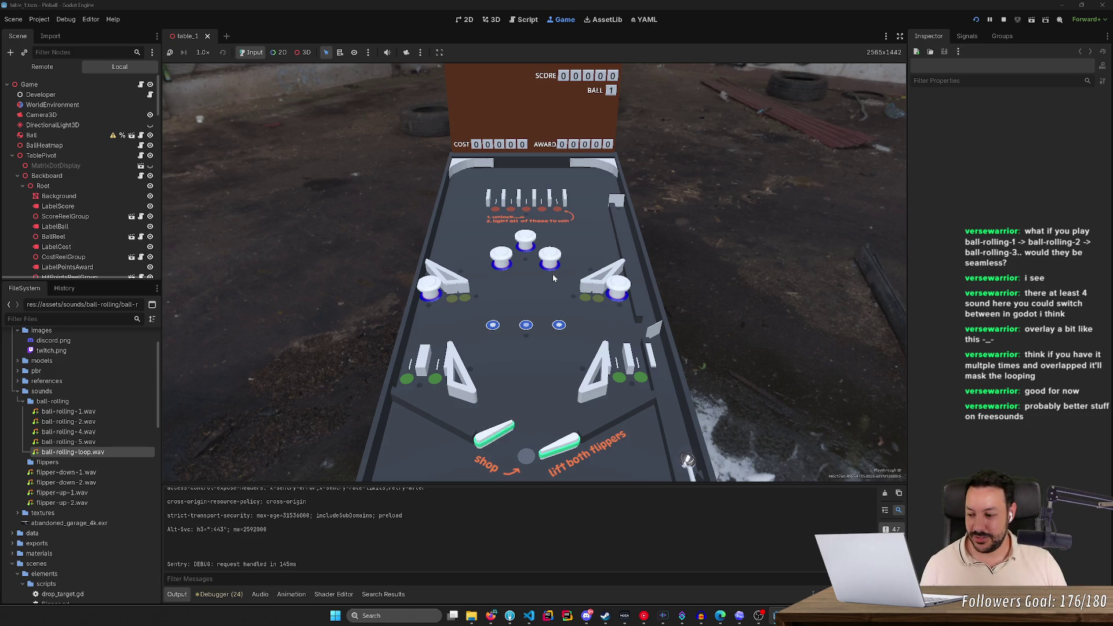
Back in Freesound, preview the pinball-flipper hits.wav, free-game knock simulation and Playng pinball.wav samples
key("alt+Tab")
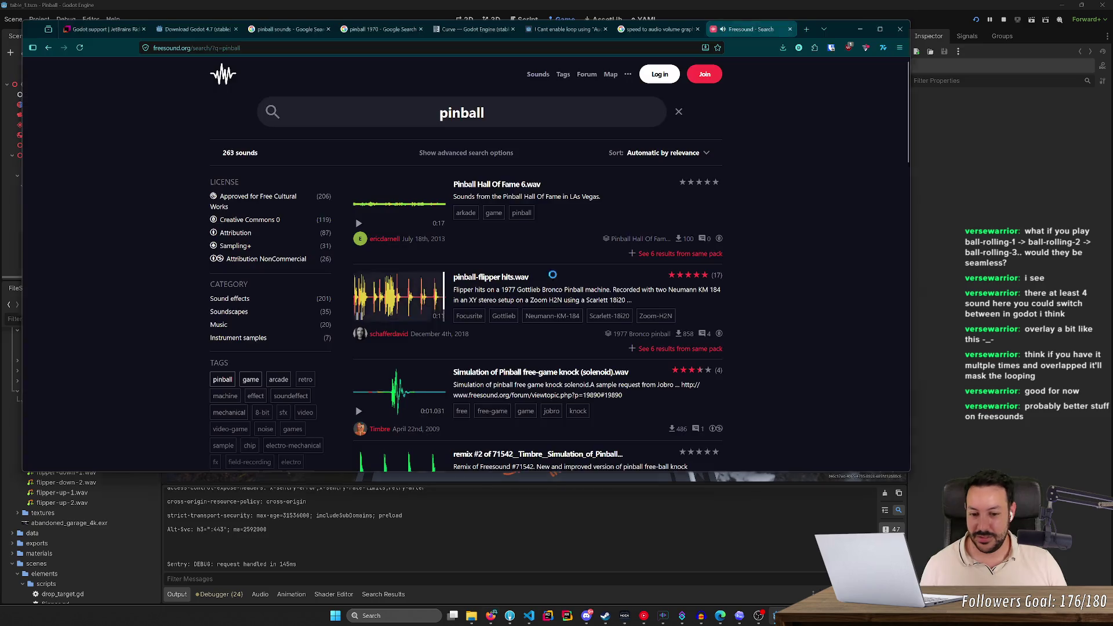
left_click(359, 316)
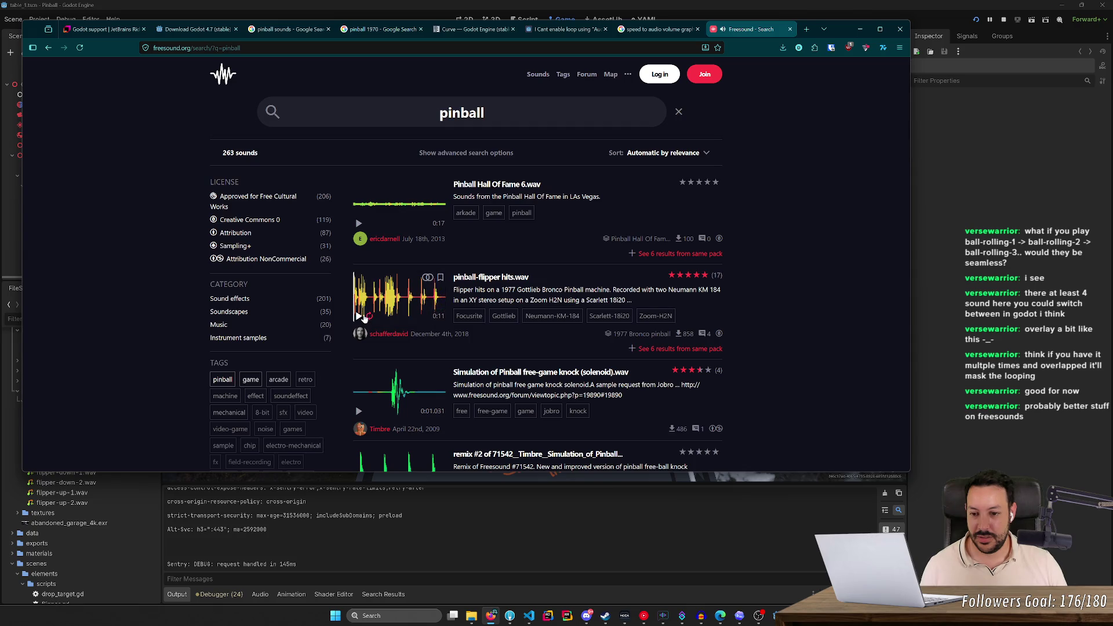
scroll(371, 289, "down", 3)
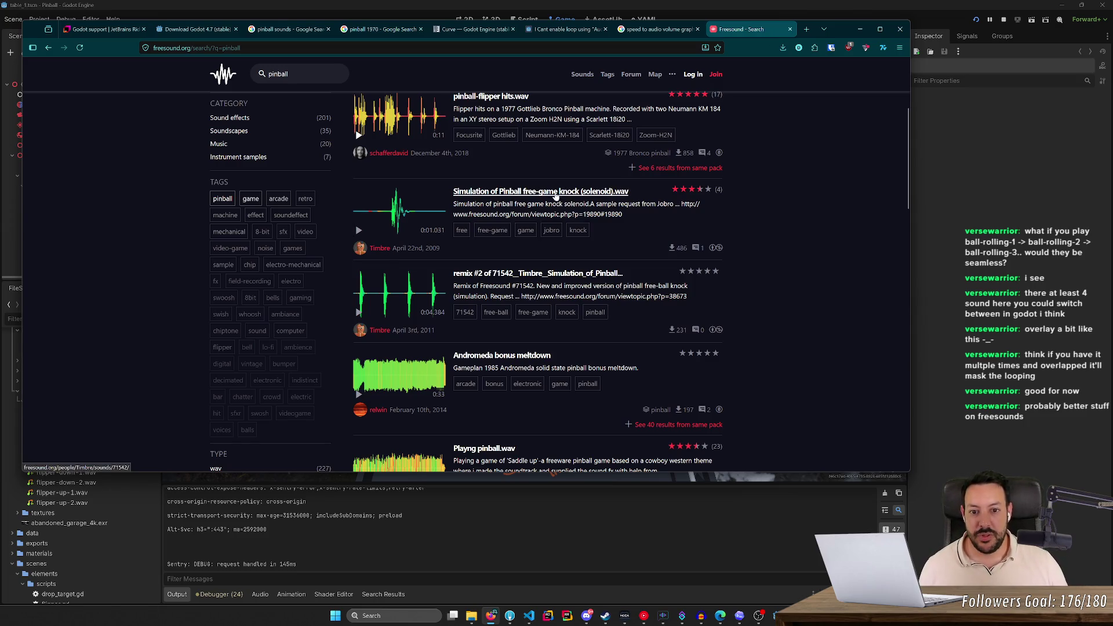
left_click(358, 231)
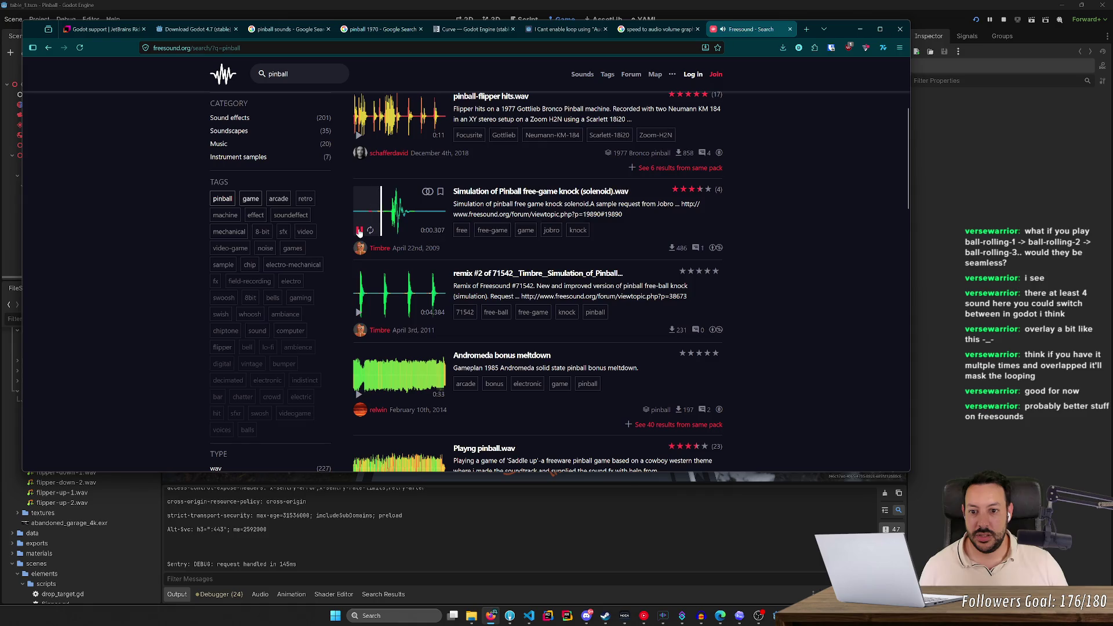
scroll(371, 243, "down", 4)
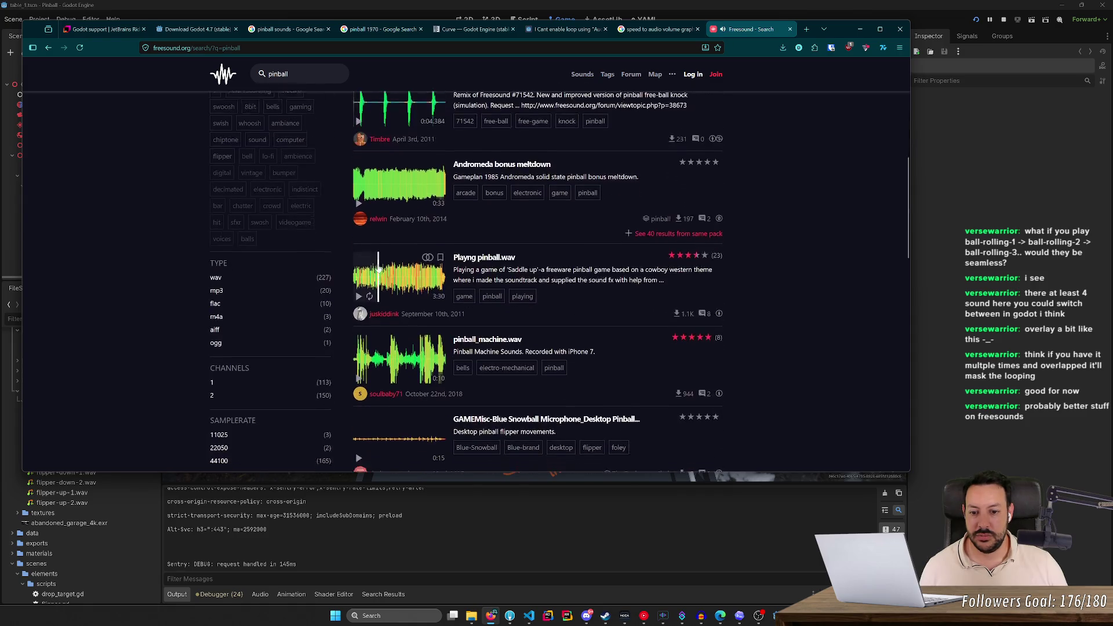
left_click(359, 262)
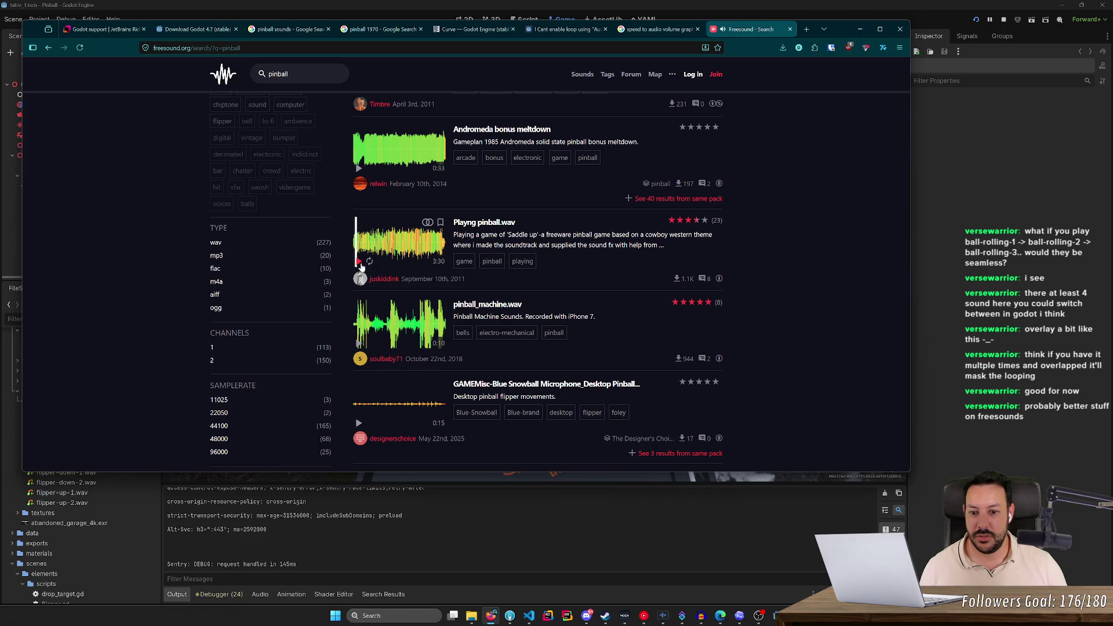
Preview pinball_machine.wav, desktop pinball flipper movements and Turning on arcade pinball machine.wav, raising the volume
left_click(361, 343)
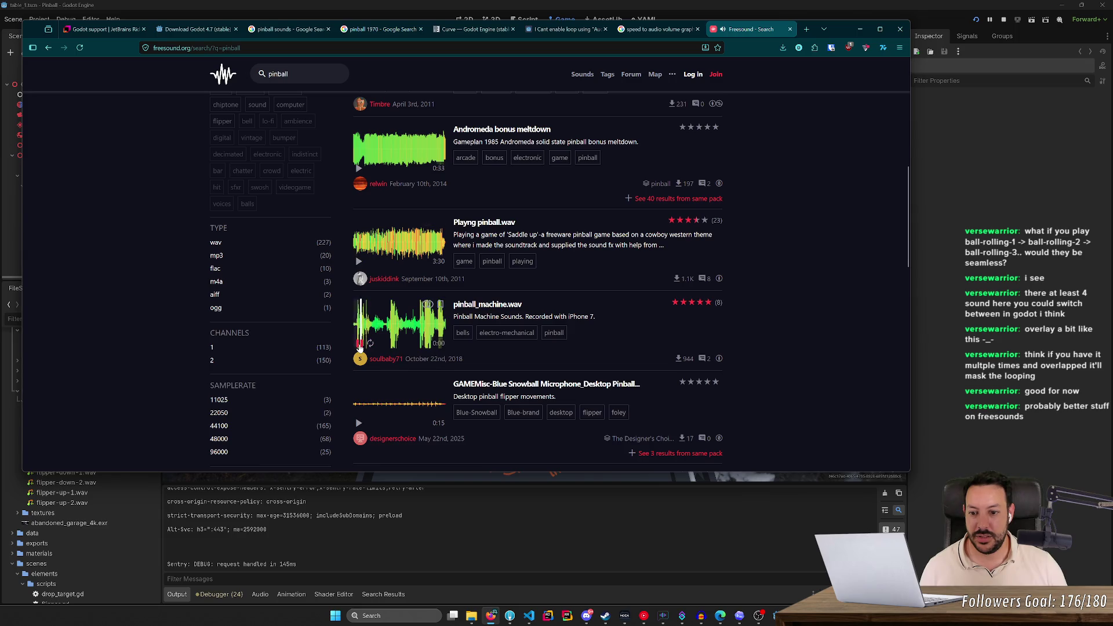
scroll(367, 333, "down", 3)
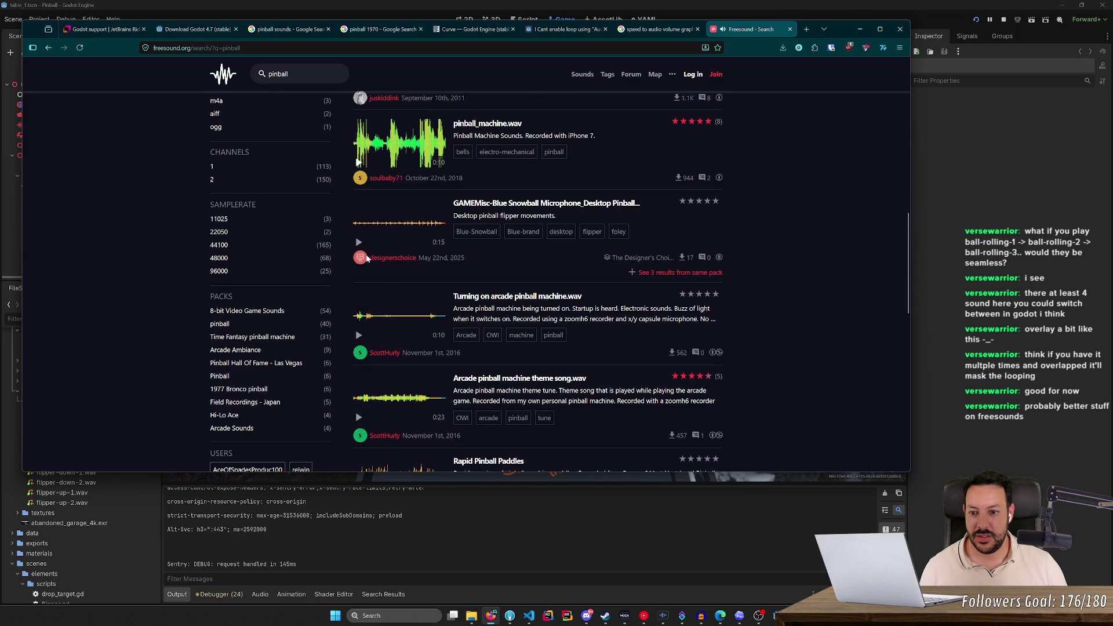
left_click(360, 242)
left_click(359, 335)
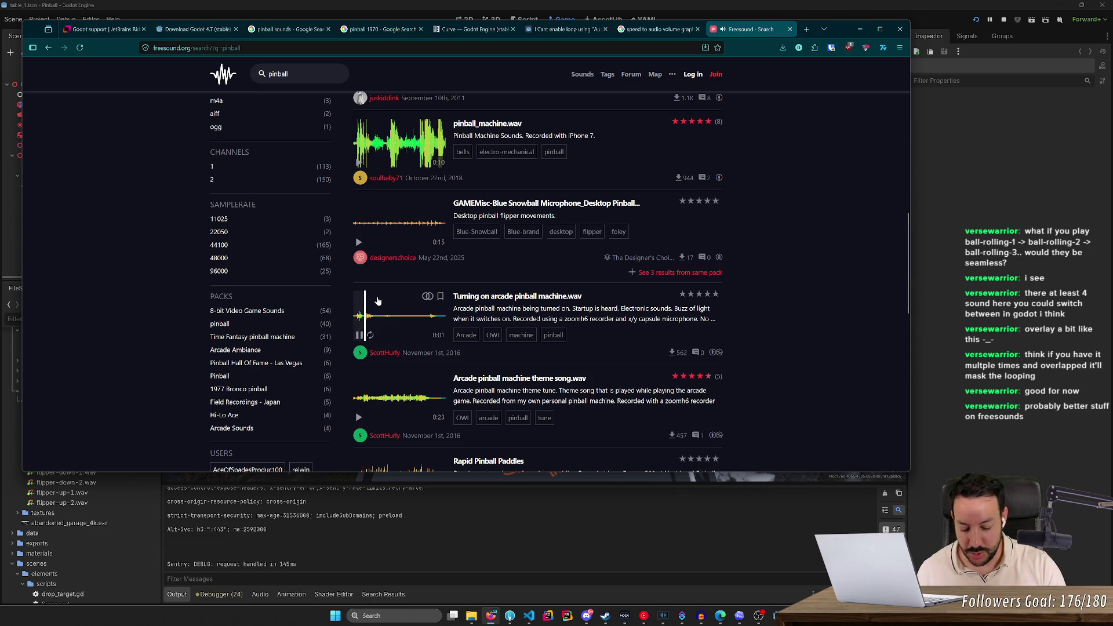
key("XF86AudioRaiseVolume")
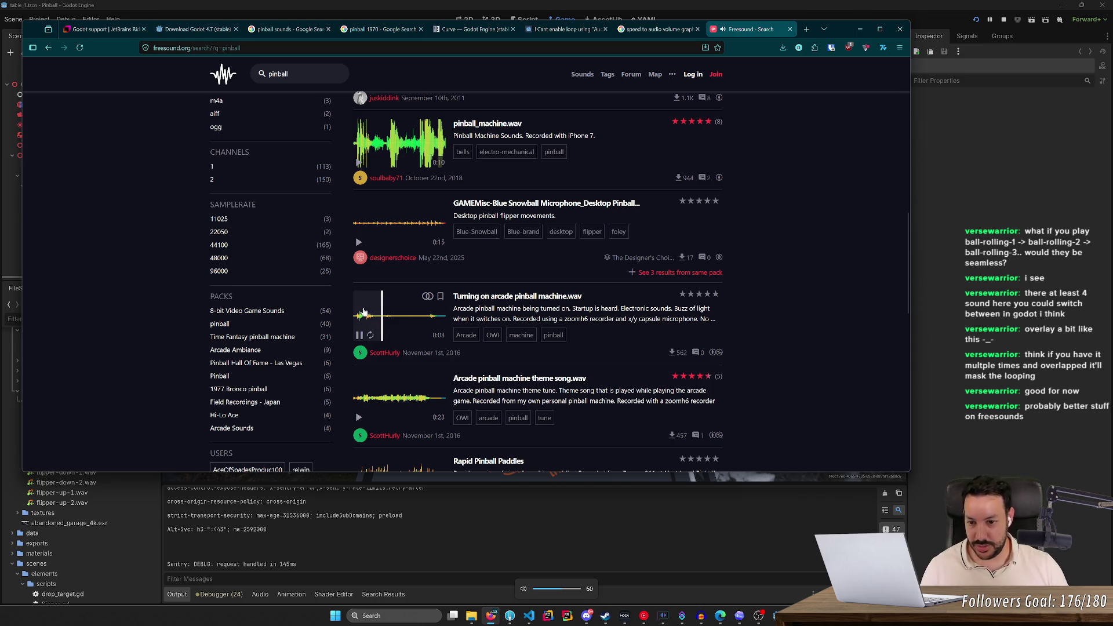
left_click(358, 311)
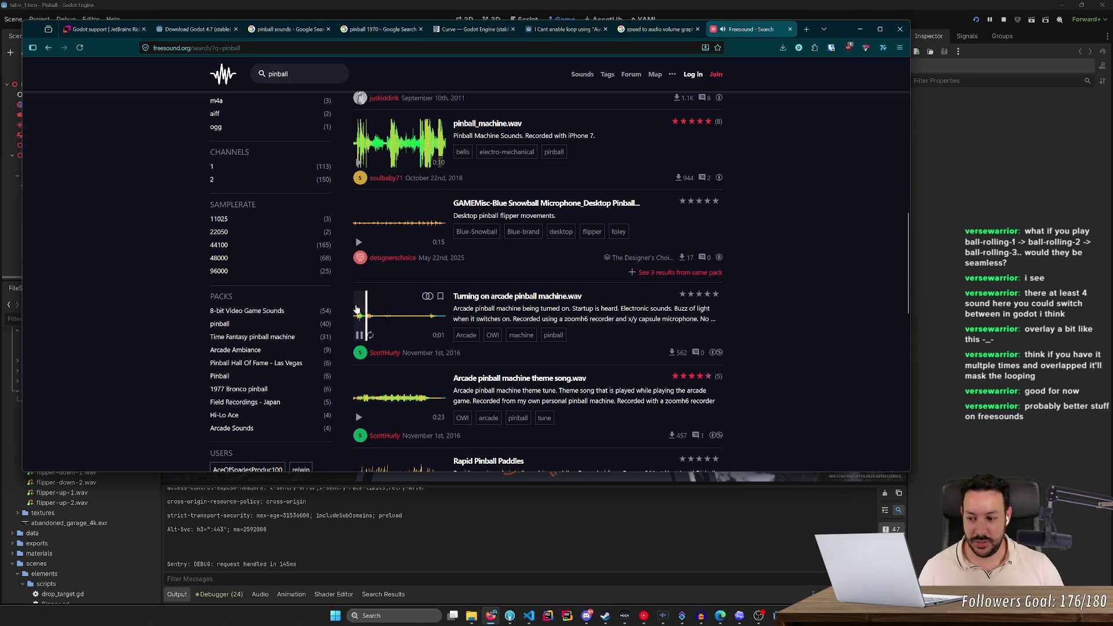
Preview Rapid Pinball Paddles and Classic Pinball Gameplay, then go to results page 2
scroll(357, 310, "down", 3)
left_click(358, 319)
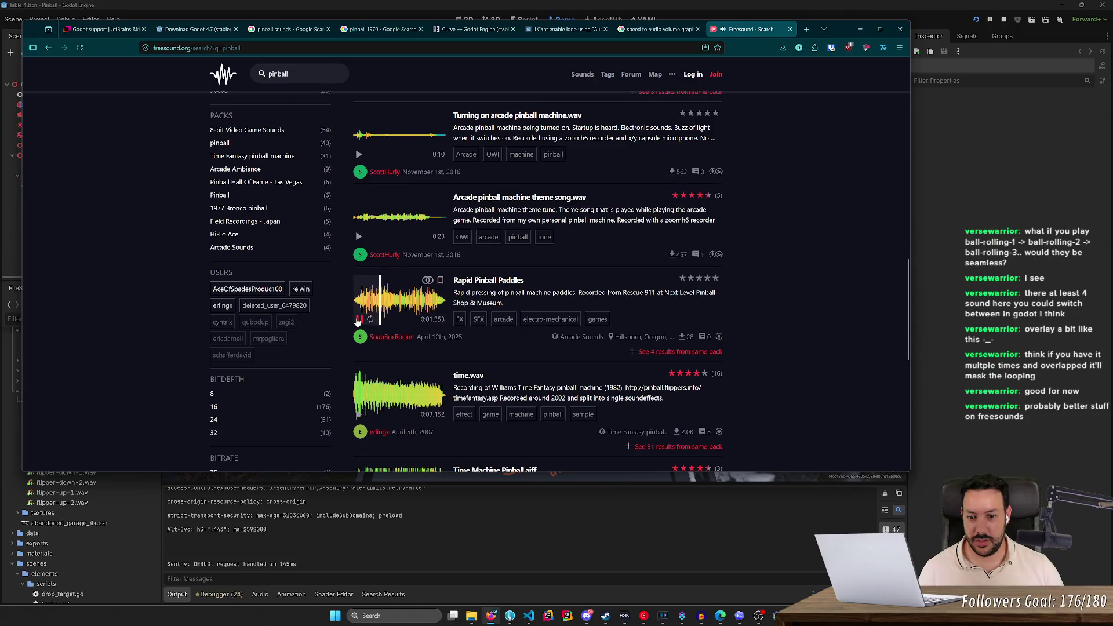
scroll(365, 273, "down", 3)
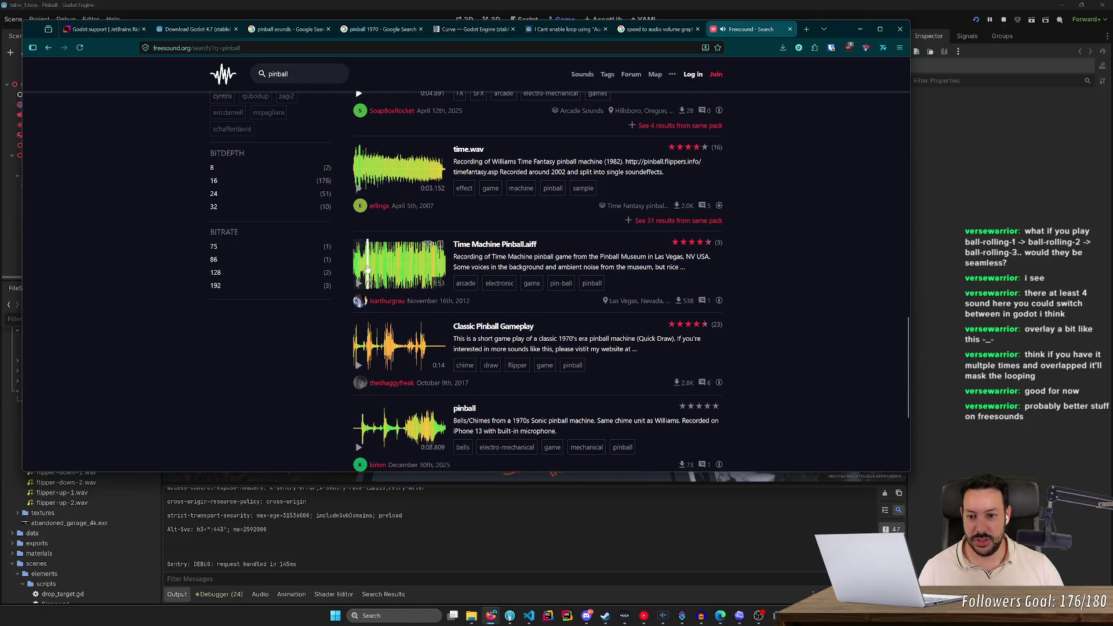
scroll(366, 255, "down", 3)
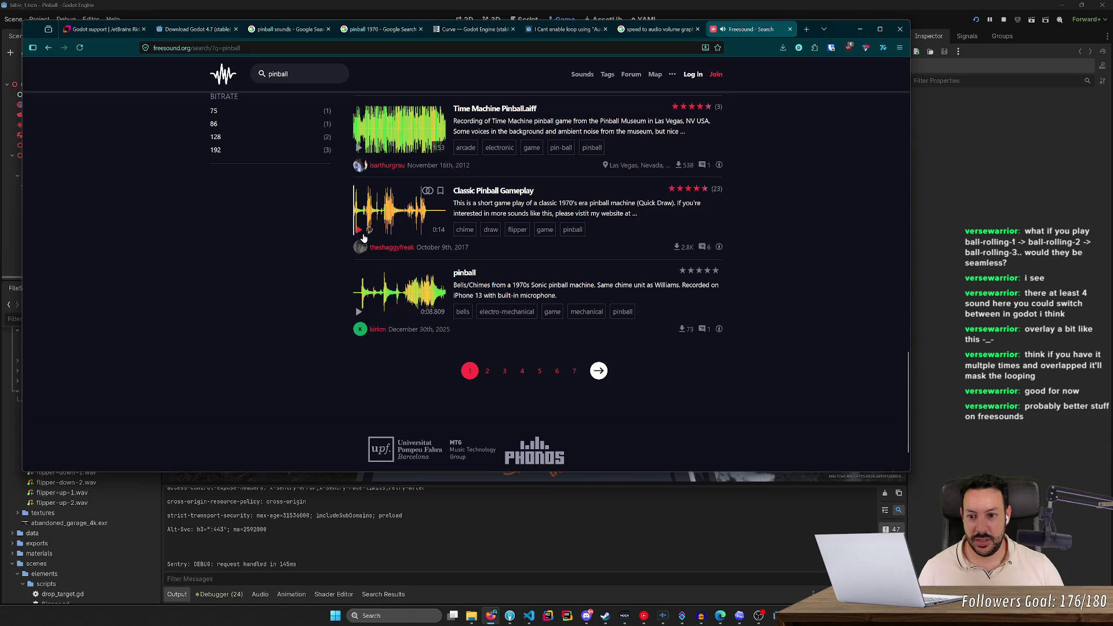
left_click(359, 231)
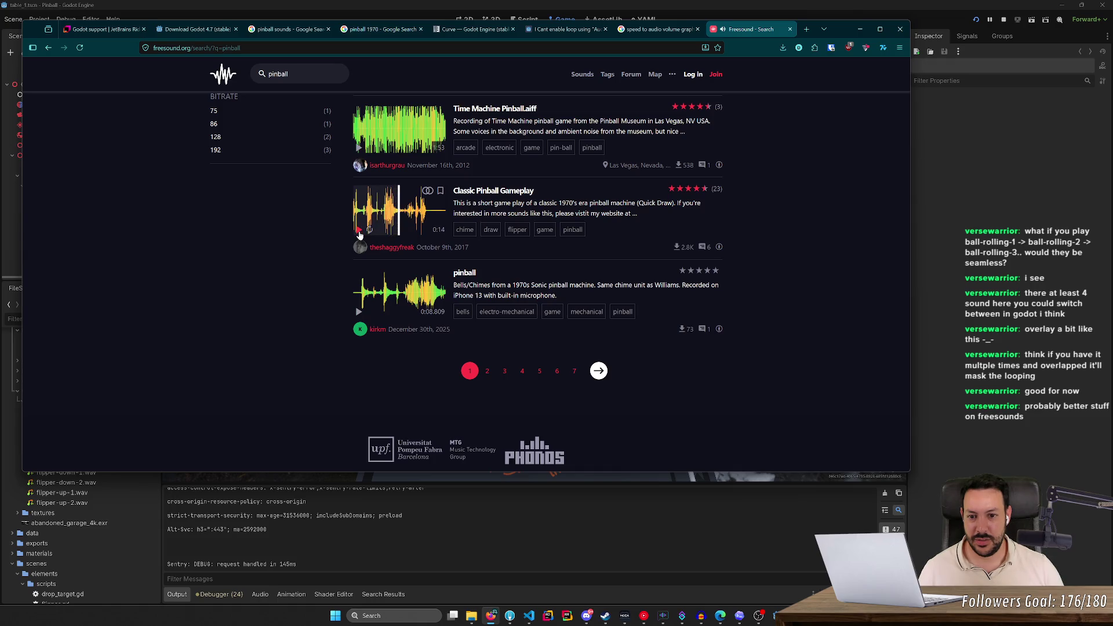
left_click(360, 232)
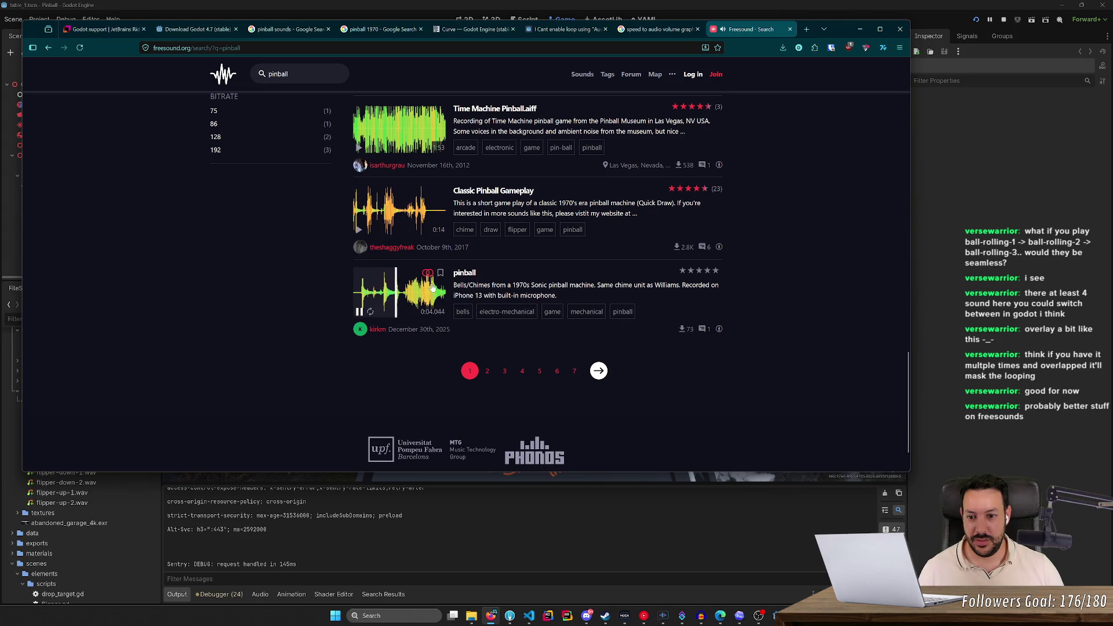
left_click(485, 371)
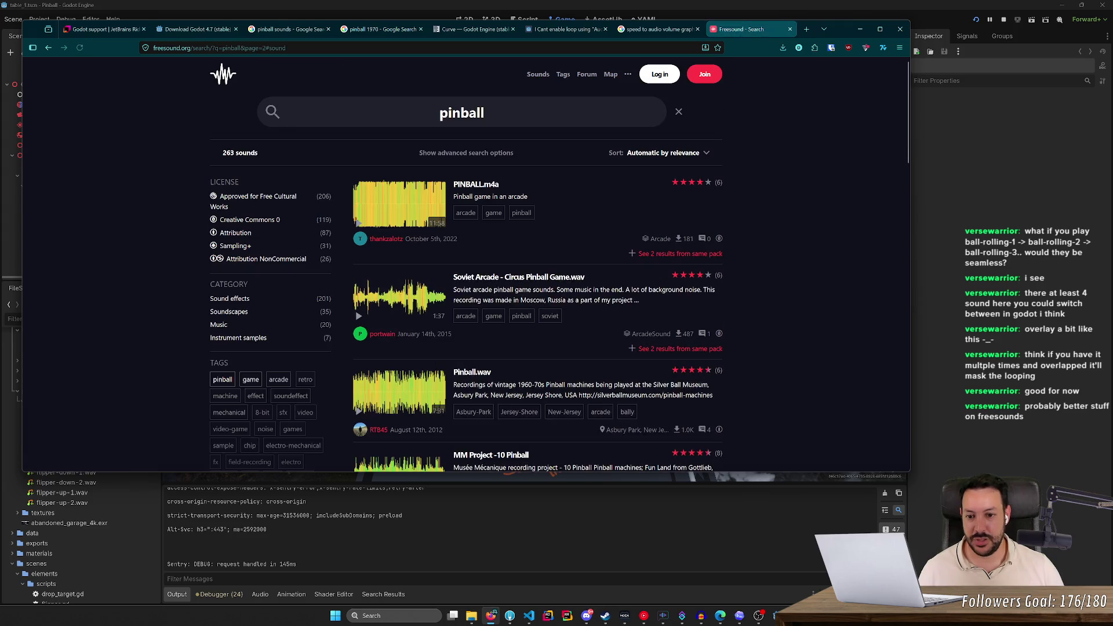
Return to the Freesound results page 2 and preview Bumper.wav
left_click(776, 616)
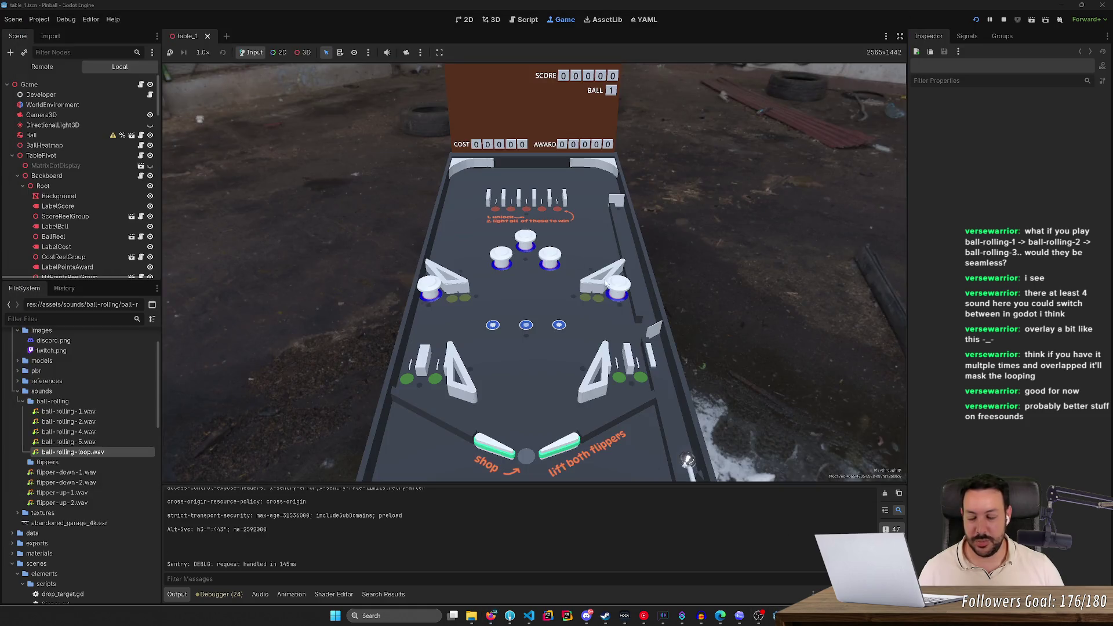
key("alt+Tab")
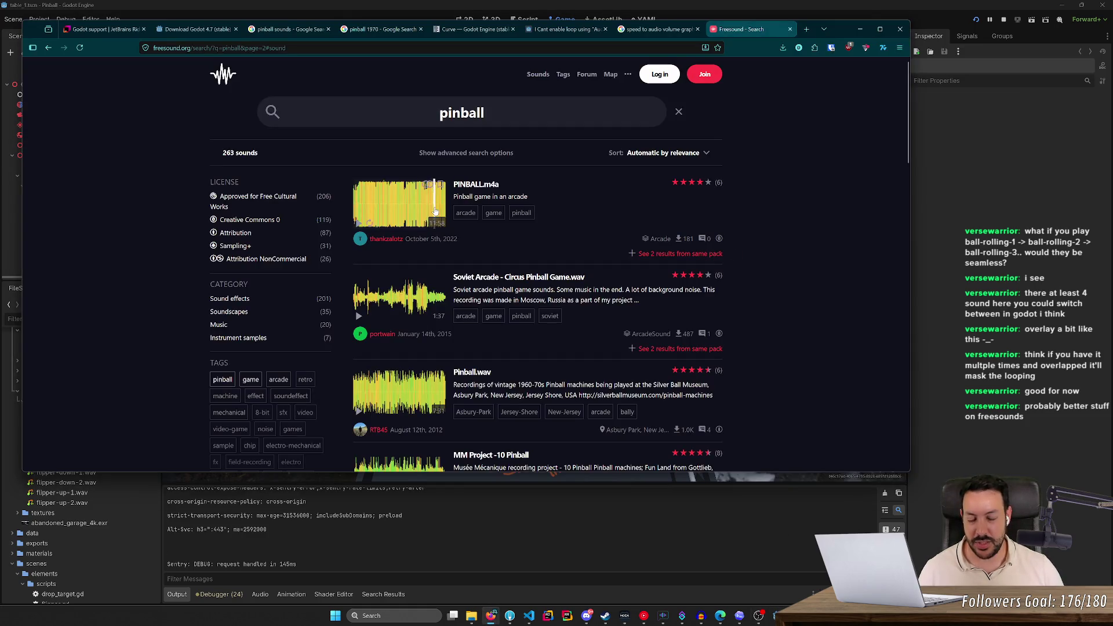
scroll(433, 207, "down", 5)
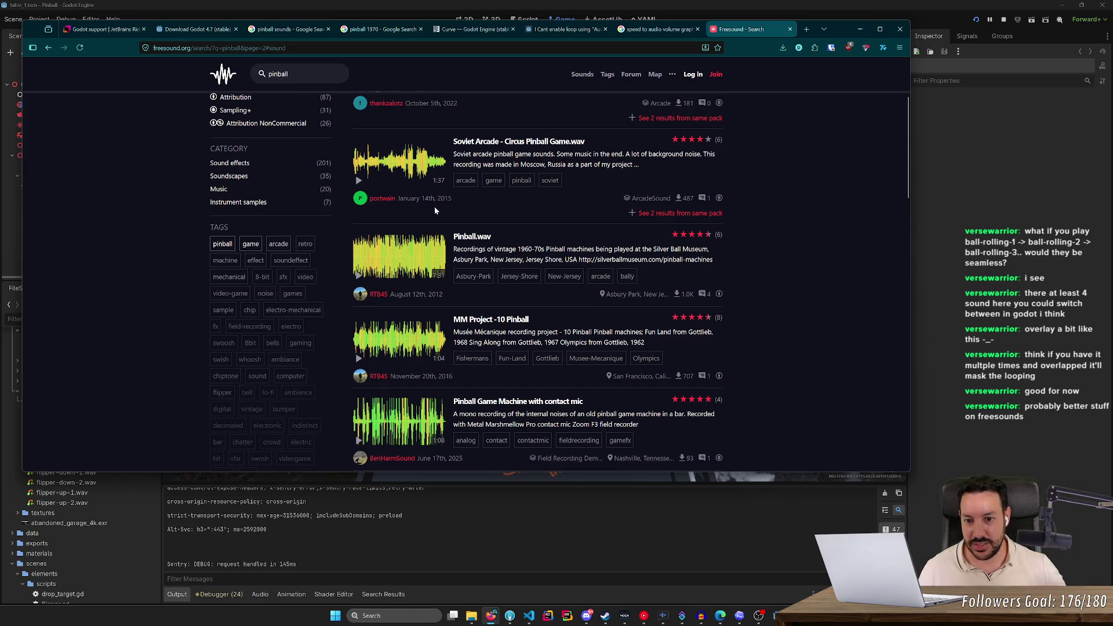
scroll(437, 208, "down", 5)
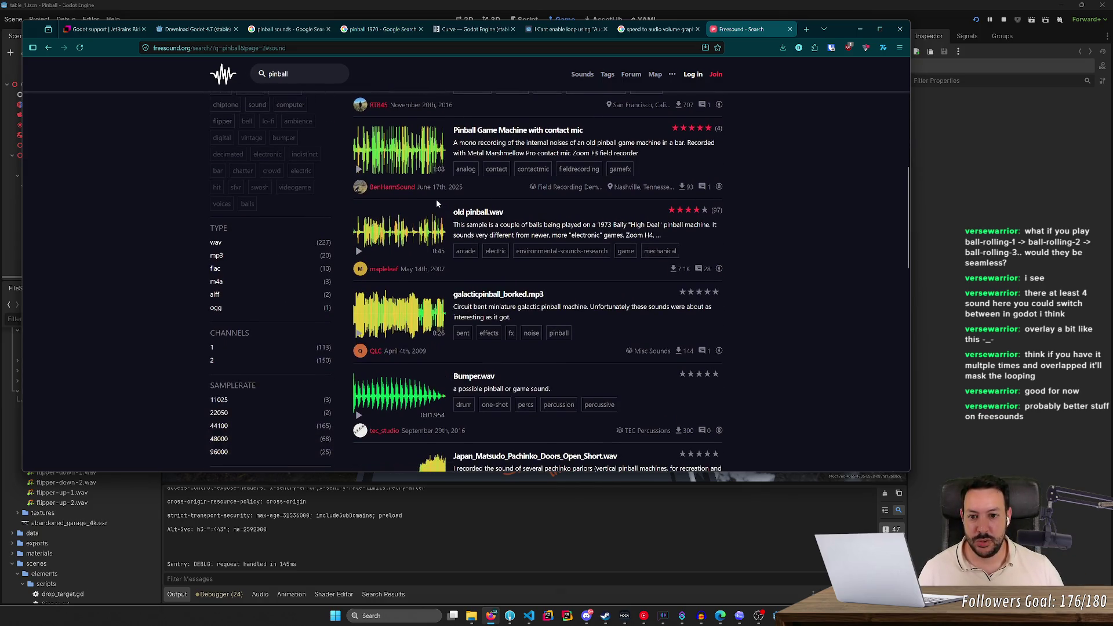
scroll(412, 223, "down", 2)
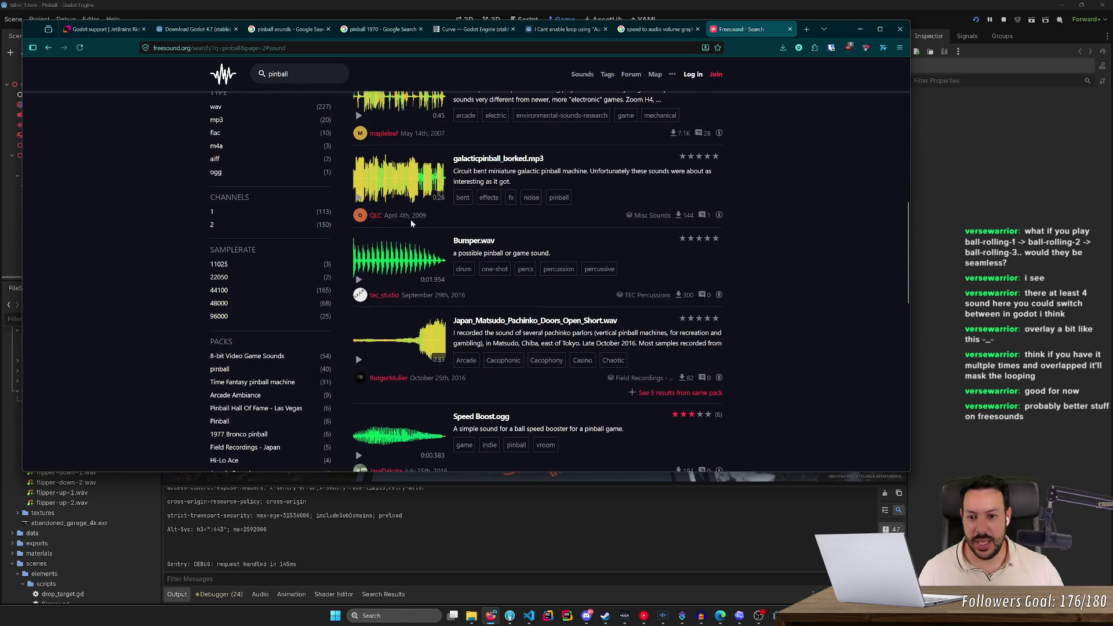
left_click(359, 280)
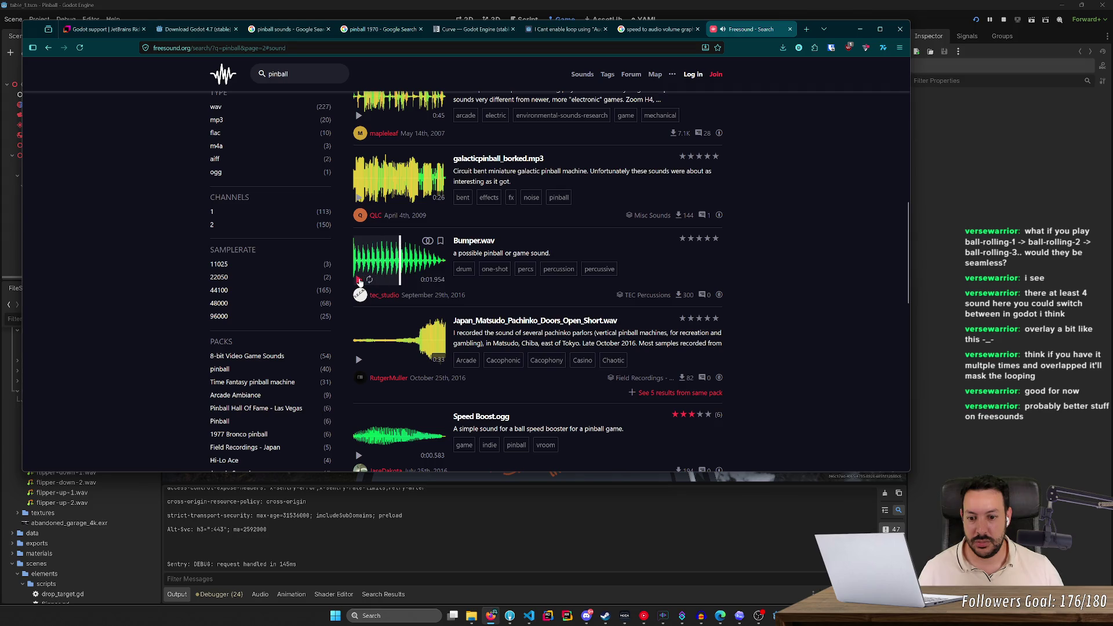
Preview the Ball in hole.wav and Ball on table.wav samples
scroll(363, 264, "down", 3)
scroll(364, 258, "down", 4)
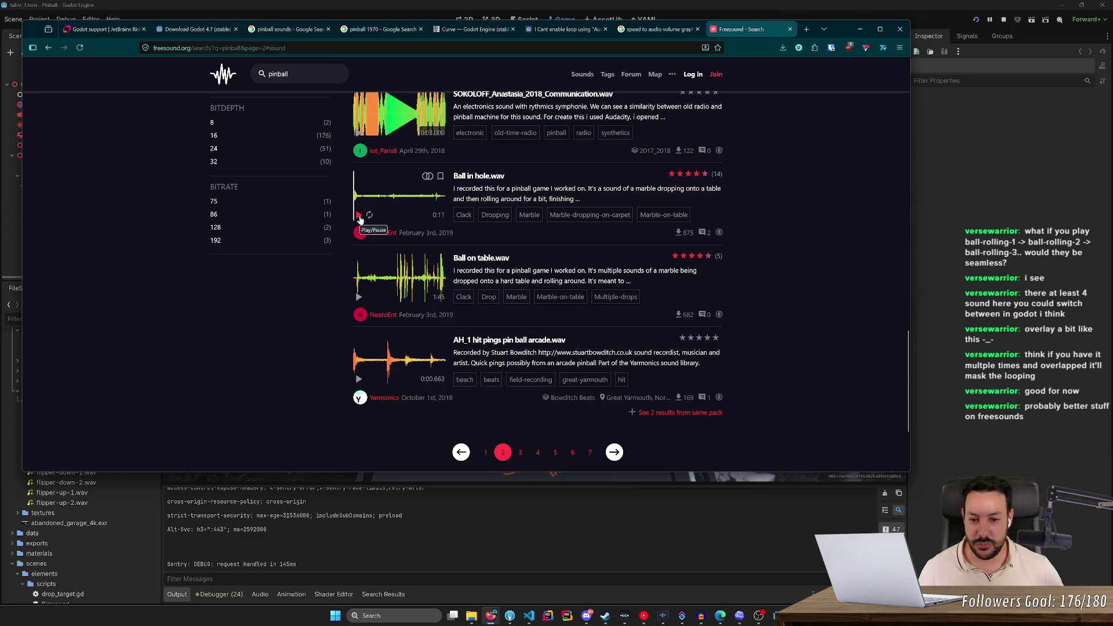
left_click(359, 216)
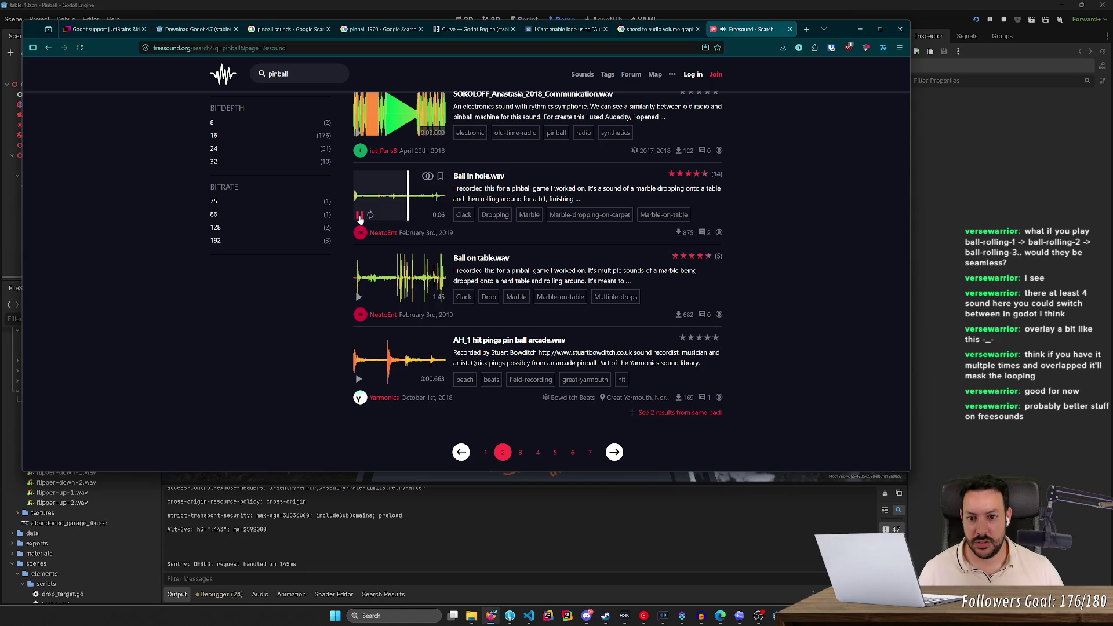
left_click(359, 218)
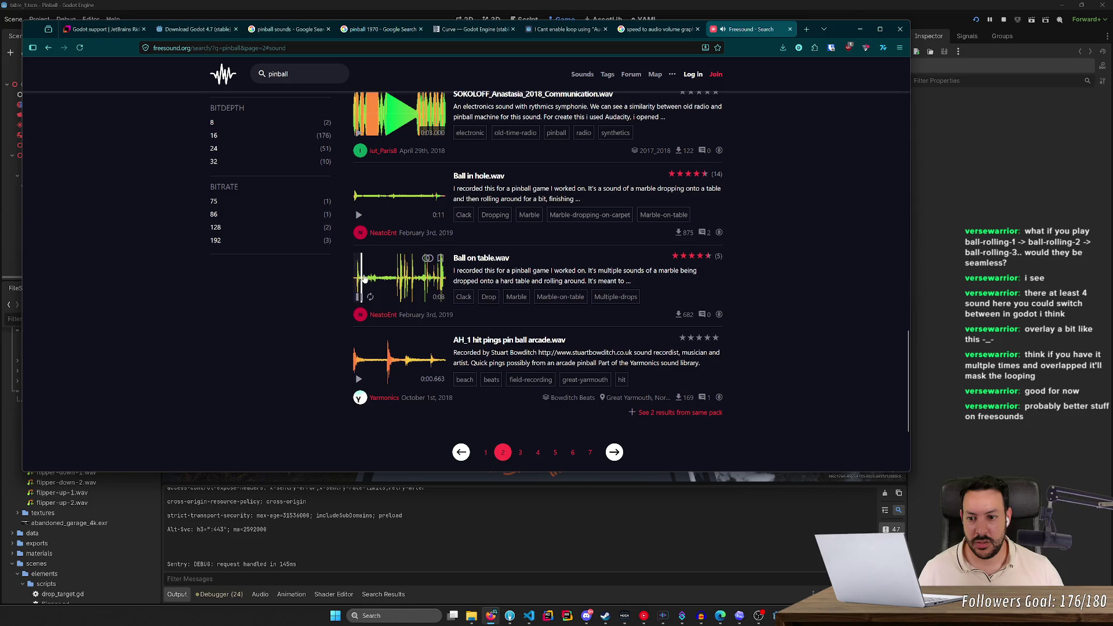
left_click(379, 281)
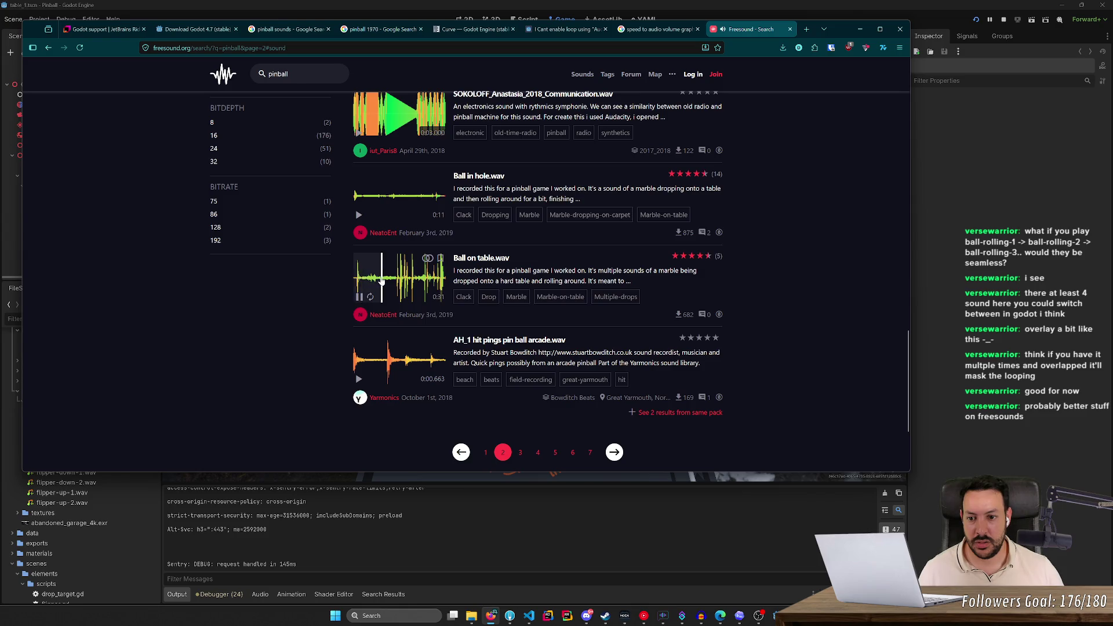
left_click(359, 297)
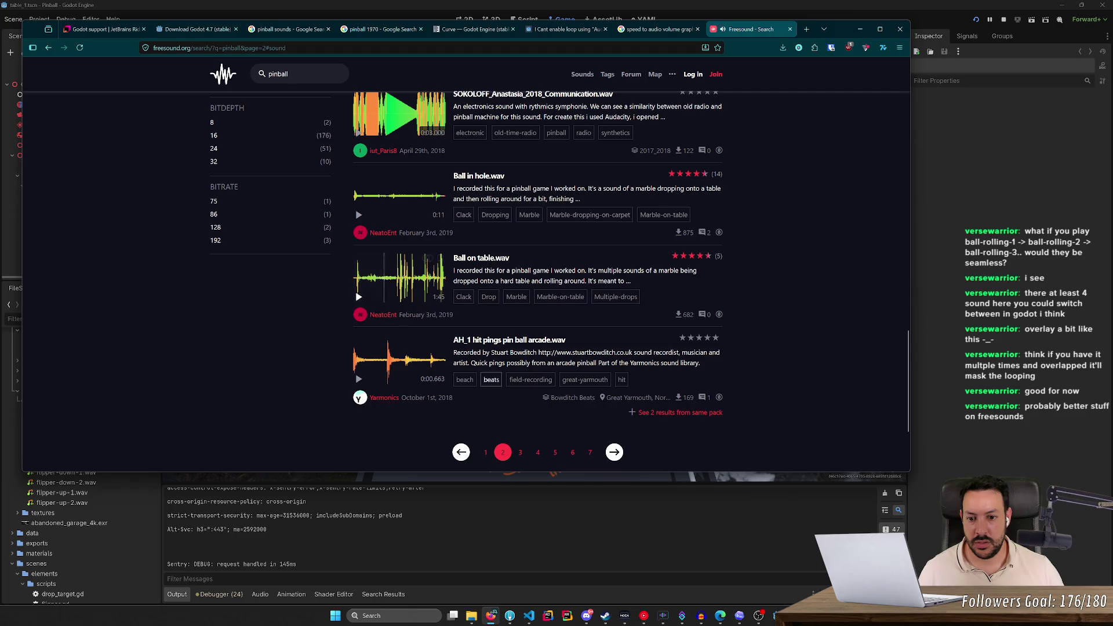
Preview AH_1 hit pings, then play Instant Drain on results page 3
left_click(357, 380)
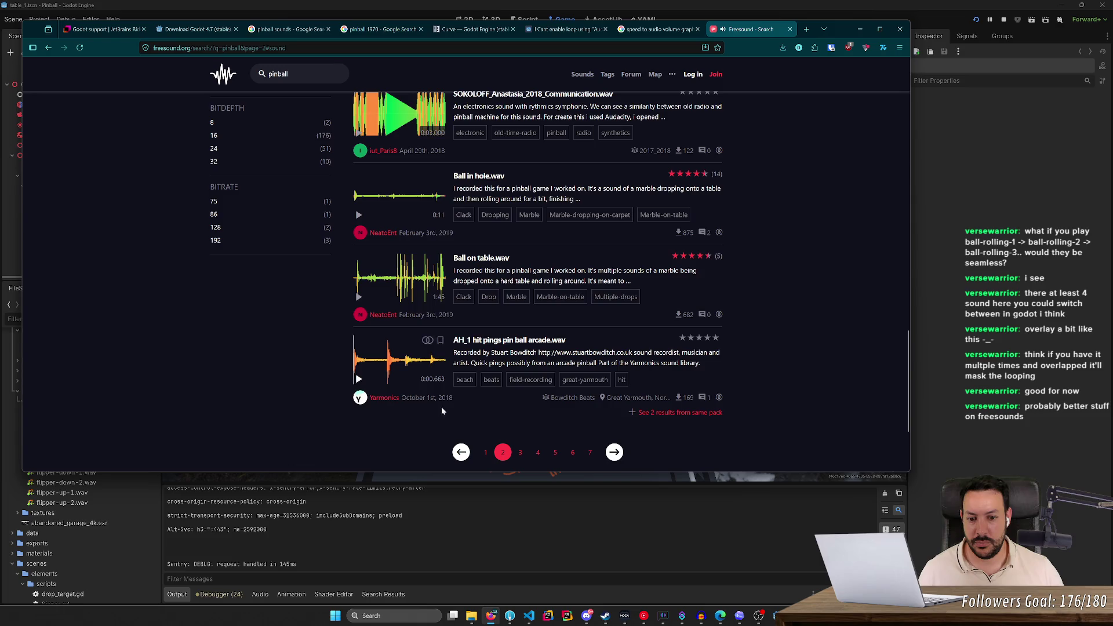
left_click(518, 453)
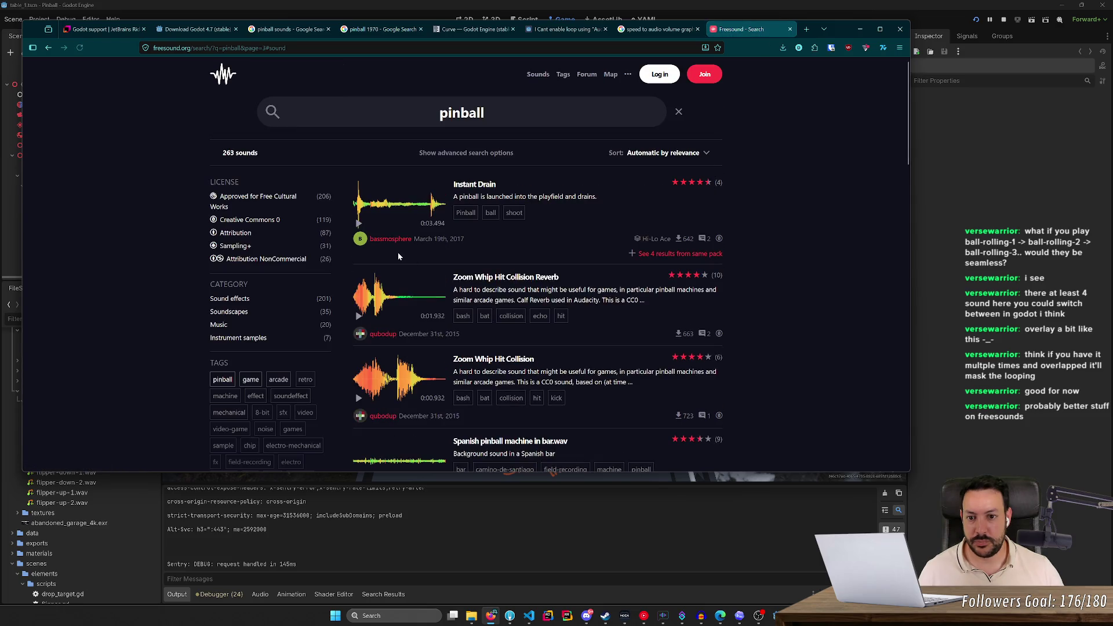
left_click(358, 224)
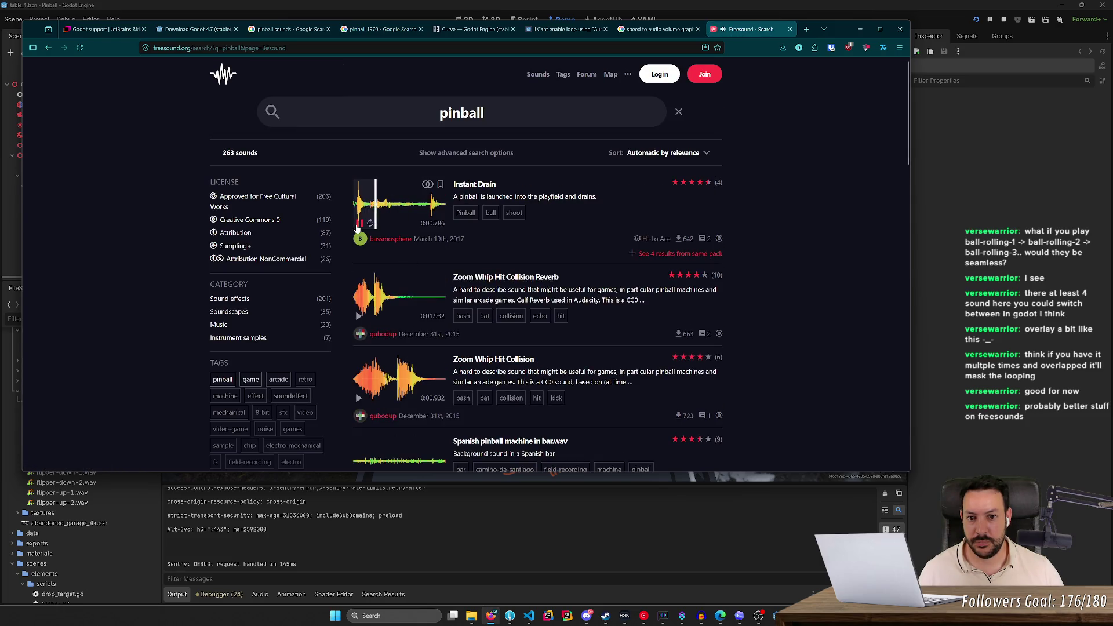
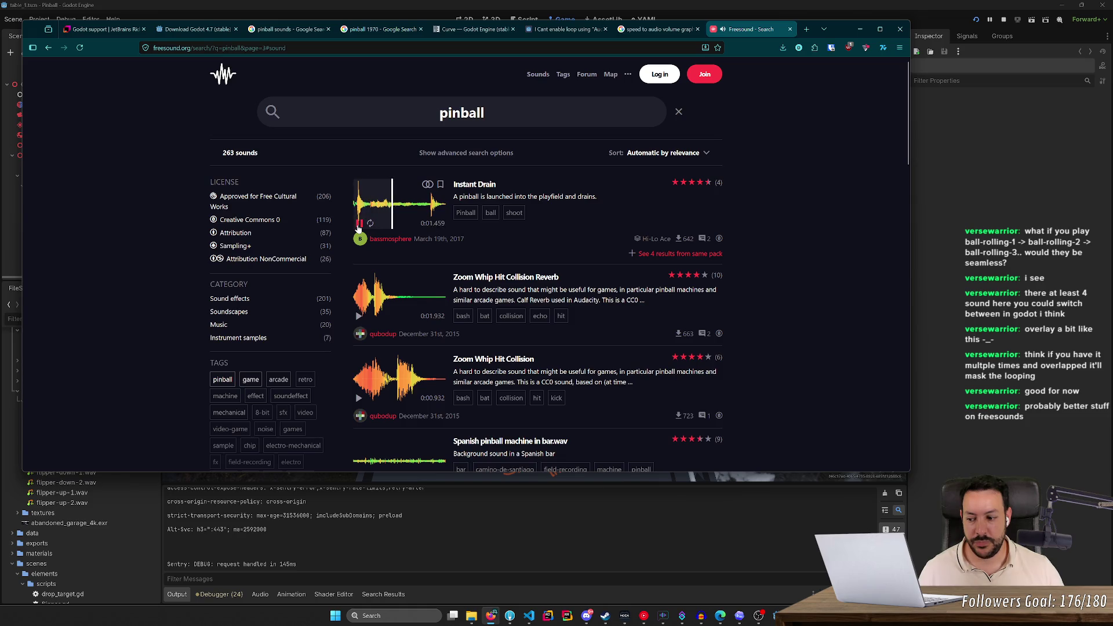
Play and replay the Instant Drain preview in the Freesound pinball search results
key("alt+Tab")
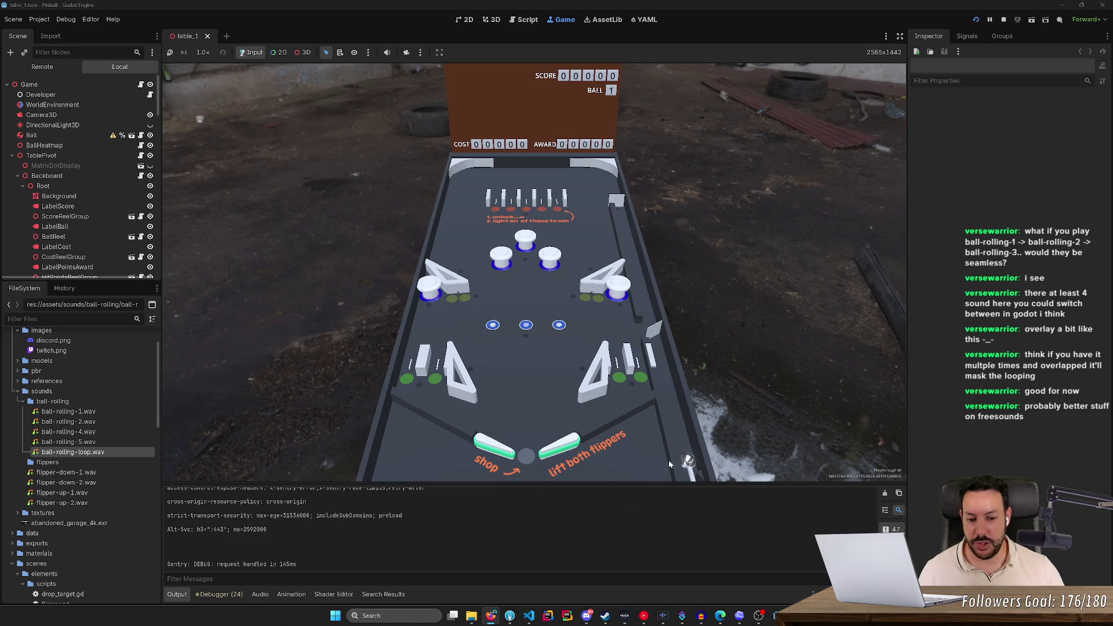
key("alt+Tab")
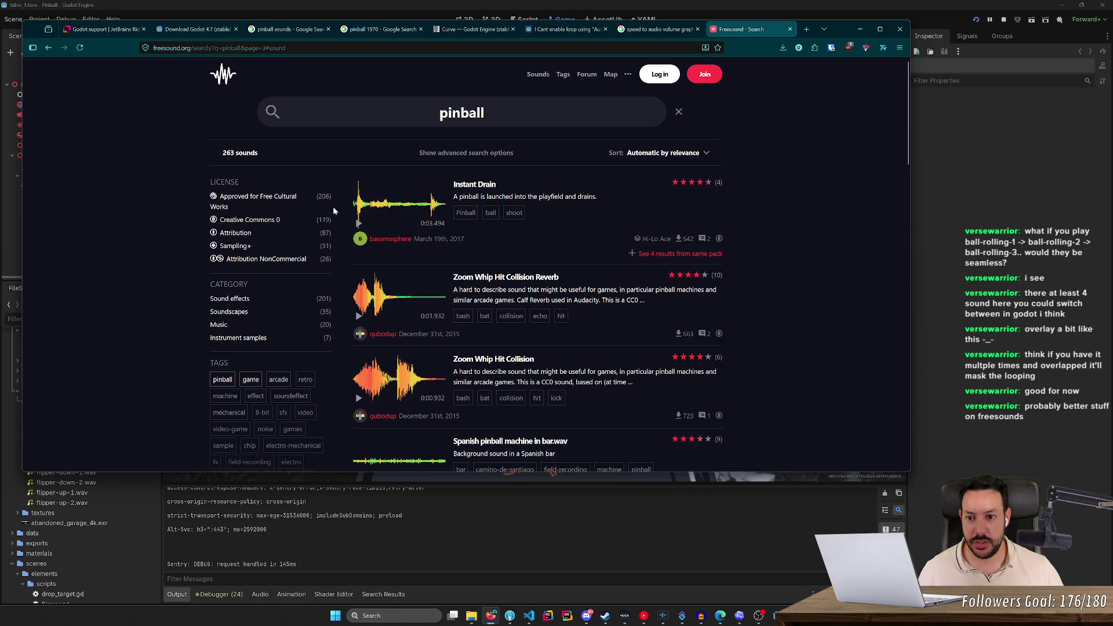
left_click(358, 224)
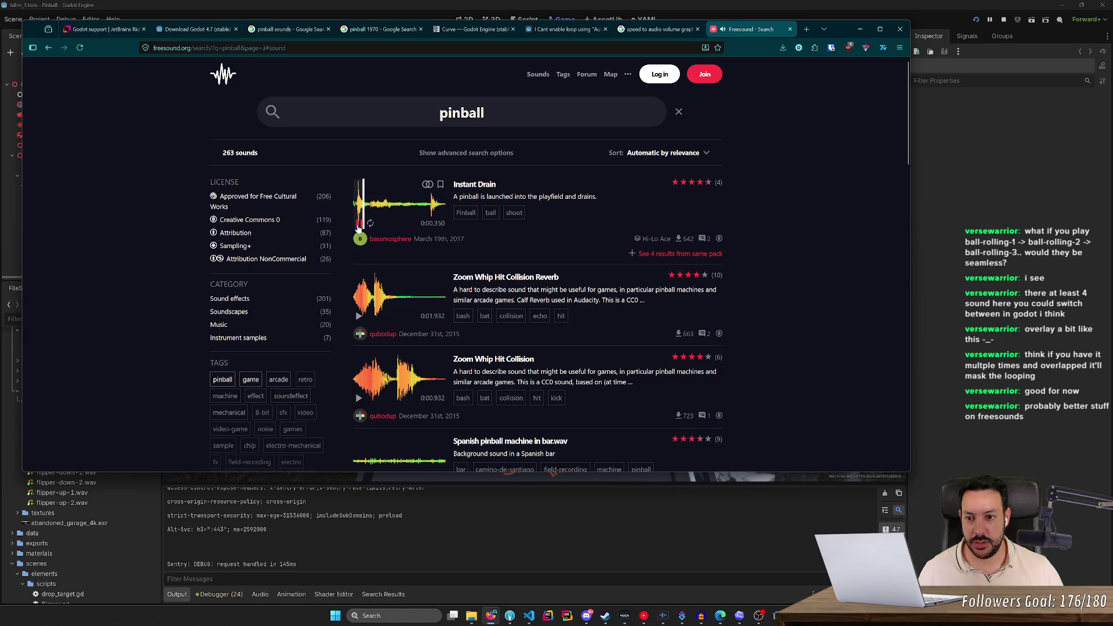
left_click(358, 222)
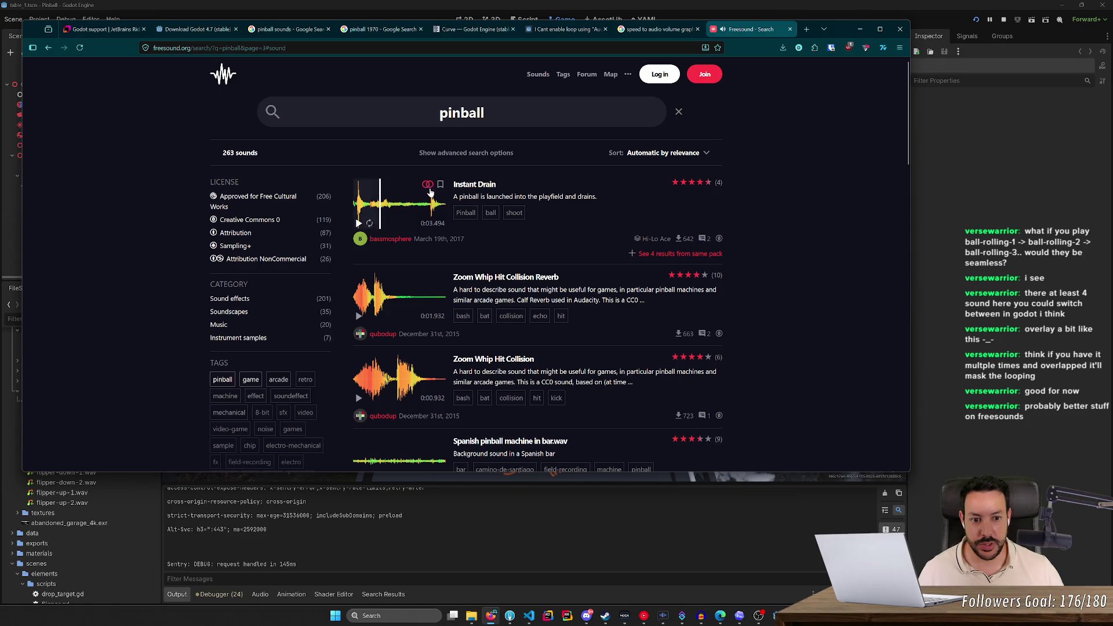
Check Instant Drain's downloaders list, then open its sound page in a new tab
left_click(684, 240)
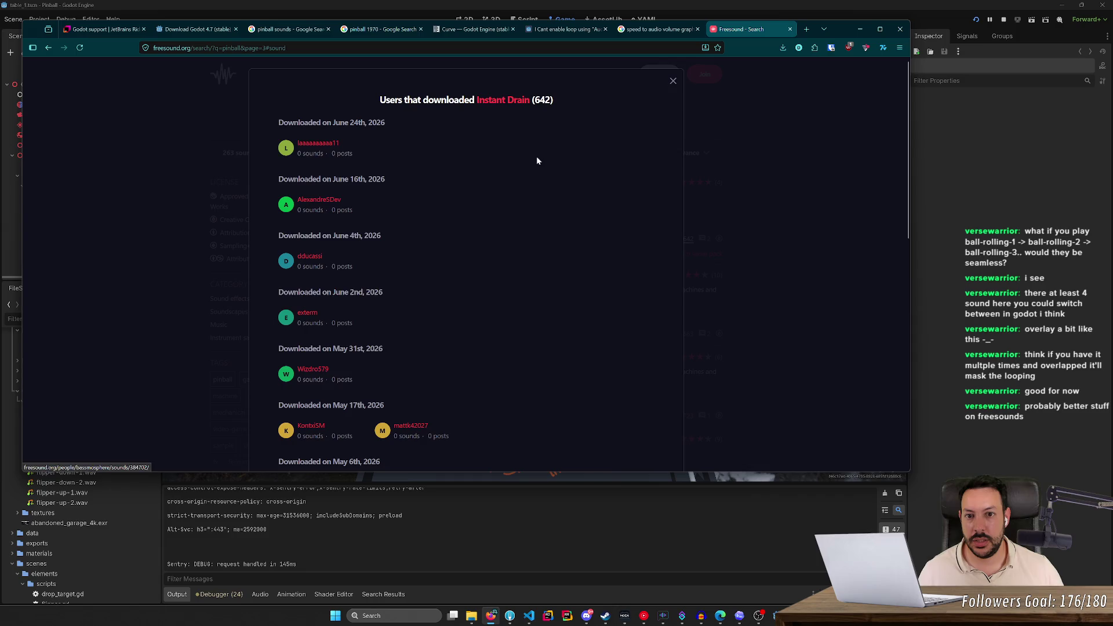
scroll(536, 160, "down", 5)
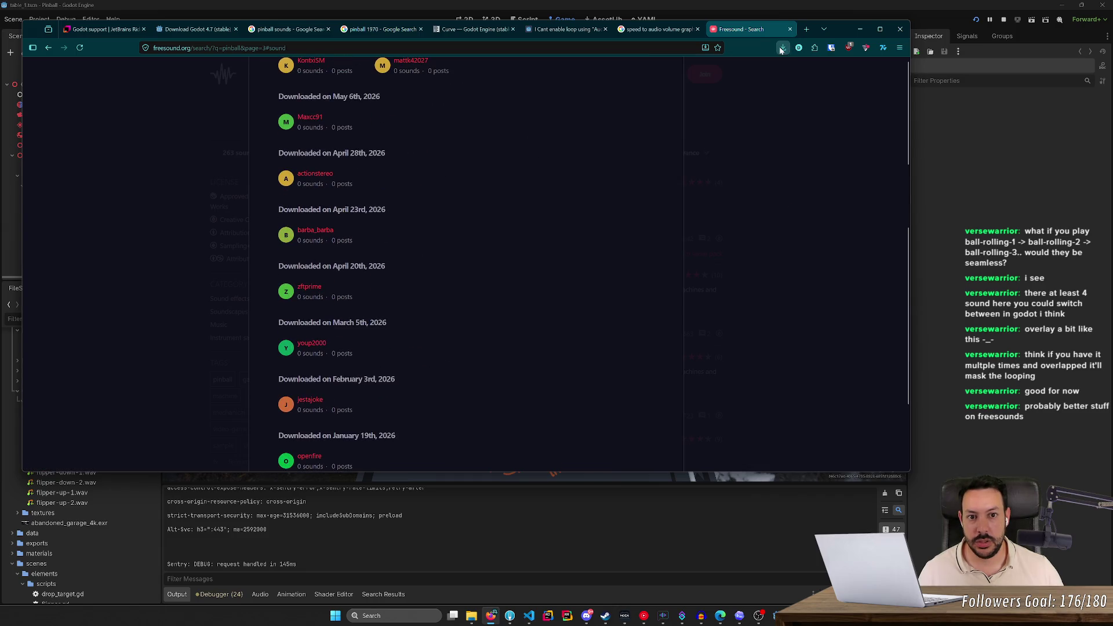
scroll(444, 242, "down", 3)
scroll(789, 207, "up", 10)
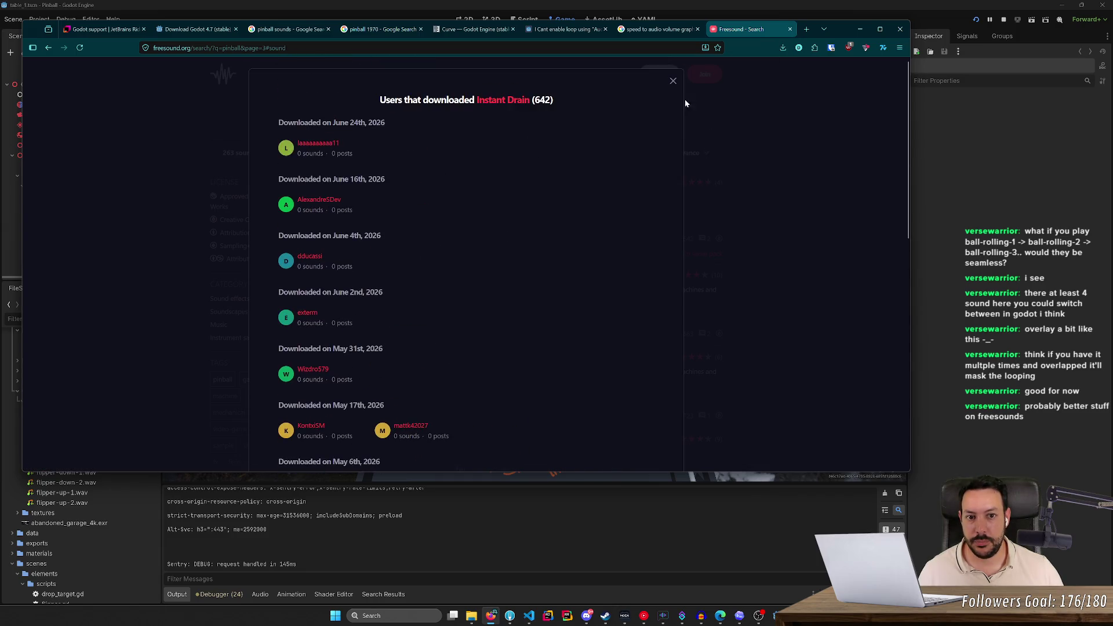
left_click(672, 81)
middle_click(474, 184)
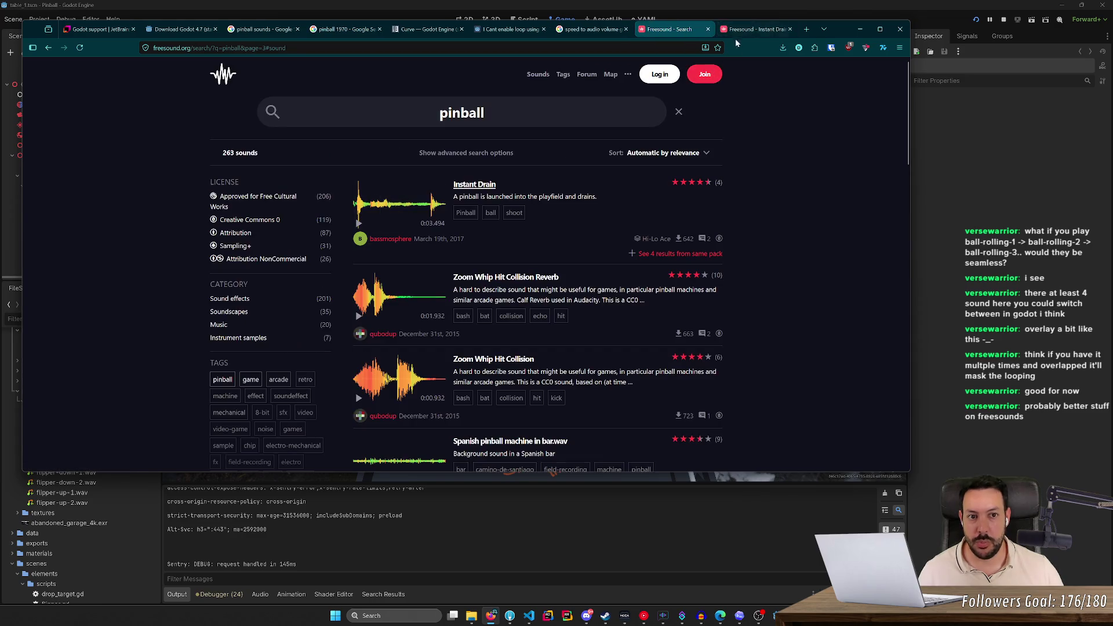
left_click(750, 29)
Sign in to Freesound with the account username and password
left_click(624, 227)
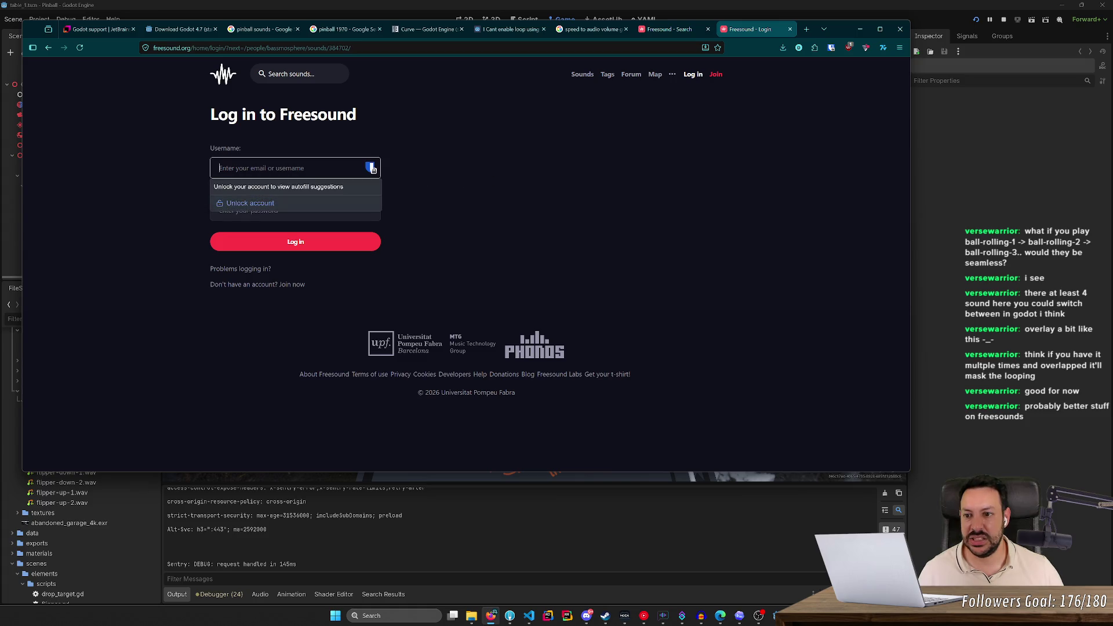
left_click(493, 168)
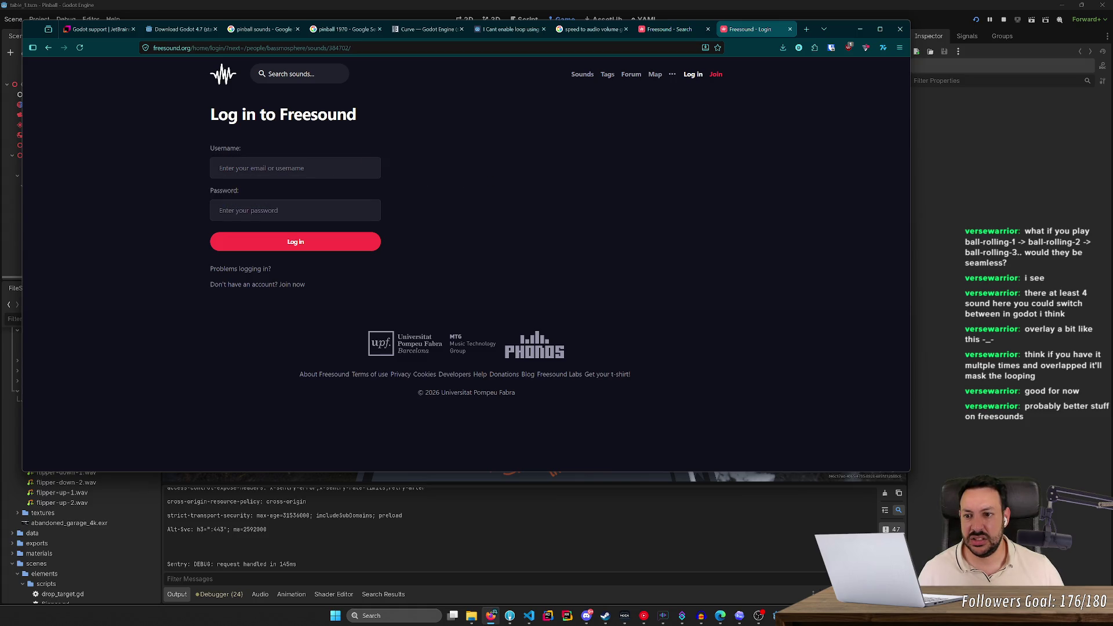
left_click(295, 169)
type("pmh")
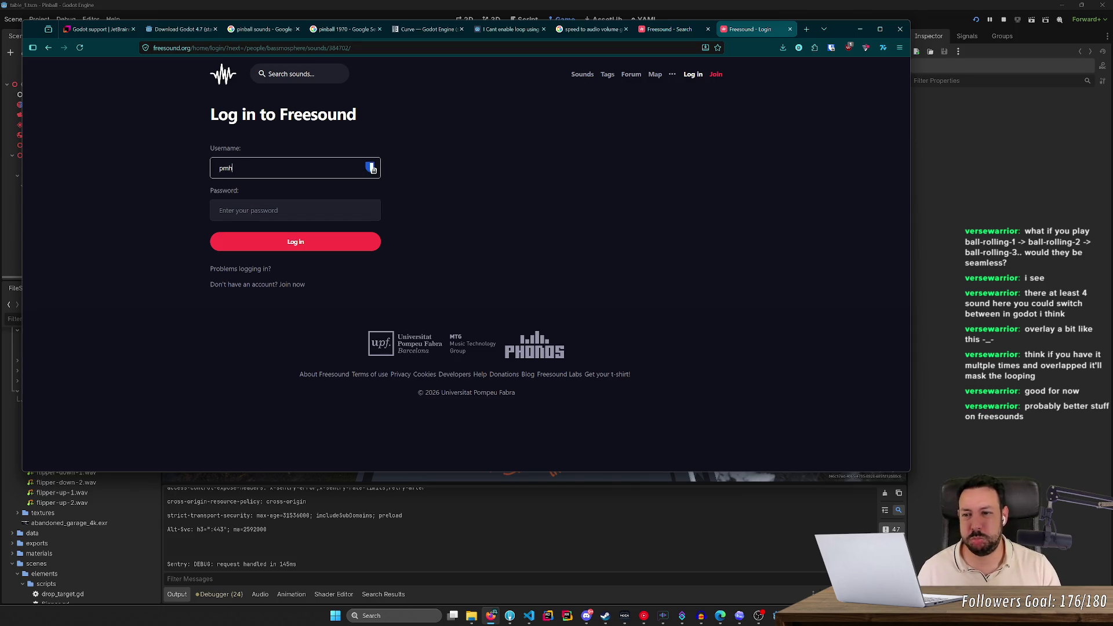
type(".com")
key("Tab")
type("***")
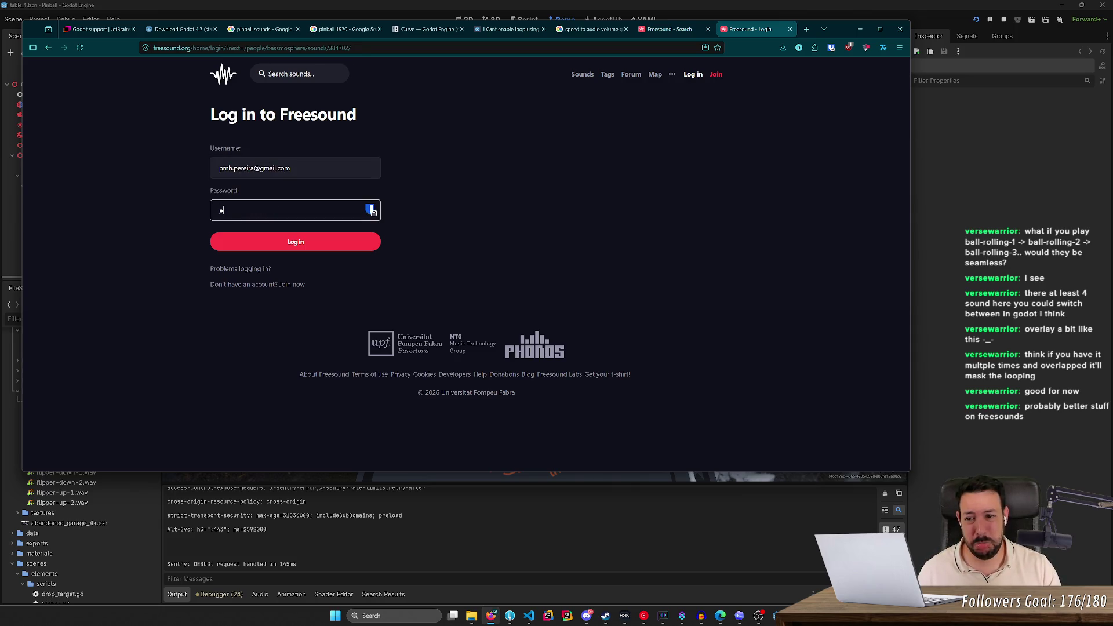
type("**")
key("Return")
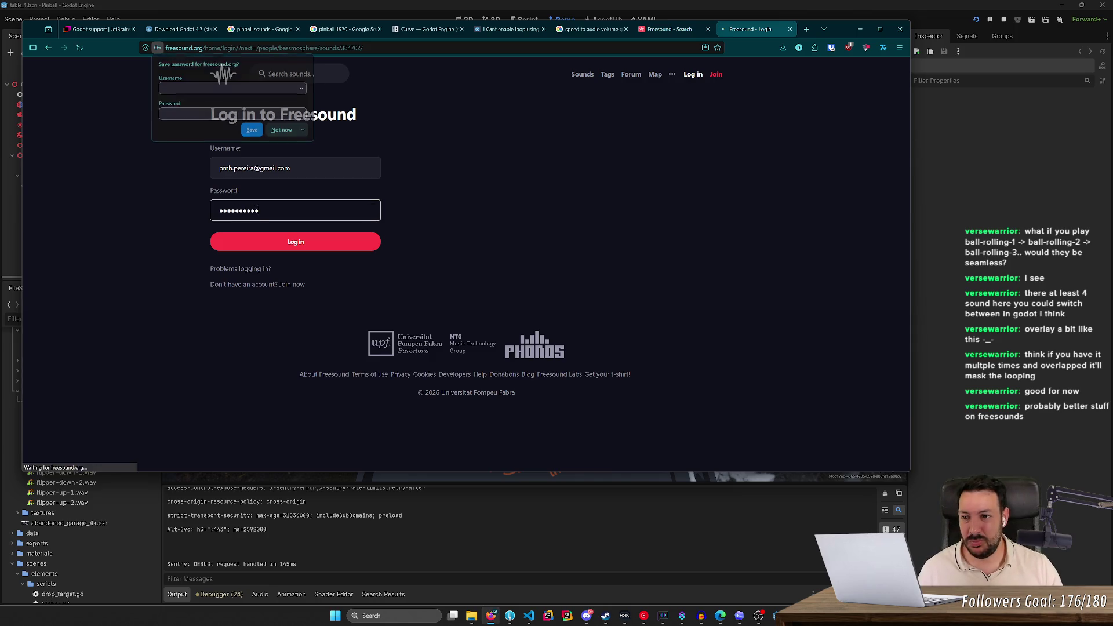
Decline saving the password and download the Instant Drain sound as WAV
left_click(277, 130)
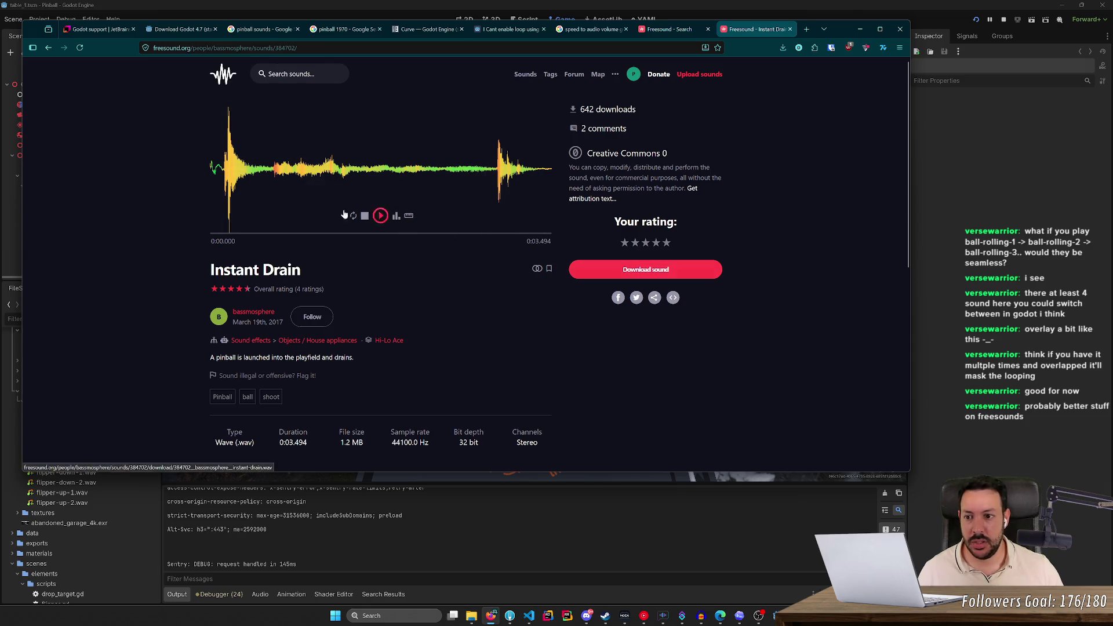
left_click(646, 270)
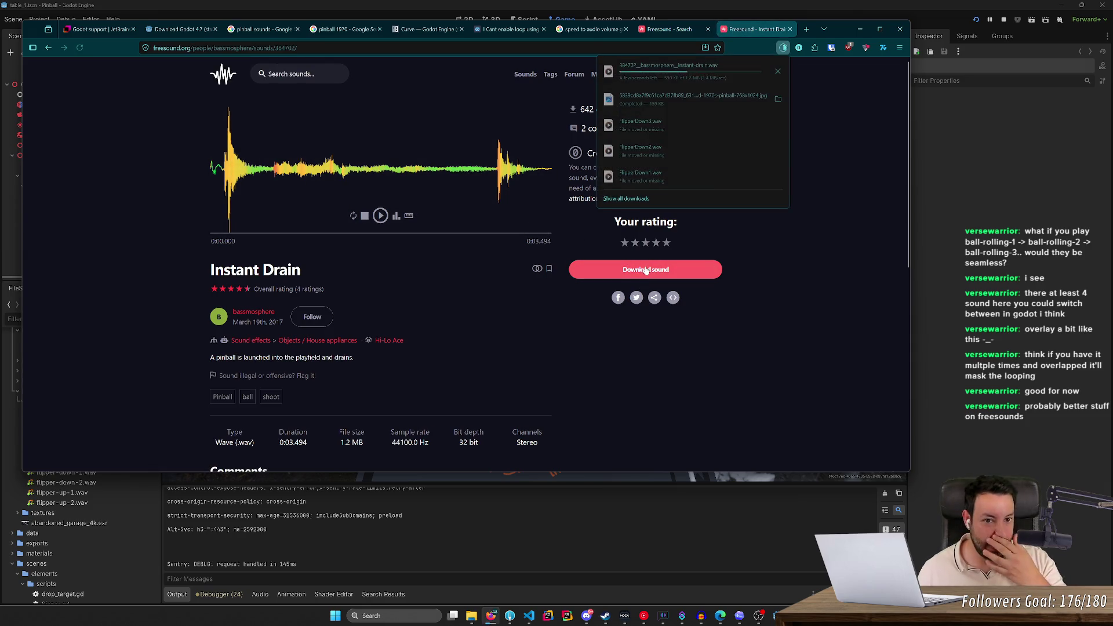
left_click(777, 71)
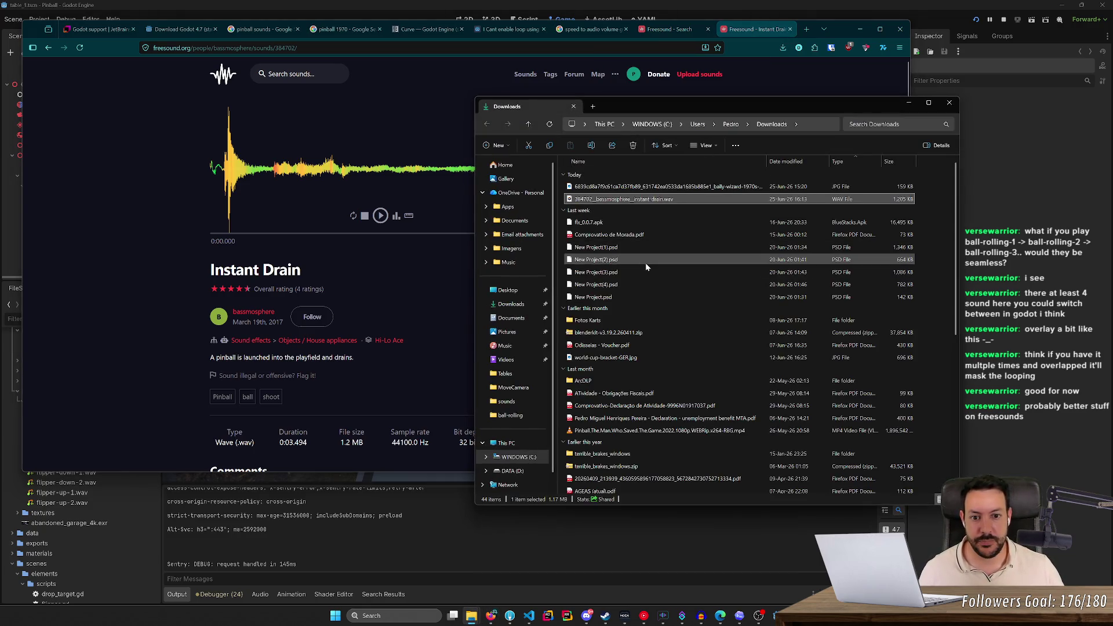
Browse to the pinball project's assets\sounds folder on the D: drive
left_click(512, 470)
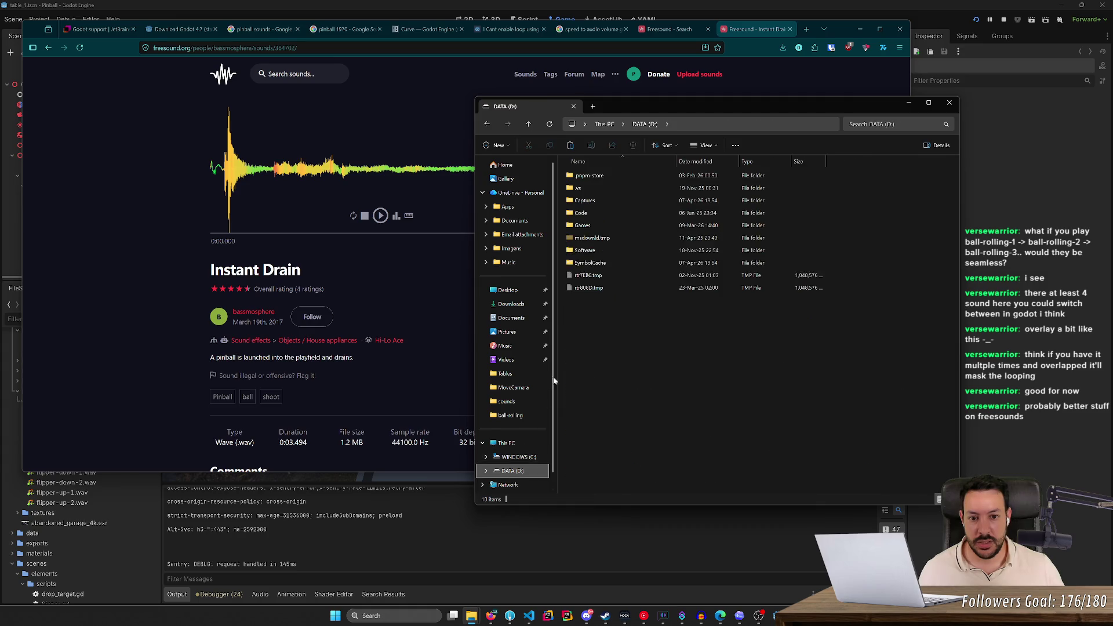
double_click(626, 212)
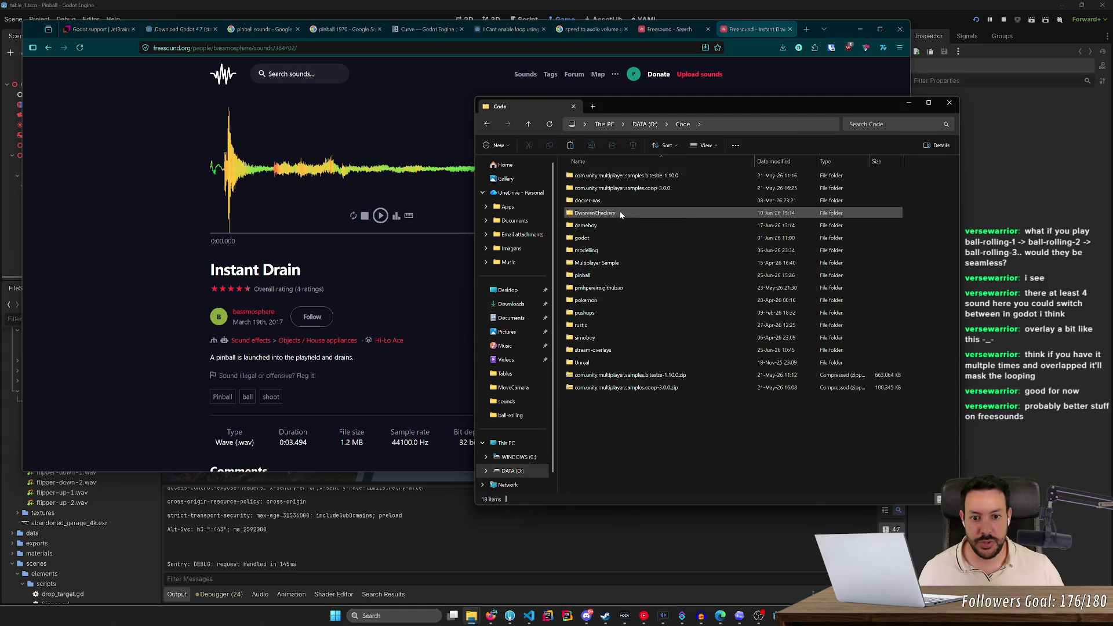
left_click(616, 237)
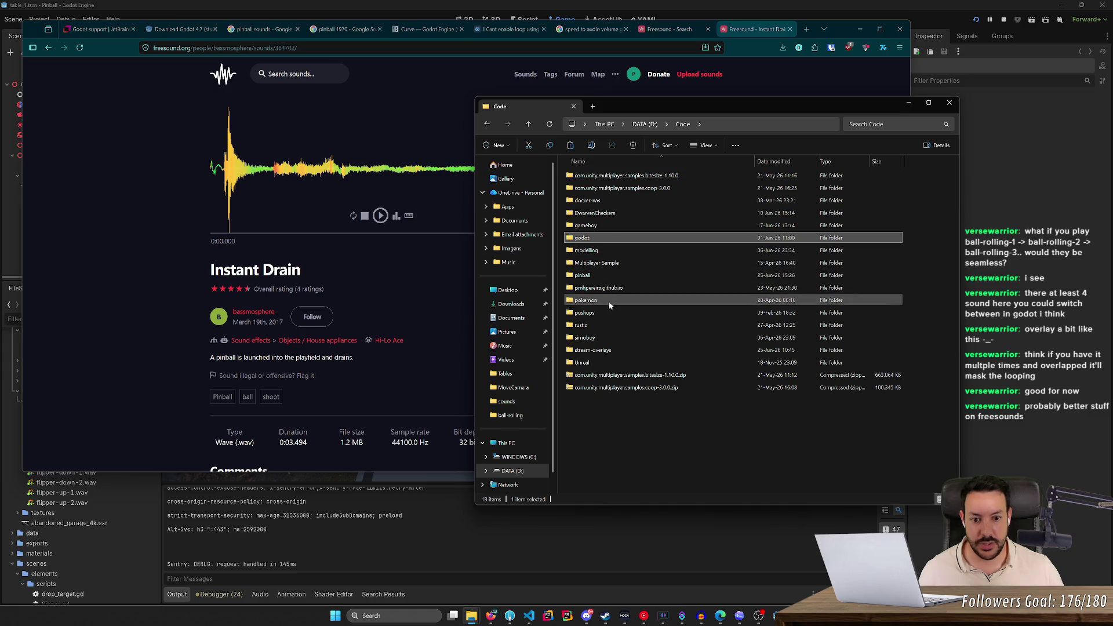
double_click(605, 276)
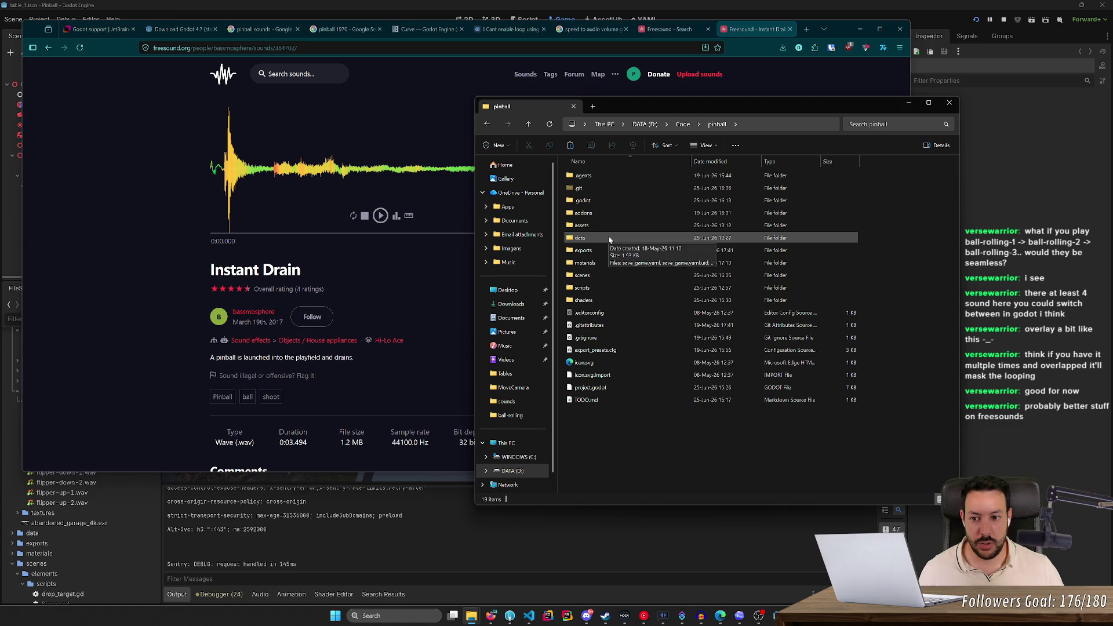
left_click(674, 512)
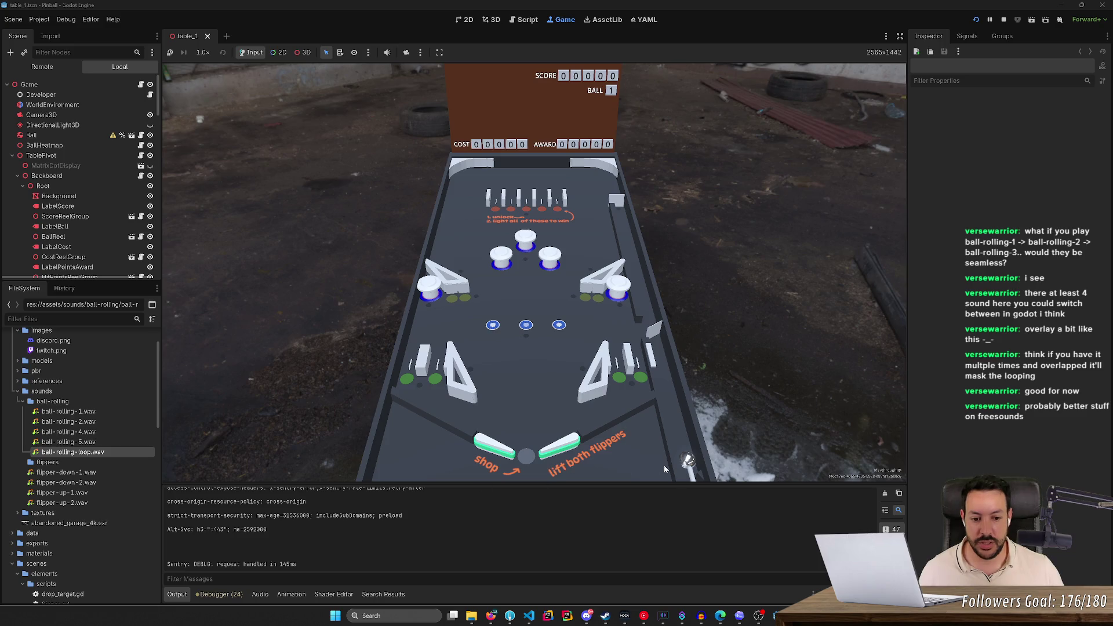
key("alt+Tab")
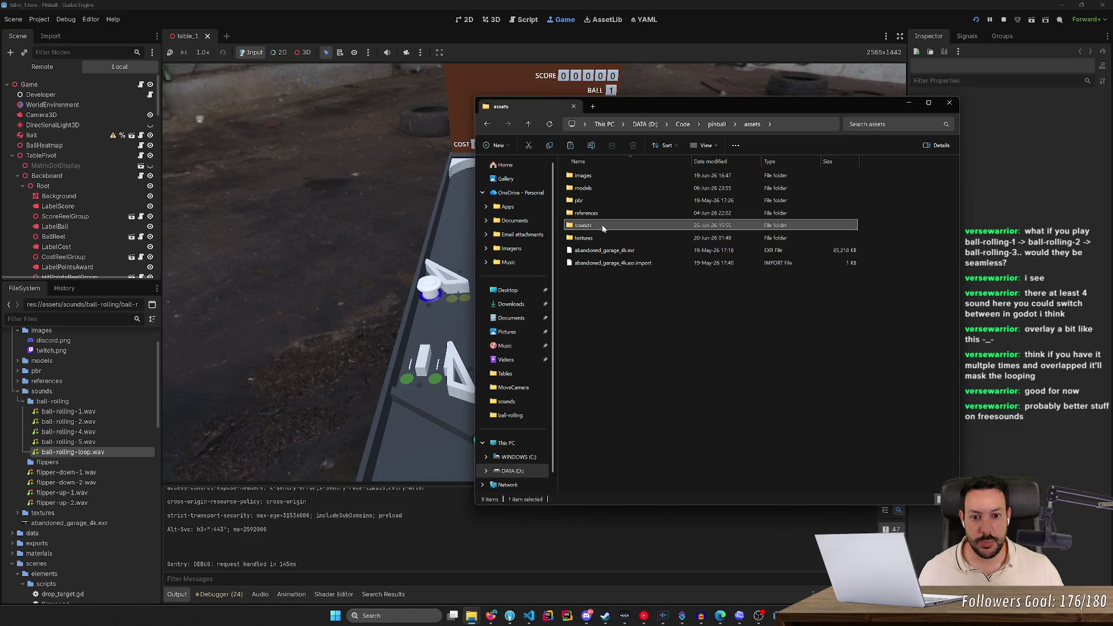
double_click(601, 225)
Create a new folder named drain inside sounds
right_click(603, 356)
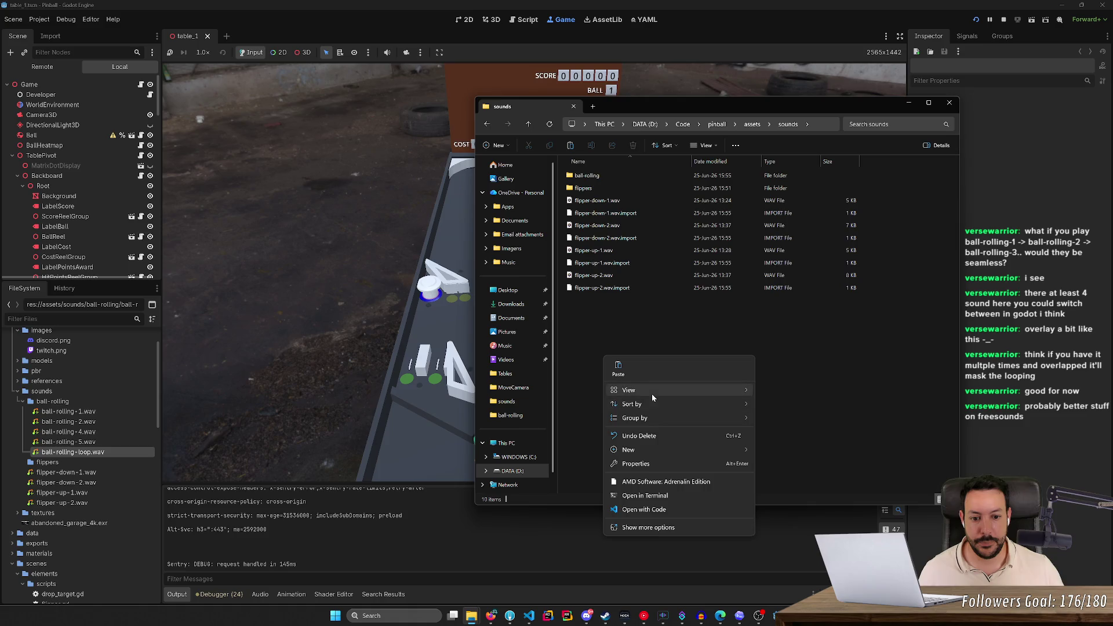
mouse_move(708, 450)
left_click(796, 450)
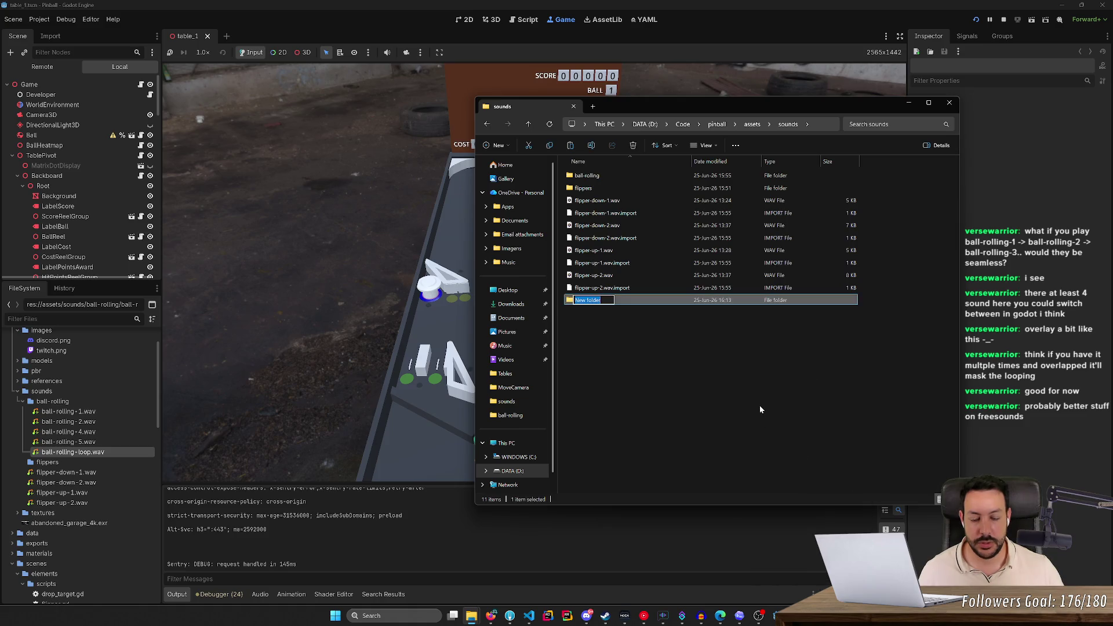
type("in")
key("Return")
key("Return")
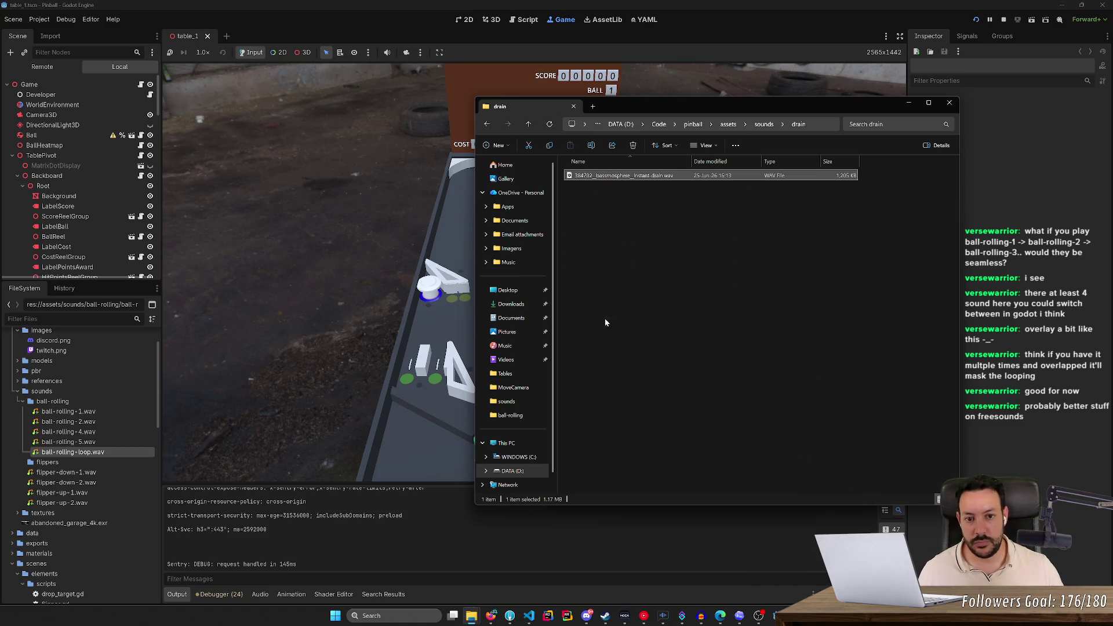
Rename the Instant Drain WAV to drain, then undo the rename
key("F2")
type("drain")
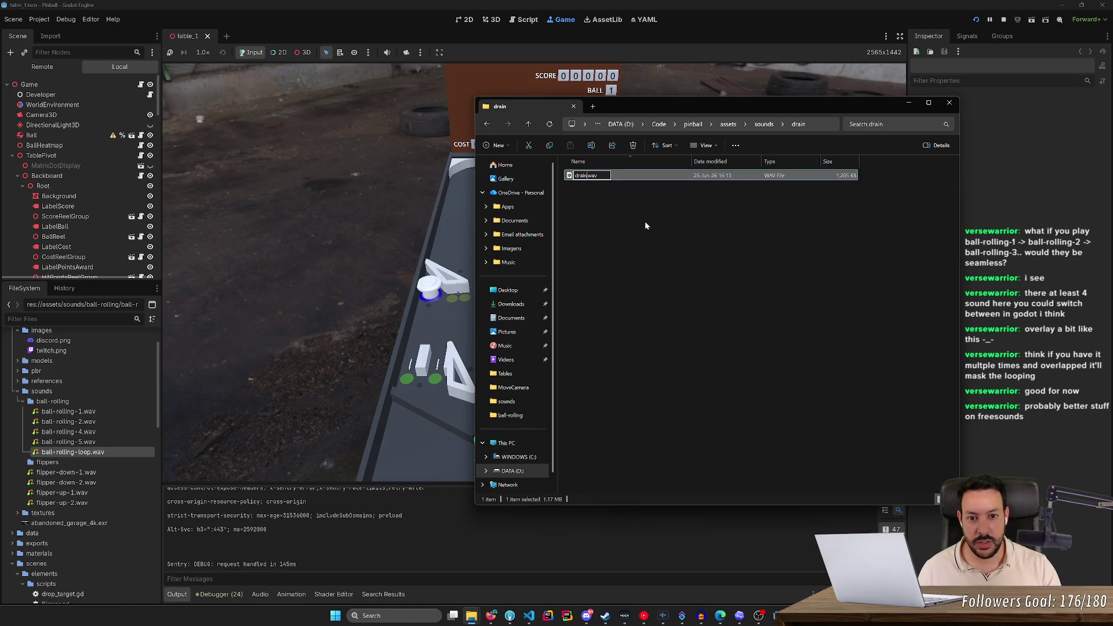
key("Return")
key("ctrl+z")
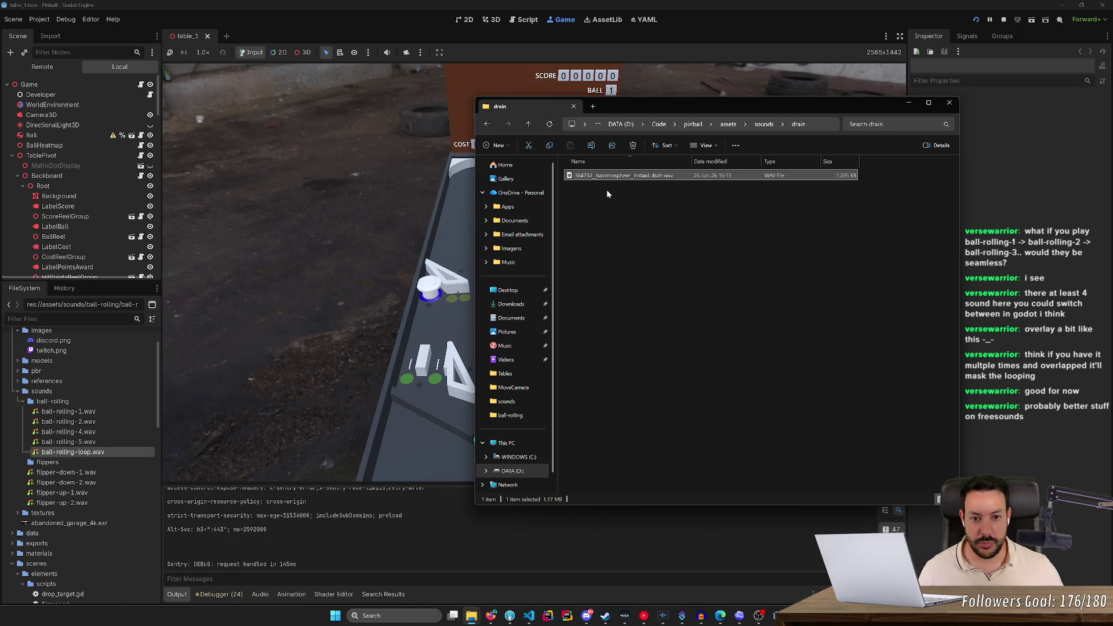
Replace Audacity's ball-rolling tracks with the Instant Drain WAV; test-delete the pre-hit audio, then undo
left_click(700, 615)
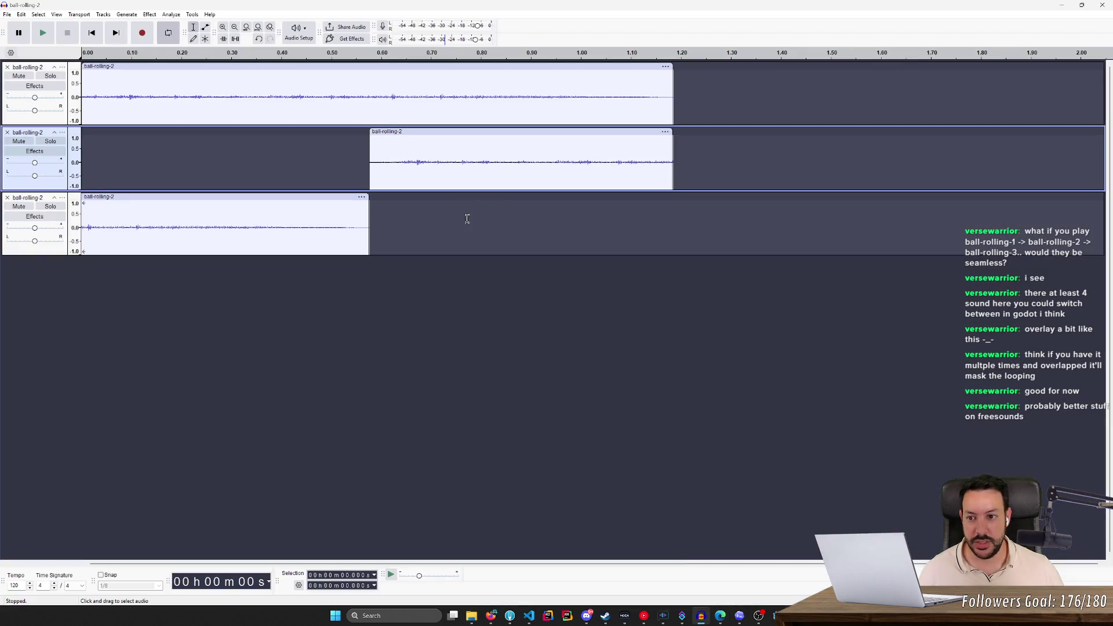
triple_click(7, 67)
key("alt+Tab")
mouse_move(623, 175)
left_mouse_down()
mouse_move(642, 180)
mouse_move(219, 183)
left_mouse_up()
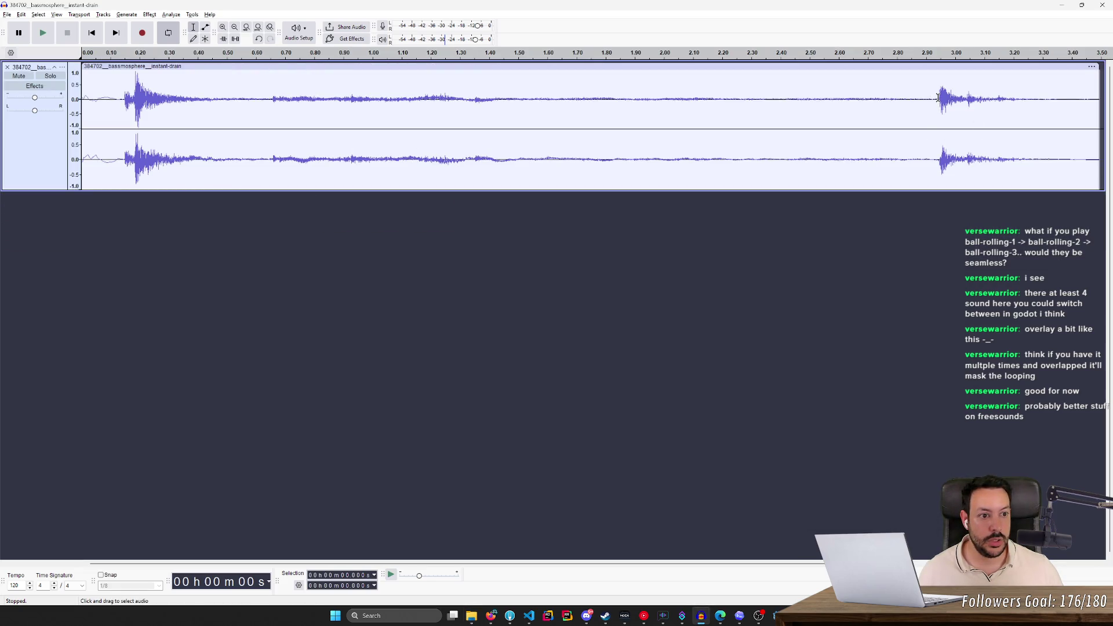
left_click_drag(937, 97, 86, 98)
key("Delete")
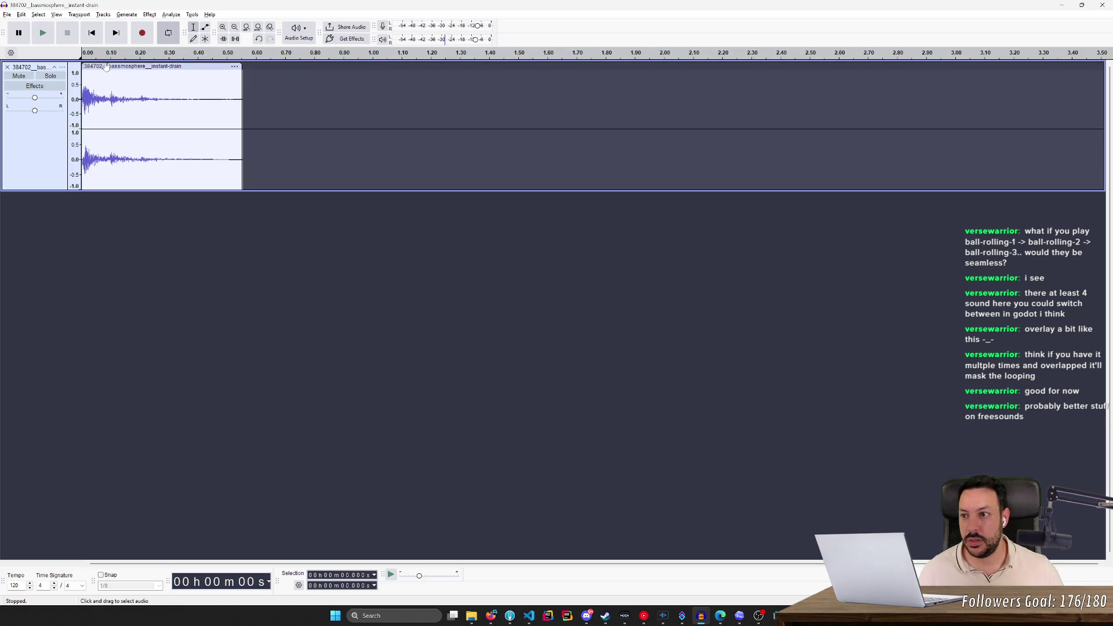
left_click(45, 37)
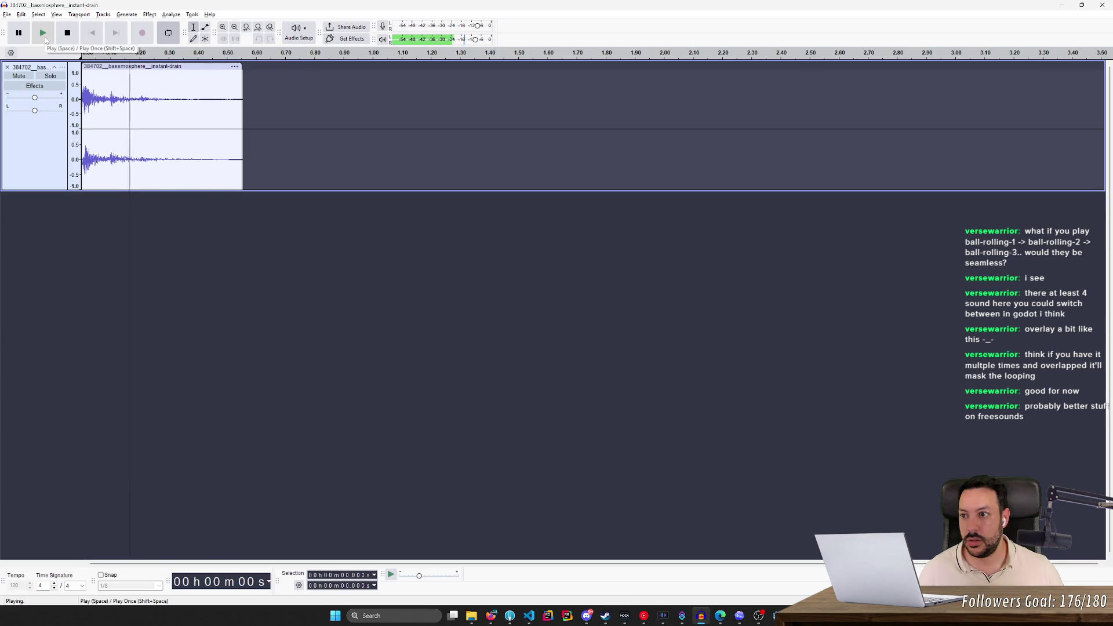
key("ctrl+z")
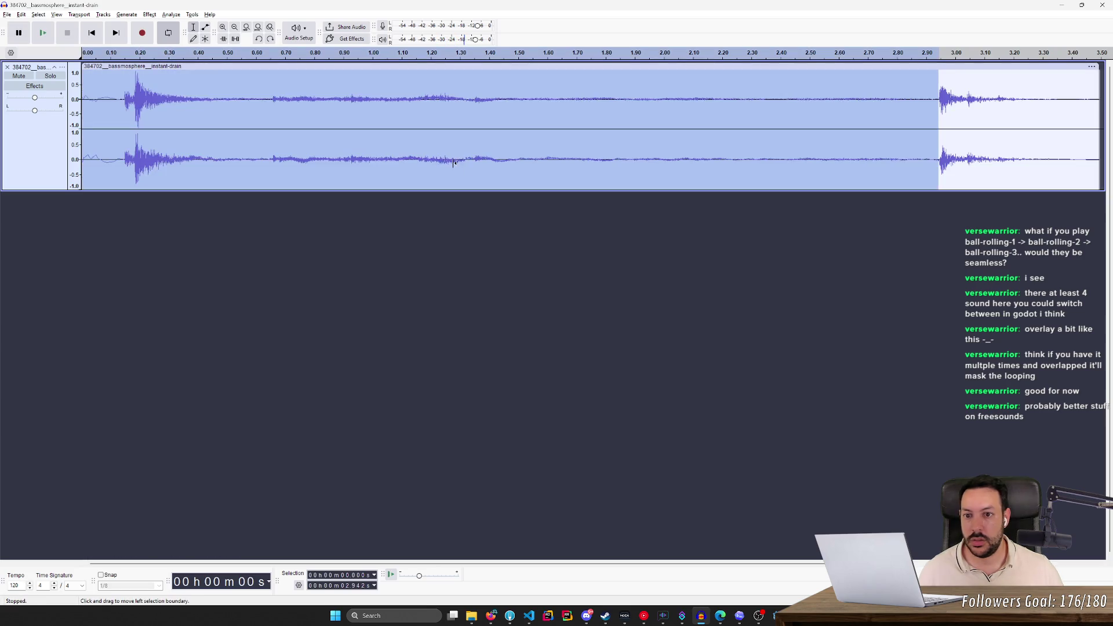
Play the recording from about 2.7 s to locate the final hit at 2.81 s
left_click(878, 115)
left_click(868, 115)
key("space")
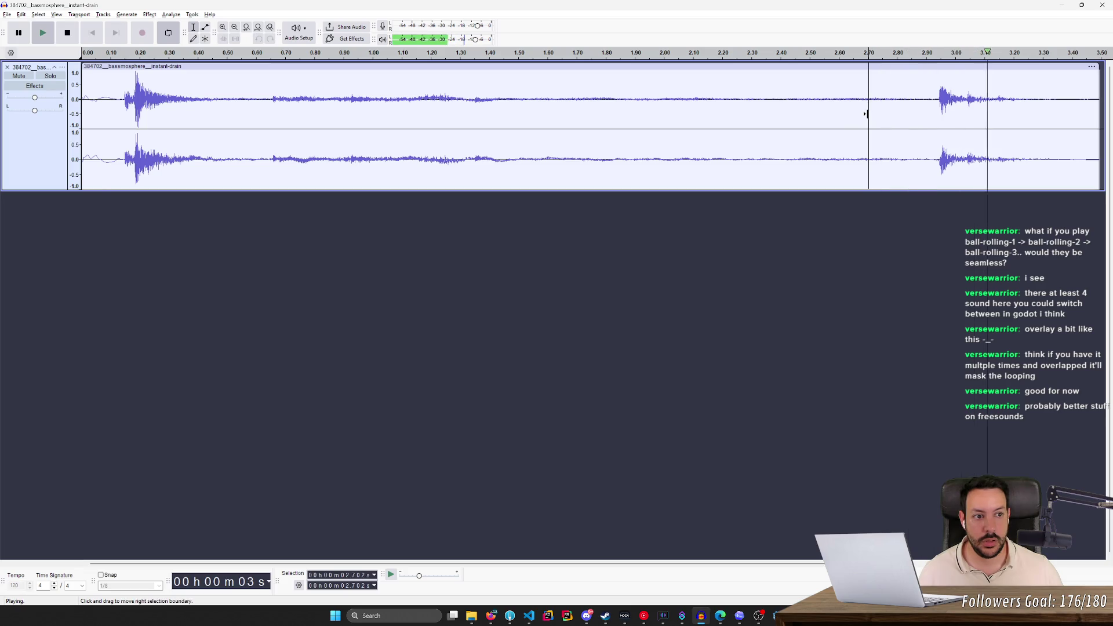
left_click(900, 108)
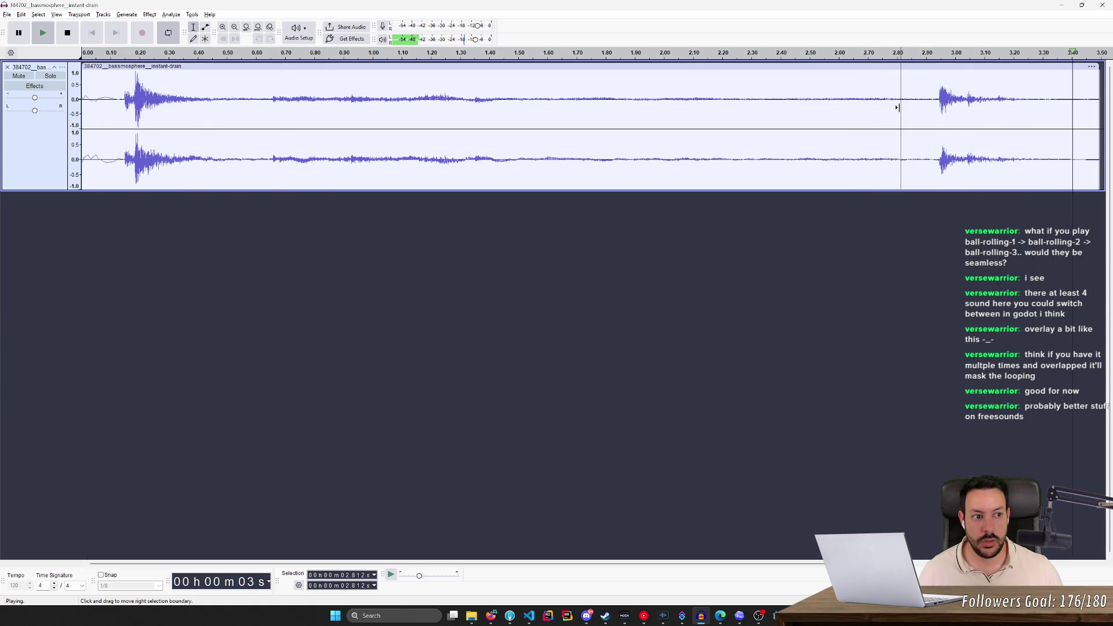
key("space")
Trim the recording to the final burst from 2.81 s to the end and play it back
left_click_drag(897, 108, 1095, 128)
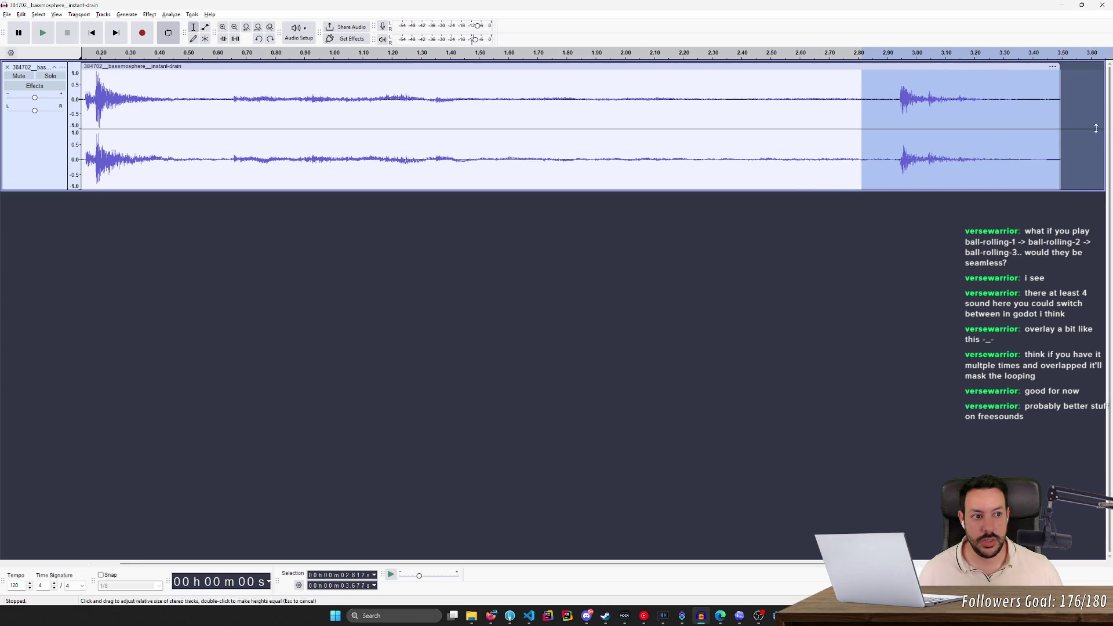
key("ctrl+t")
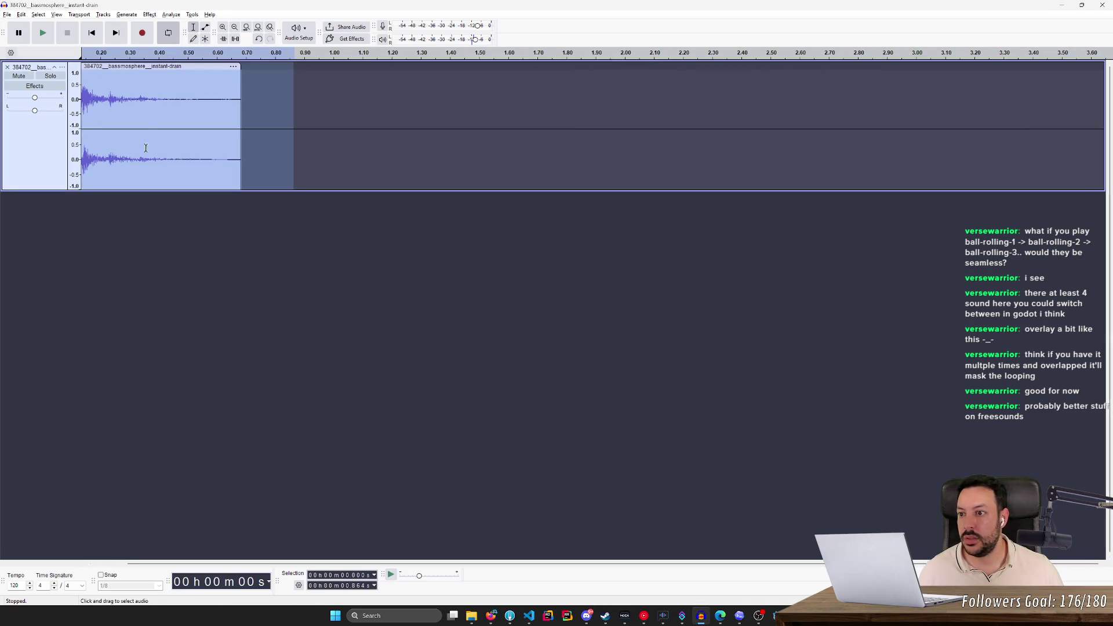
scroll(348, 534, "left", 2)
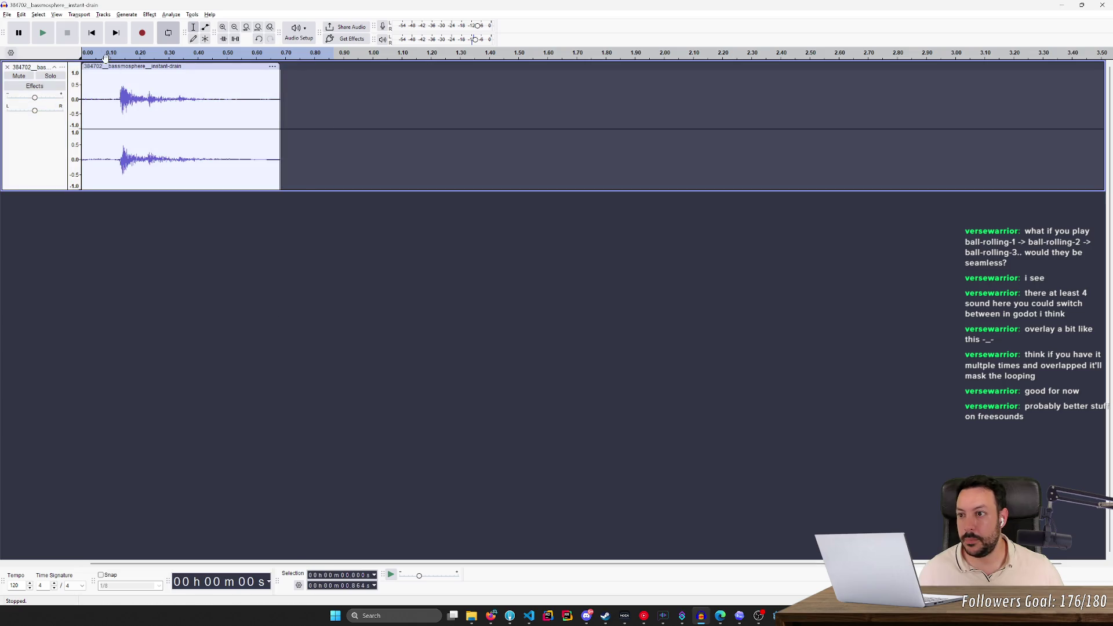
left_click(93, 35)
left_click(51, 34)
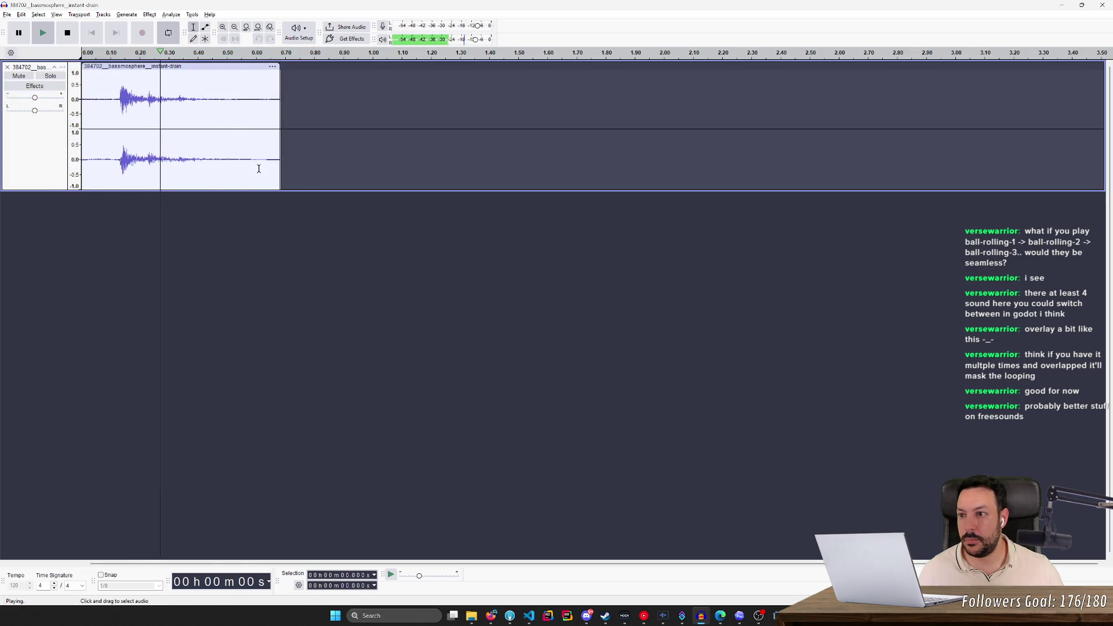
left_click(67, 33)
left_click(7, 14)
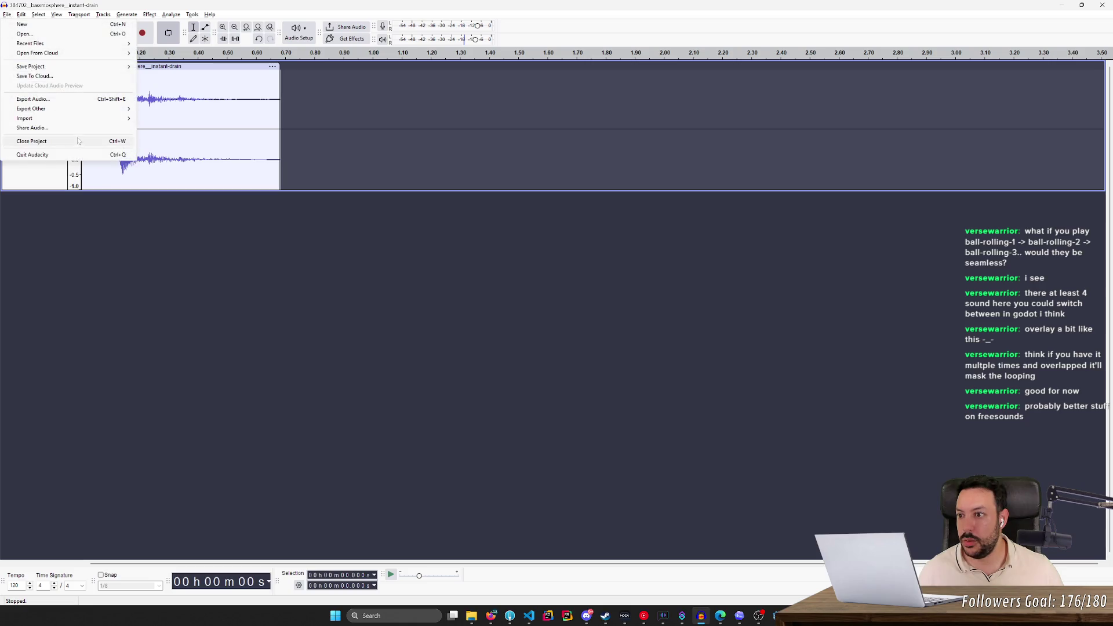
Export the trimmed burst as drain.wav
left_click(77, 100)
type("drain")
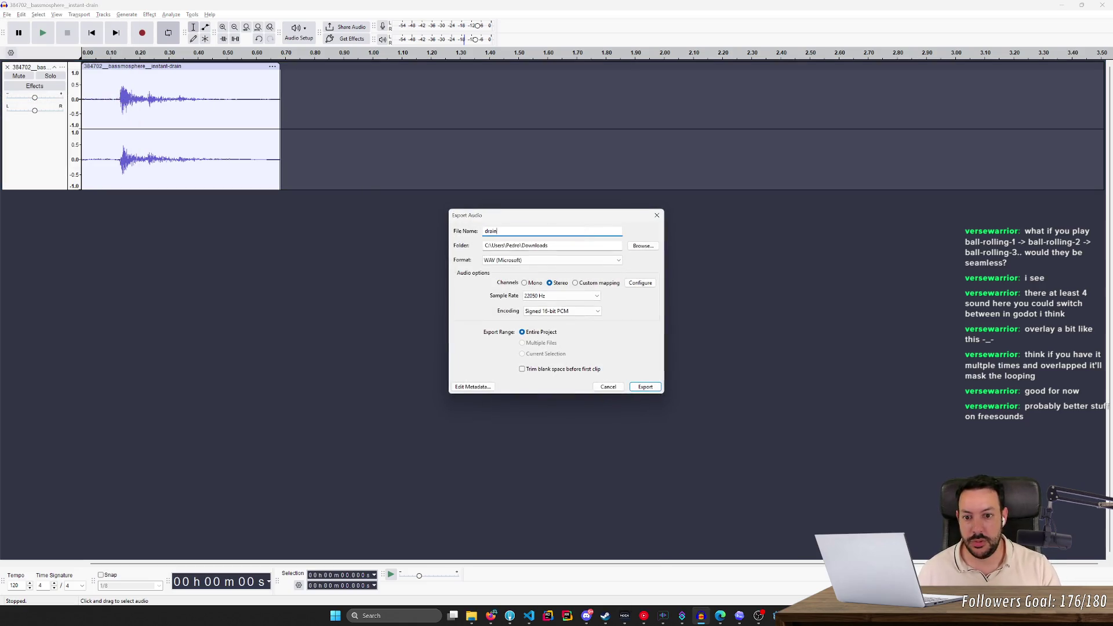
key("Return")
Paste drain.wav into assets/sounds/drain, then return to Audacity at about 1.83 s
mouse_move(472, 614)
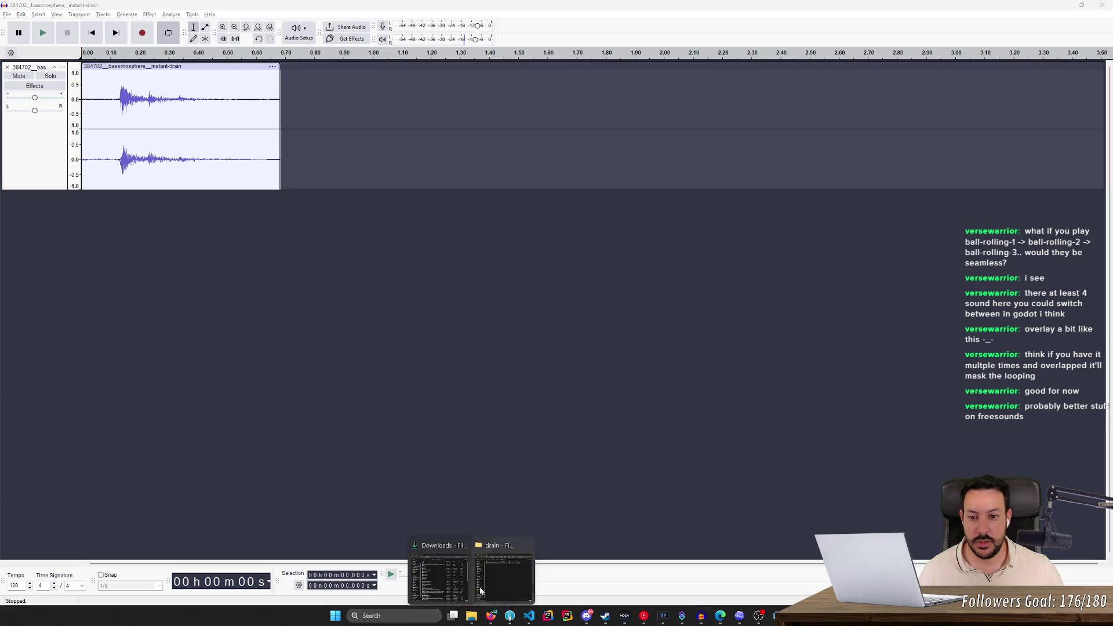
left_click(457, 569)
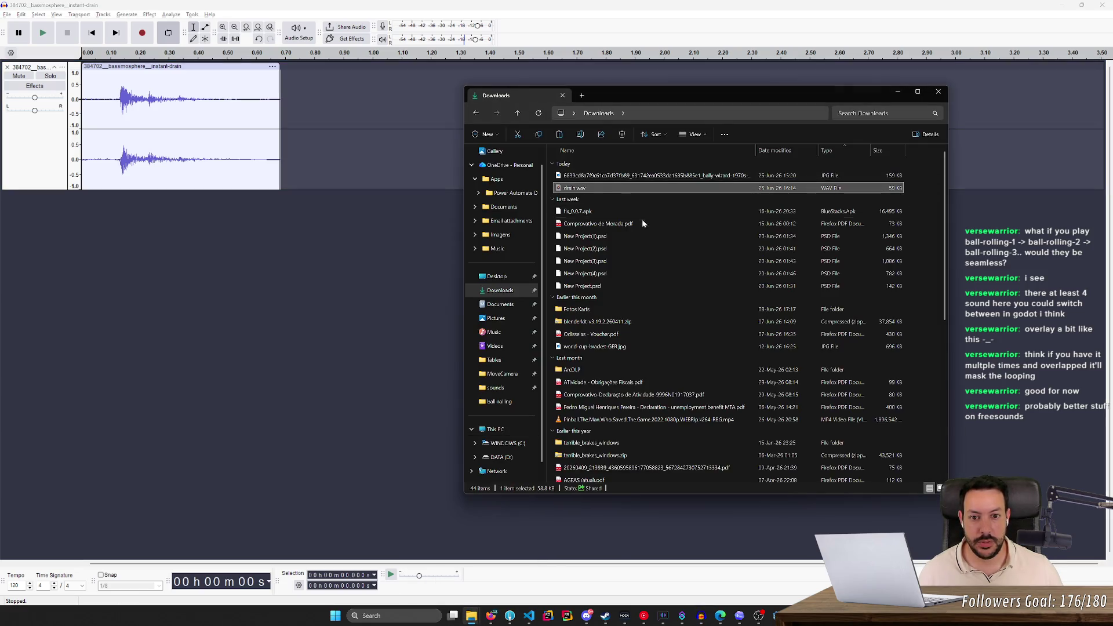
key("alt+Left")
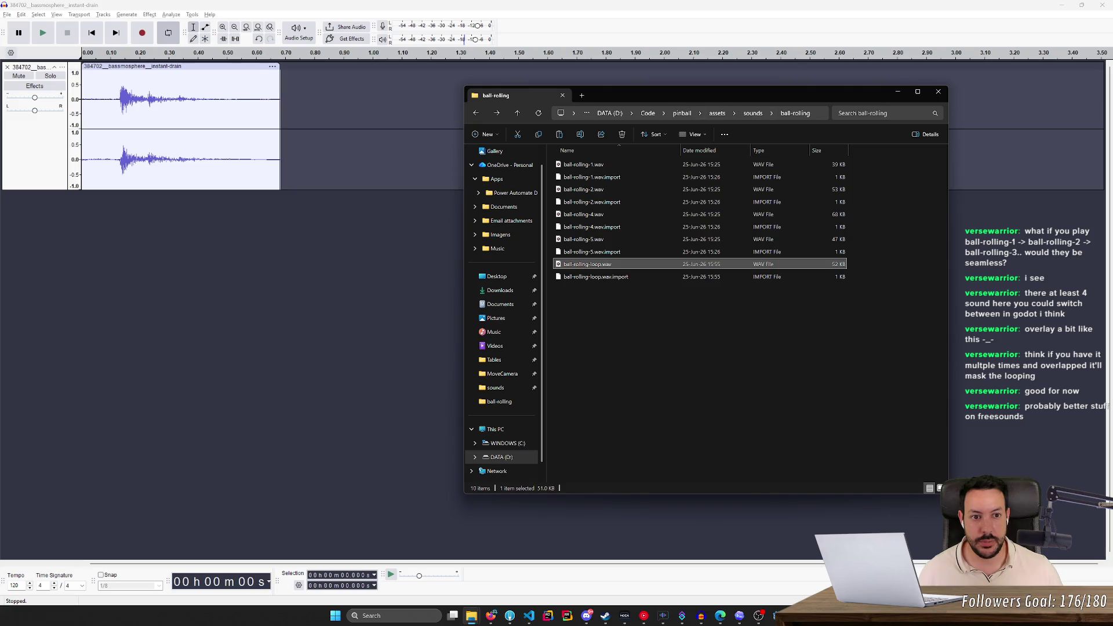
left_click(748, 113)
double_click(646, 178)
key("ctrl+v")
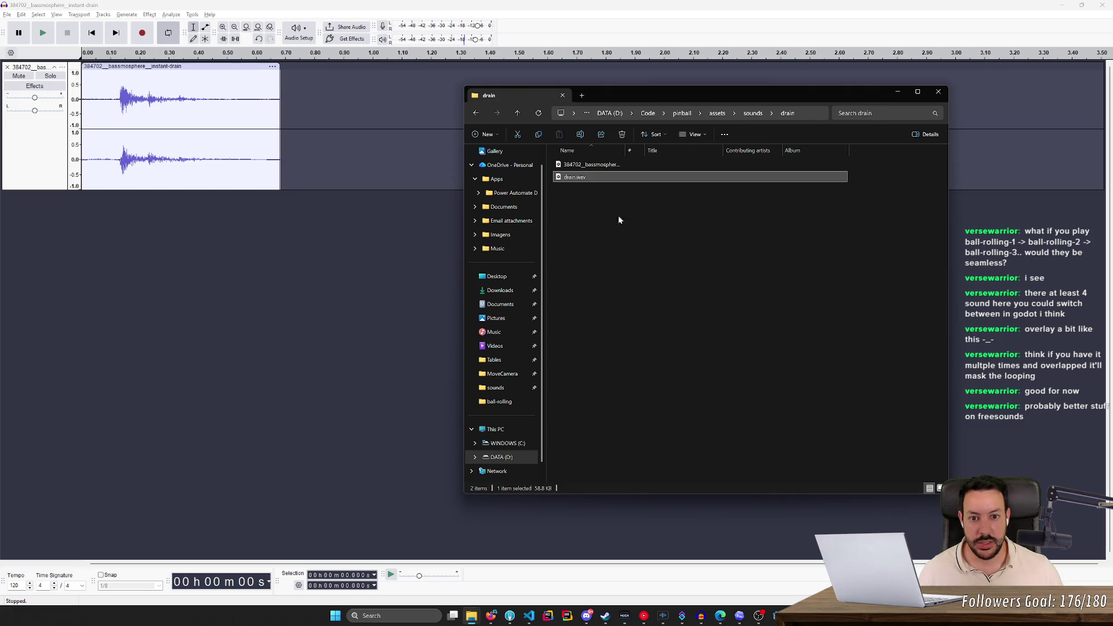
left_click(271, 238)
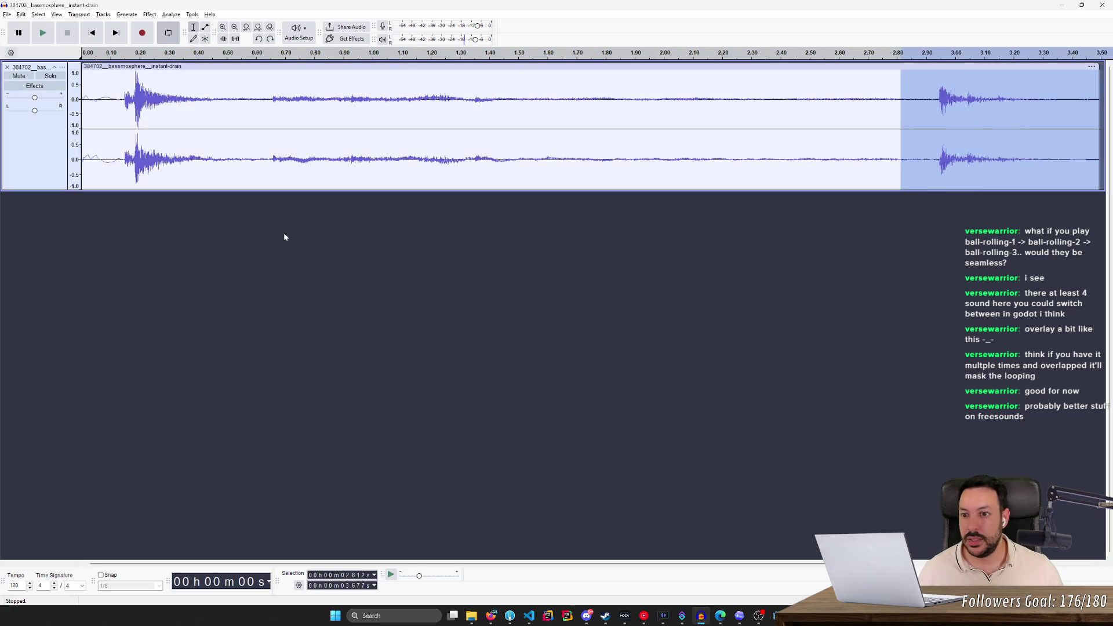
left_click(613, 119)
Play the full recording, then trim it to the opening 0–0.656 s impact
left_click(82, 109)
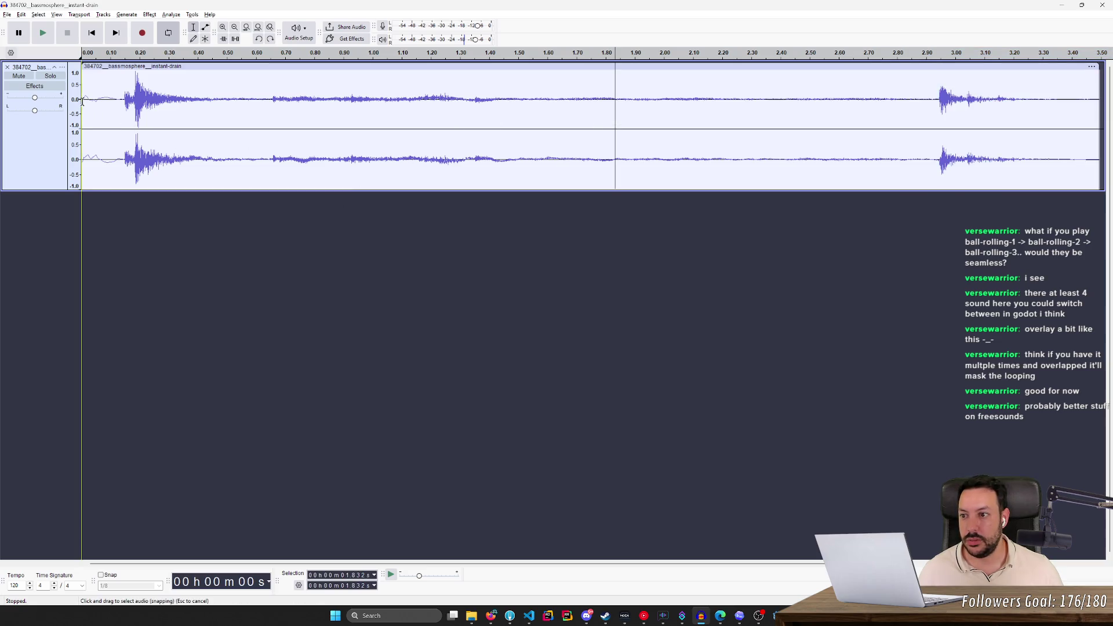
key("space")
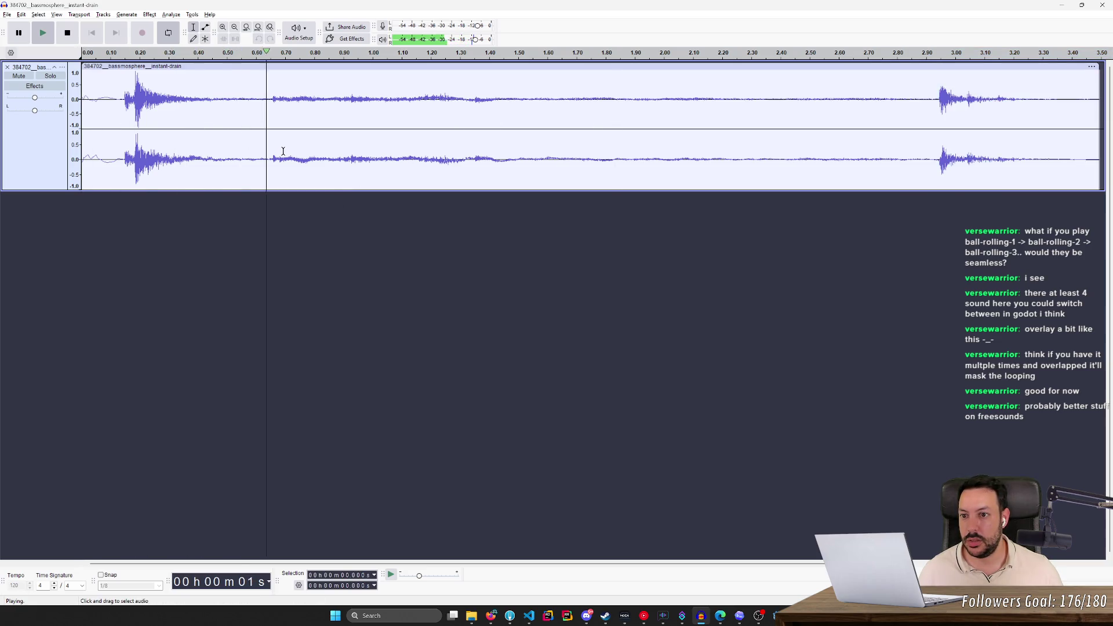
key("space")
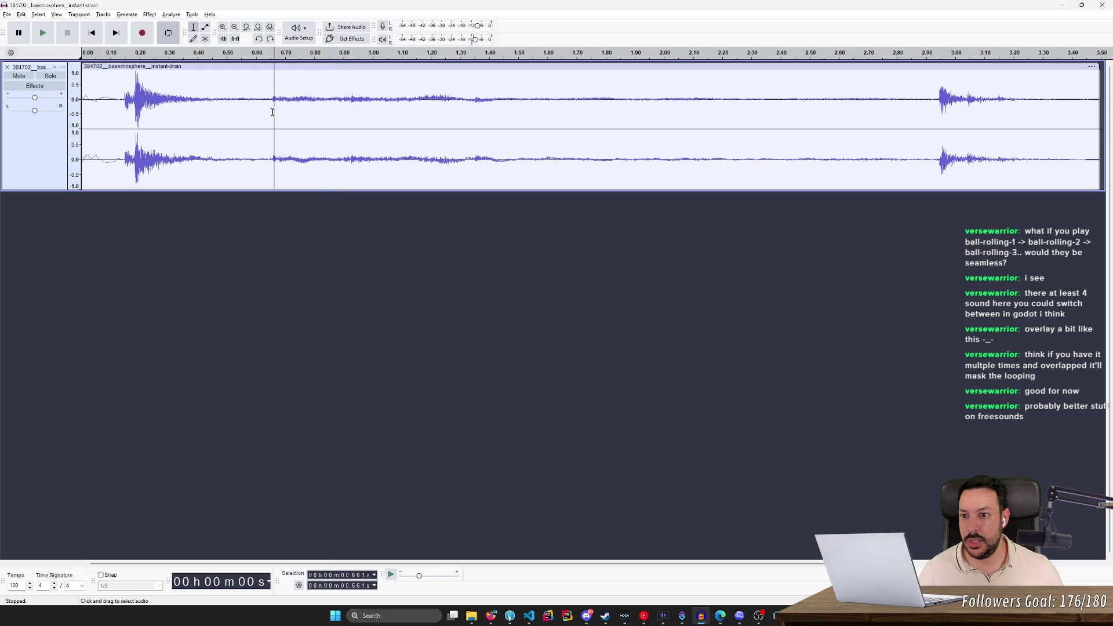
key("ctrl+a")
scroll(266, 102, "up", 1, "ctrl")
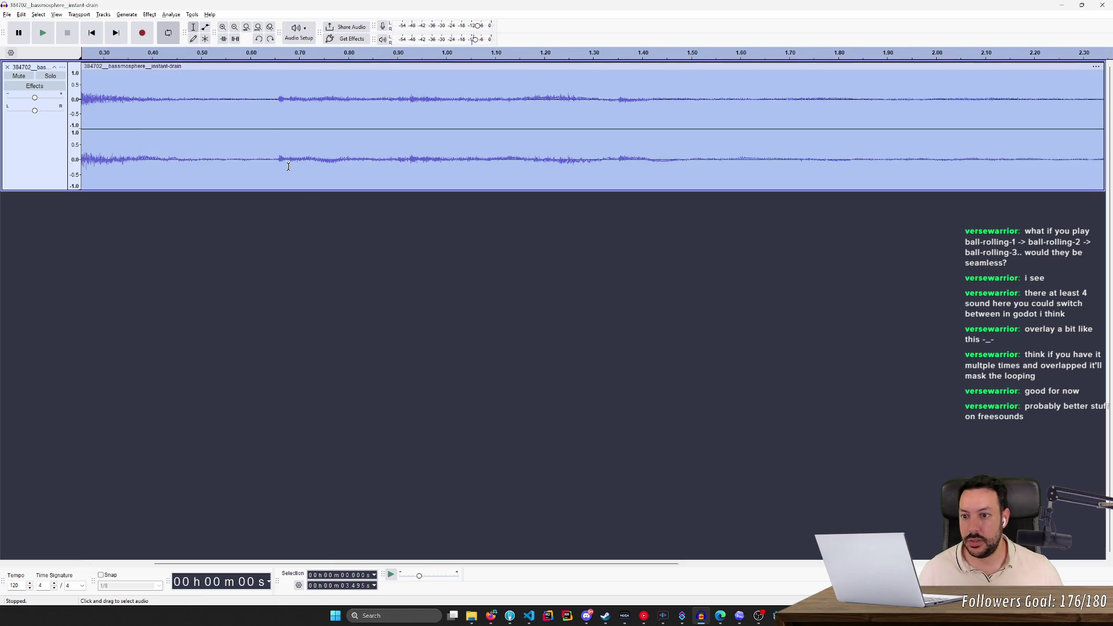
left_click_drag(461, 564, 397, 563)
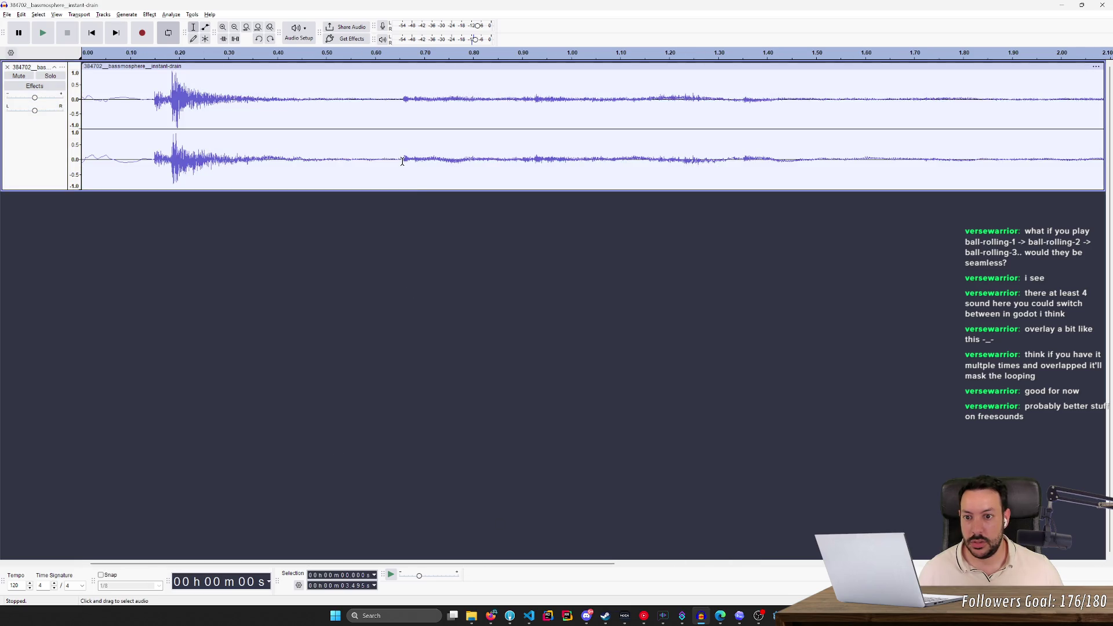
left_click_drag(402, 159, 82, 161)
key("Delete")
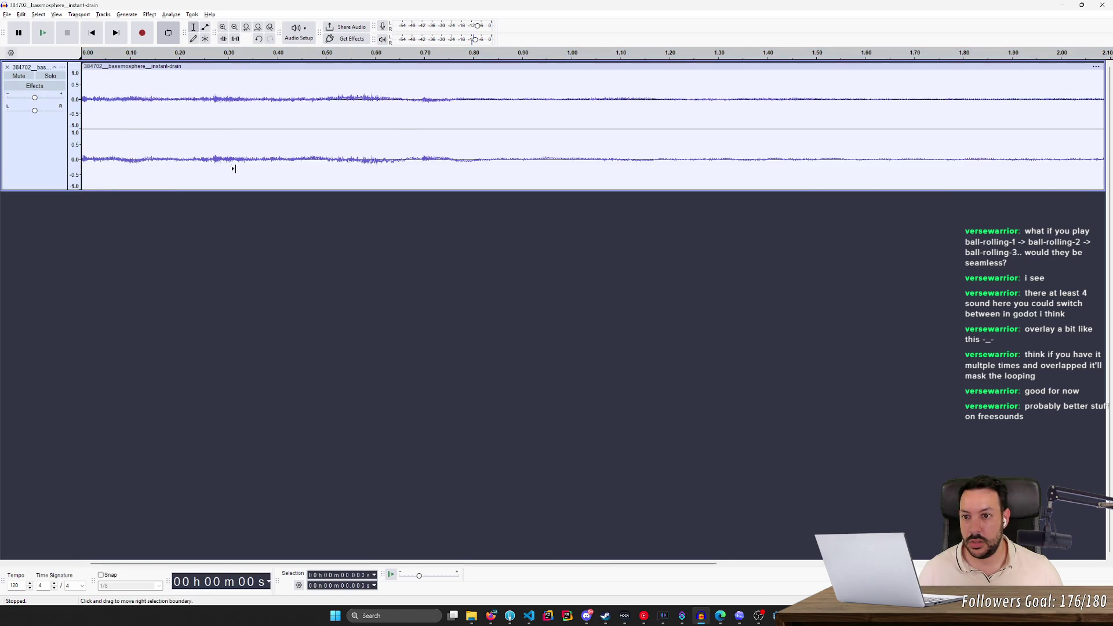
key("ctrl+z")
key("ctrl+t")
Export the opening impact as plunger-shooting
left_click(7, 15)
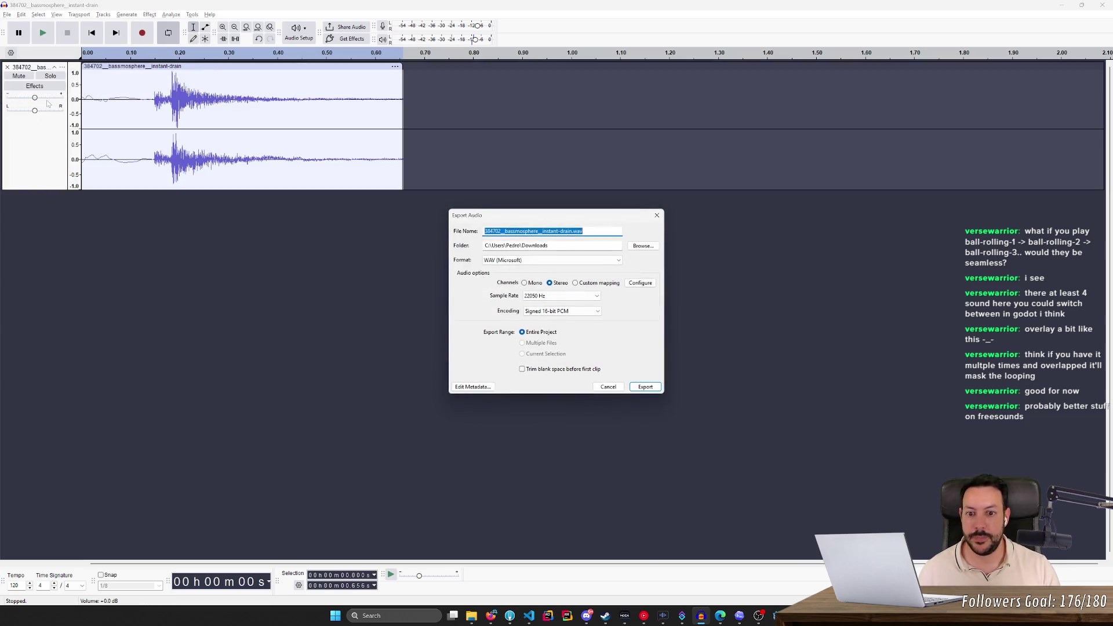
type("plunger-shoot")
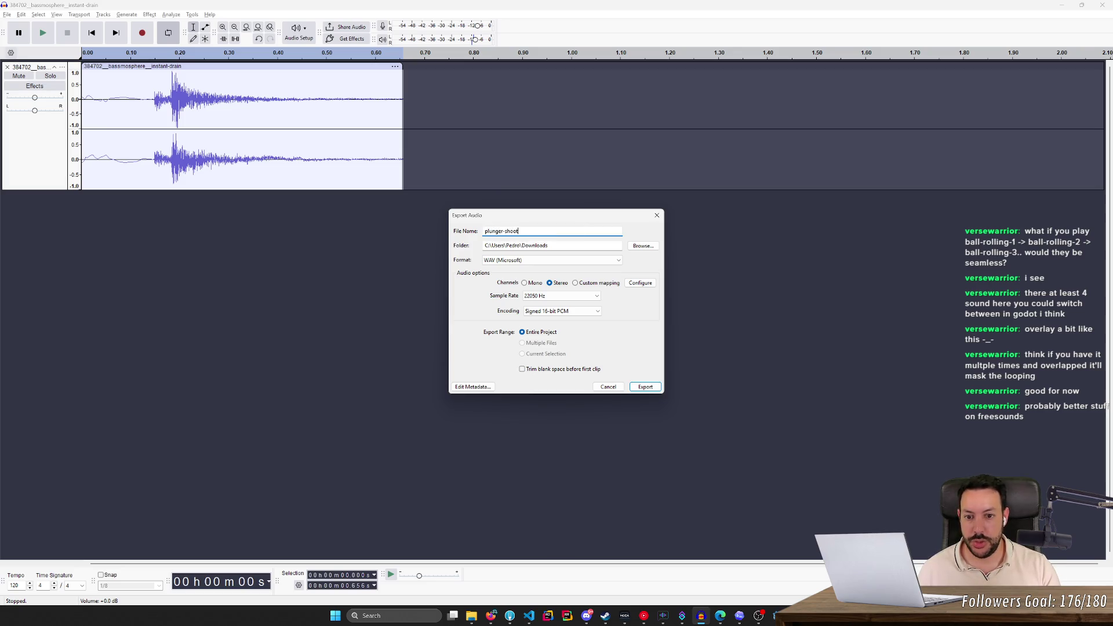
key("Return")
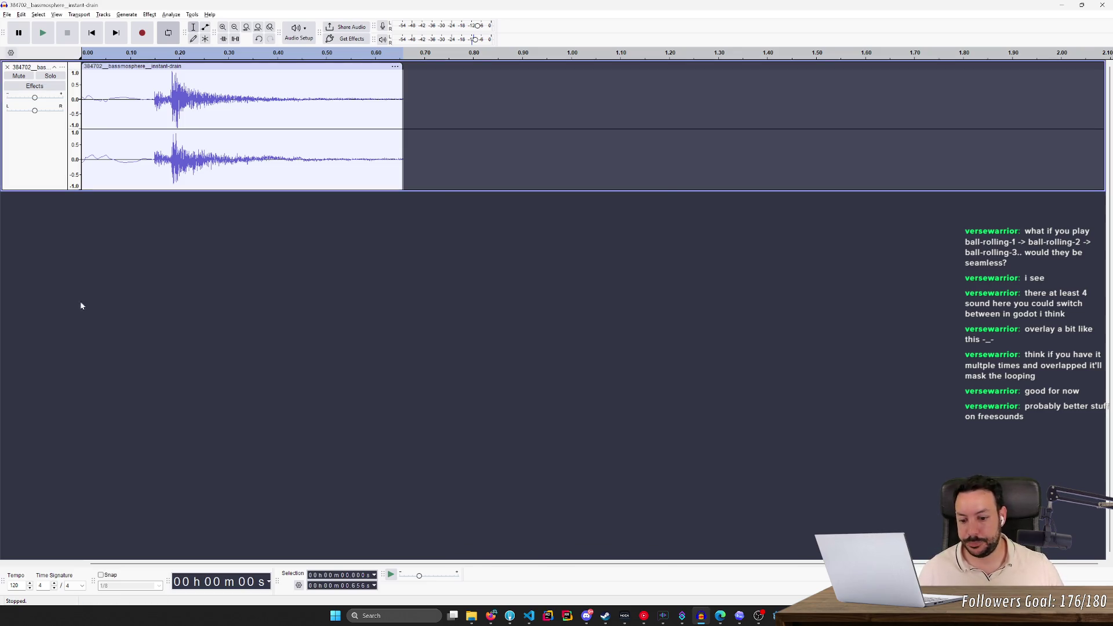
Return to the pinball sounds folder, create a plunger folder there, then open drain
mouse_move(472, 615)
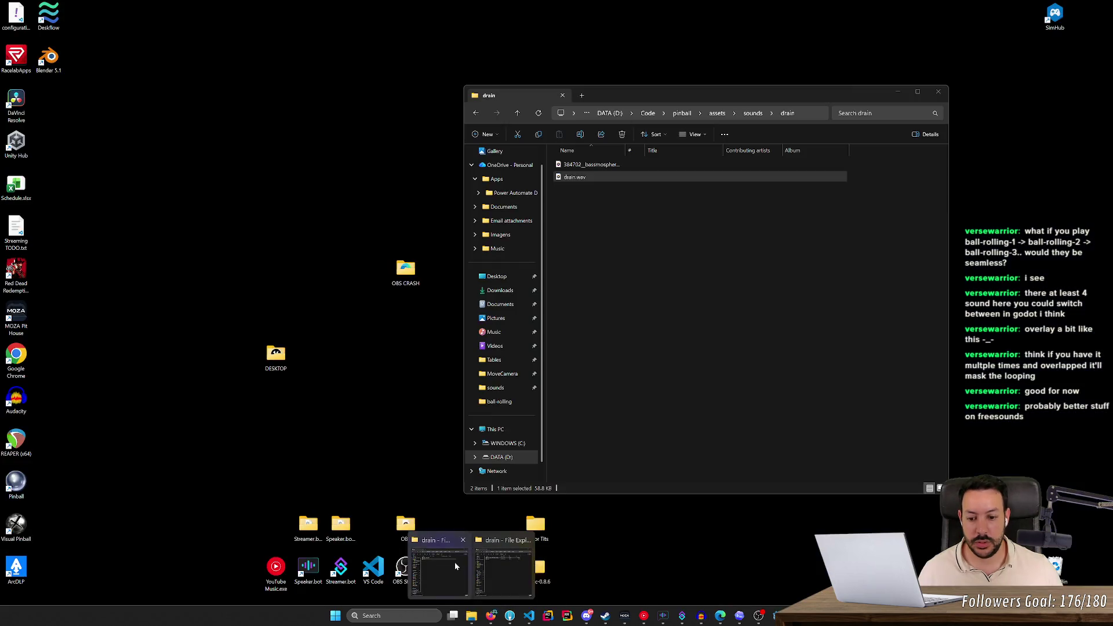
left_click(454, 561)
left_click(511, 291)
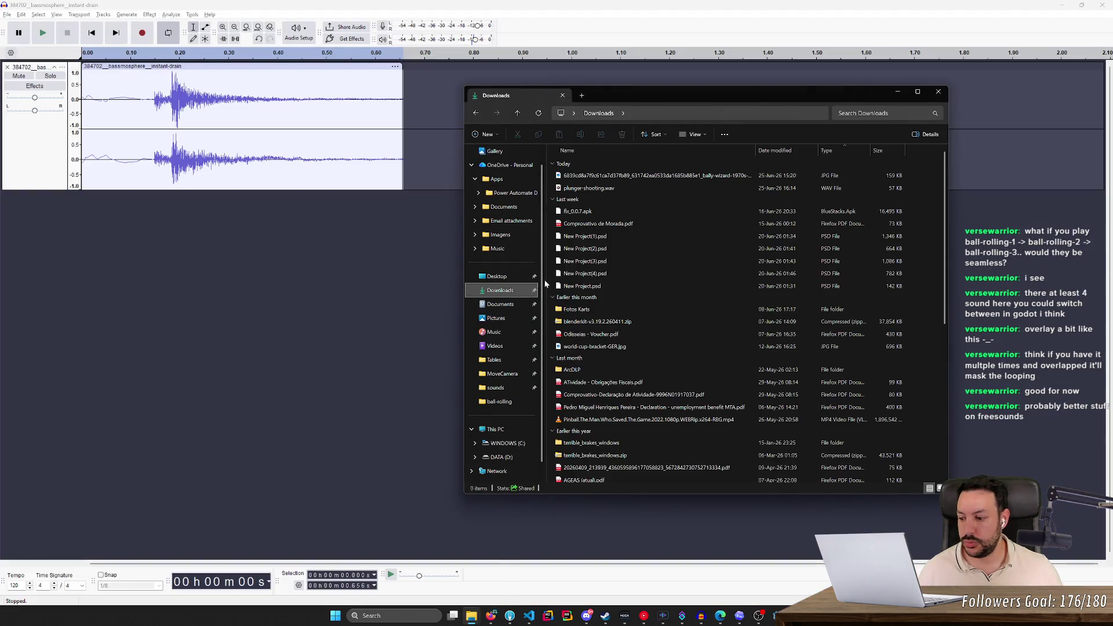
key("alt+Left")
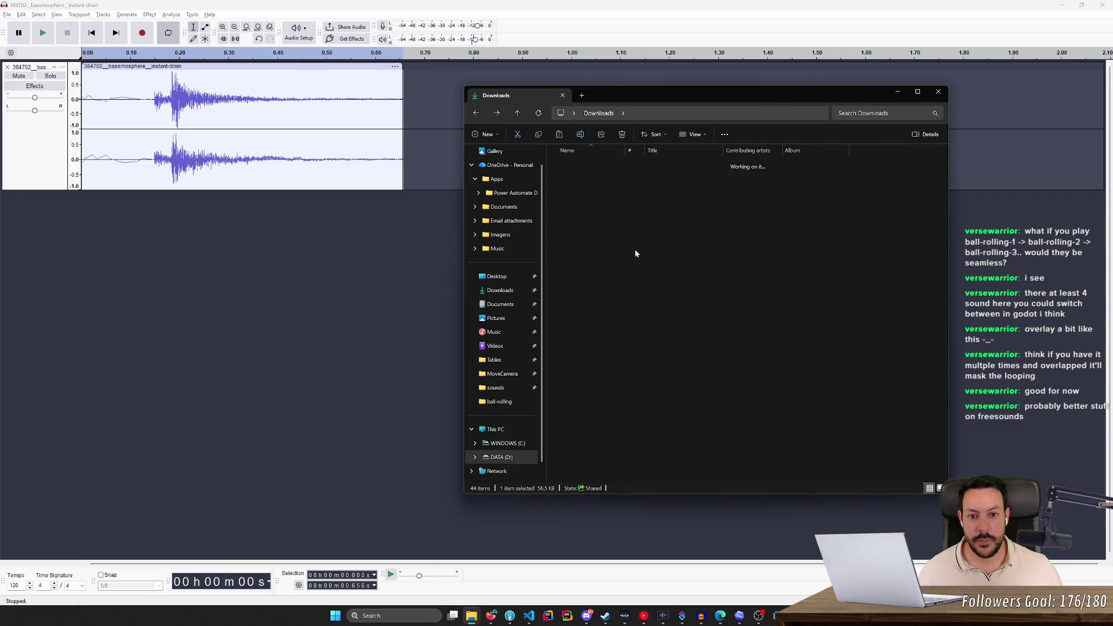
left_click(752, 113)
right_click(649, 343)
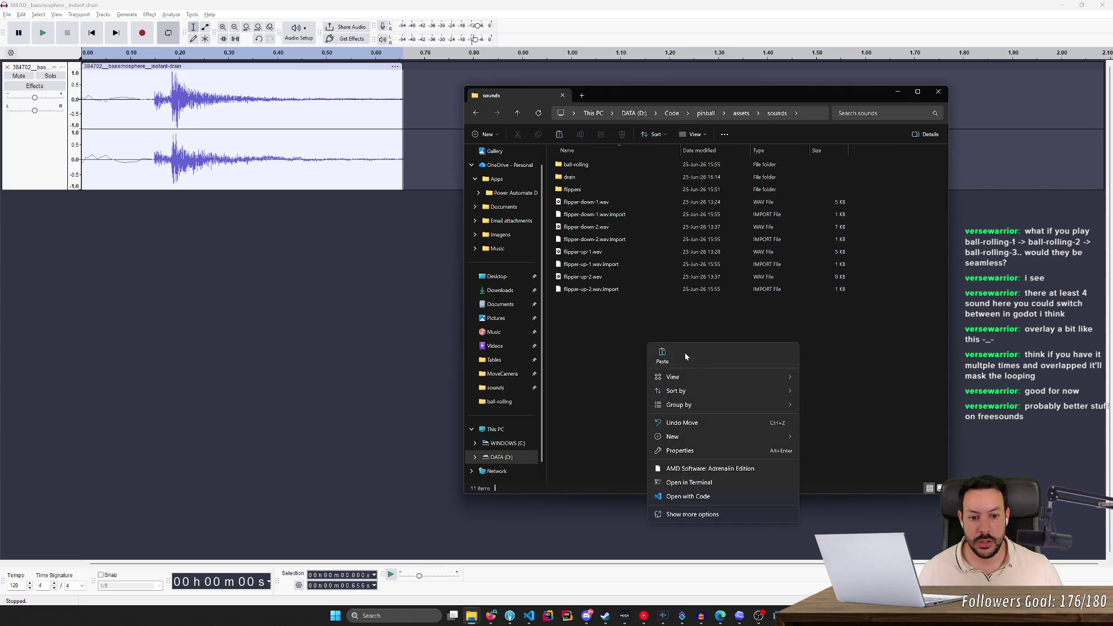
mouse_move(713, 437)
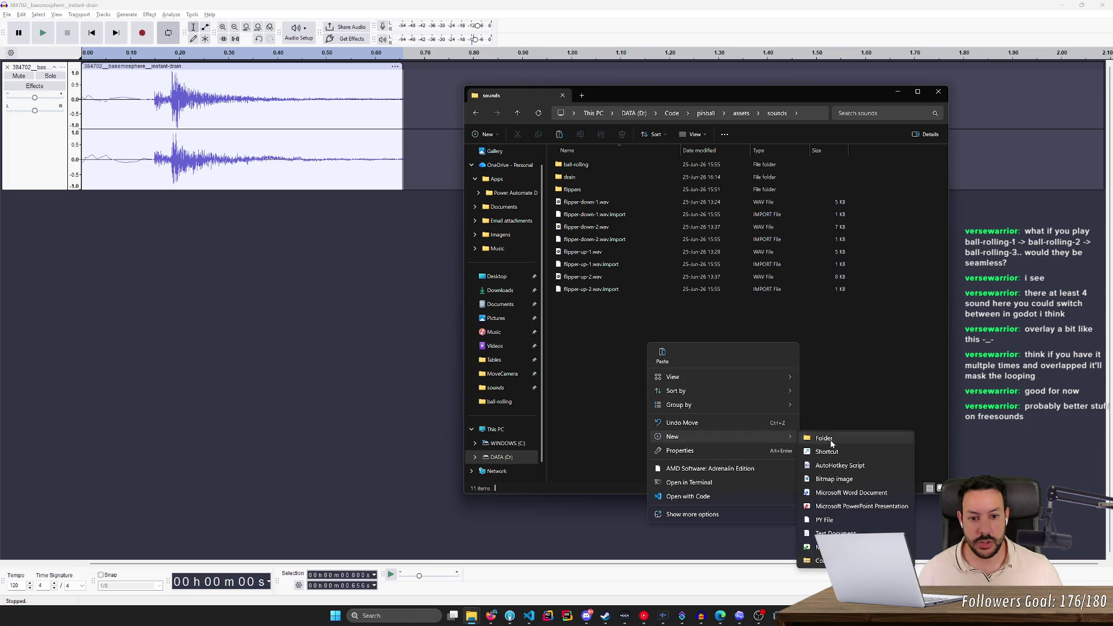
left_click(832, 439)
type("lunger")
key("Return")
key("Return")
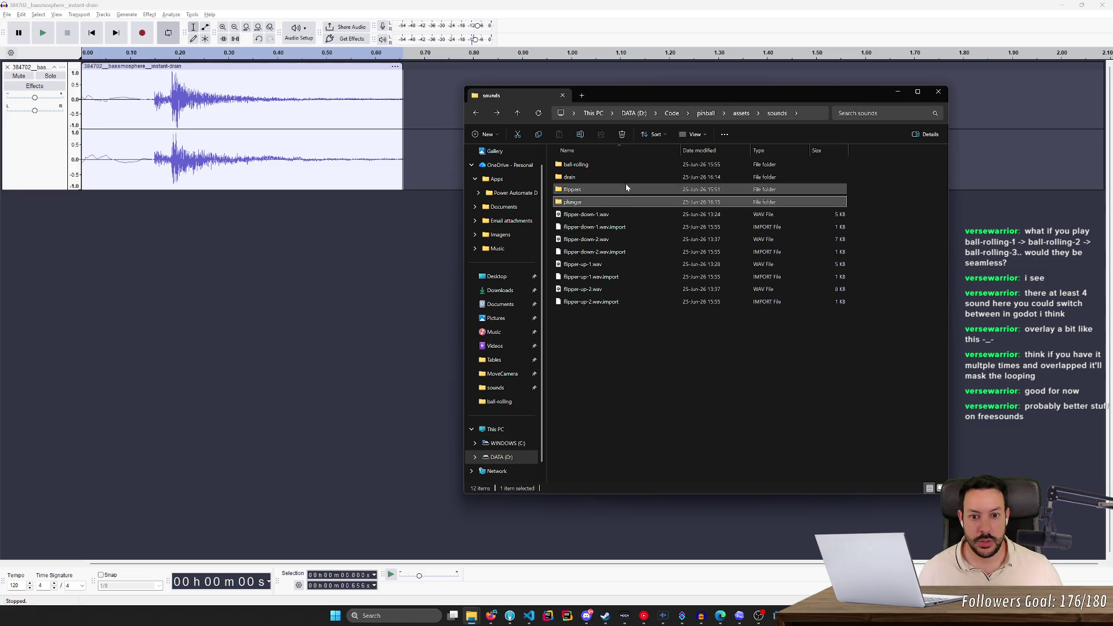
double_click(623, 176)
Load the drain WAV into Audacity and delete everything from 2.287 s to the end
left_click_drag(623, 170, 298, 274)
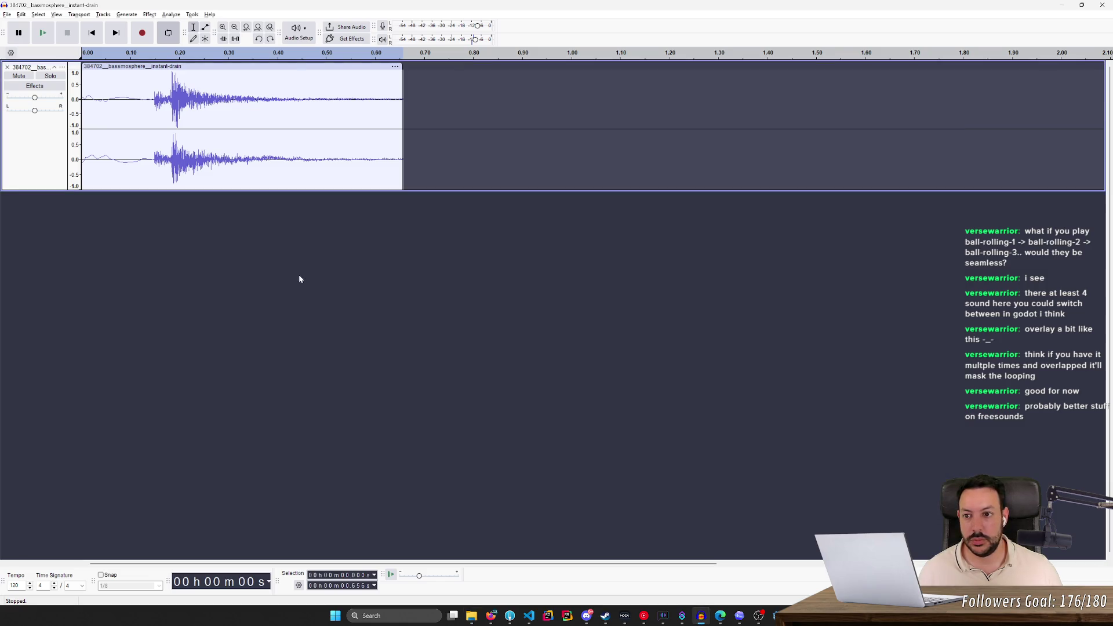
scroll(332, 241, "up", 3)
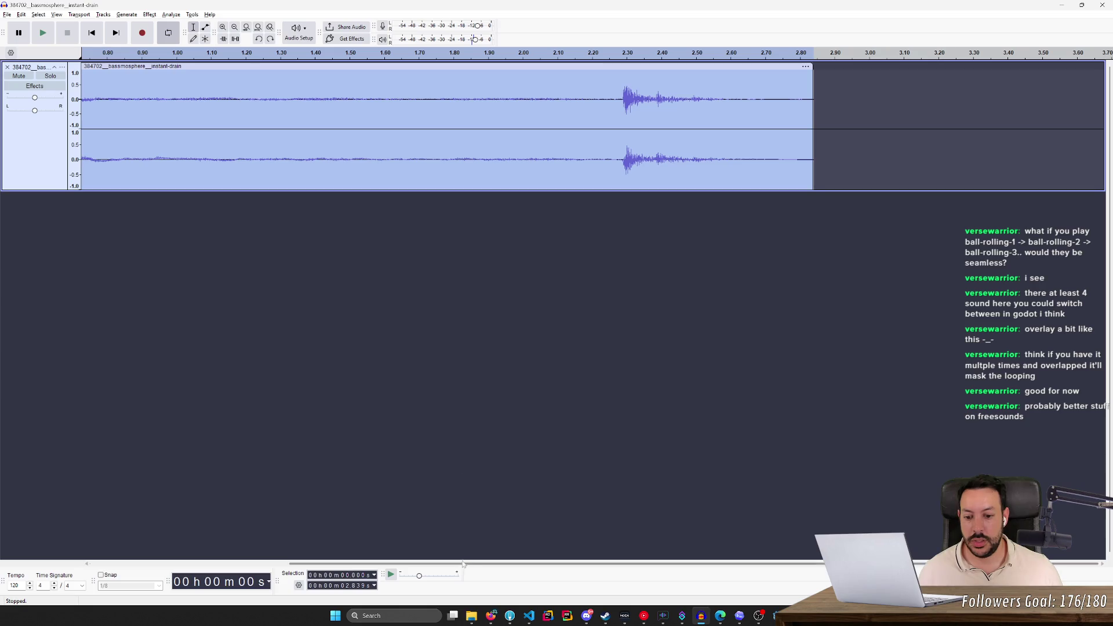
left_click(833, 147)
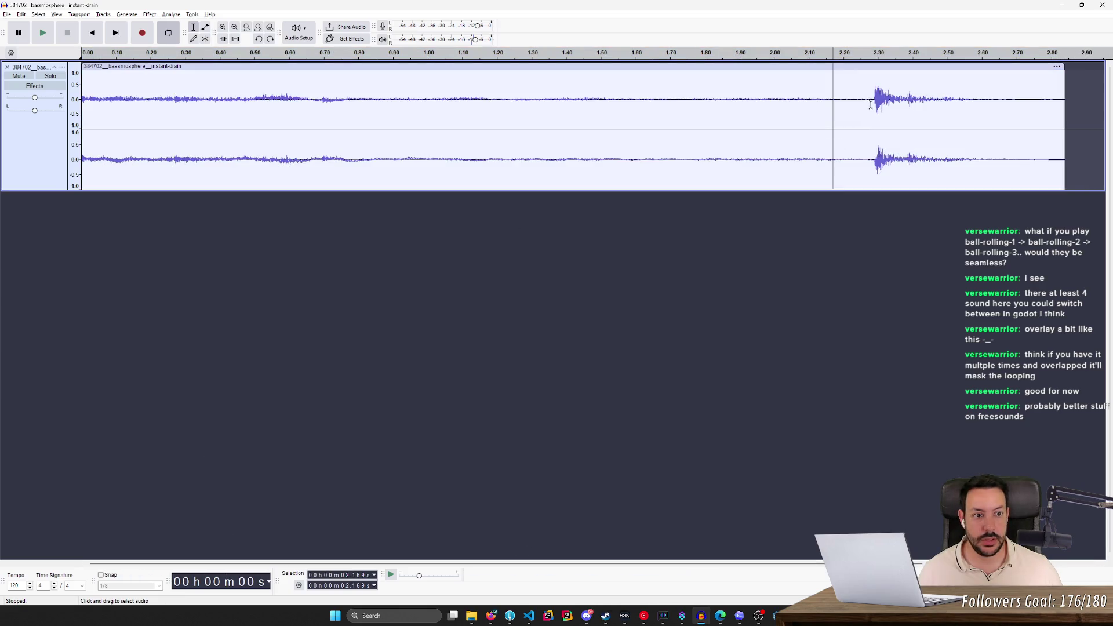
left_click_drag(872, 105, 1104, 112)
key("Delete")
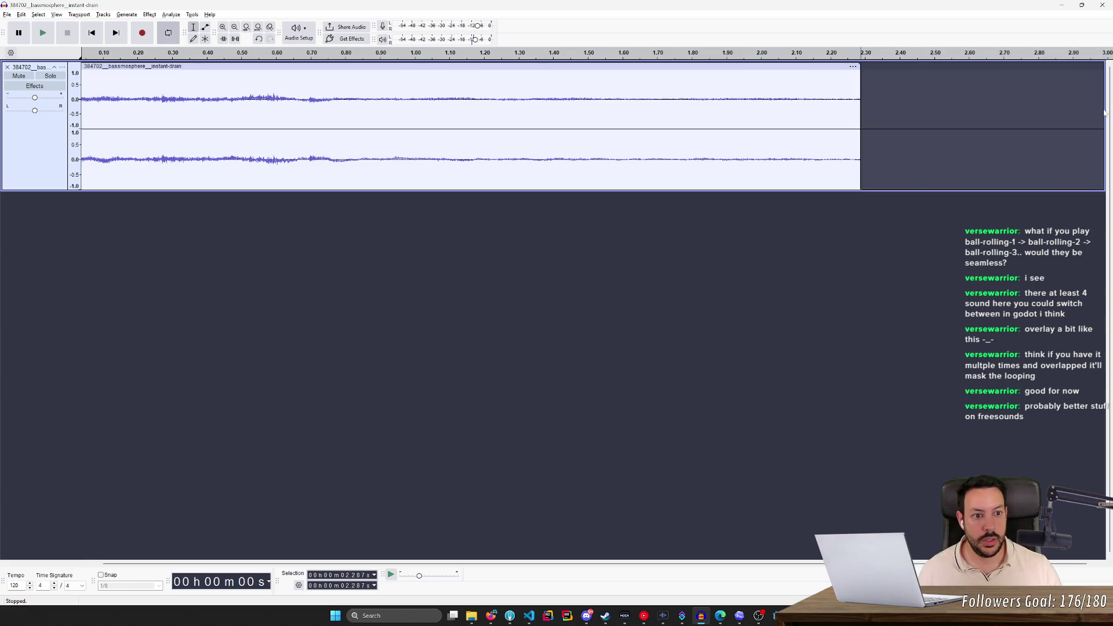
Play the trimmed clip from the start, then again from about 0.86 s
left_click_drag(510, 562, 497, 562)
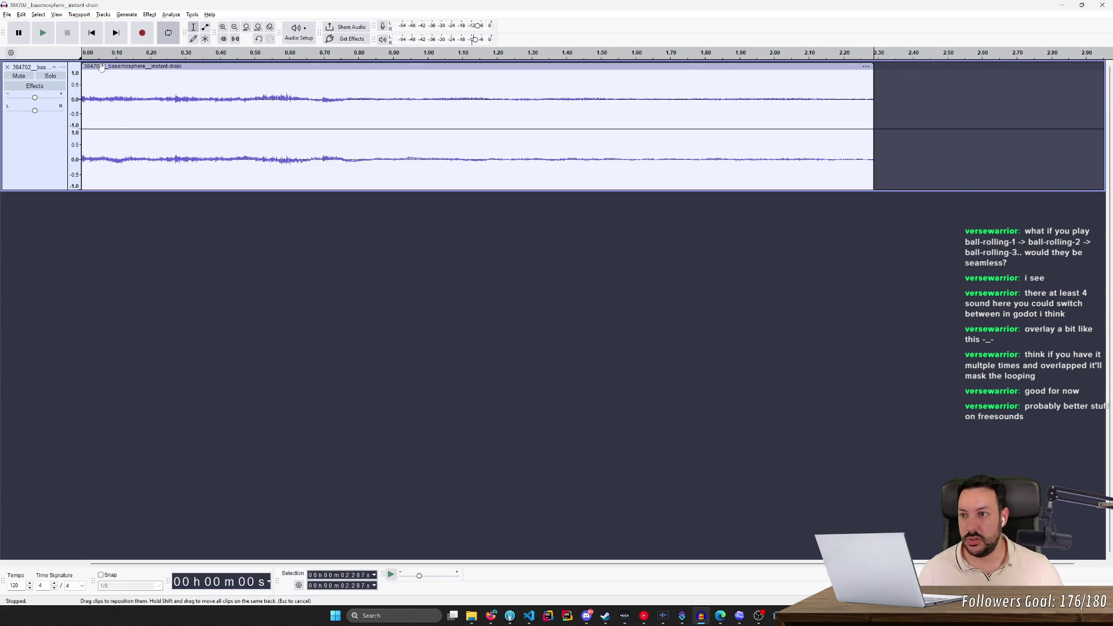
left_click(92, 33)
key("space")
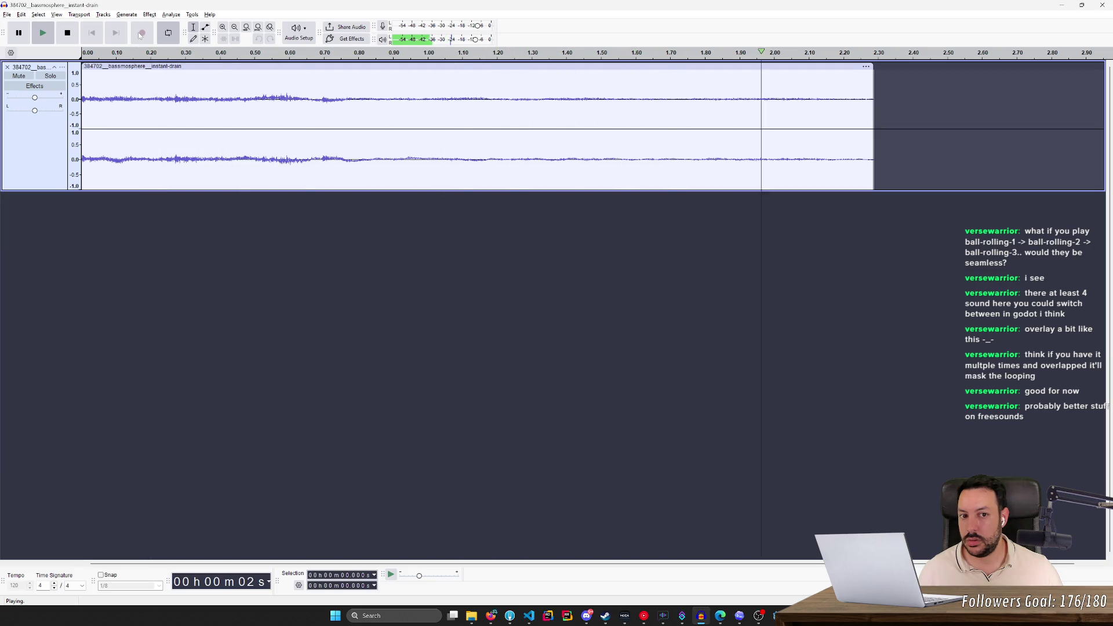
key("space")
left_click_drag(395, 95, 967, 113)
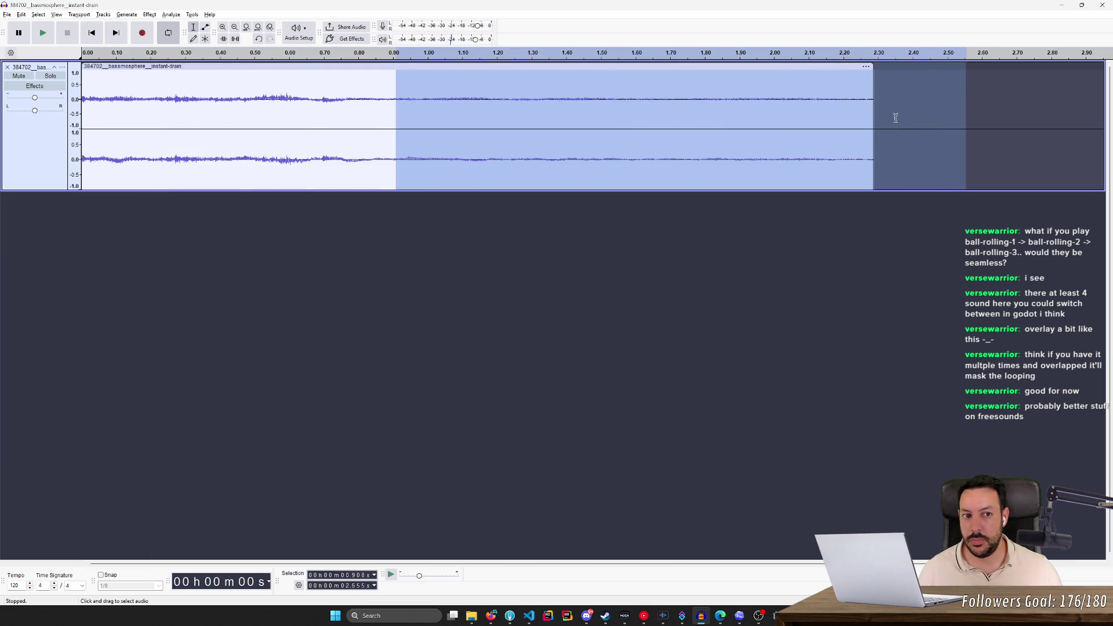
left_click(909, 111)
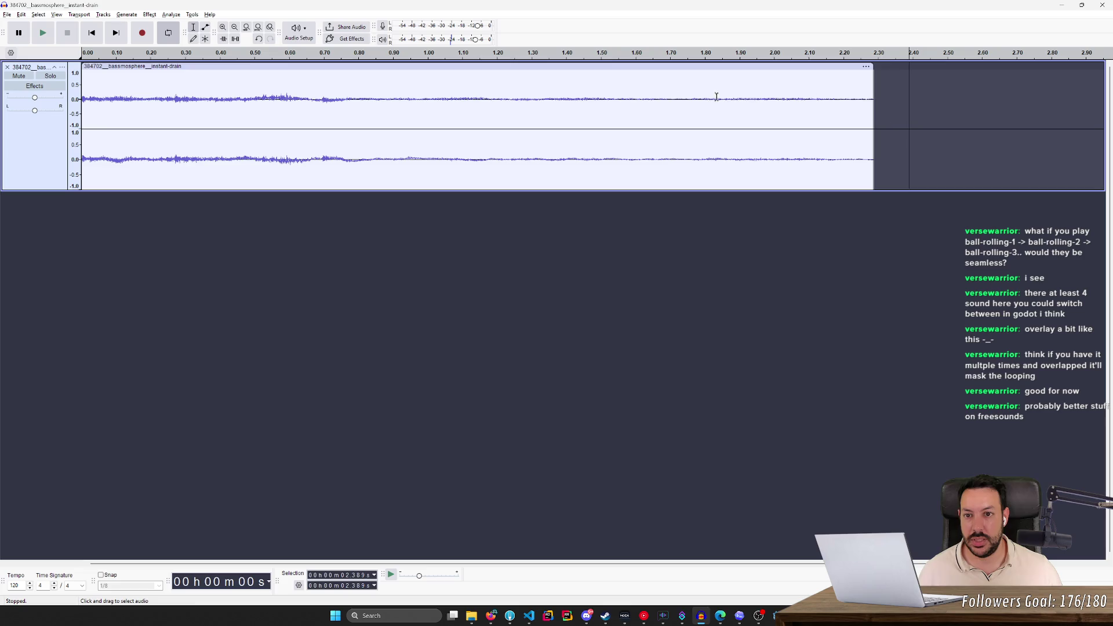
left_click(379, 54)
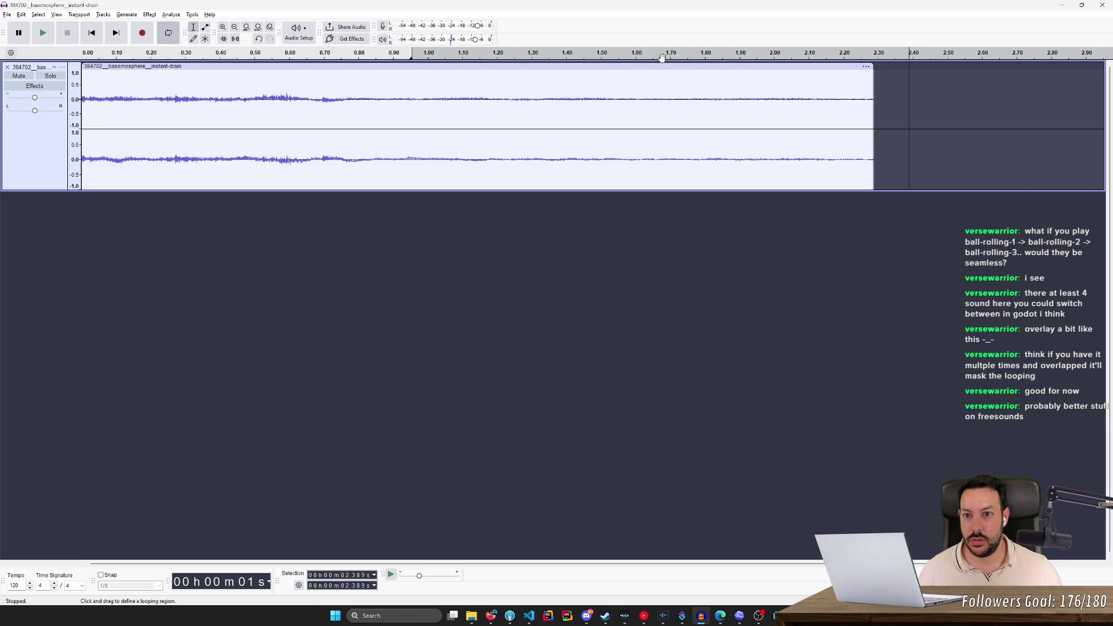
left_click(42, 33)
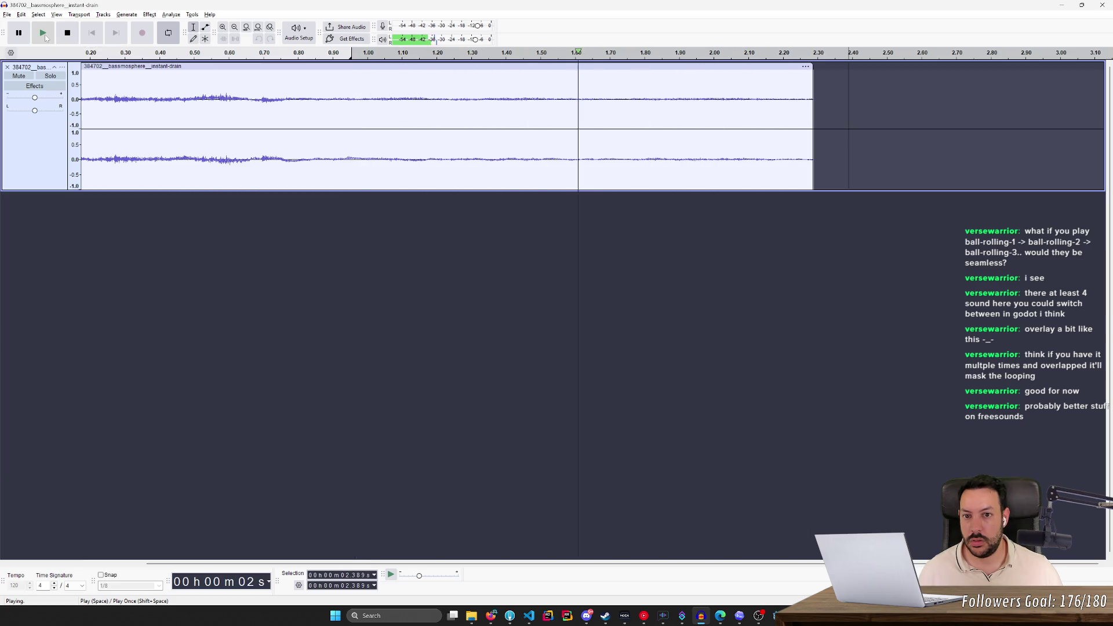
key("space")
Cancel closing, remove the audio track, clear the loop region, and switch to Godot
left_click(1096, 5)
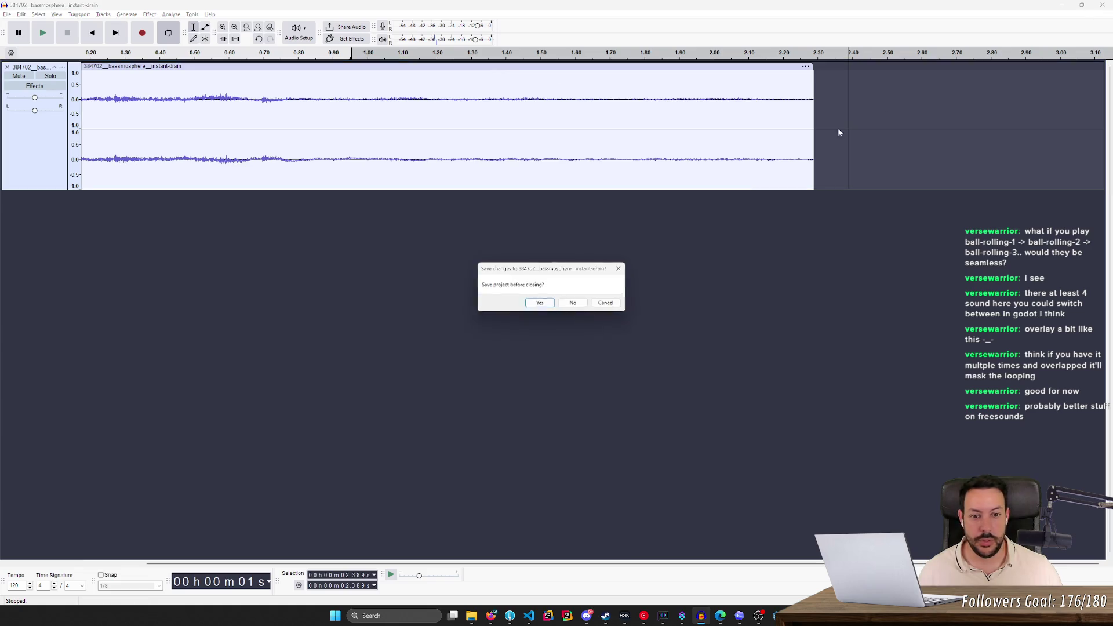
left_click(609, 303)
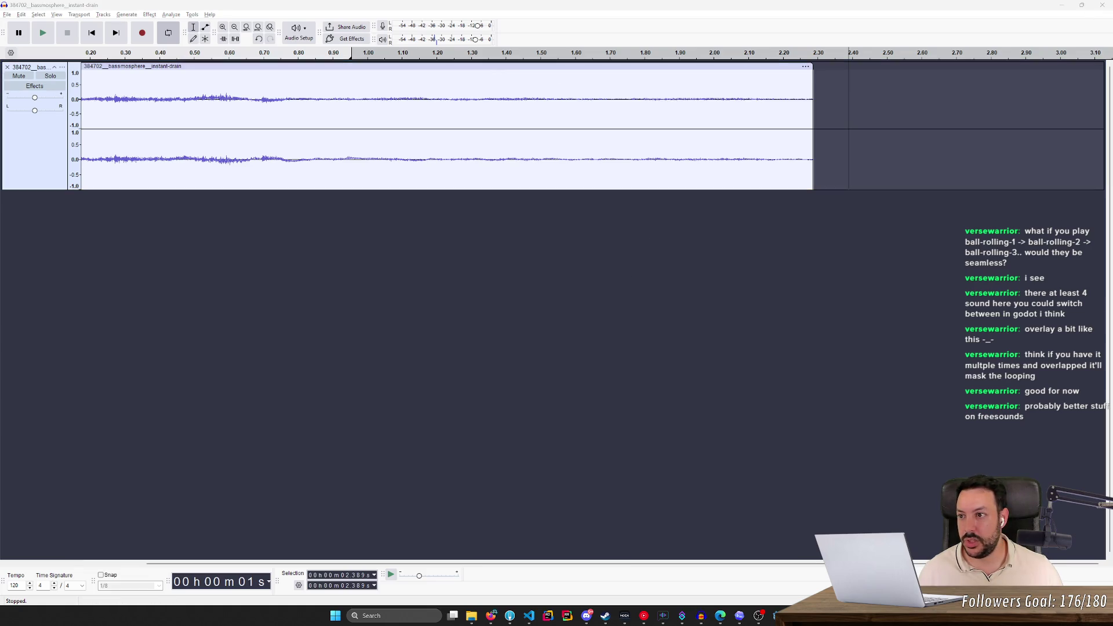
left_click(7, 67)
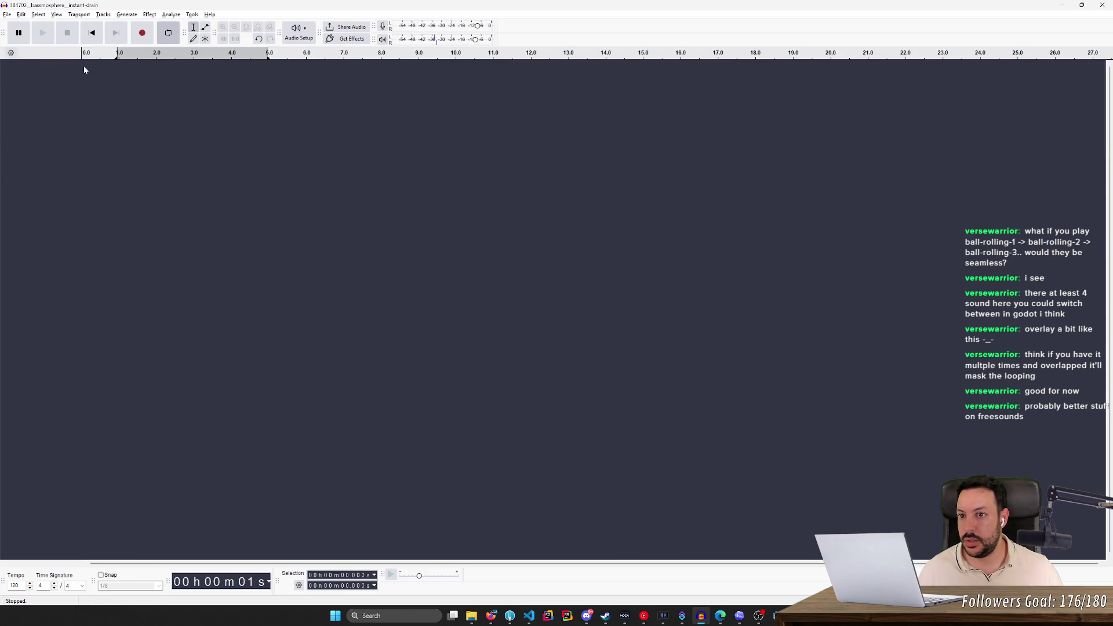
right_click(291, 52)
left_click(400, 99)
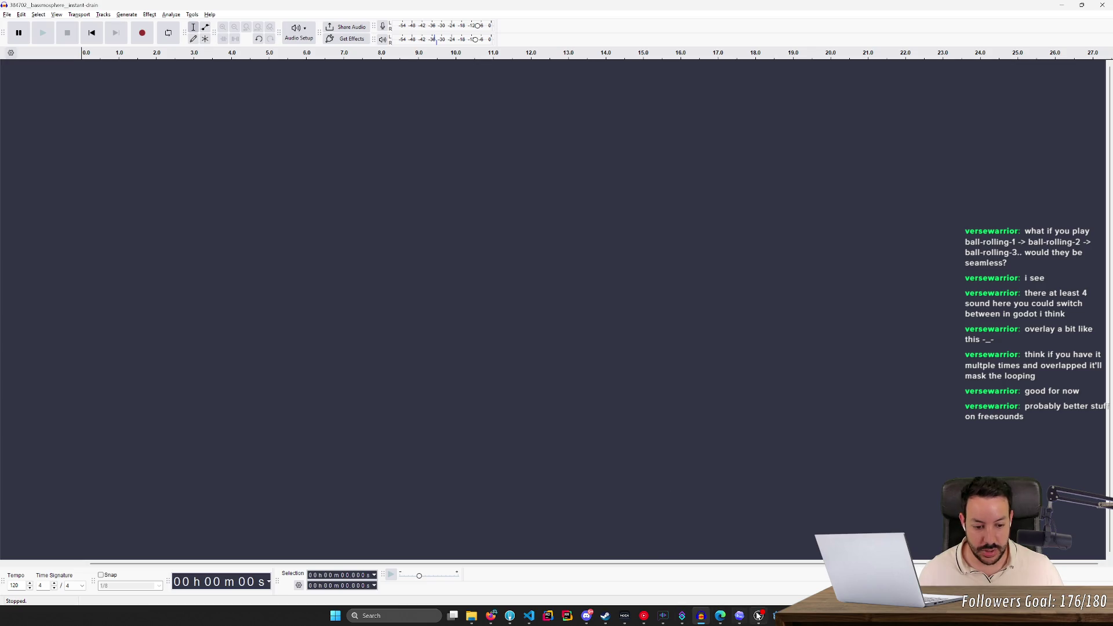
left_click(645, 617)
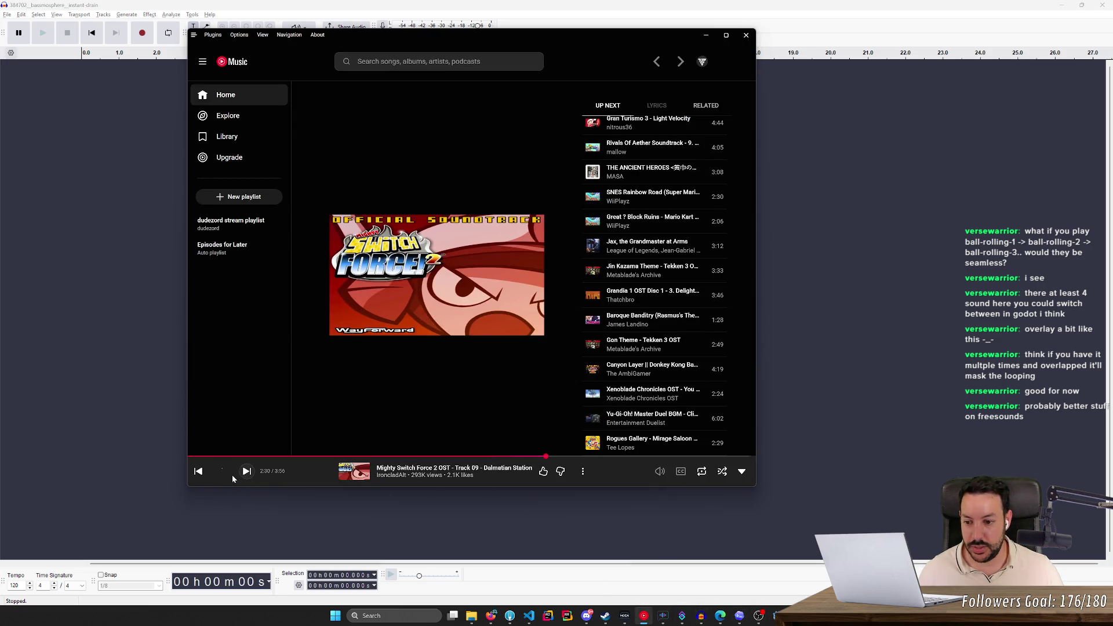
key("alt+Tab")
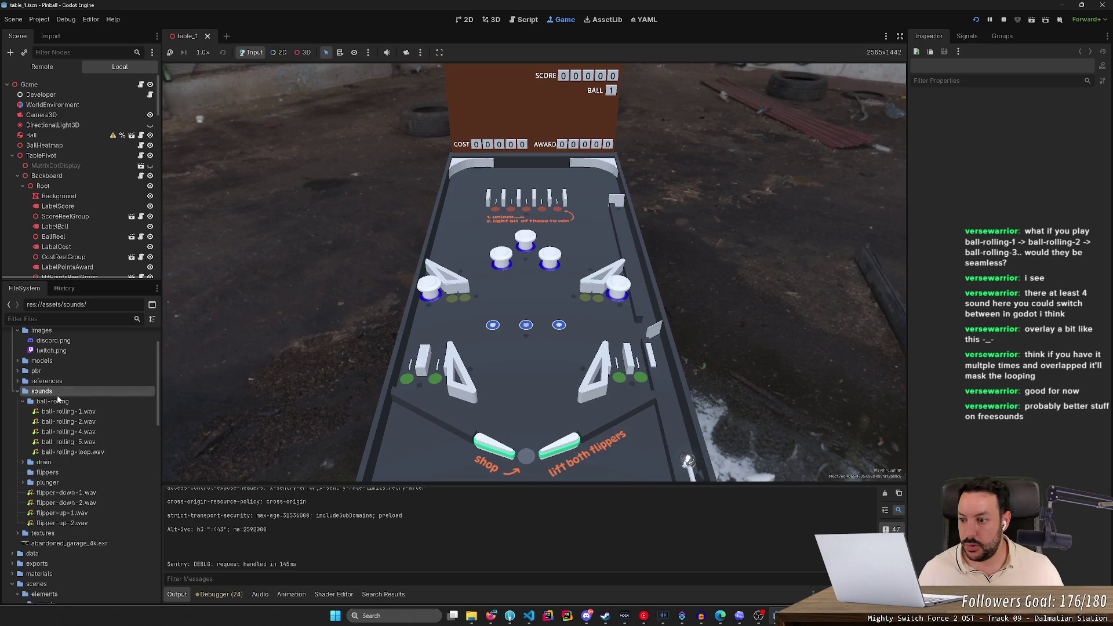
Expand the drain and plunger folders, then stop the game and reload the current project
left_click(23, 462)
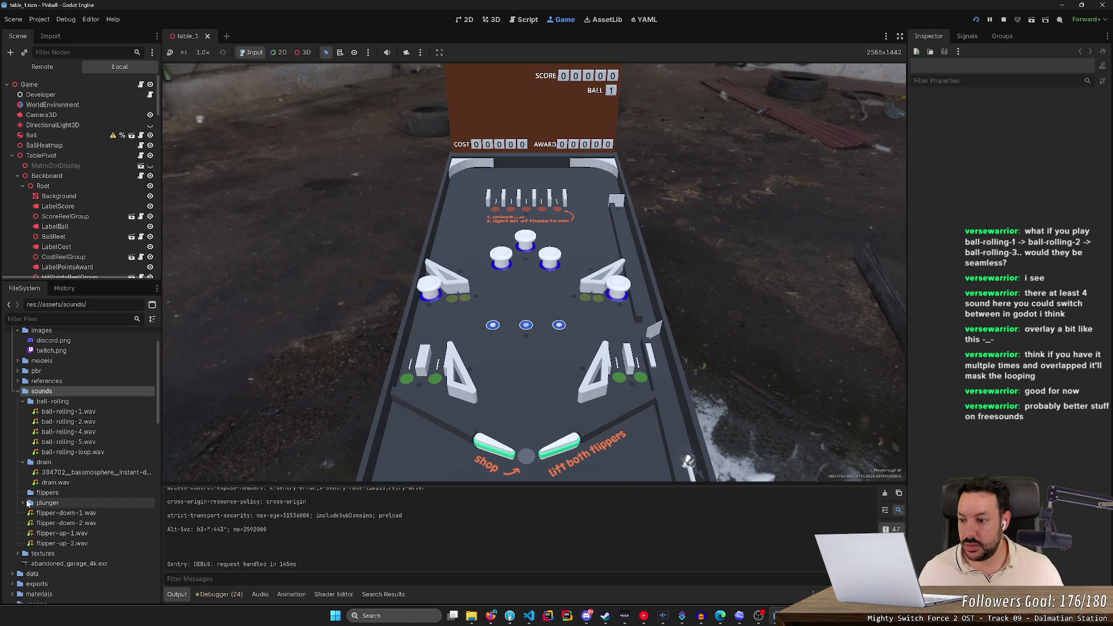
left_click(23, 502)
left_click(41, 493)
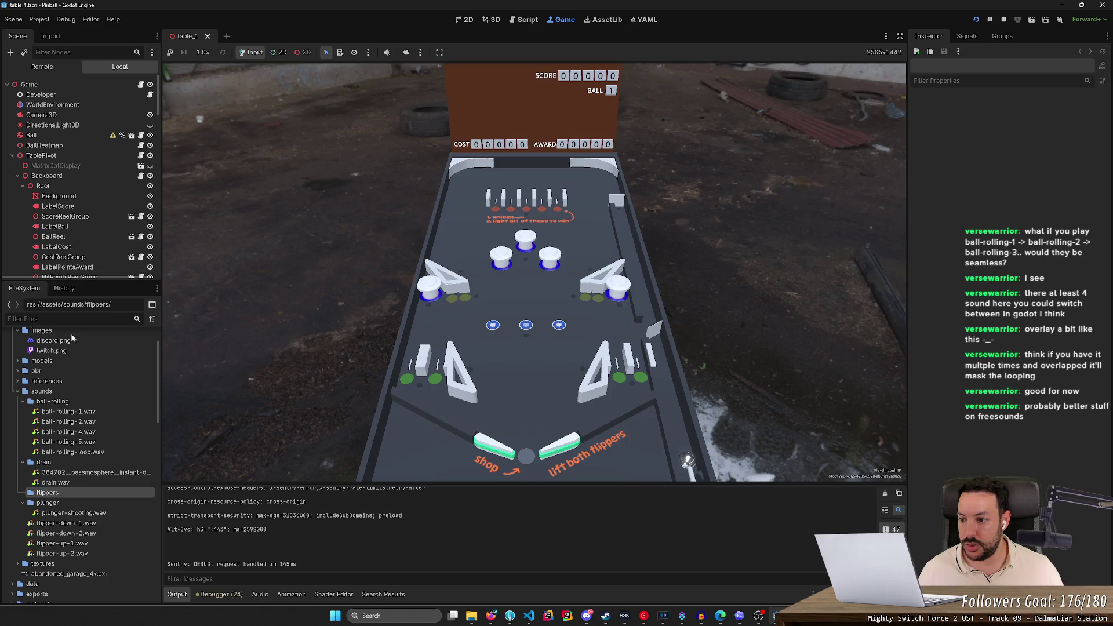
left_click(34, 20)
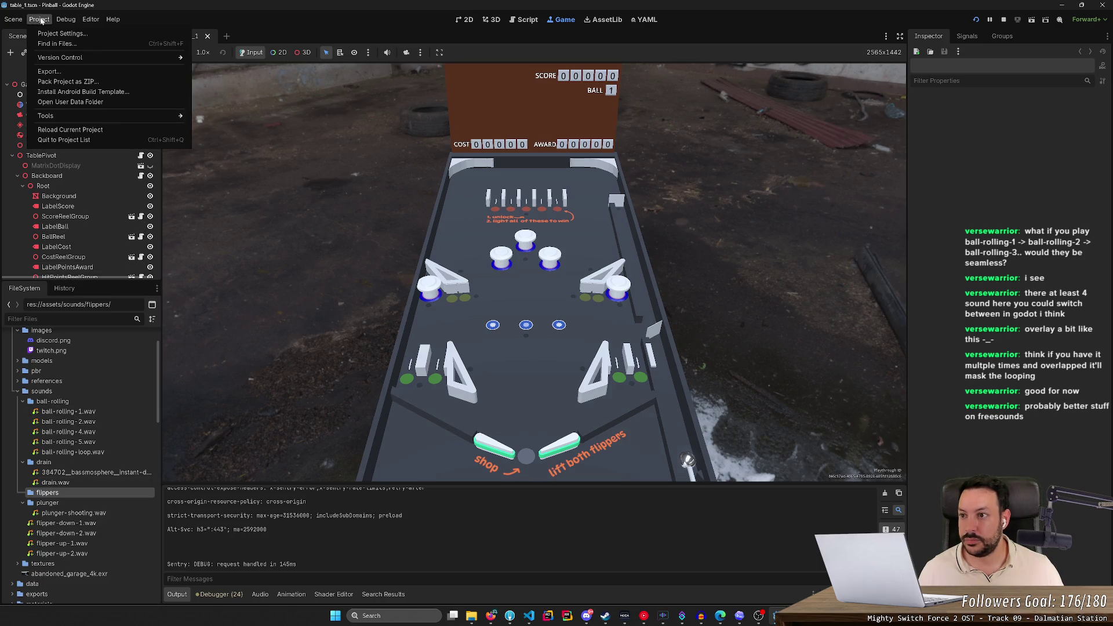
left_click(63, 128)
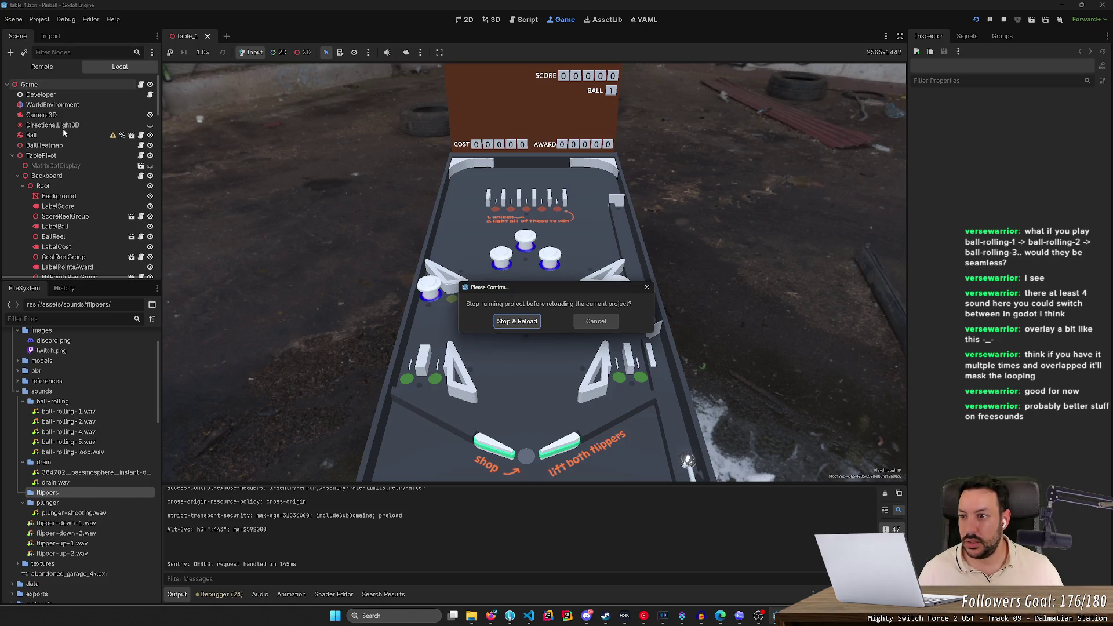
left_click(510, 322)
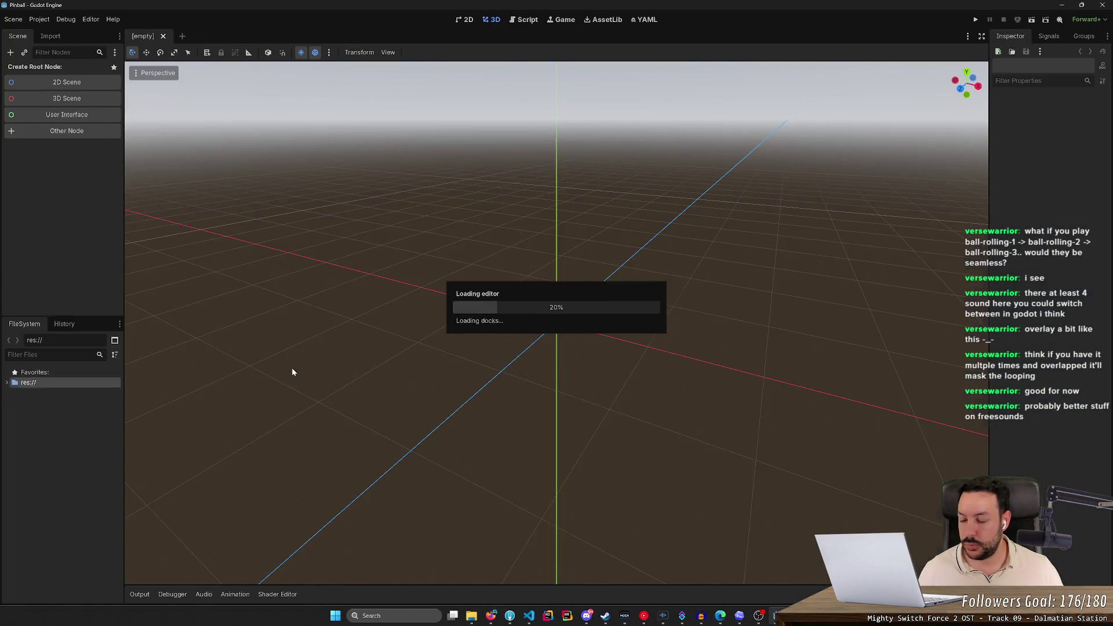
Move the four flipper up/down WAVs into the flippers folder and check its contents
scroll(81, 491, "down", 5)
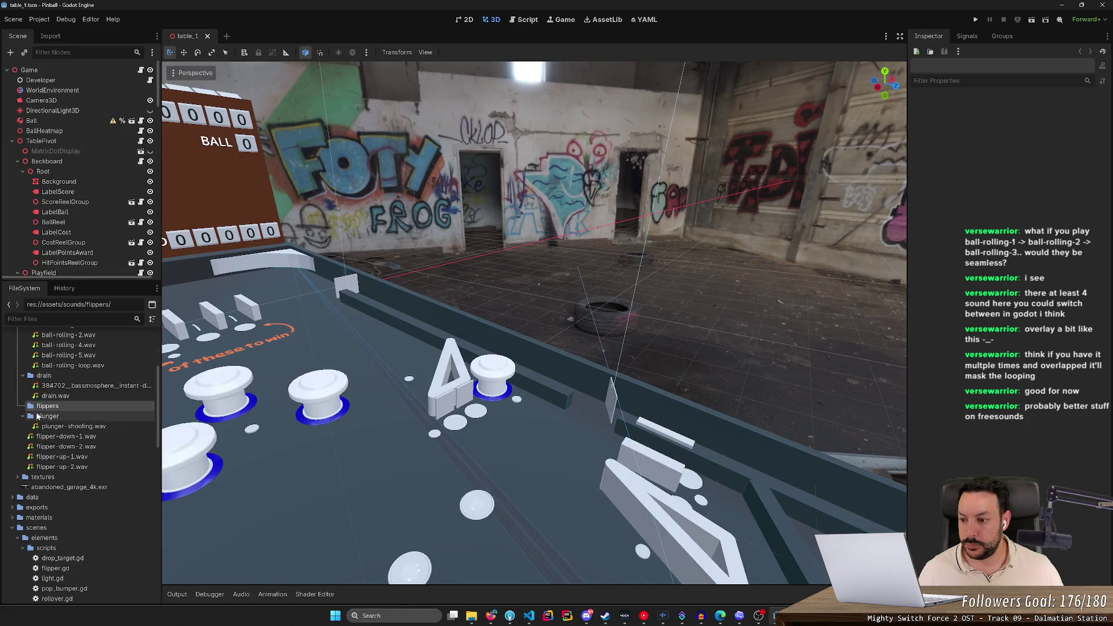
left_click(58, 436)
left_click(61, 467, "shift")
left_click_drag(62, 467, 47, 406)
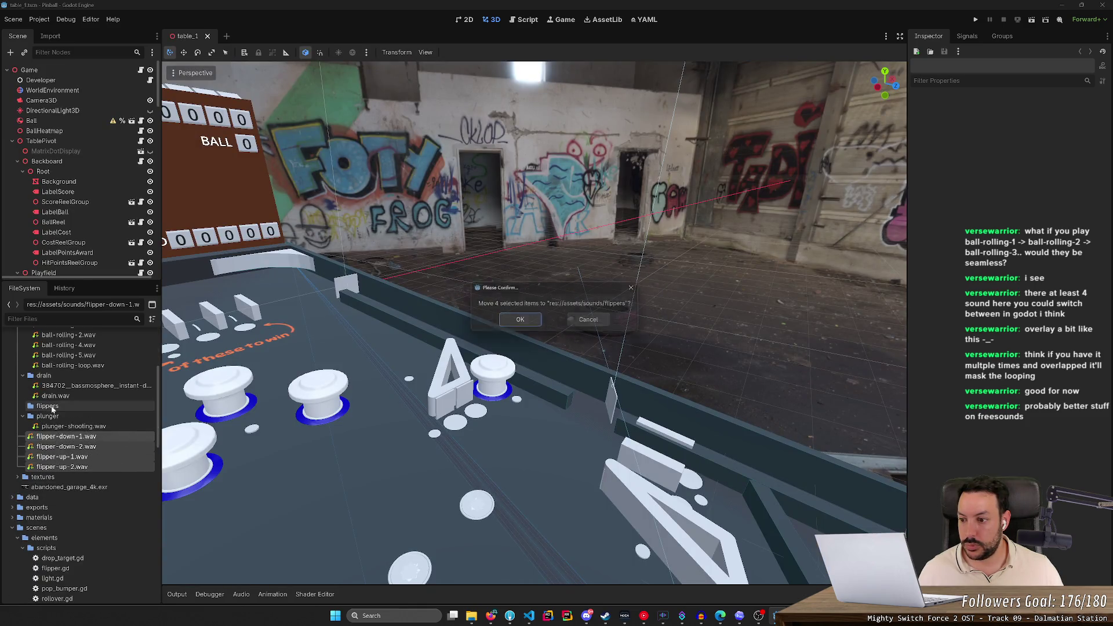
left_click(520, 324)
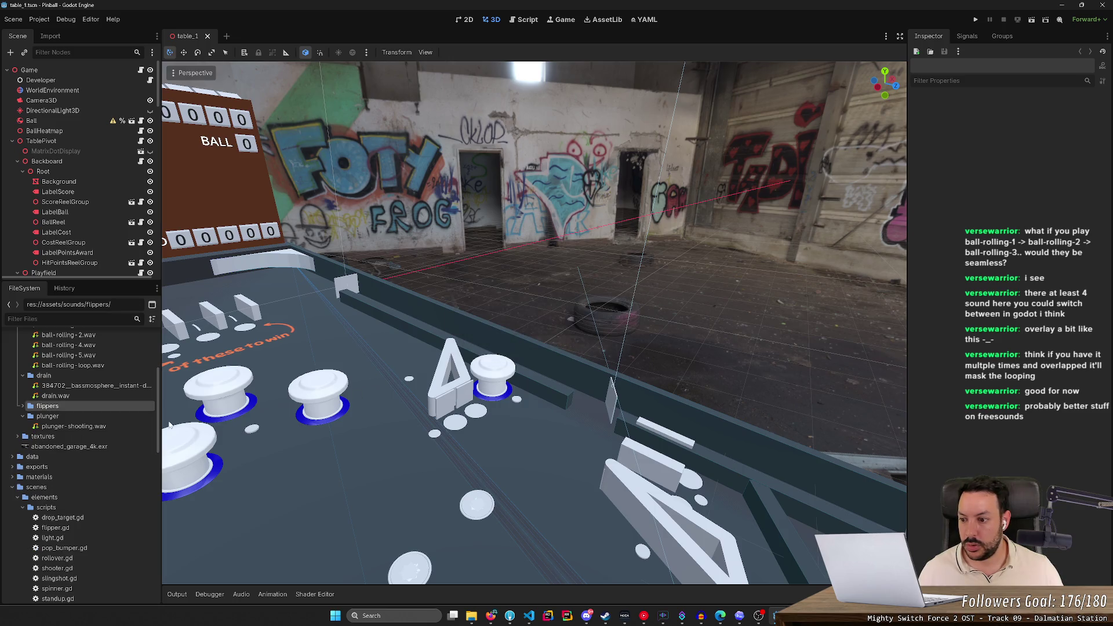
left_click(22, 406)
Delete the extra bassmosphere drain file so only drain.wav remains in FileSystem
scroll(127, 419, "up", 3)
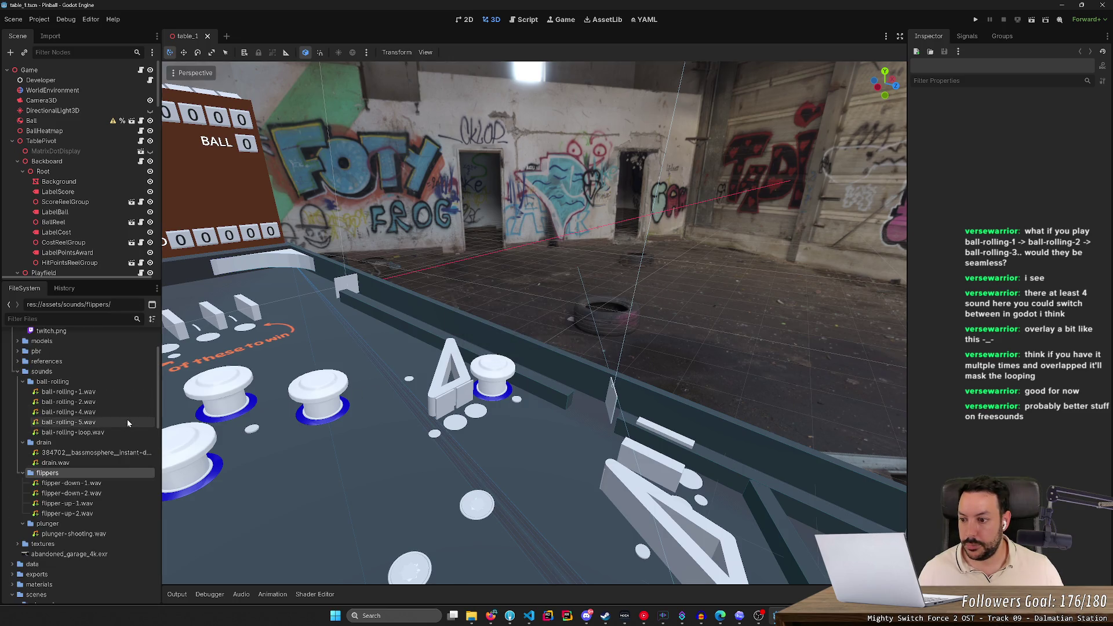
left_click(116, 453)
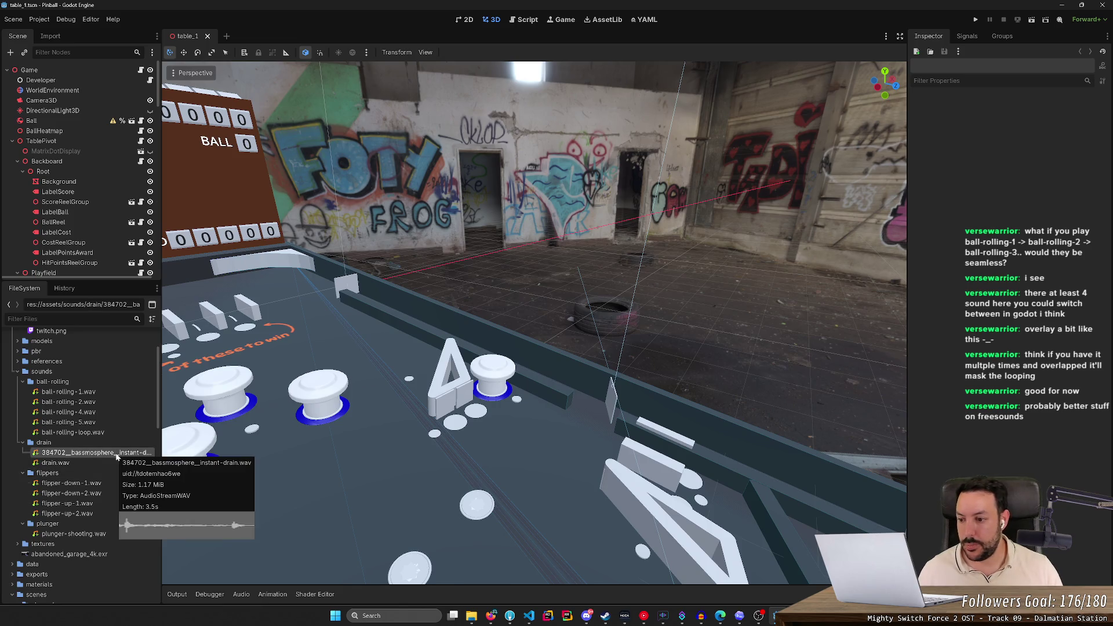
key("Delete")
key("Return")
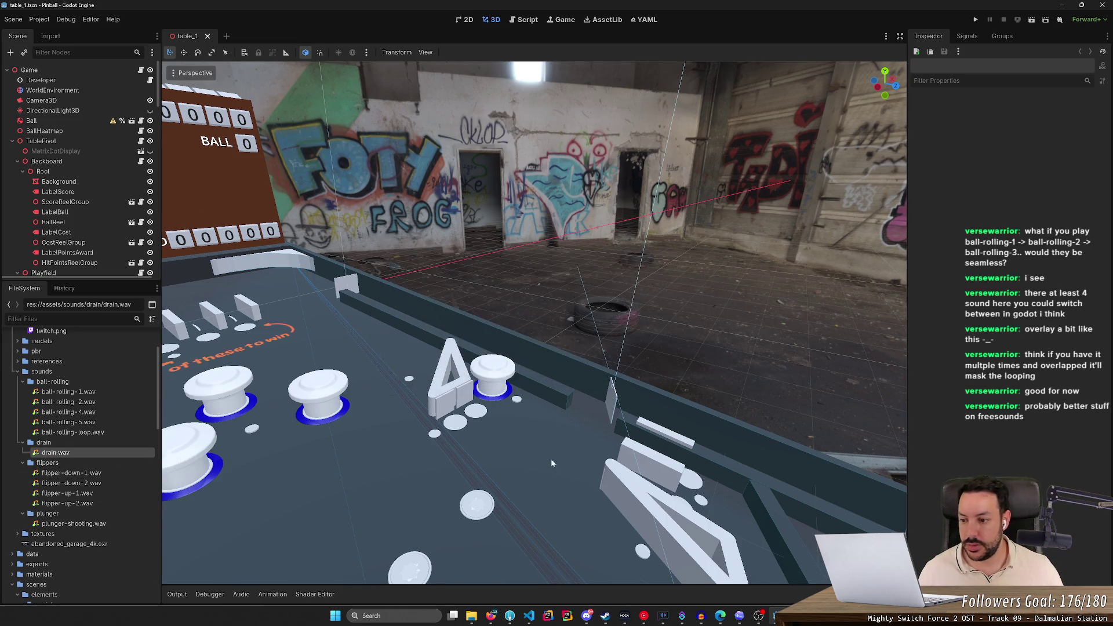
Fly around the pinball table, then open the Game node's script game.gd
right_click(551, 462)
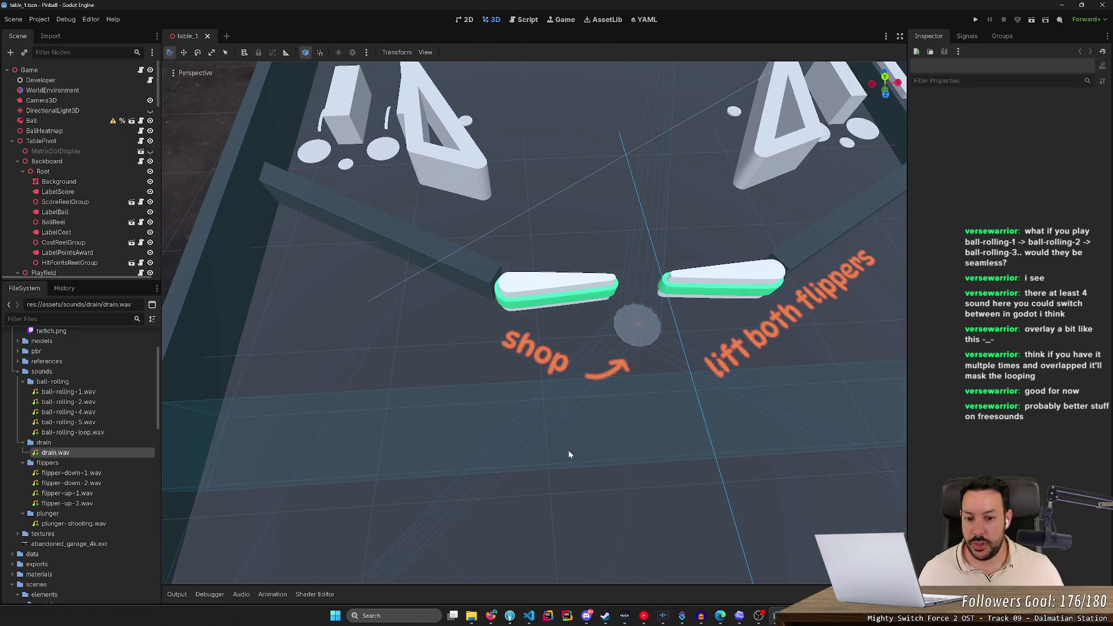
left_click(568, 449)
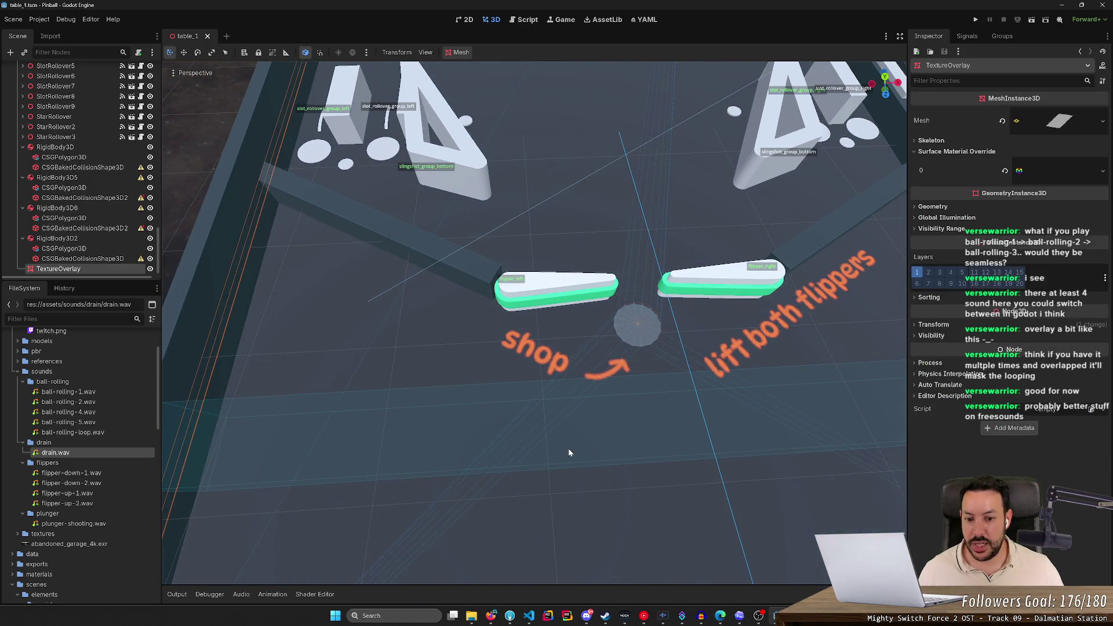
right_click(568, 453)
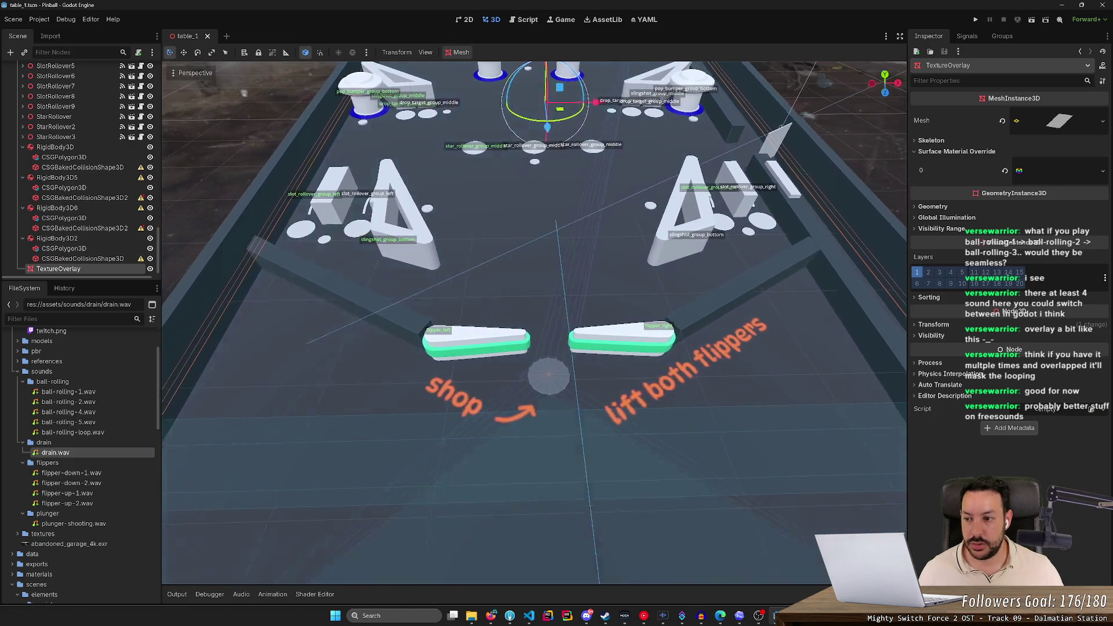
scroll(157, 87, "up", 15)
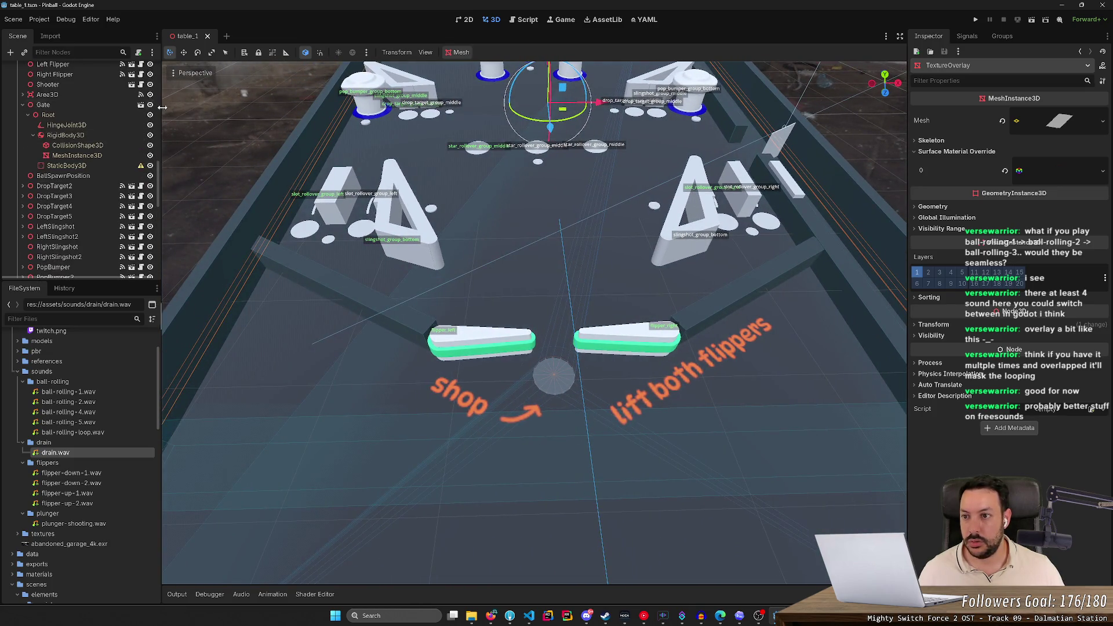
left_click(141, 70)
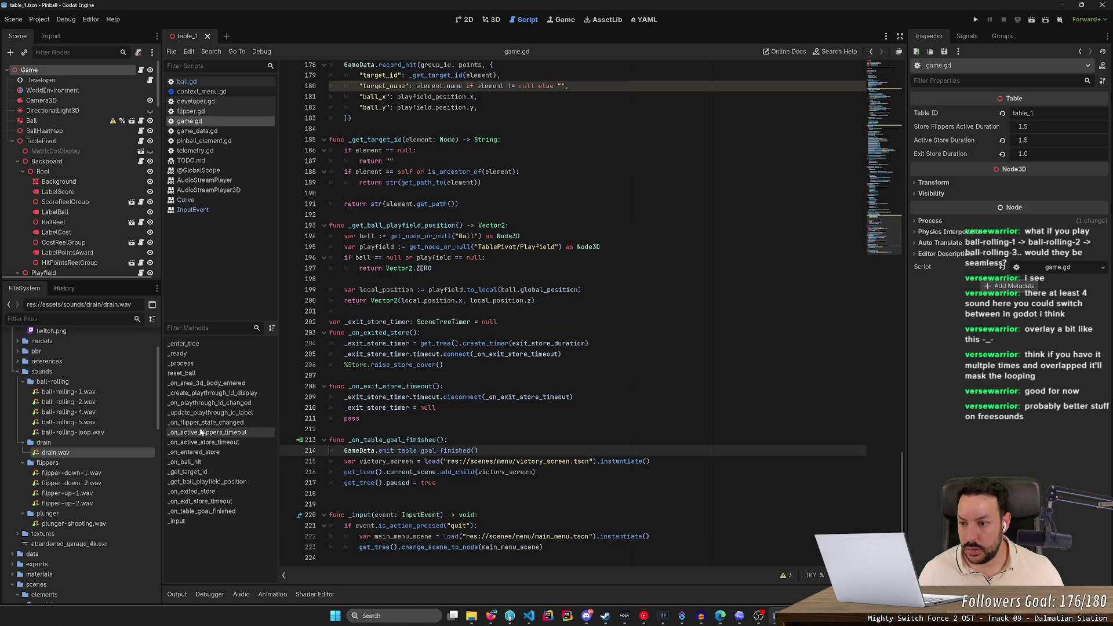
Open TablePivot's nudger.gd and Playfield's table_1.gd scripts
left_click(140, 142)
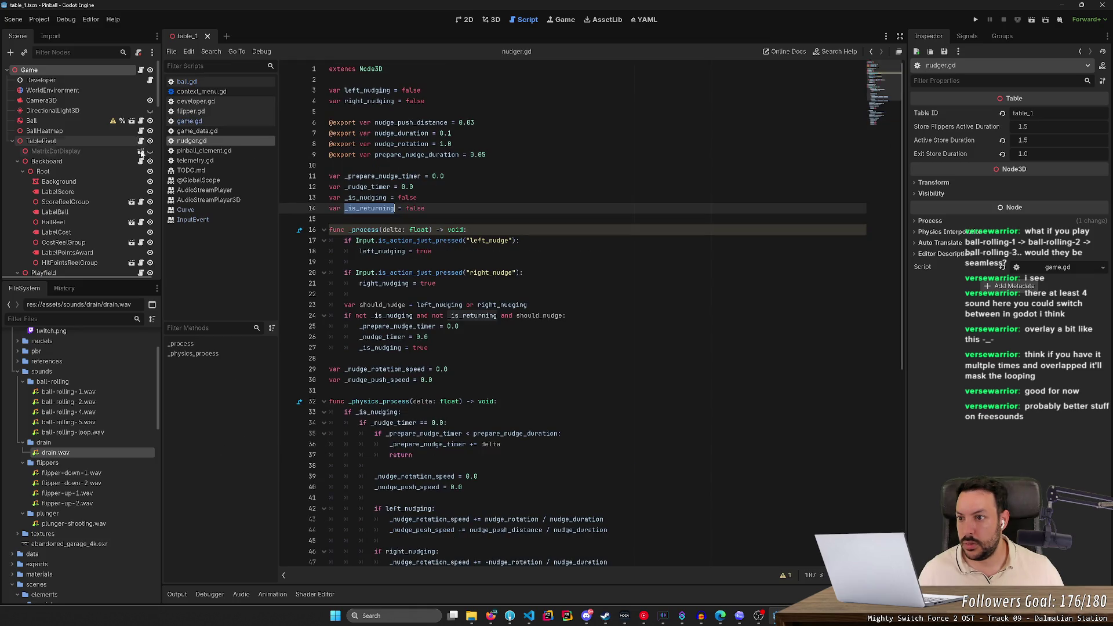
left_click(17, 162)
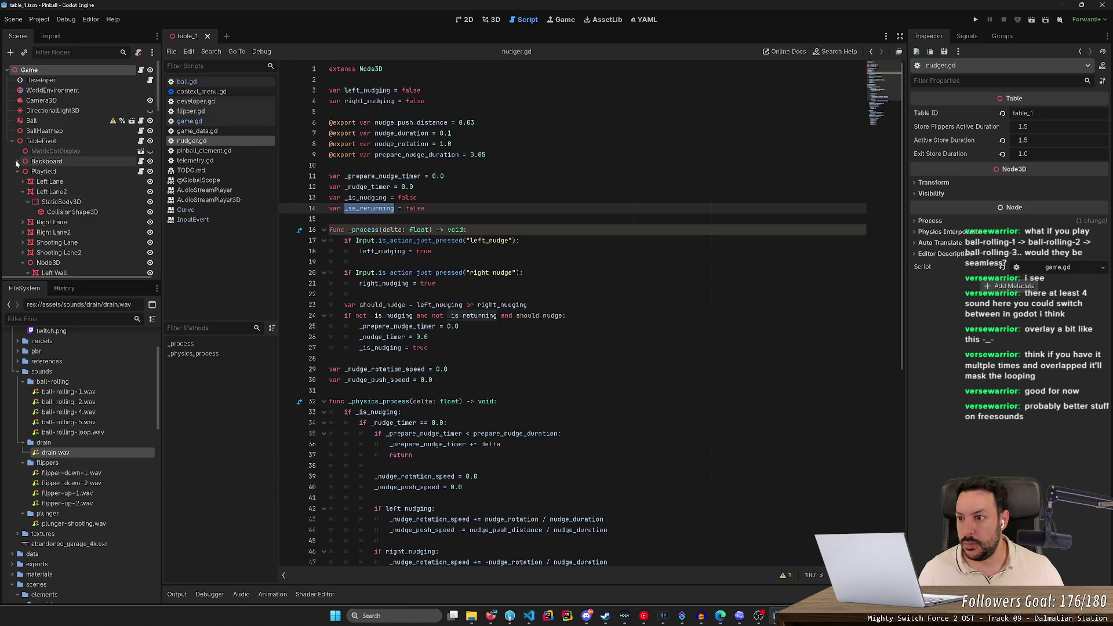
left_click(141, 172)
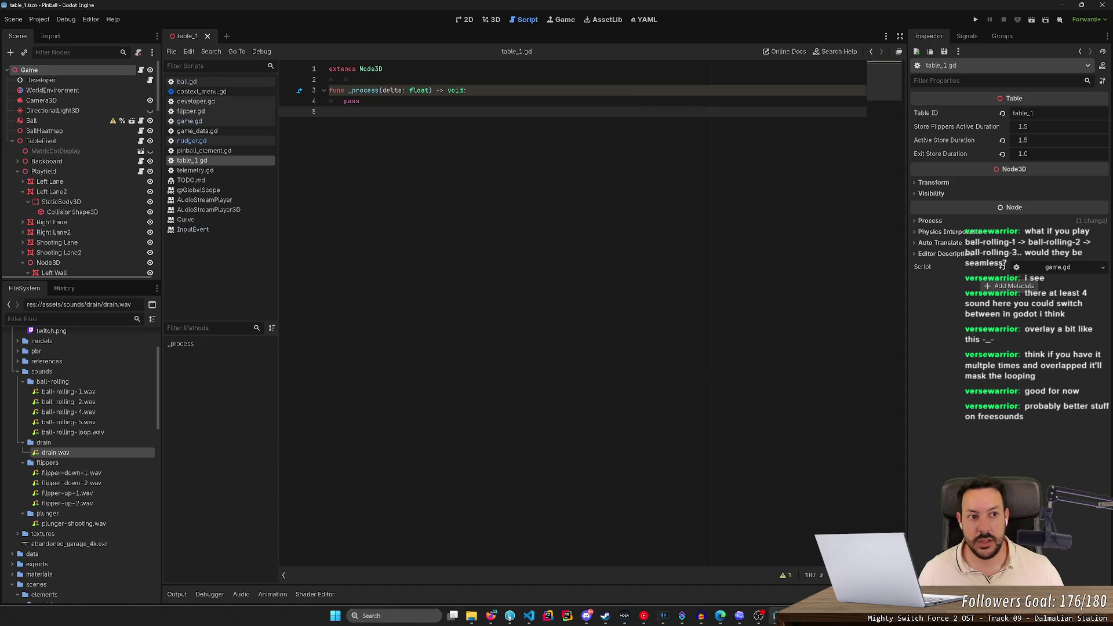
Select Area3D to show its body_entered signal connected to _on_area_3d_body_entered
left_click(140, 70)
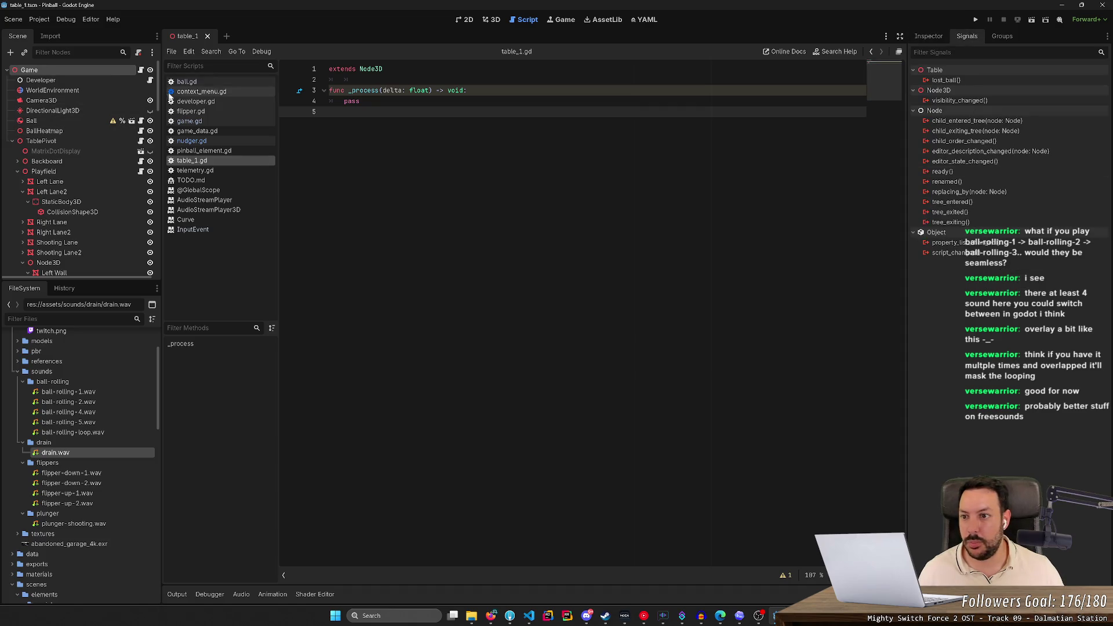
scroll(152, 265, "down", 15)
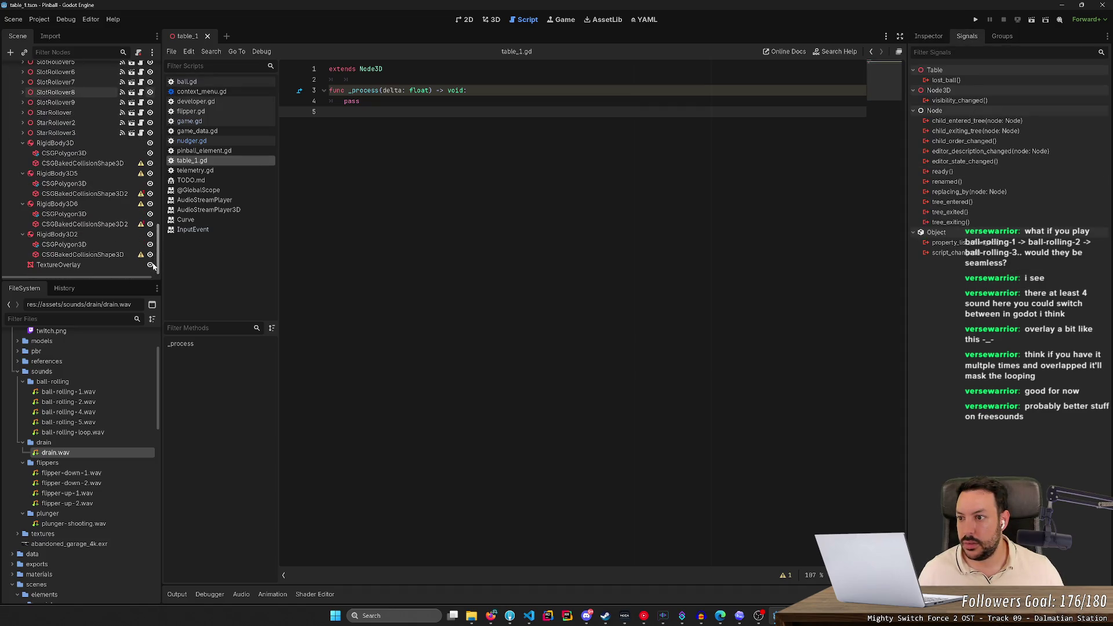
scroll(152, 266, "up", 10)
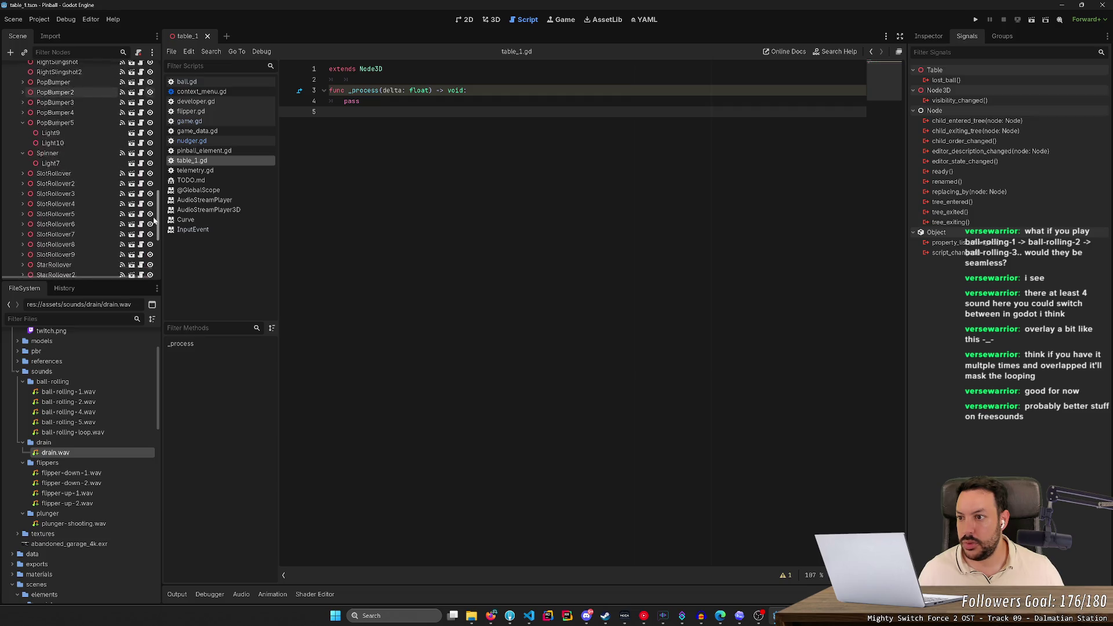
scroll(154, 202, "up", 5)
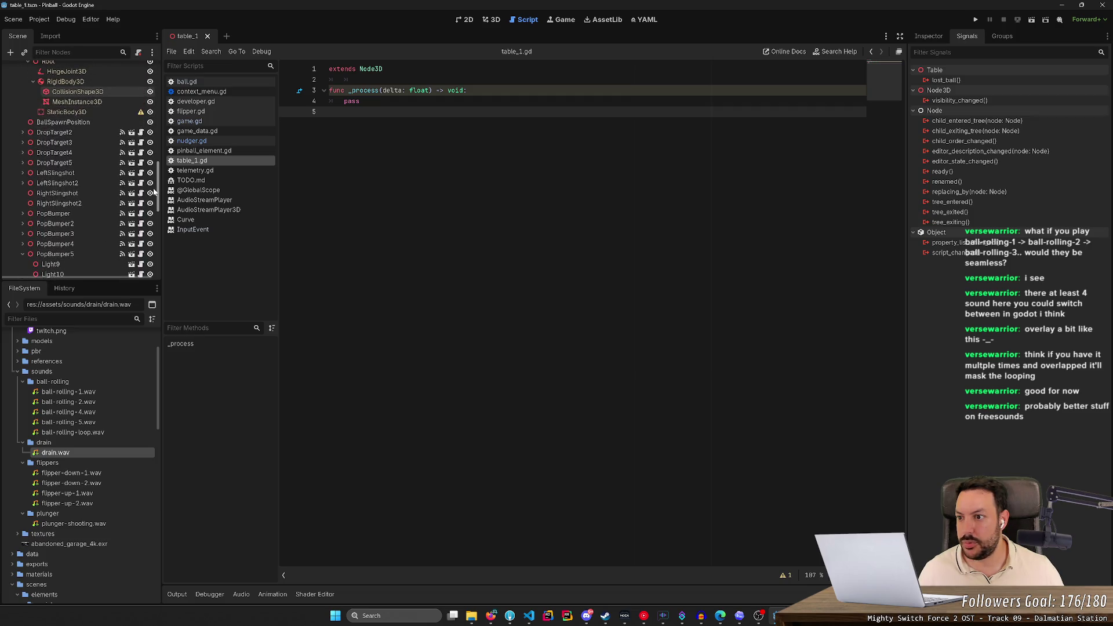
scroll(153, 182, "up", 5)
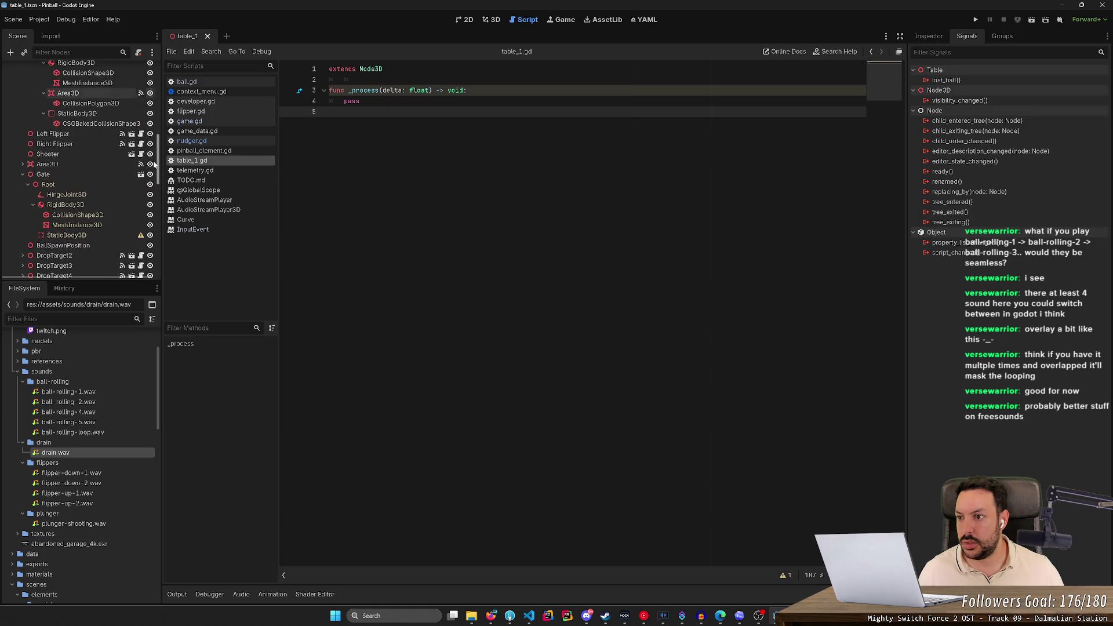
left_click(90, 193)
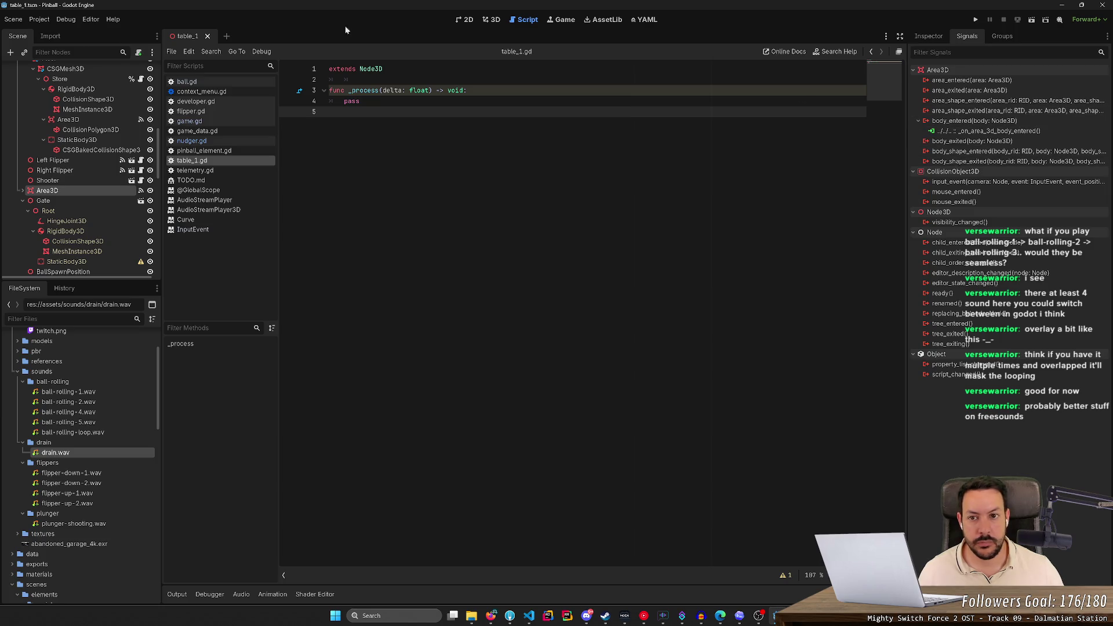
Back in the 3D view, rename the Area3D node in the Scene tree to DrainArea
left_click(486, 19)
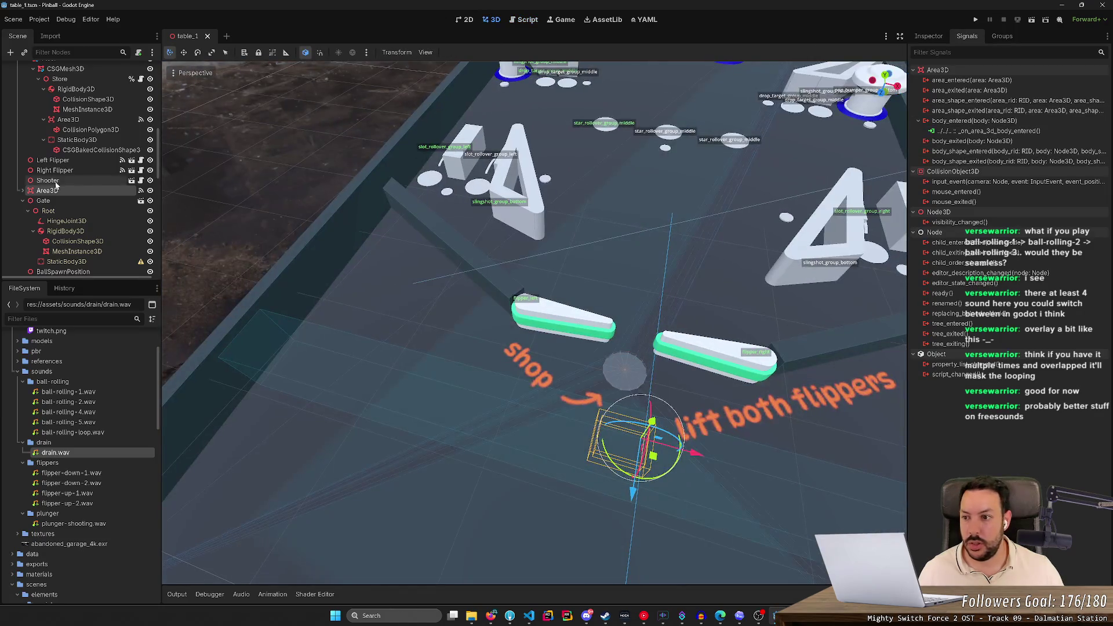
key("F2")
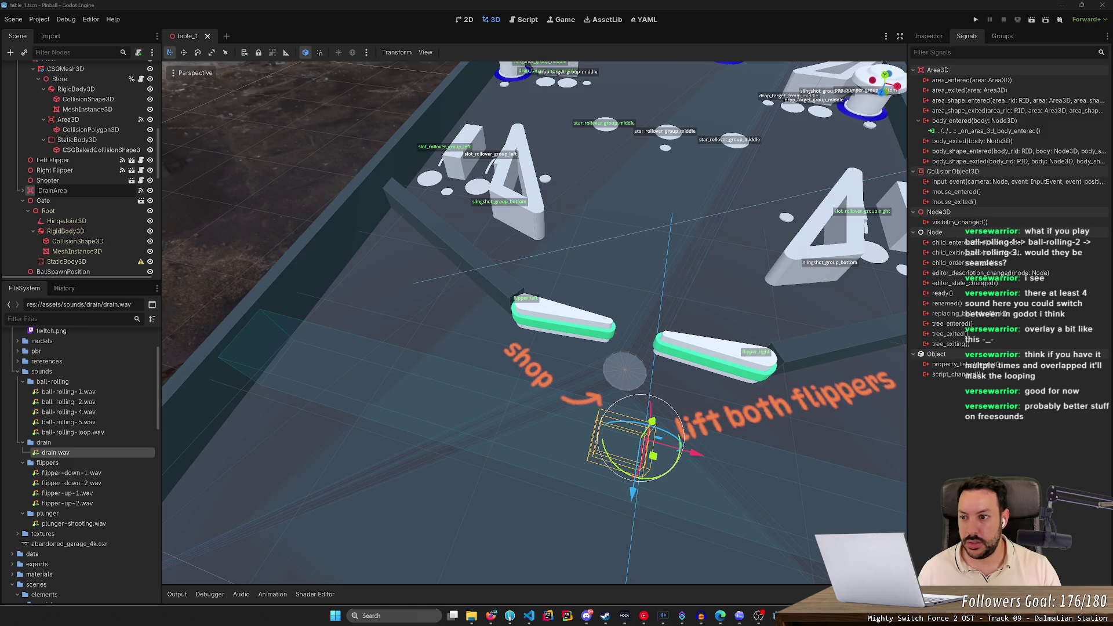
key("Return")
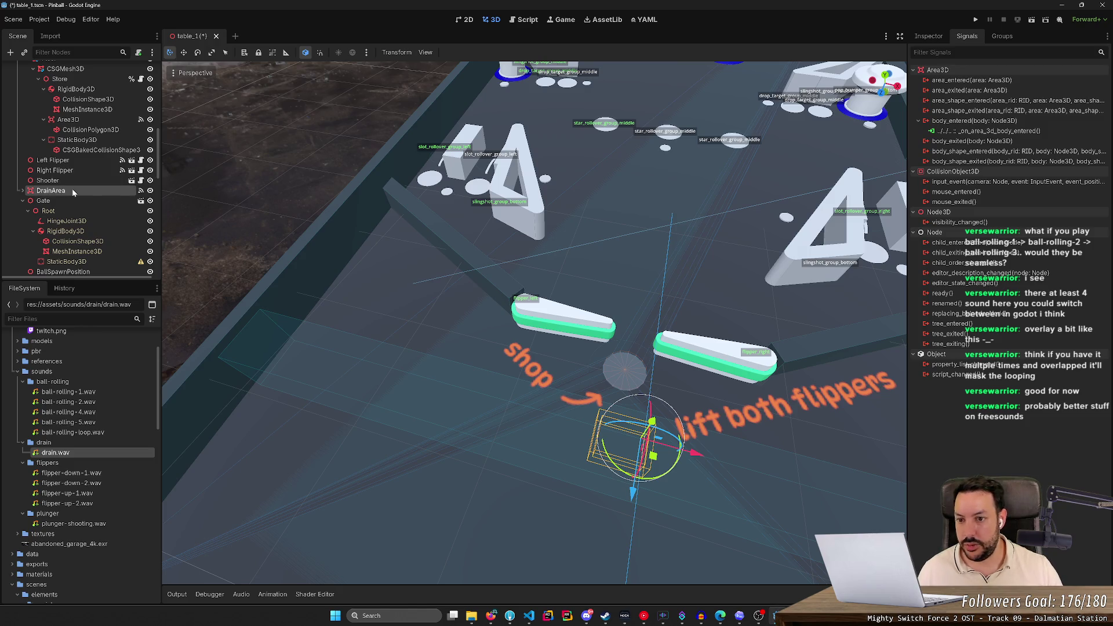
Rename the handler _on_area_3d_body_entered to _on_drain_ball_entered in game.gd and save
double_click(985, 132)
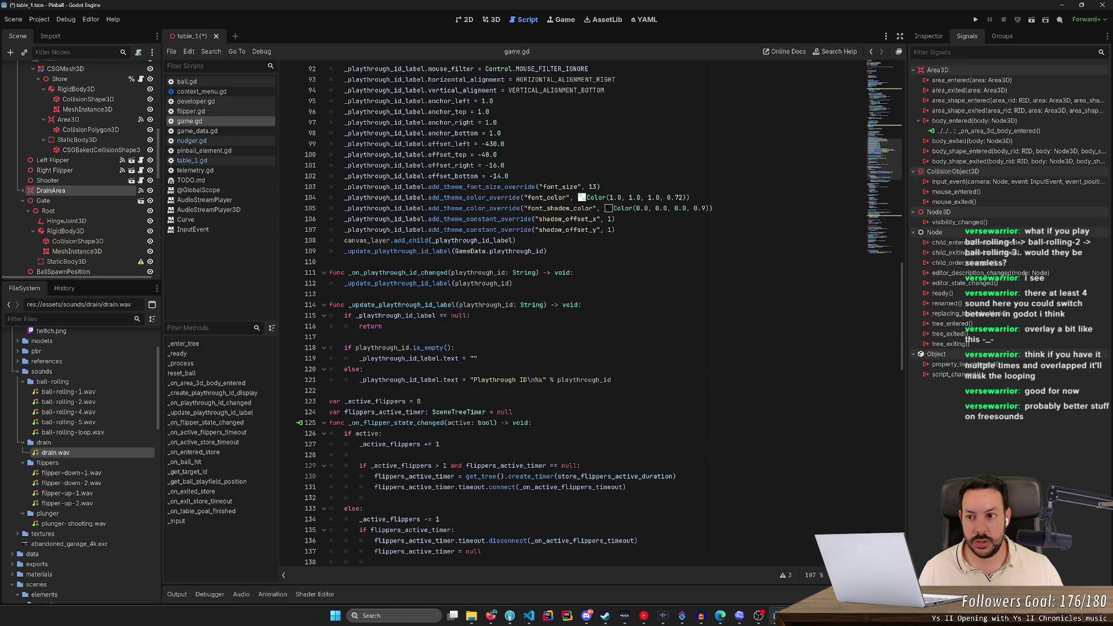
double_click(989, 131)
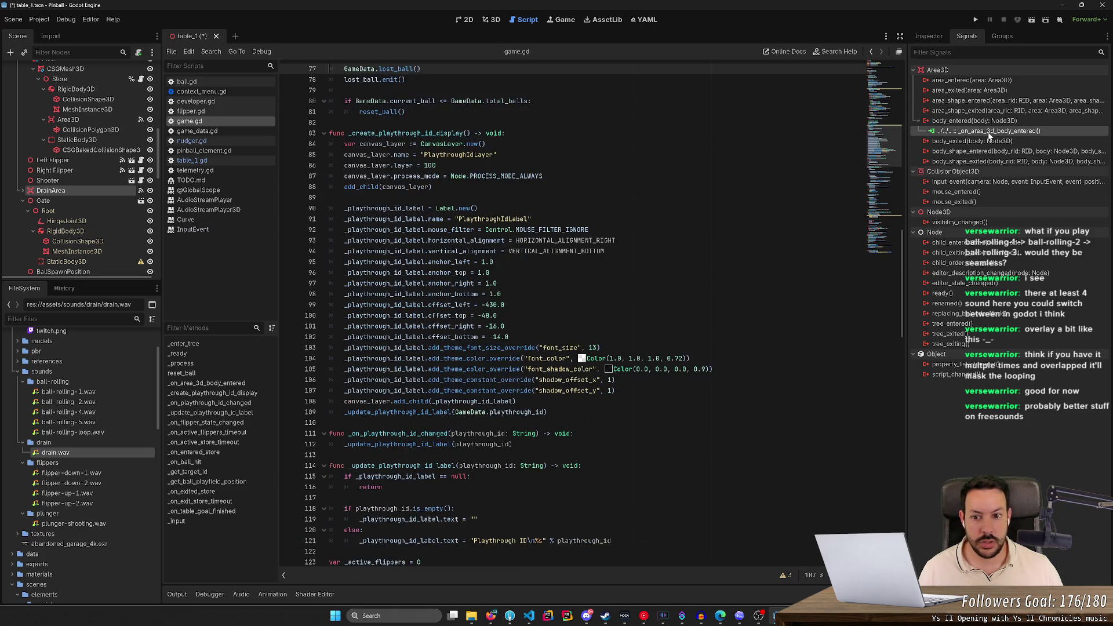
double_click(989, 133)
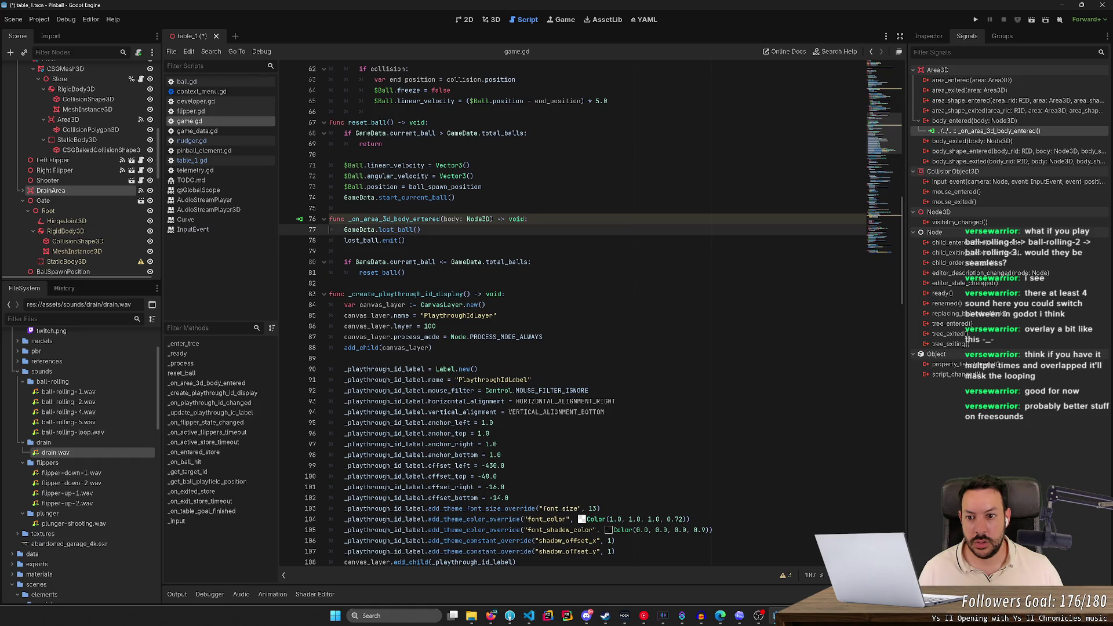
type("drain_")
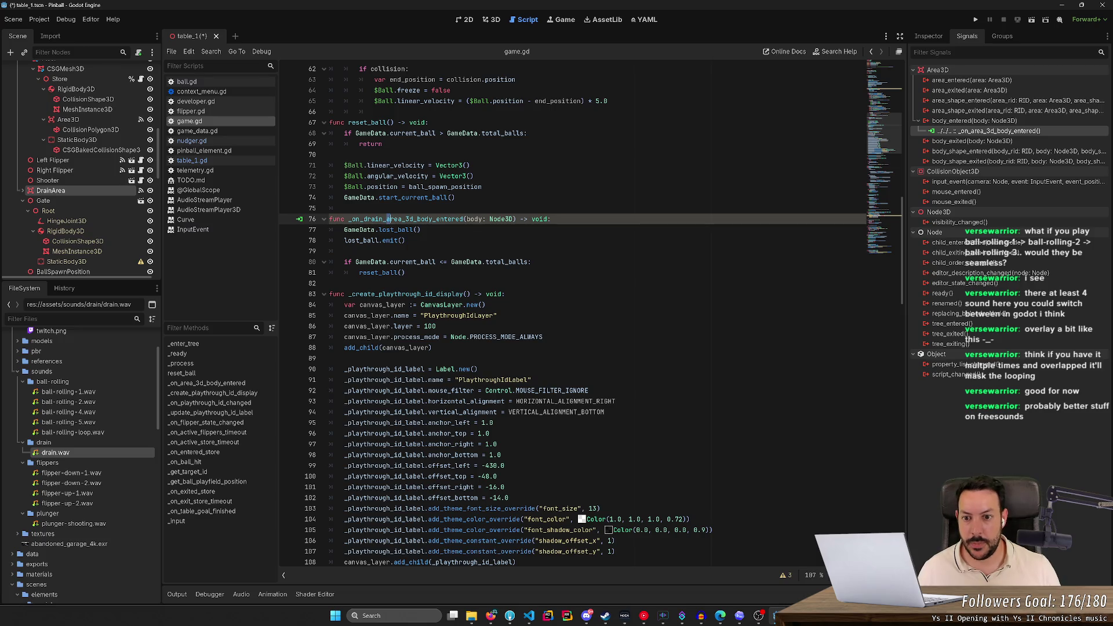
left_click_drag(387, 219, 430, 219)
type("ball")
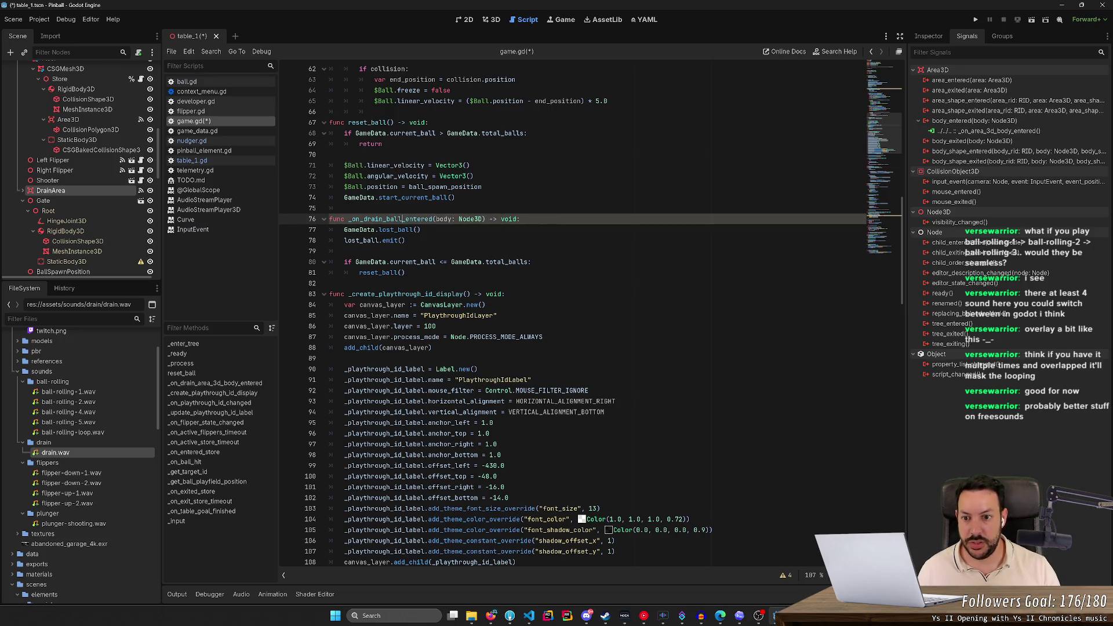
double_click(390, 219)
key("ctrl+s")
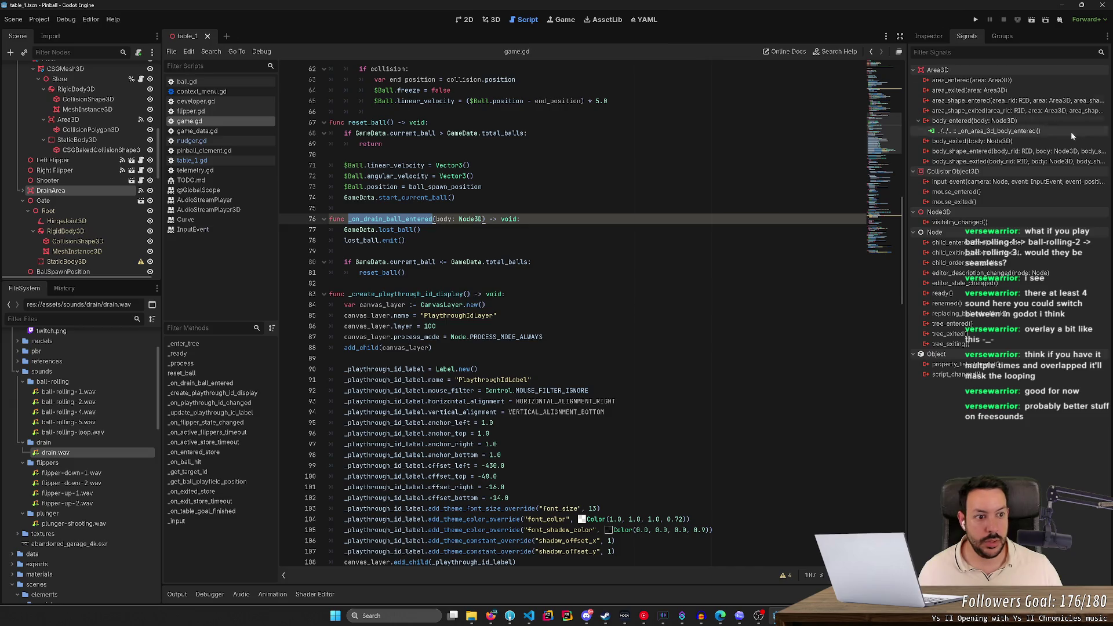
Edit DrainArea's body_entered connection so it calls _on_drain_ball_entered
right_click(1002, 129)
left_click(1017, 151)
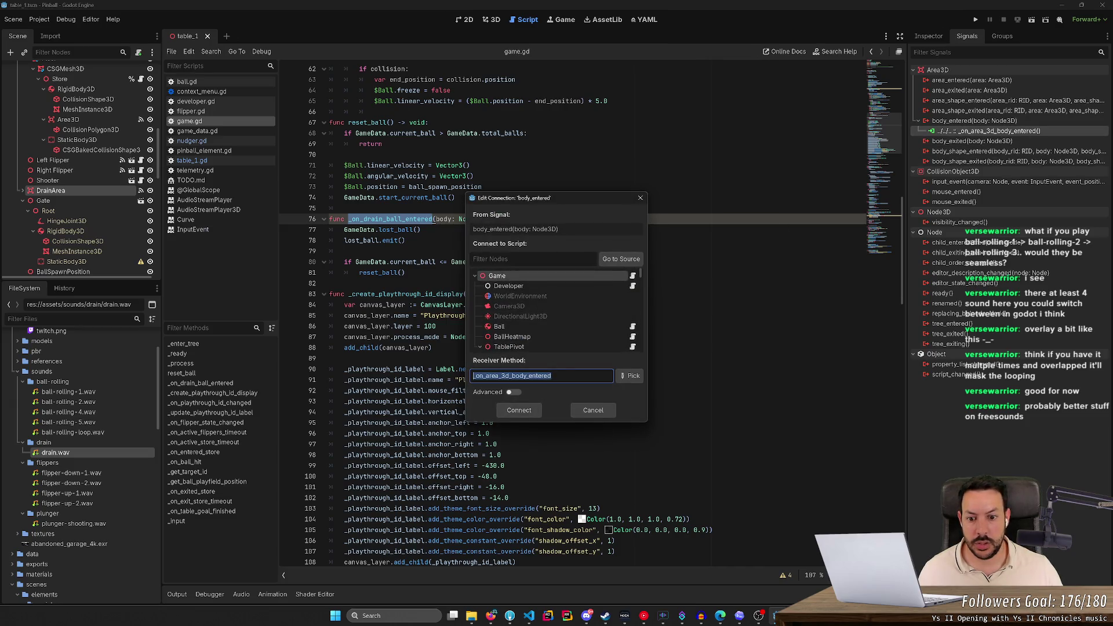
left_click(520, 410)
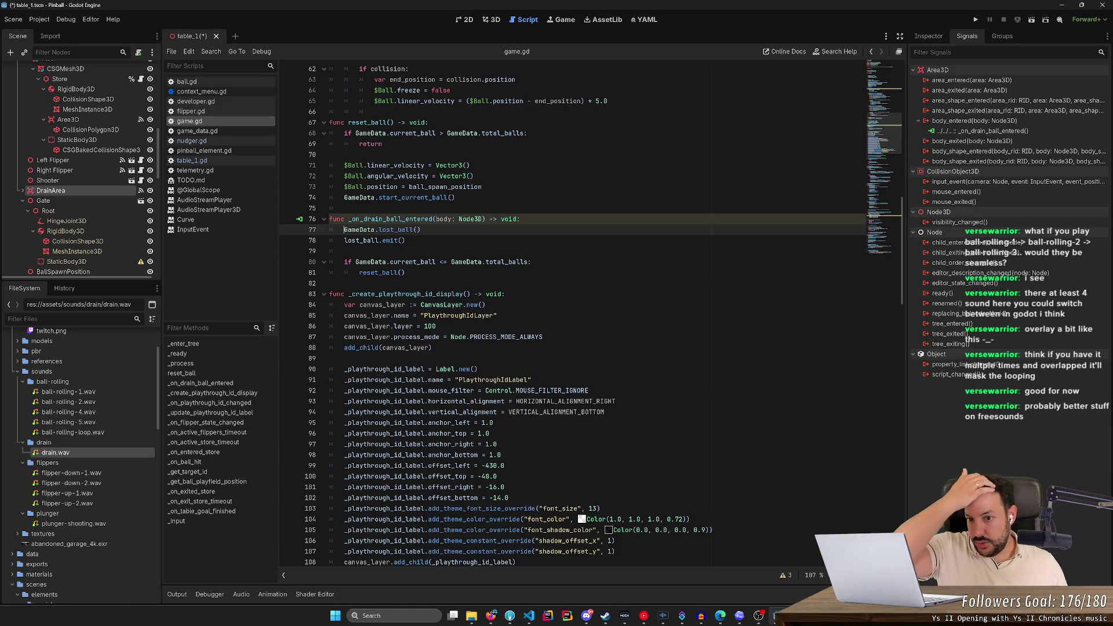
Add a blank line after lost_ball.emit() on line 78 of the drain handler
left_click(406, 239)
key("Return")
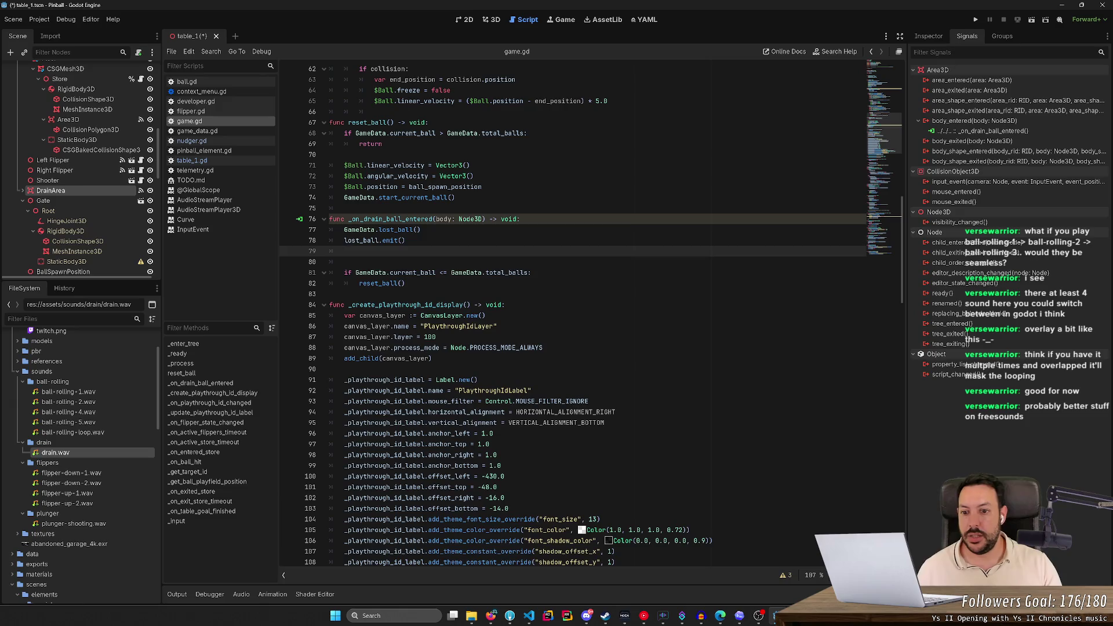
type("$Drain")
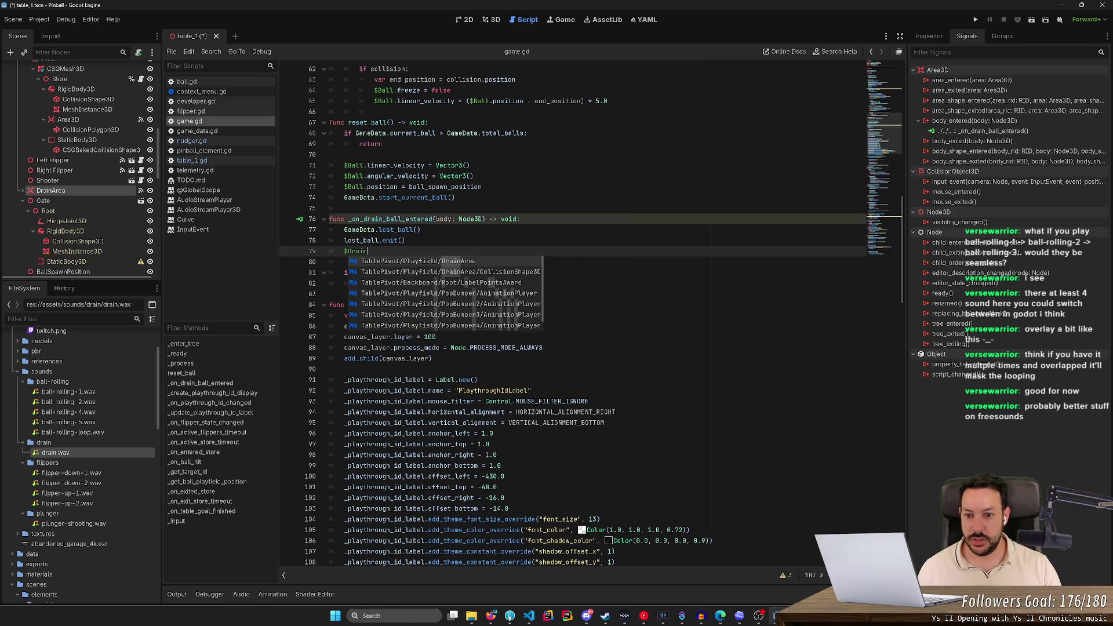
key("BackSpace")
key("BackSpace")
key("BackSpace")
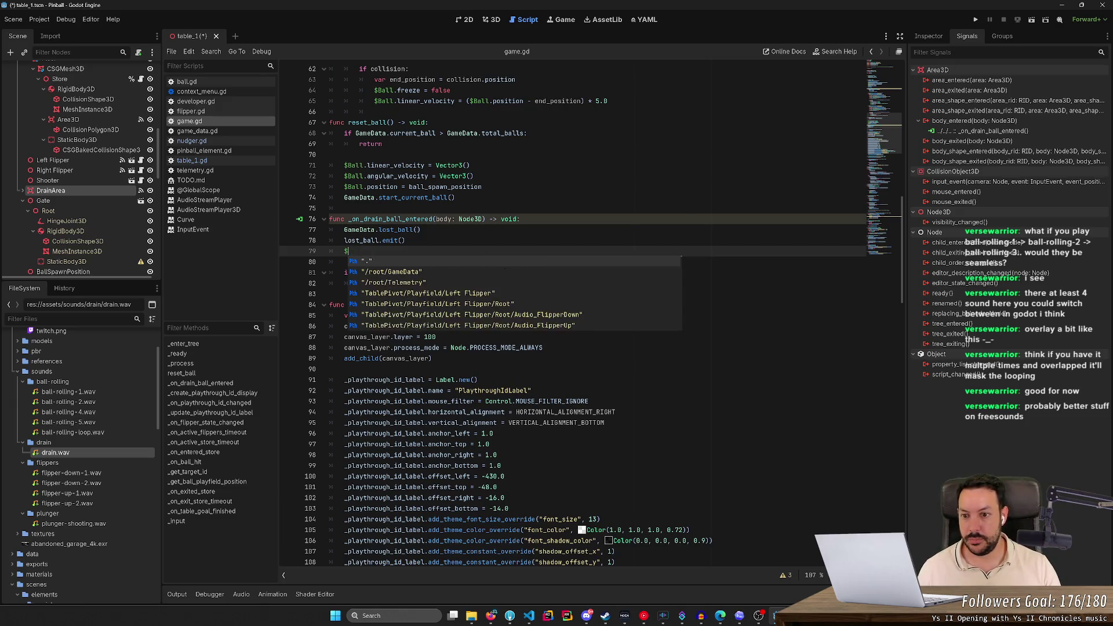
right_click(93, 193)
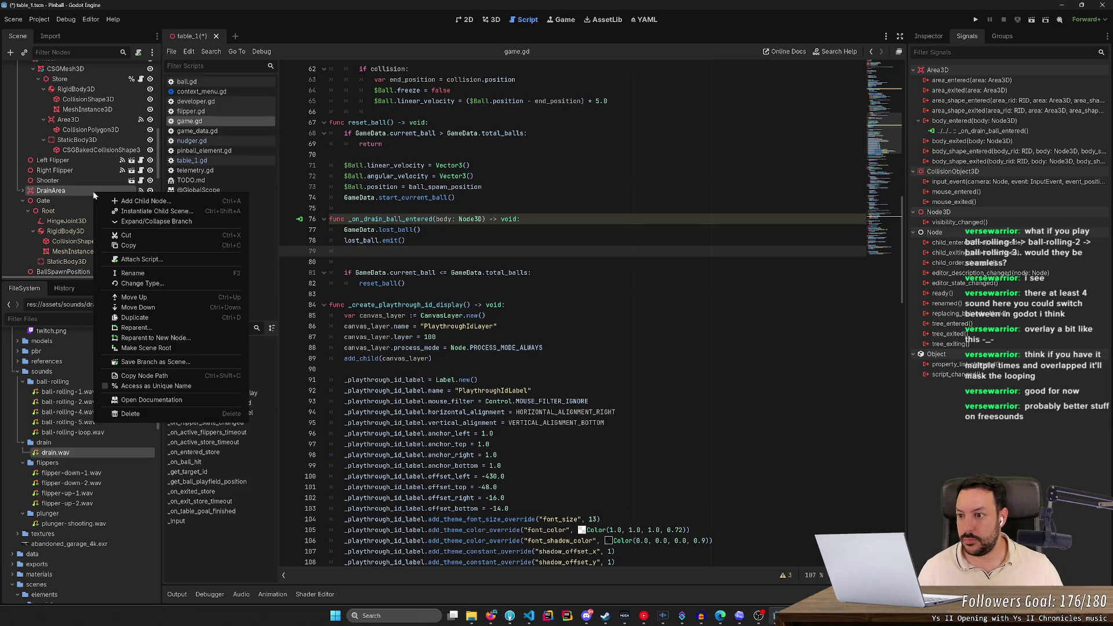
Add an AudioStreamPlayer child node under DrainArea
left_click(122, 201)
type("audio")
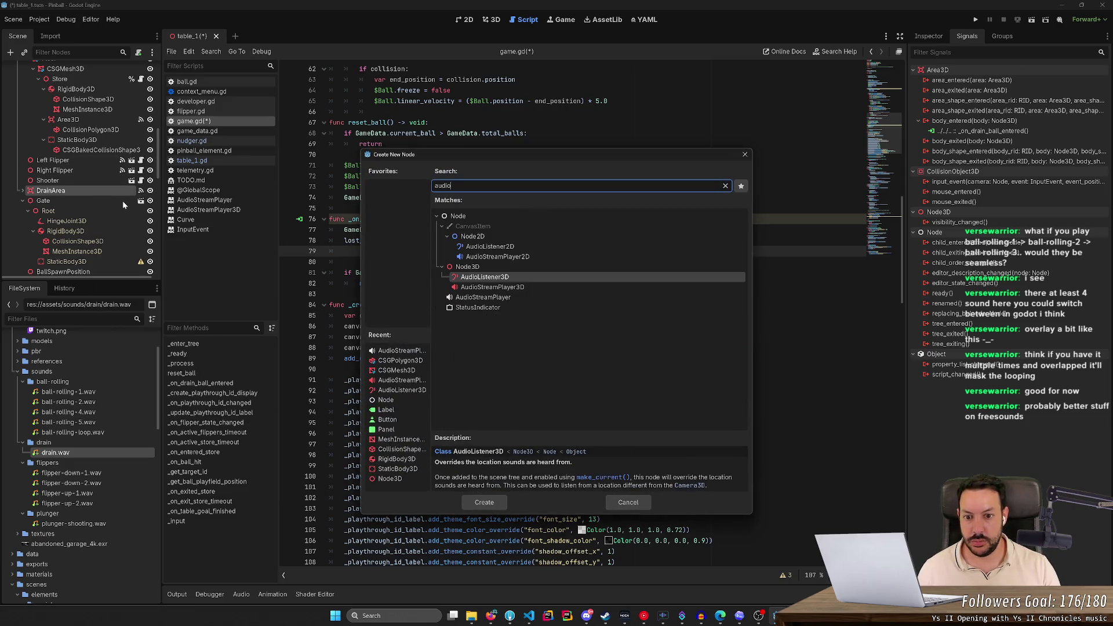
key("Down")
key("Down")
key("Return")
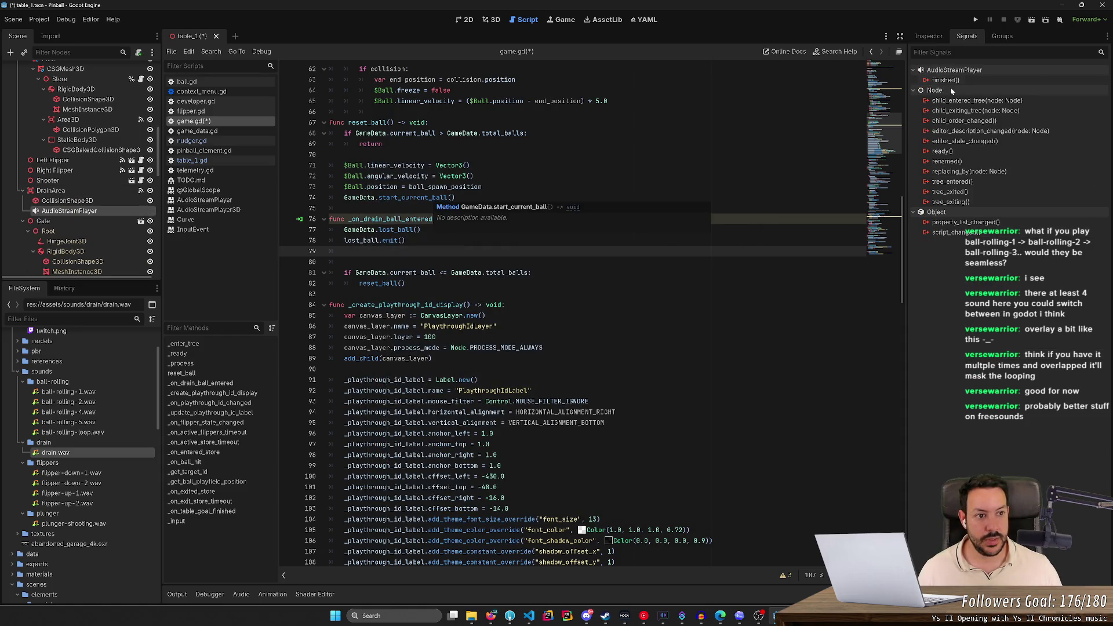
Assign drain.wav as the player's Stream, set Volume dB to -5, and save
left_click(928, 36)
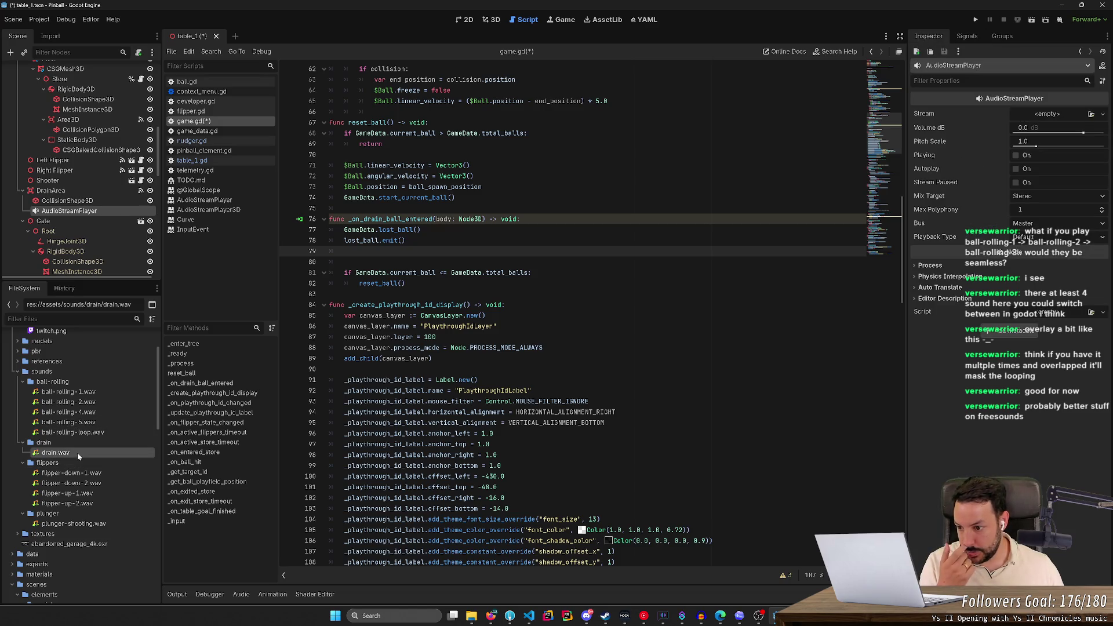
mouse_move(77, 452)
left_mouse_down()
mouse_move(695, 220)
mouse_move(1047, 114)
left_mouse_up()
left_click(1043, 142)
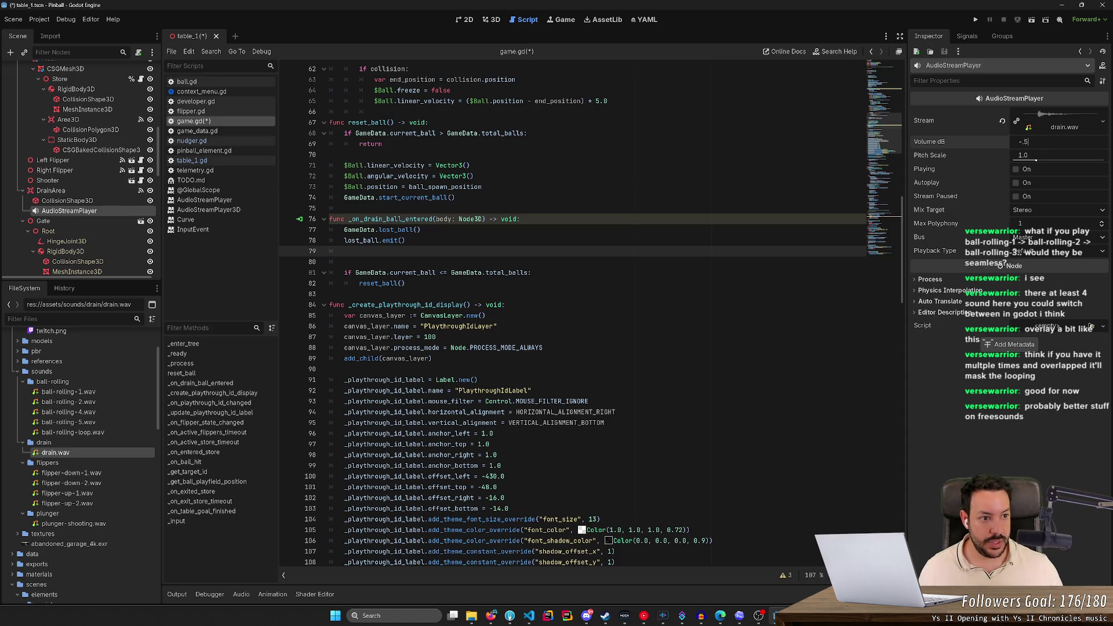
key("Return")
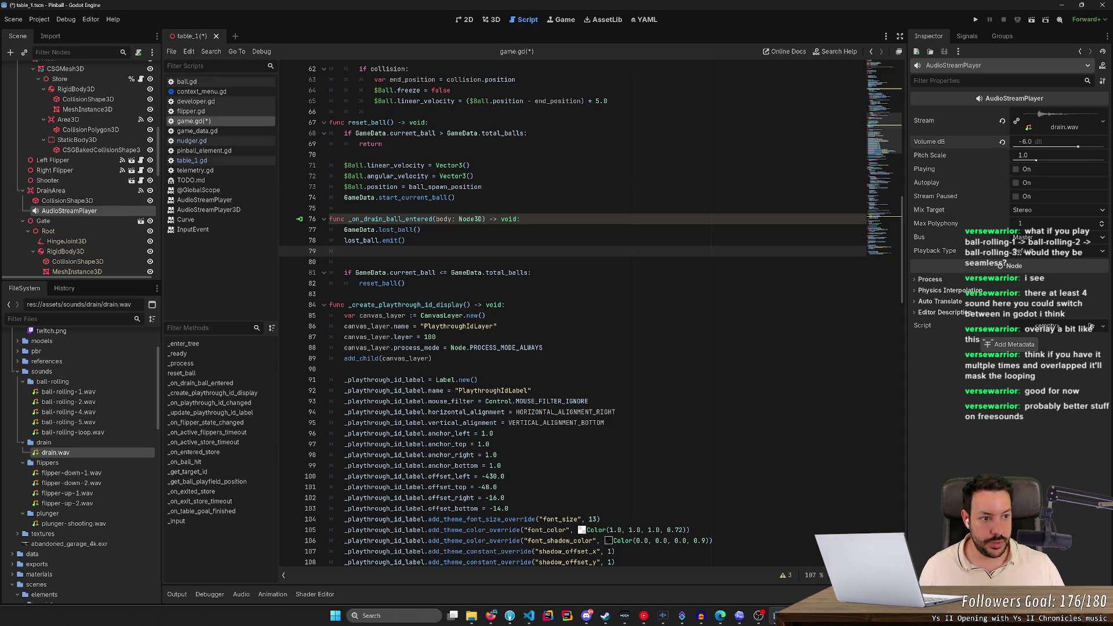
left_click(1025, 142)
type("-5")
key("Return")
key("ctrl+s")
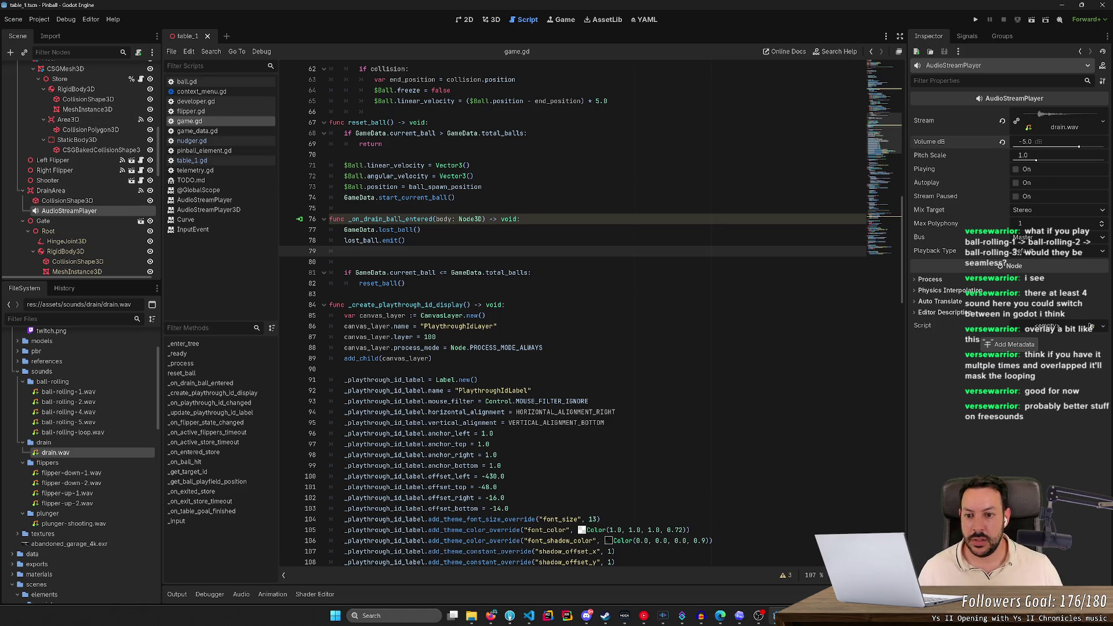
Start a new line in _on_drain_ball_entered and rename the audio node AudioStreamPlayerDrain
left_click(521, 219)
key("Return")
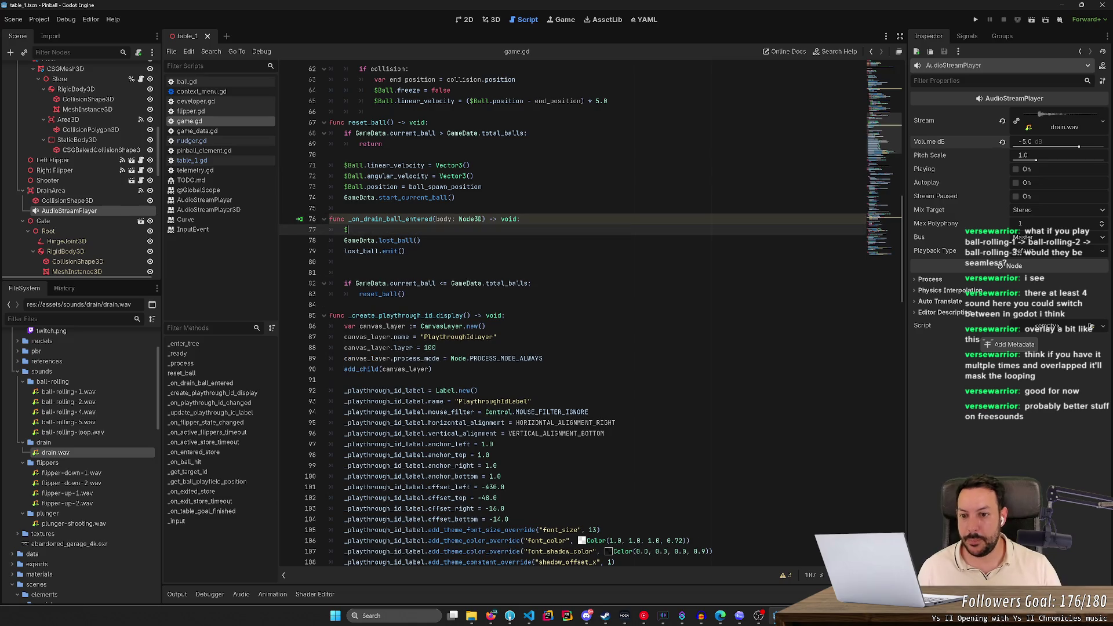
type("$audio")
key("Escape")
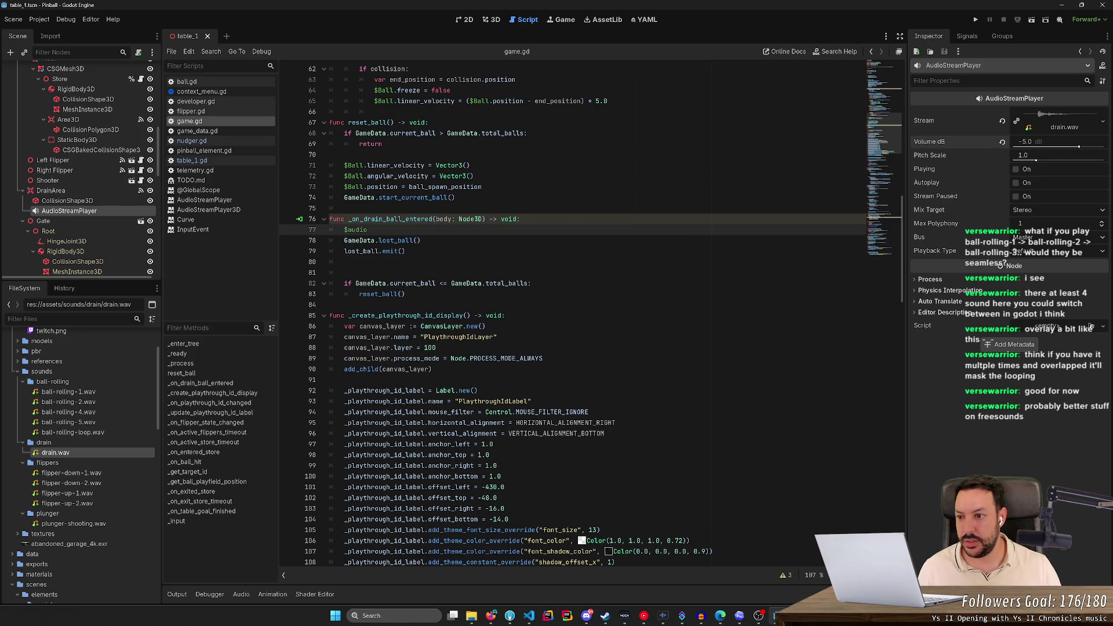
left_click(70, 210)
key("Escape")
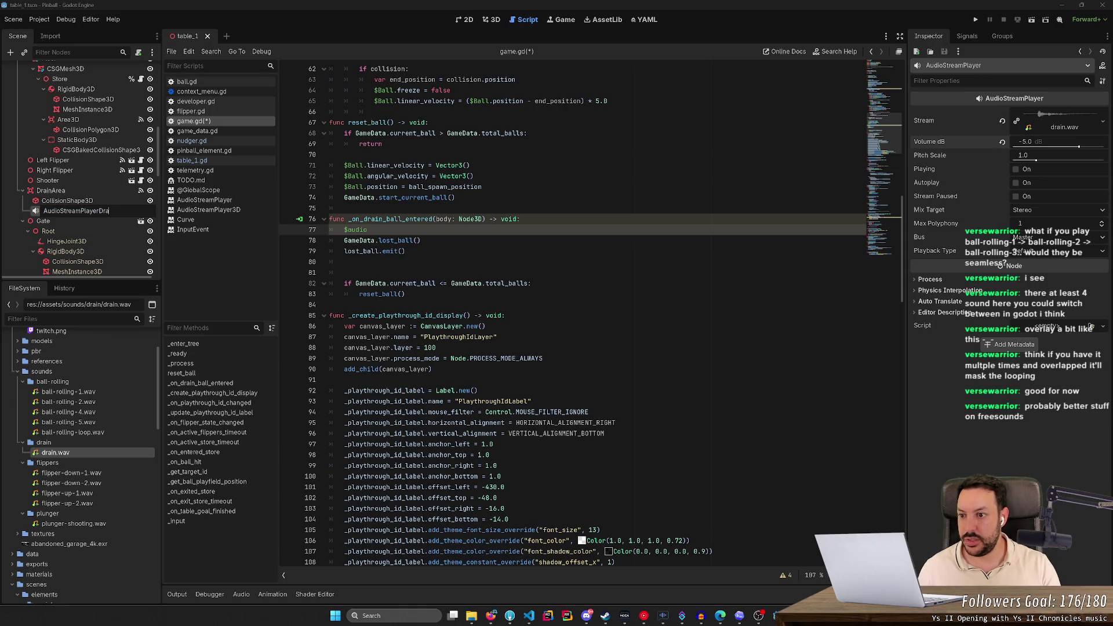
key("Return")
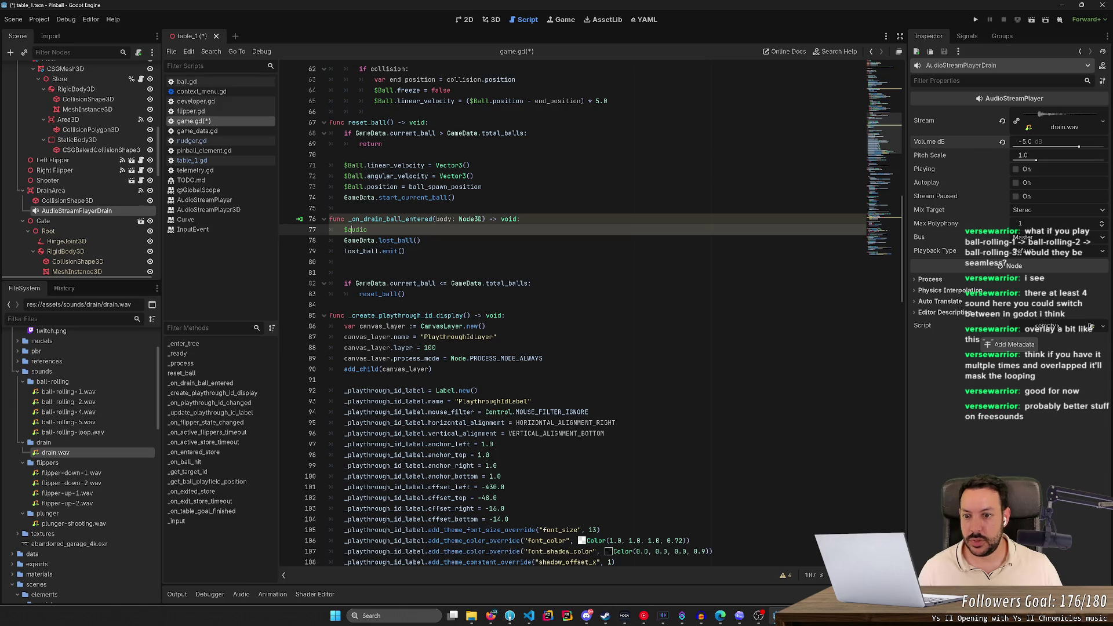
Call $AudioStreamPlayerDrain.play() in the drain function, save game.gd, and run the game
double_click(352, 230)
type("Drain")
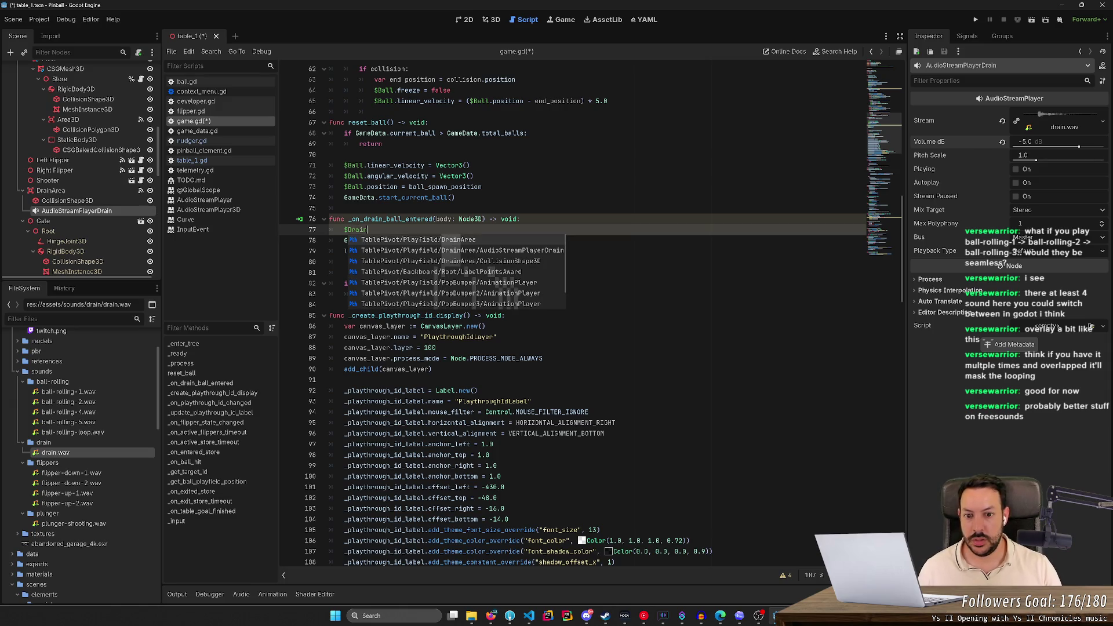
key("Down")
key("Return")
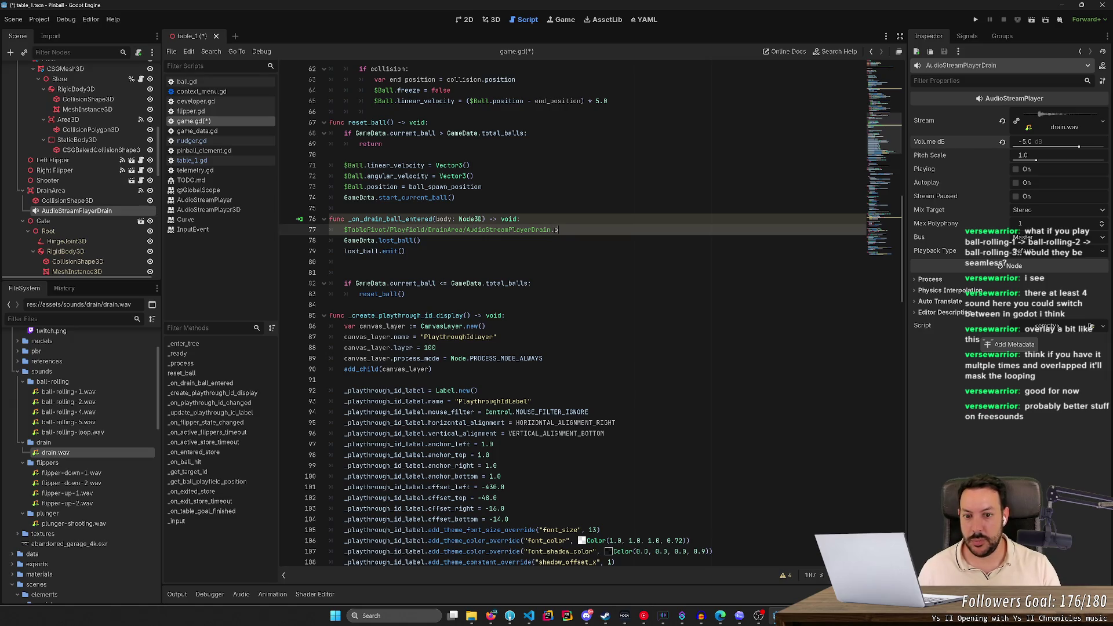
type("()")
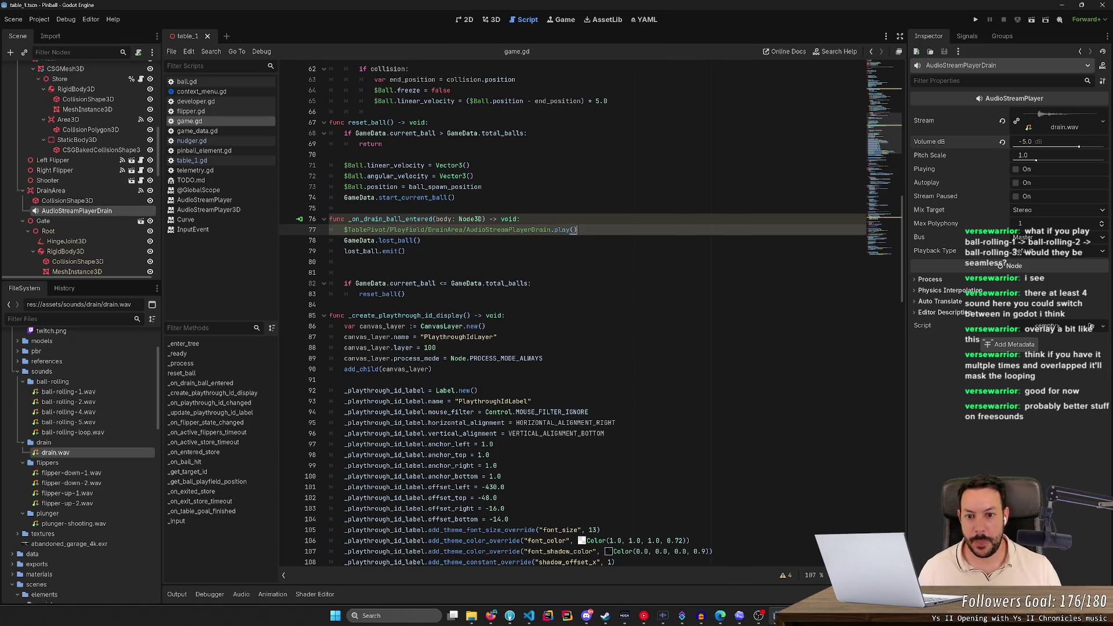
key("ctrl+s")
left_click(975, 19)
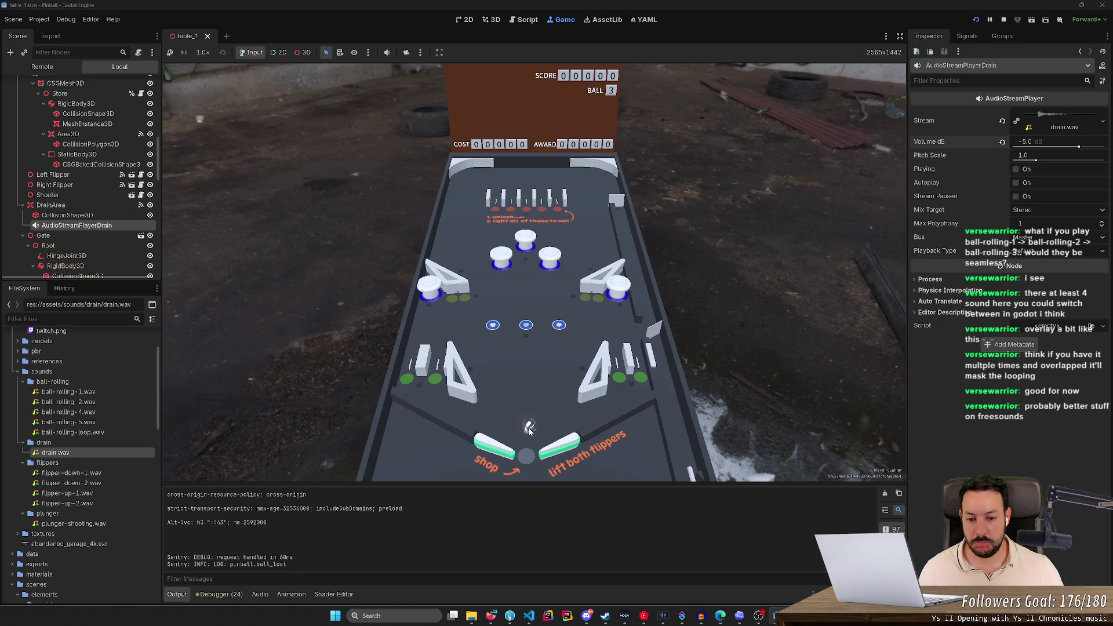
Stop the running pinball test from the editor toolbar
left_click(1003, 19)
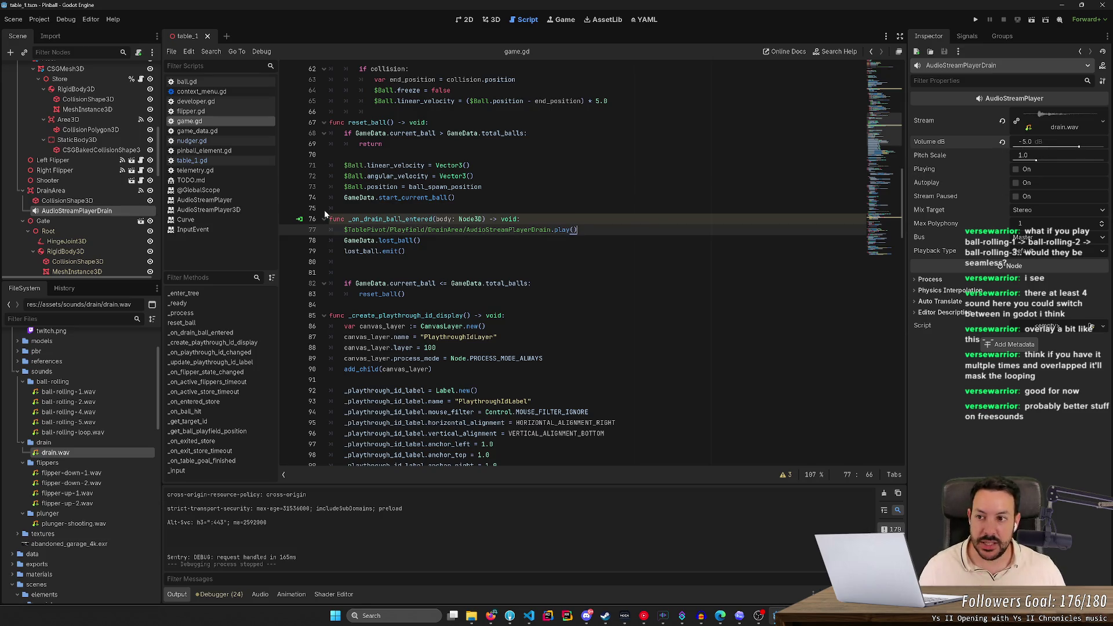
Select the Shooter plunger in the 3D view and open shooter.gd and the Shooter scene
scroll(159, 115, "up", 3)
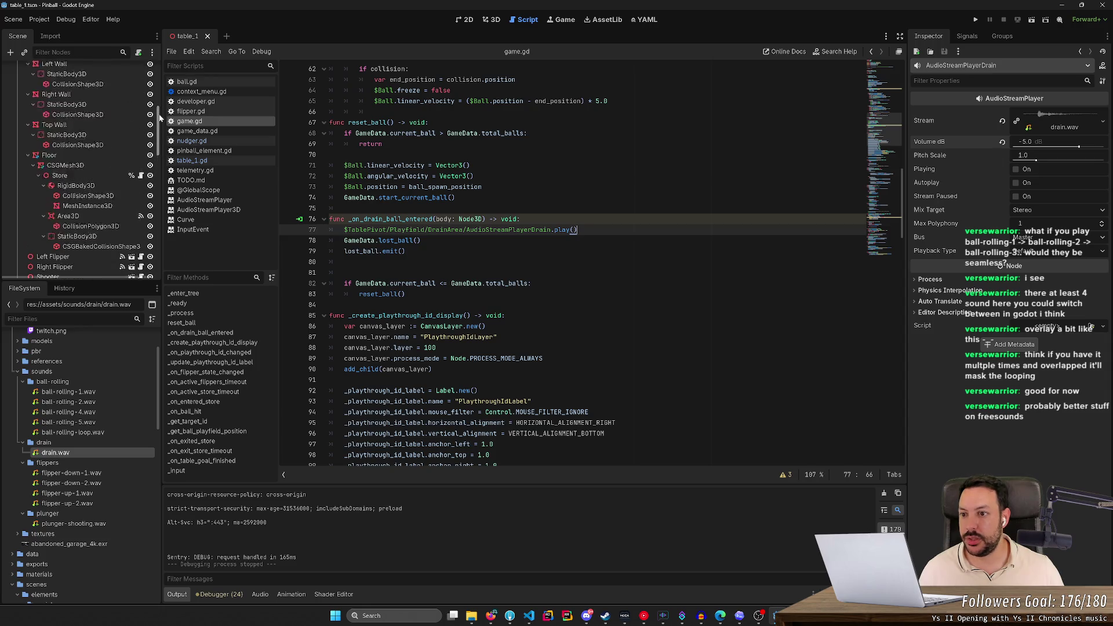
left_click_drag(160, 116, 159, 57)
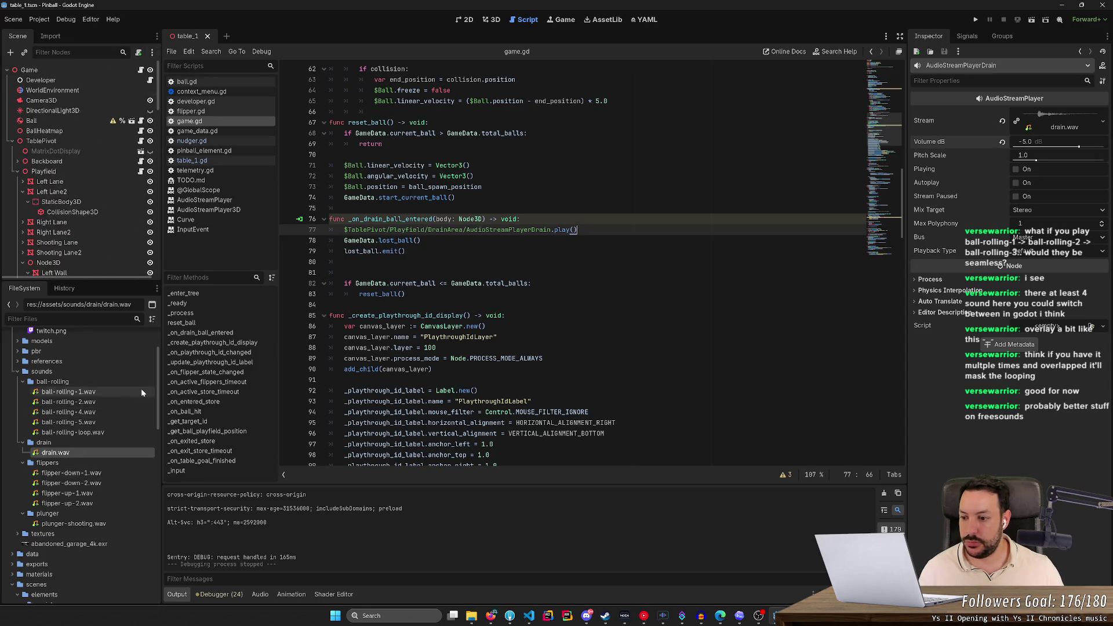
left_click(491, 19)
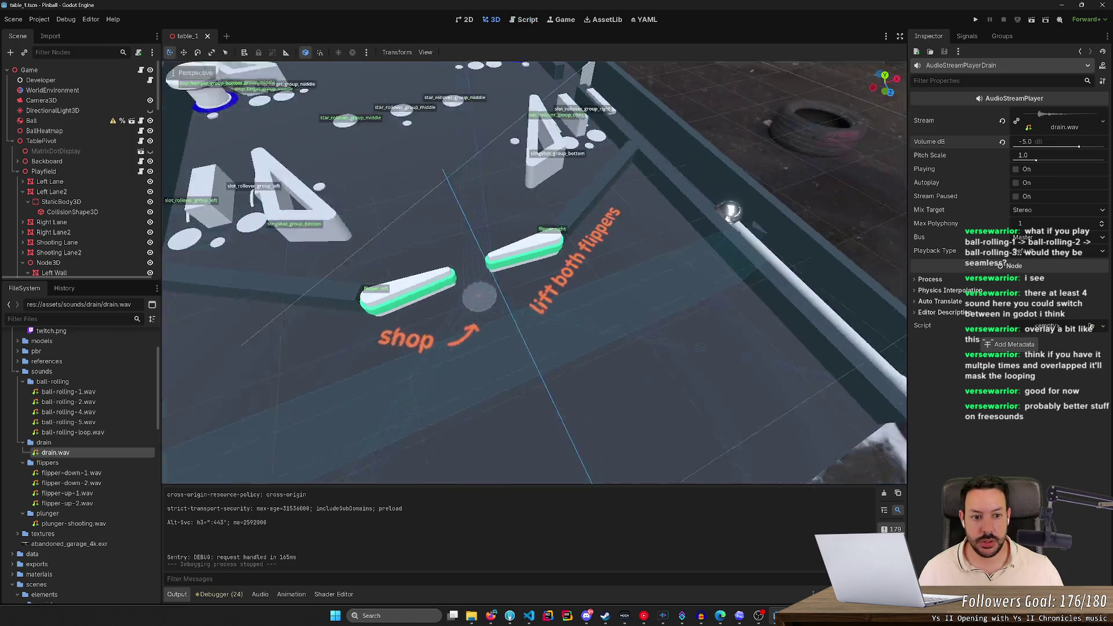
left_click(667, 261)
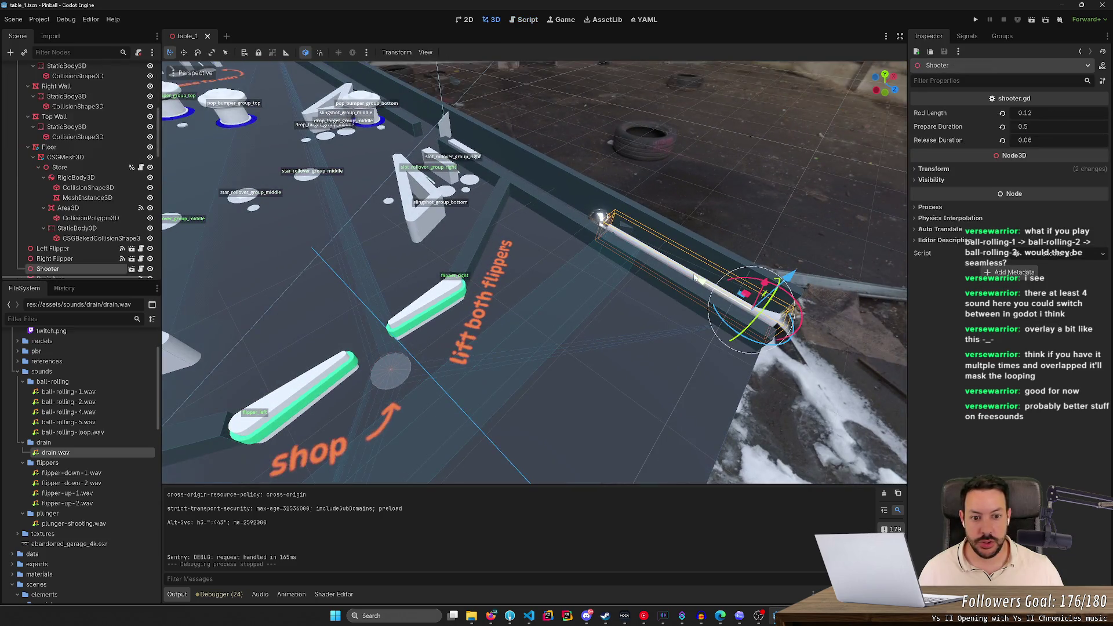
left_click(141, 270)
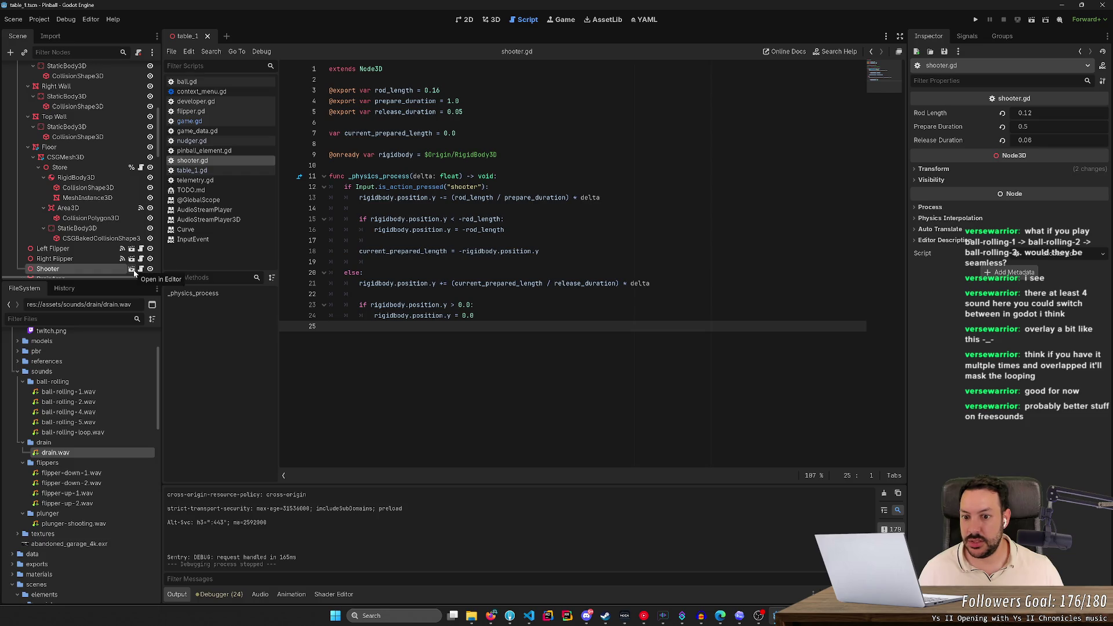
left_click(132, 270)
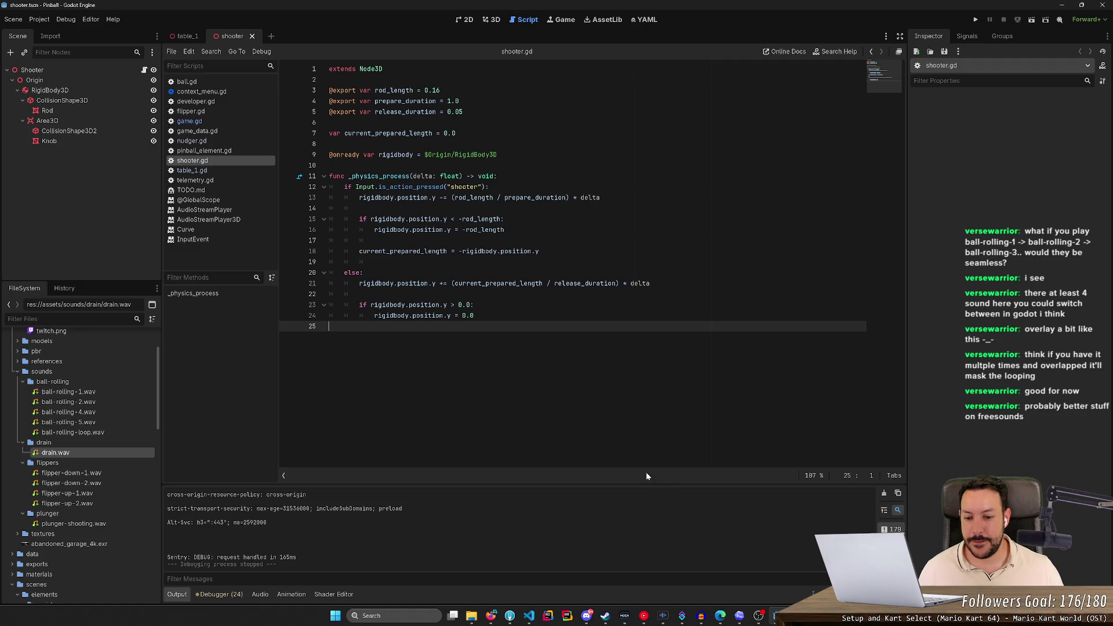
Preview plunger-shooting.wav a few times, then switch to Audacity
left_click(74, 523)
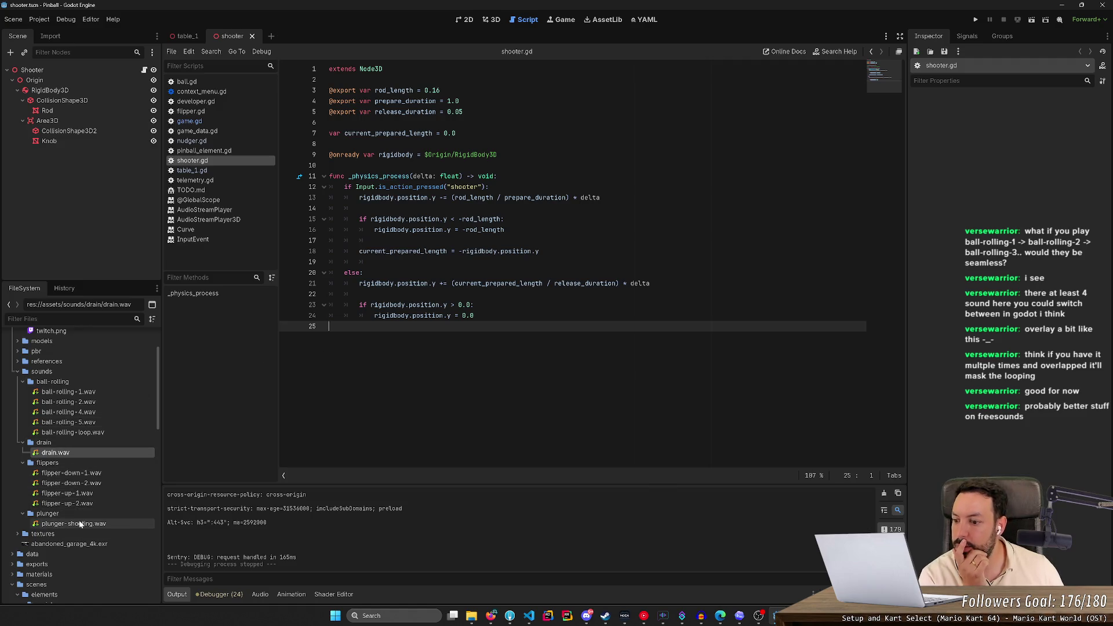
left_click(917, 145)
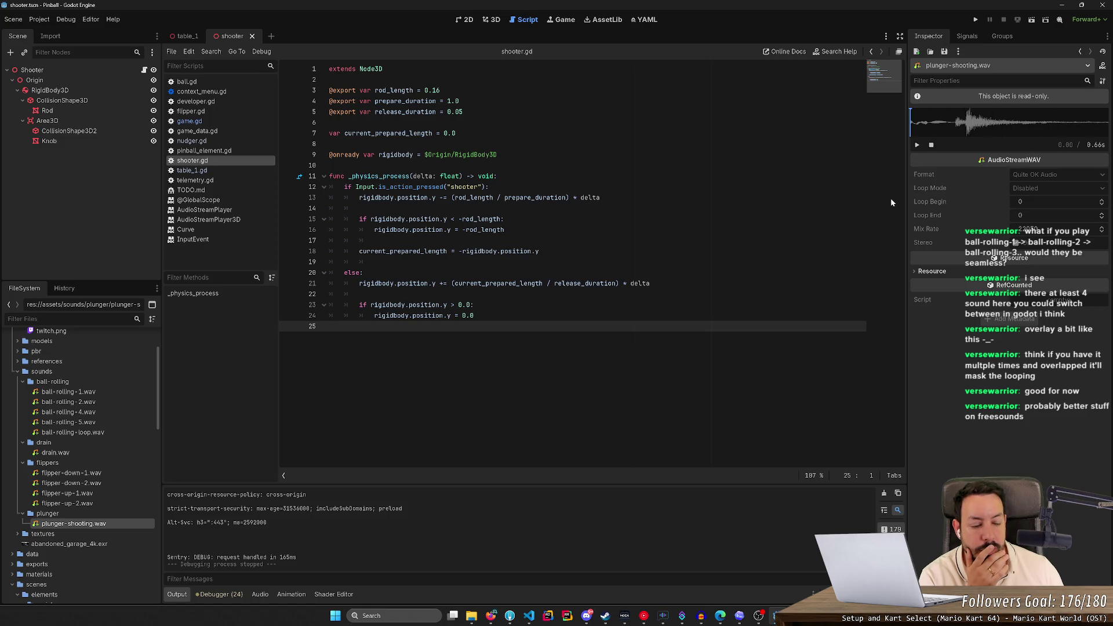
left_click(916, 144)
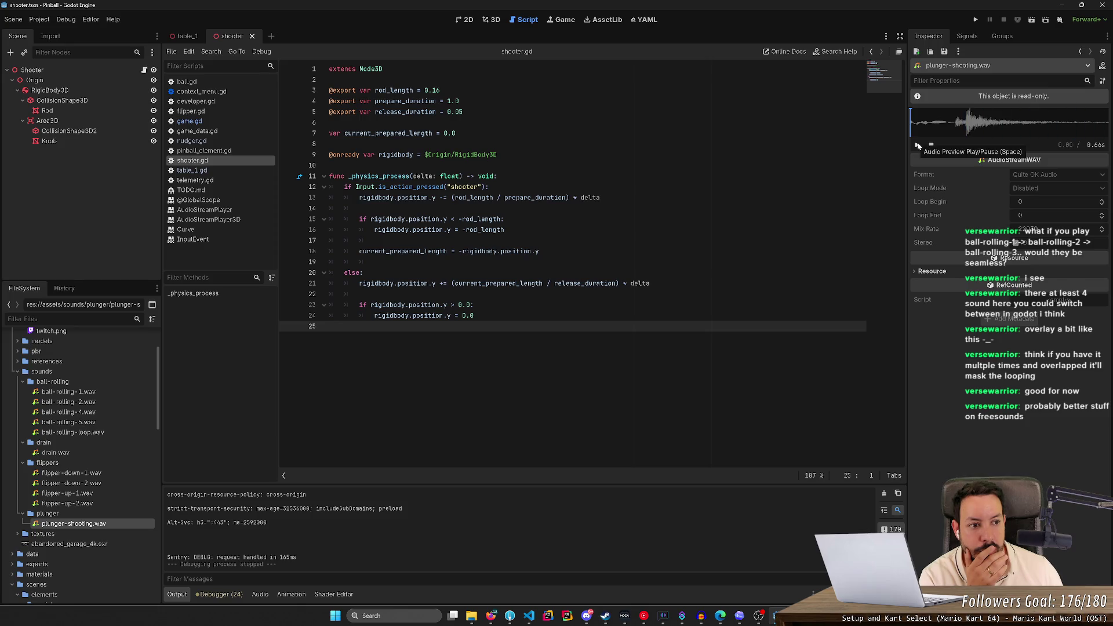
left_click(916, 145)
left_click(700, 615)
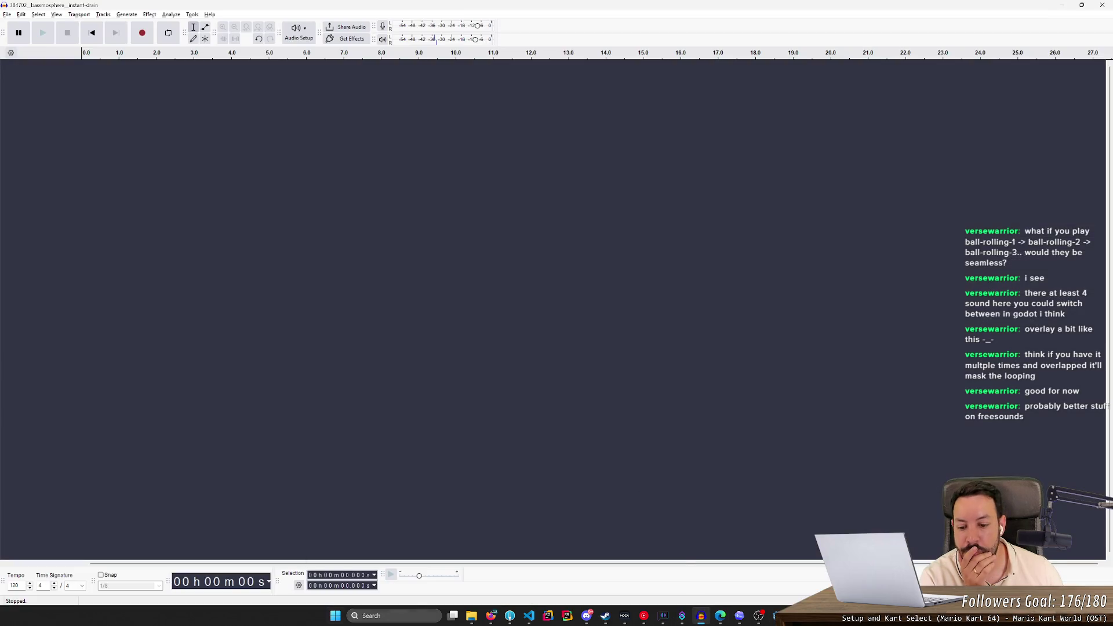
Import plunger-shooting.wav from the plunger sounds folder into Audacity
mouse_move(471, 616)
left_click(508, 572)
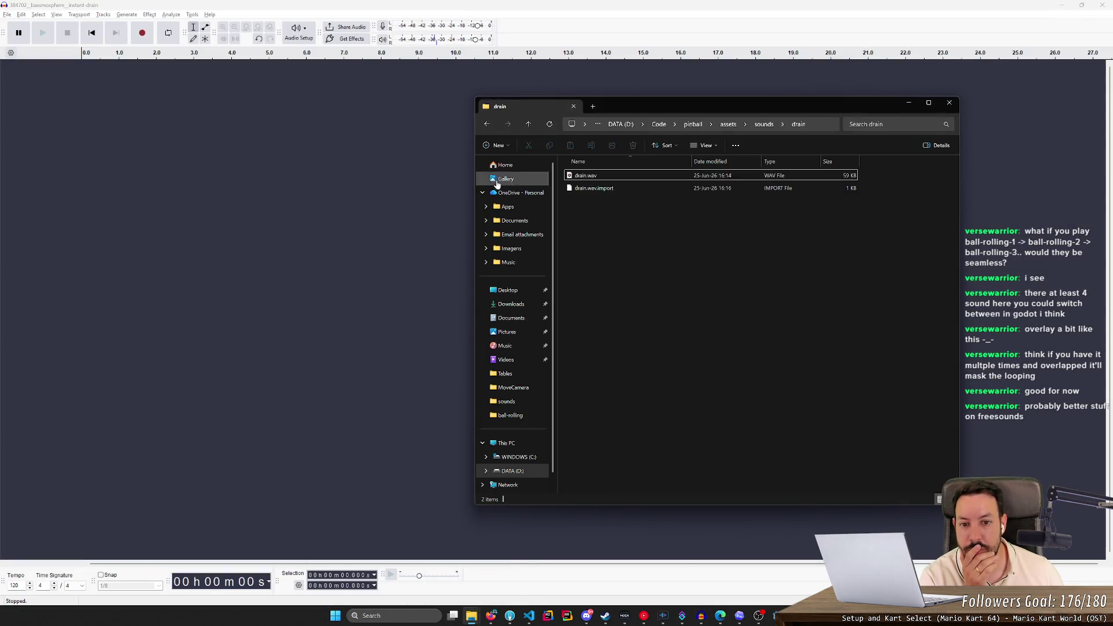
key("alt+Up")
double_click(597, 211)
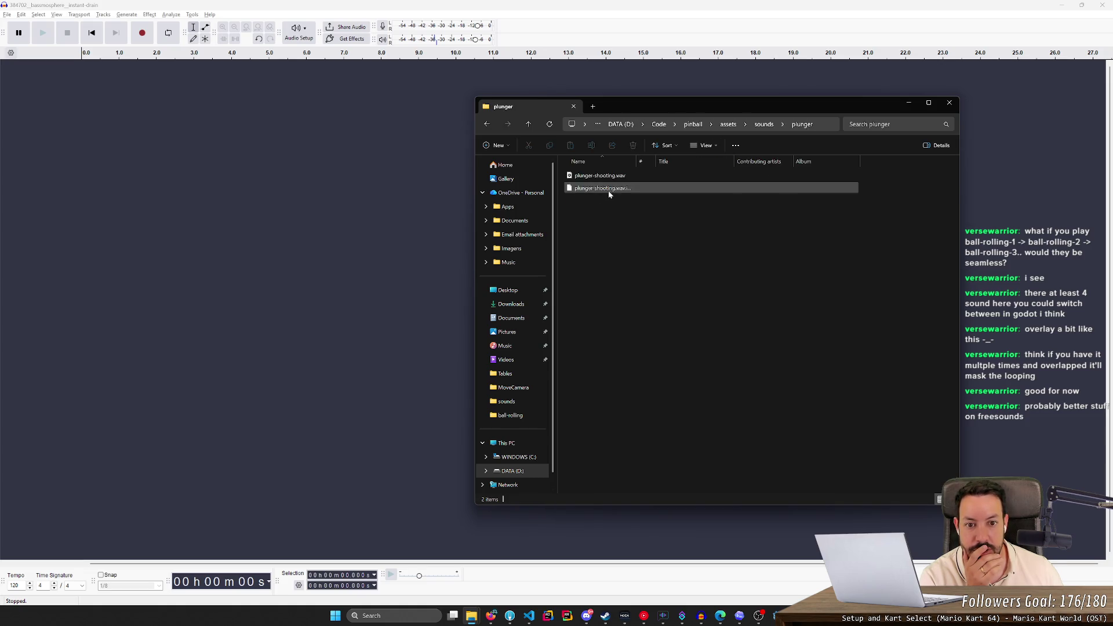
left_click_drag(600, 175, 278, 185)
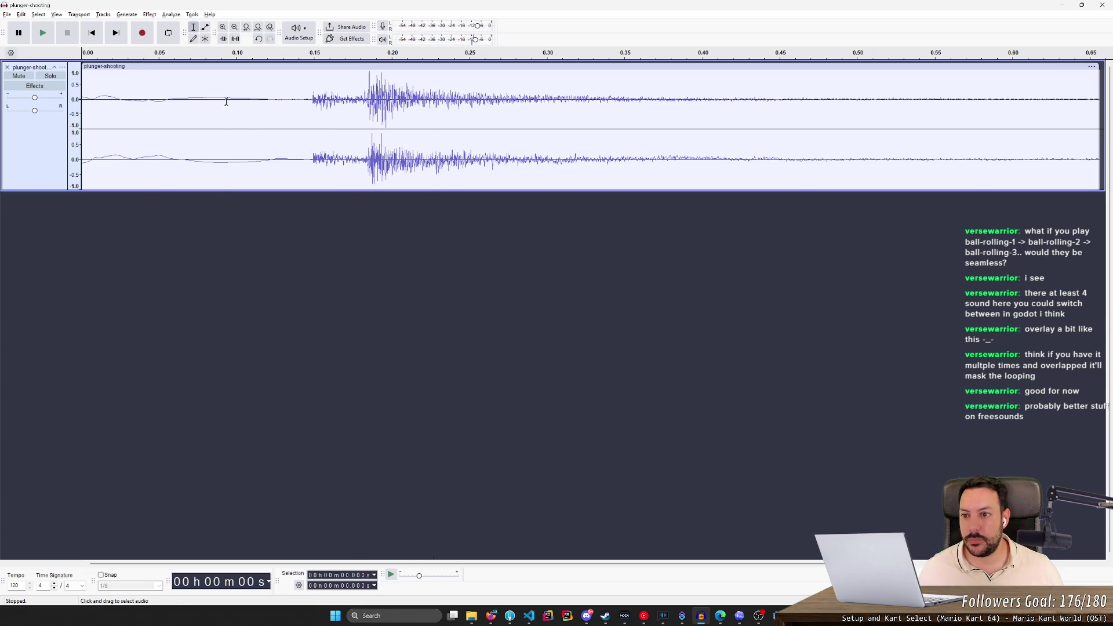
Delete the silent lead-in before the plunger shot
left_click_drag(294, 99, 78, 102)
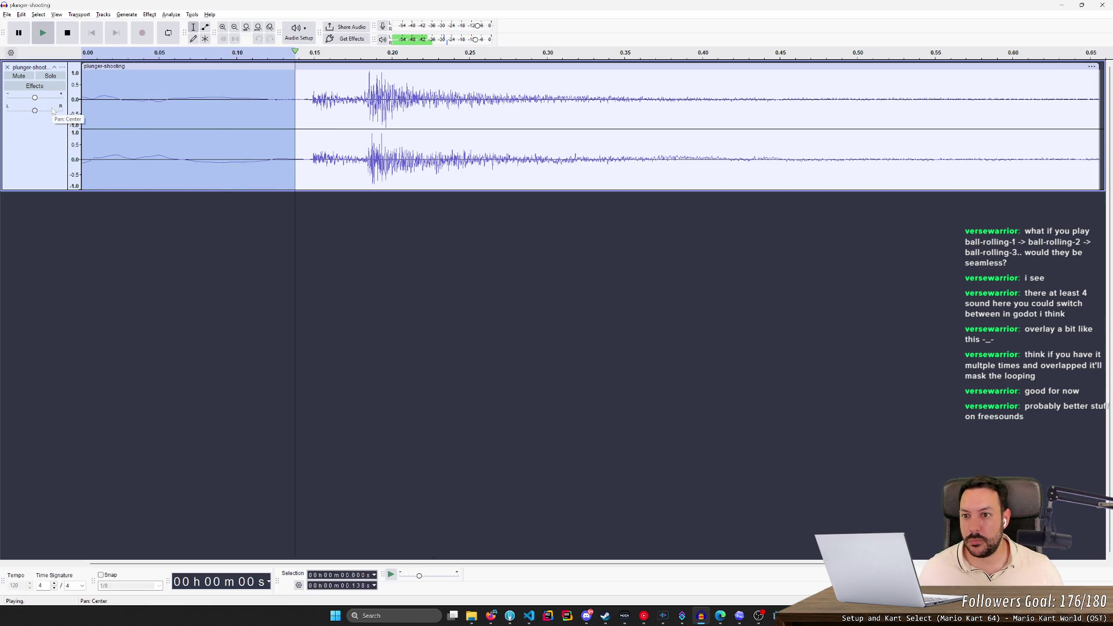
mouse_move(311, 121)
left_mouse_down()
mouse_move(363, 113)
mouse_move(8, 128)
left_mouse_up()
left_click(290, 114)
key("Delete")
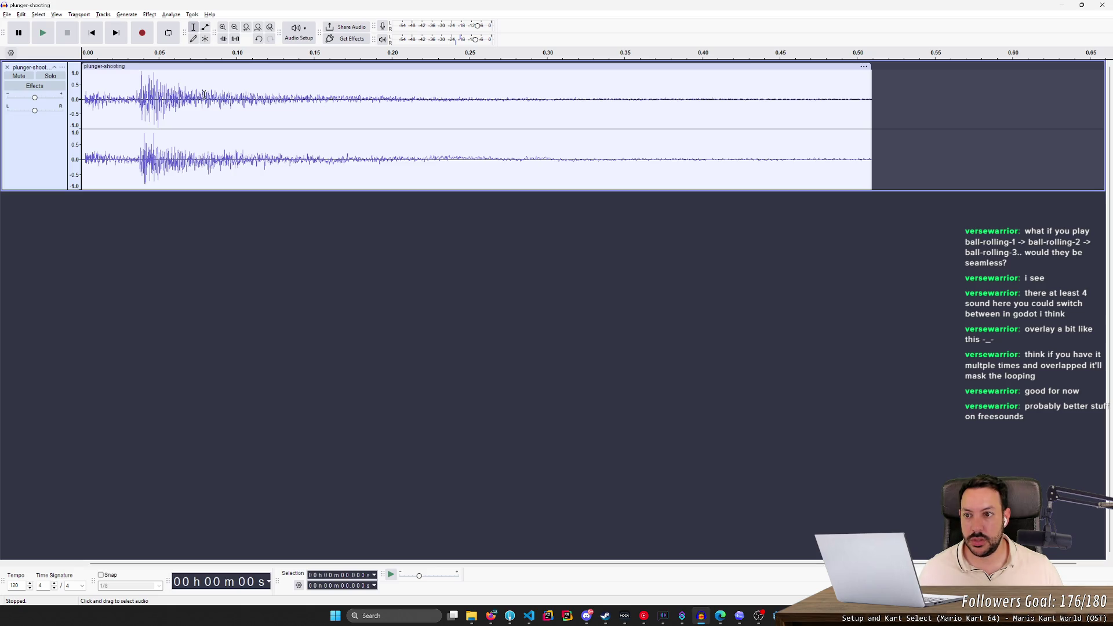
Apply a Fade Out to the tail section of the sound
mouse_move(200, 95)
left_mouse_down()
mouse_move(458, 103)
mouse_move(392, 101)
left_mouse_up()
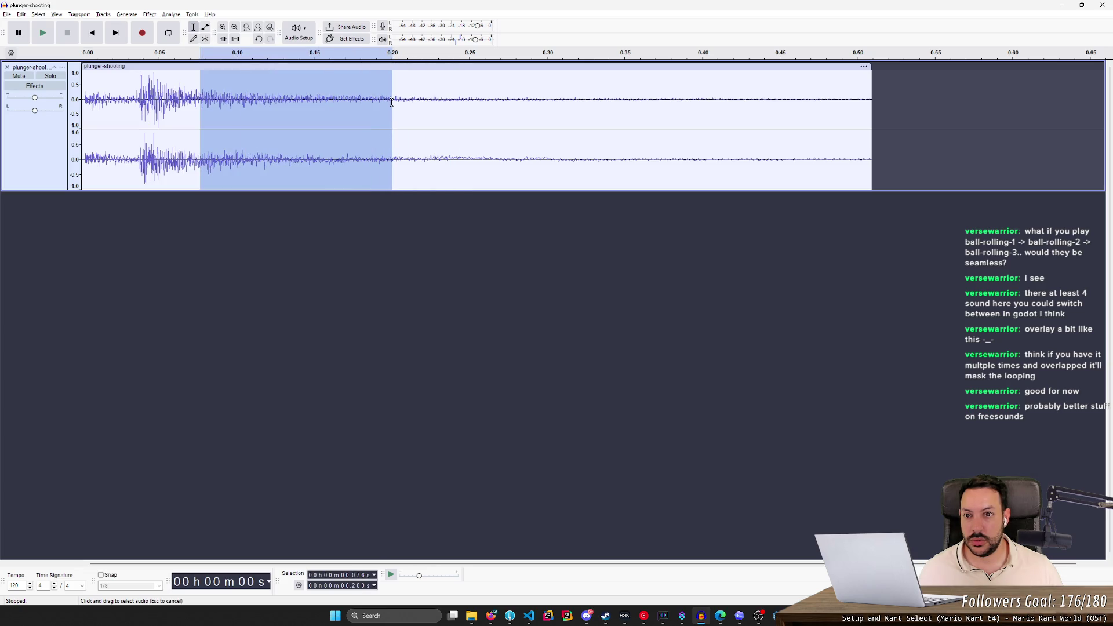
left_click(171, 14)
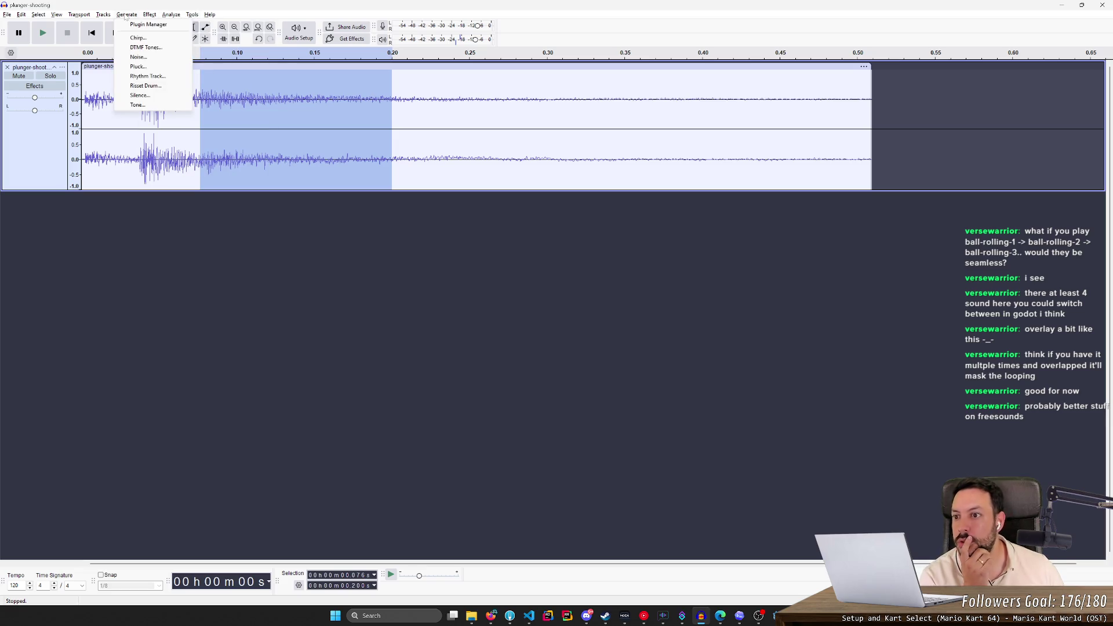
mouse_move(150, 13)
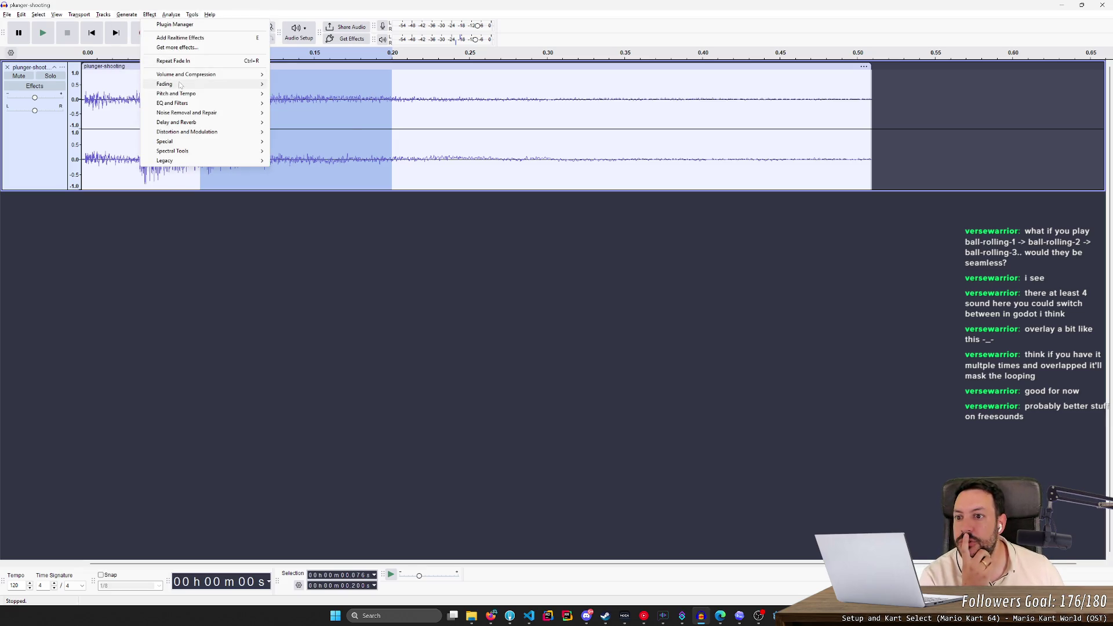
mouse_move(181, 85)
left_click(294, 122)
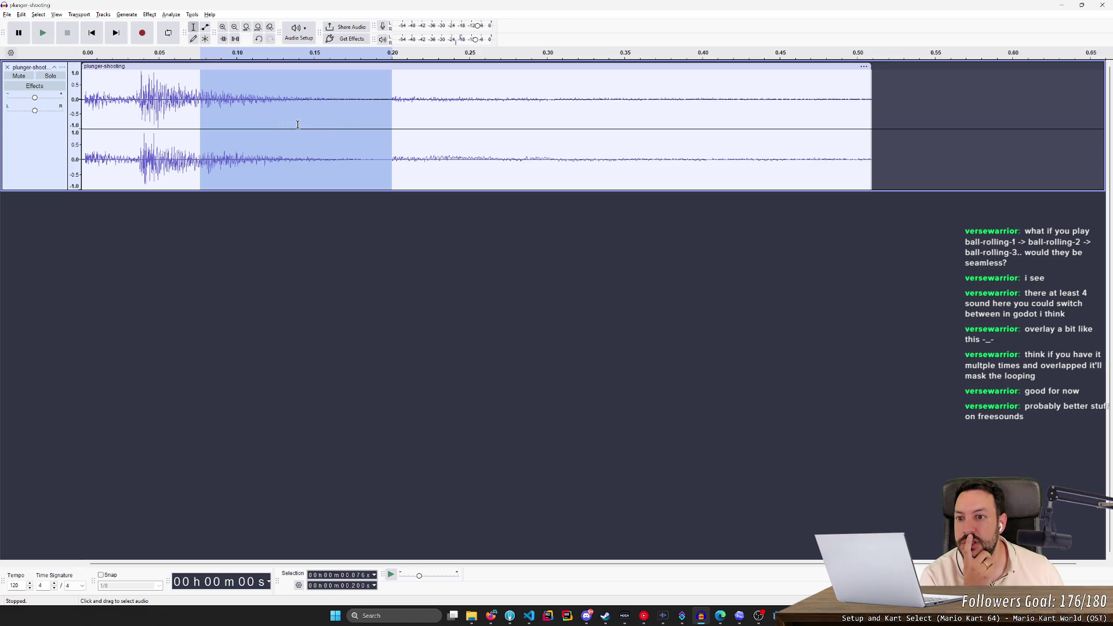
Delete all audio after 0.20 s so the clip ends there
left_click(428, 152)
left_click_drag(392, 152, 1110, 151)
key("Delete")
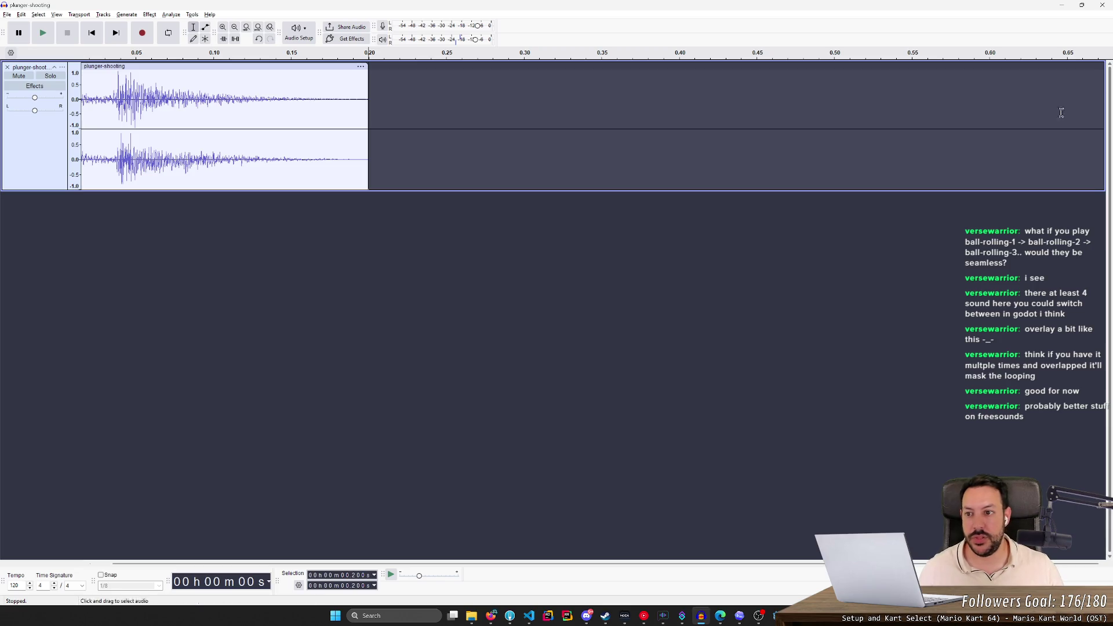
key("Home")
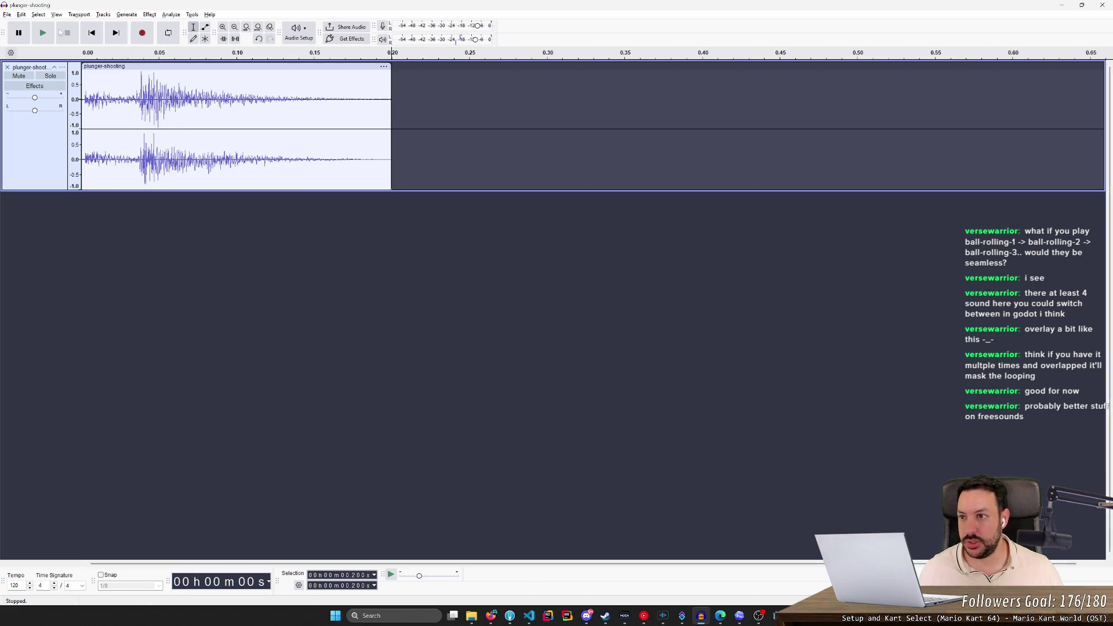
Listen to the trimmed sound, then undo the cut at 0.20 s
left_click(47, 37)
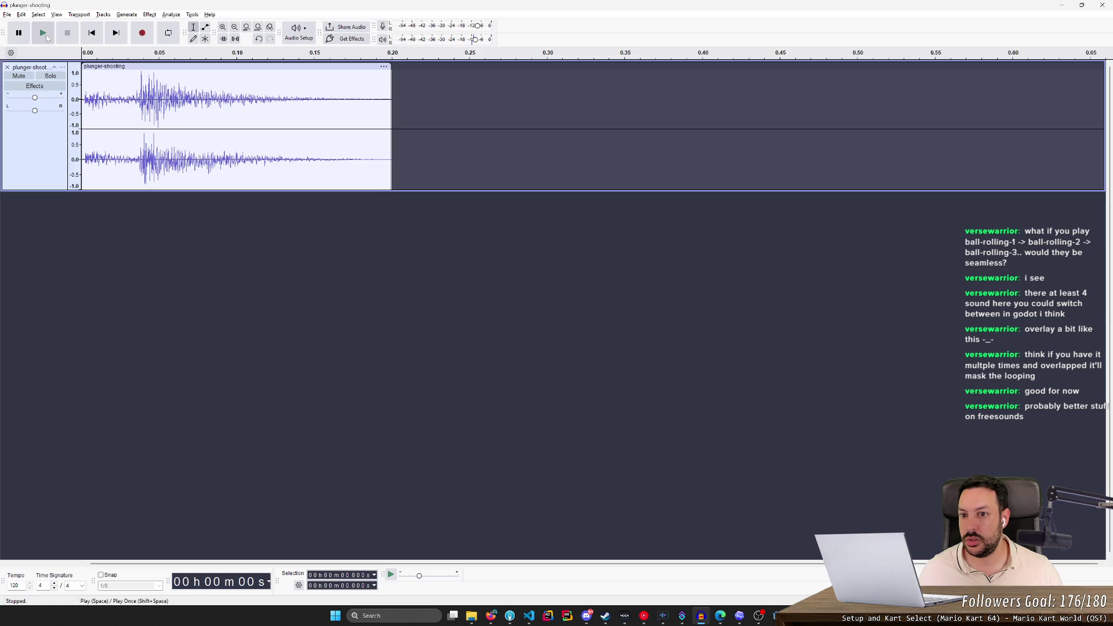
left_click(47, 36)
left_click(46, 36)
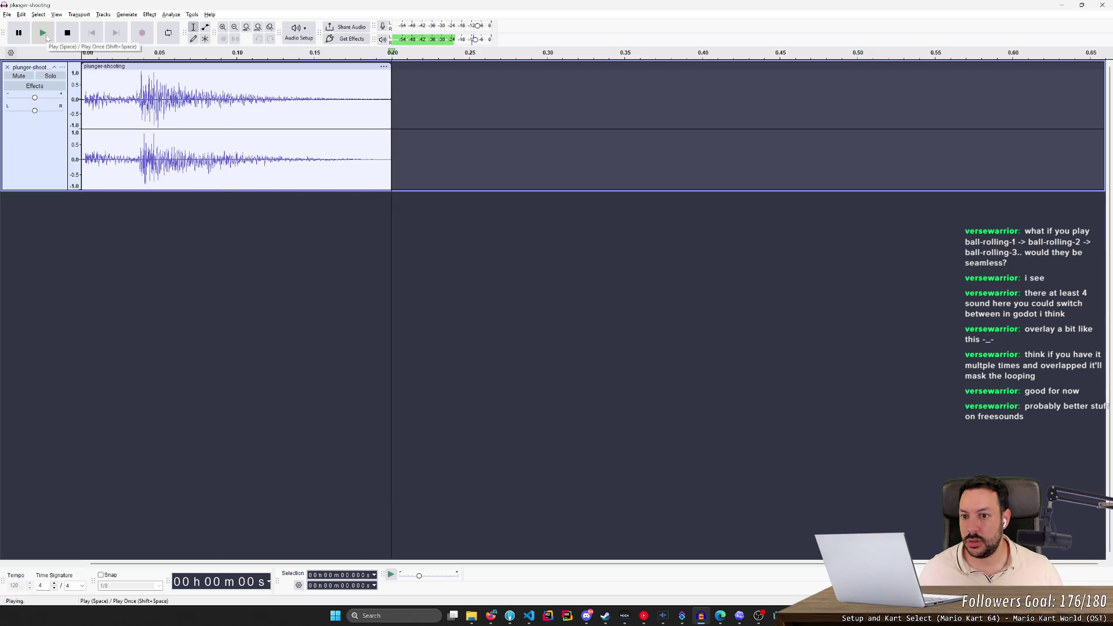
key("ctrl+z")
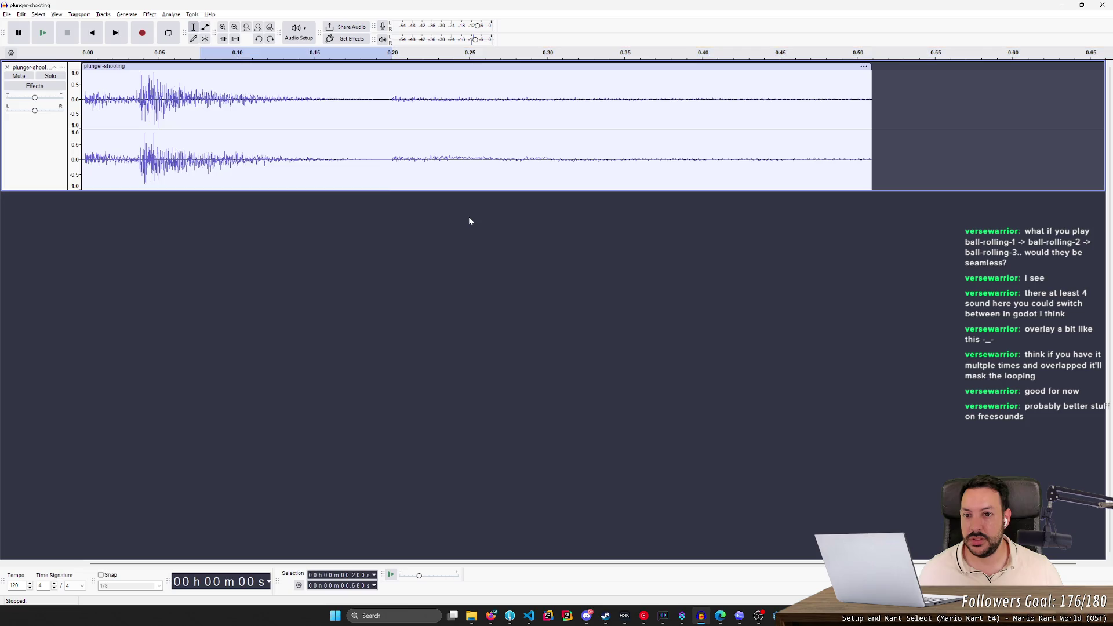
Audition the first 0.25 s and first 0.30 s of the plunger sound
left_click(332, 157)
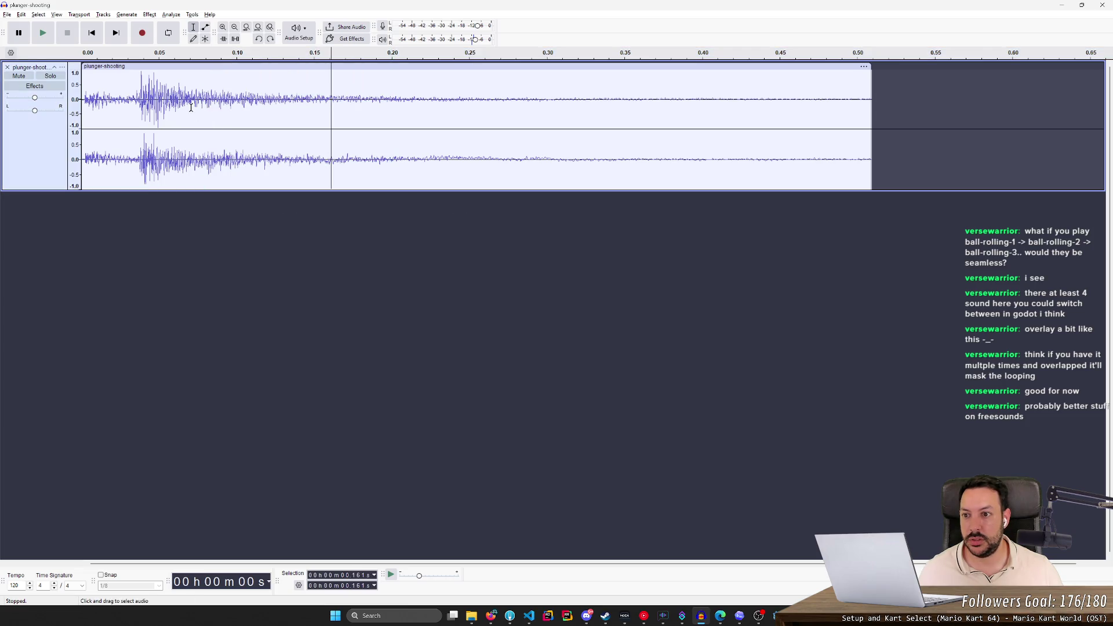
mouse_move(190, 108)
left_mouse_down()
mouse_move(493, 108)
mouse_move(459, 104)
mouse_move(471, 103)
left_mouse_up()
left_click(409, 101)
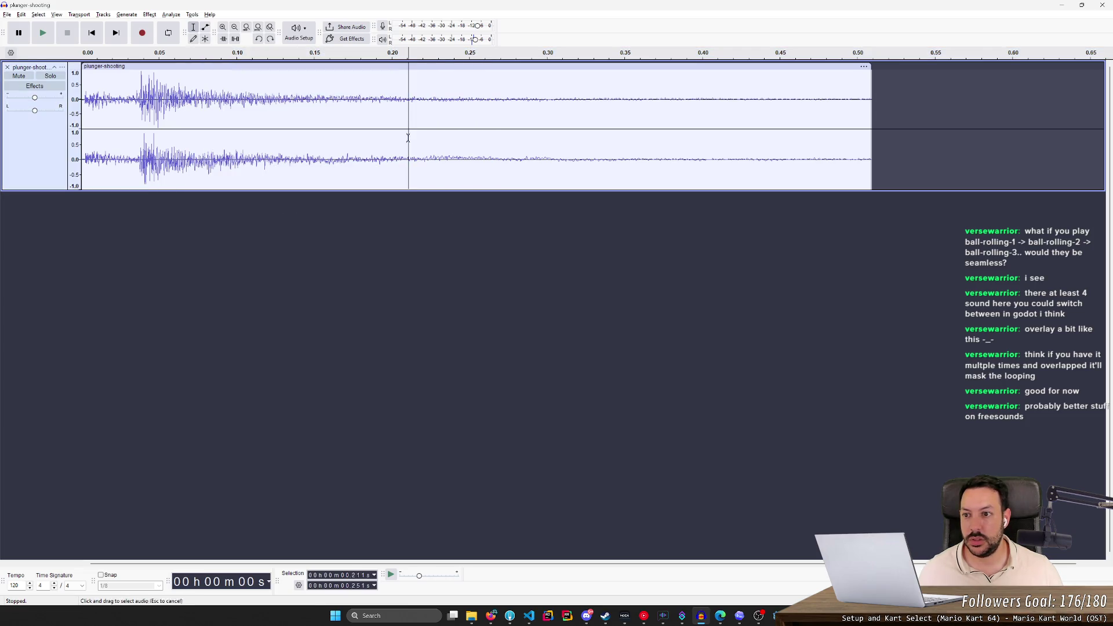
left_click(470, 92)
key("shift+Home")
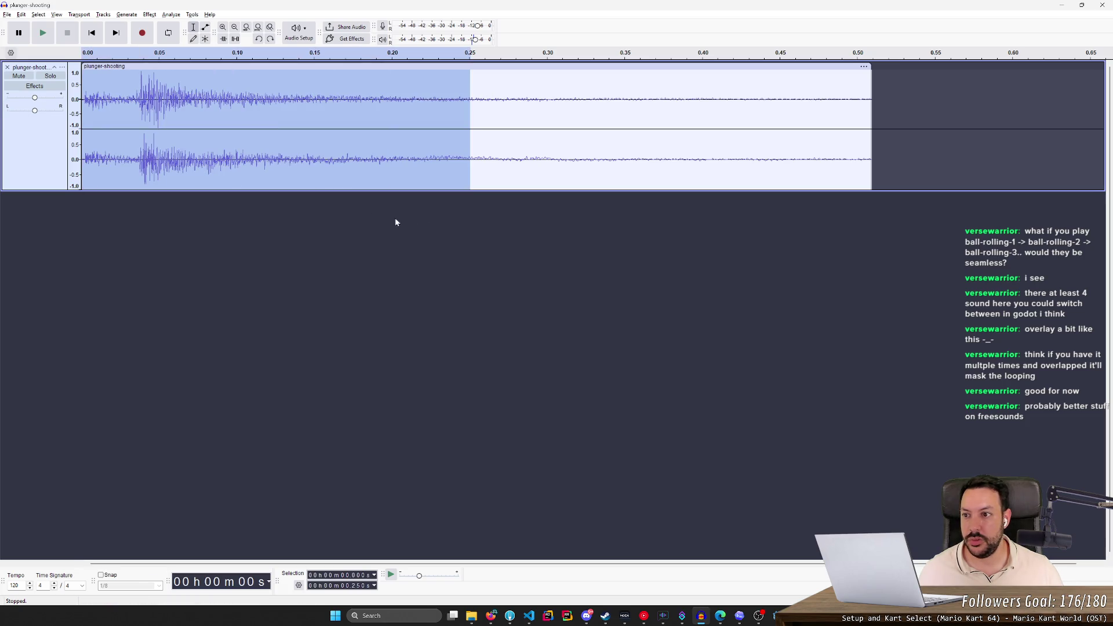
key("space")
left_click_drag(547, 119, 3, 134)
key("space")
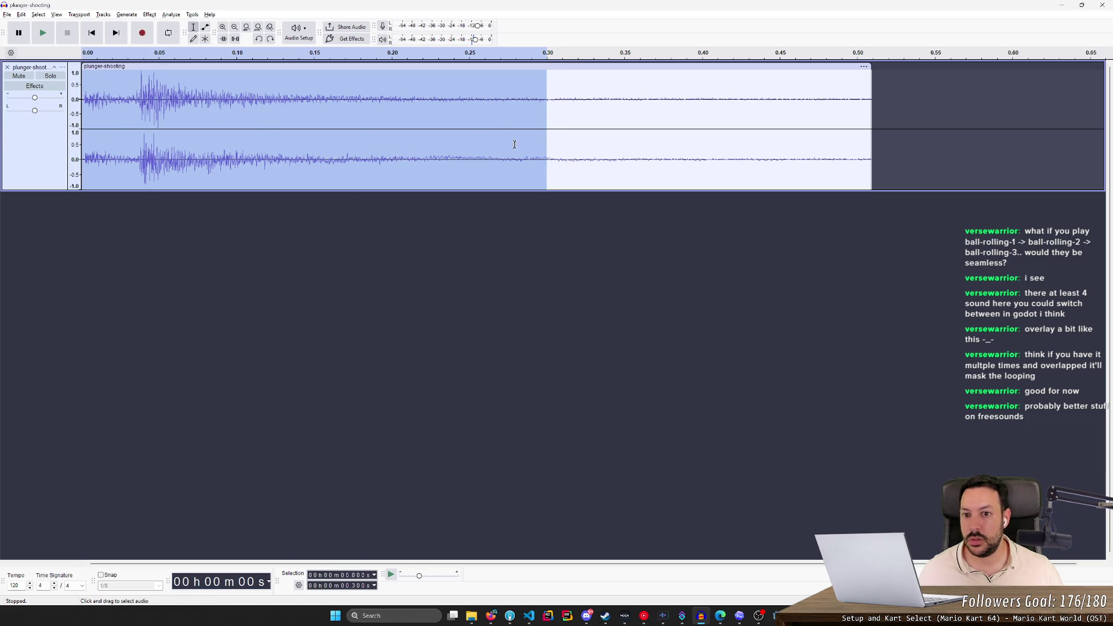
Apply a Fade Out from 0.046 s to 0.30 s
left_click(541, 110)
left_click_drag(548, 107, 152, 122)
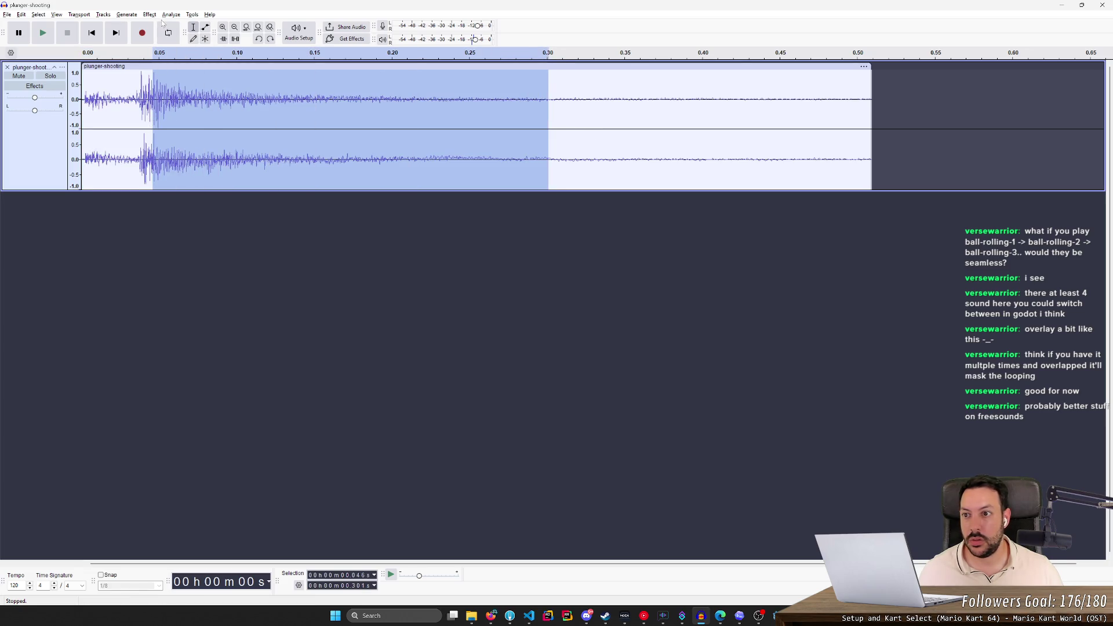
left_click(149, 14)
mouse_move(191, 85)
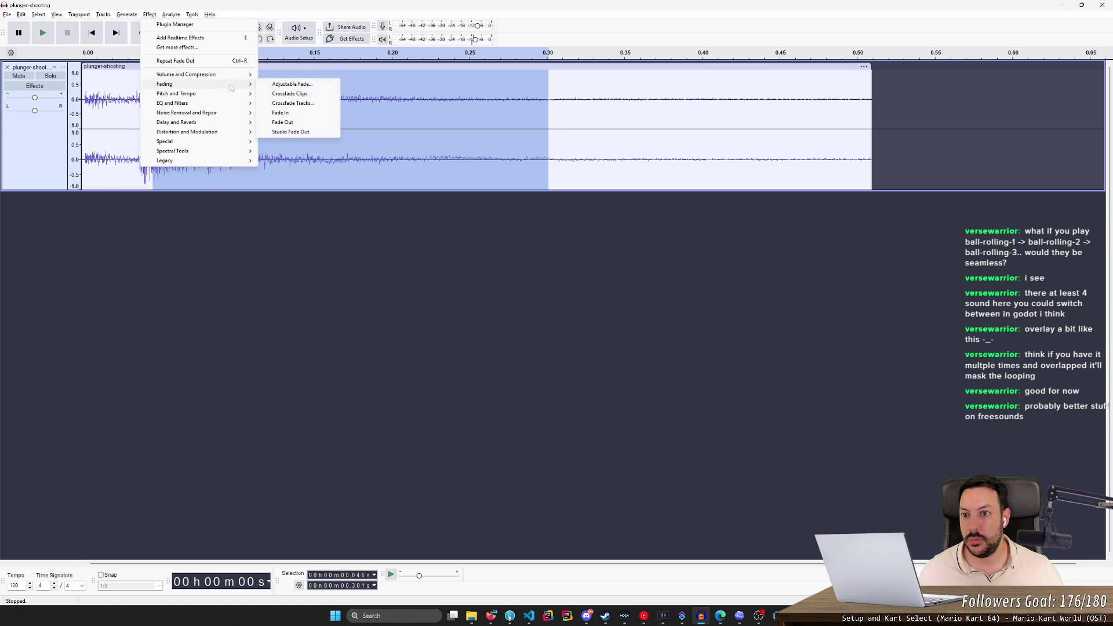
left_click(281, 120)
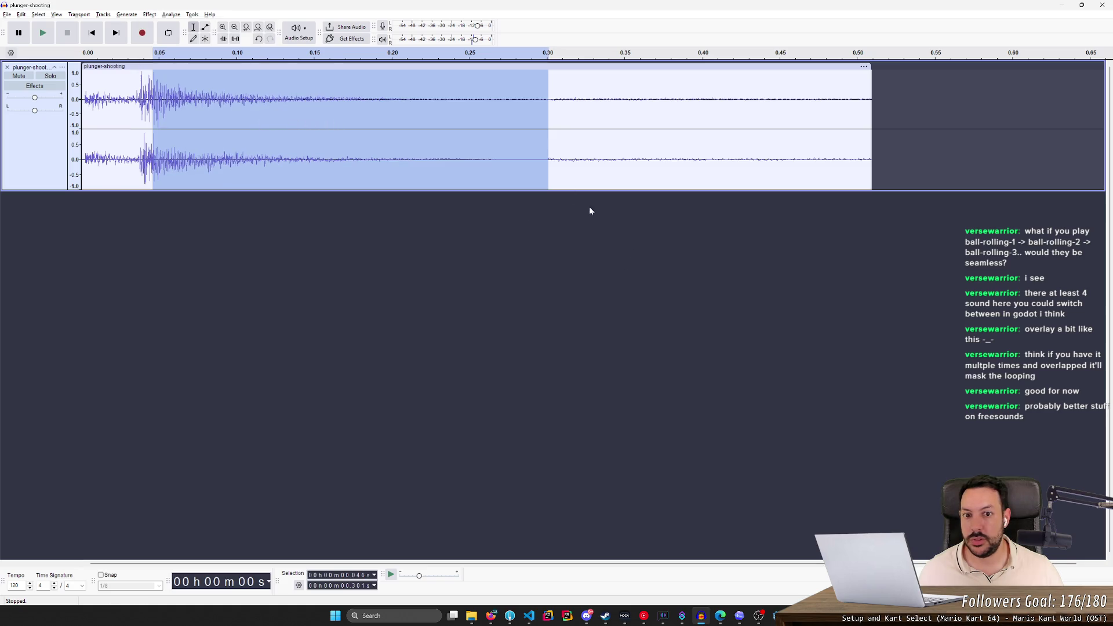
Delete everything after 0.30 s, play the result, and bring up Export Audio
left_click(551, 83)
left_click_drag(549, 83, 1018, 84)
key("Delete")
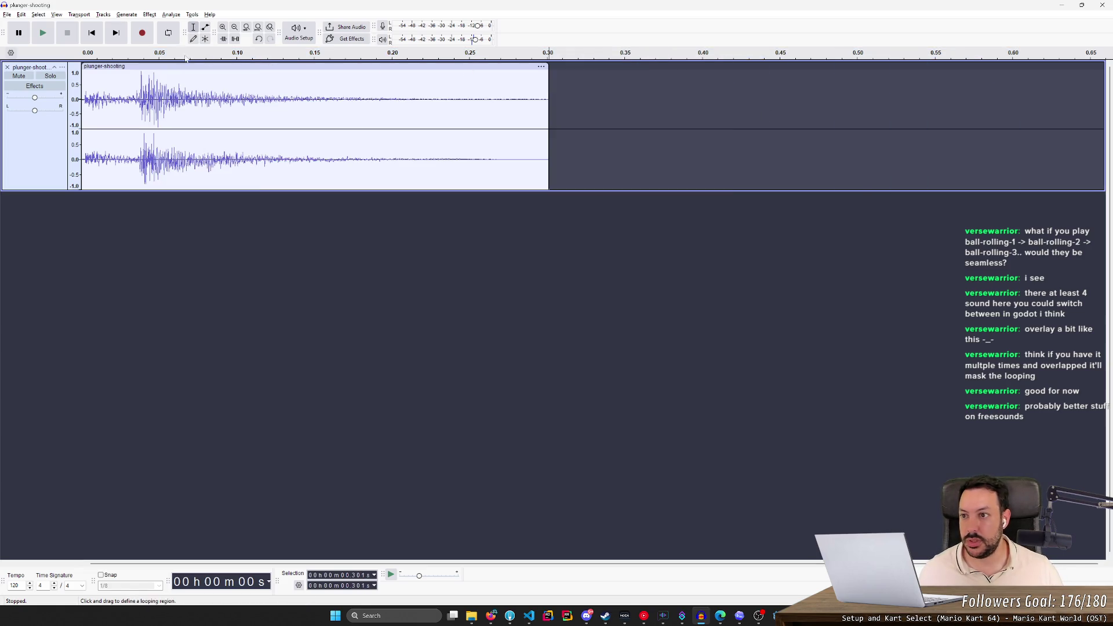
left_click(92, 32)
key("space")
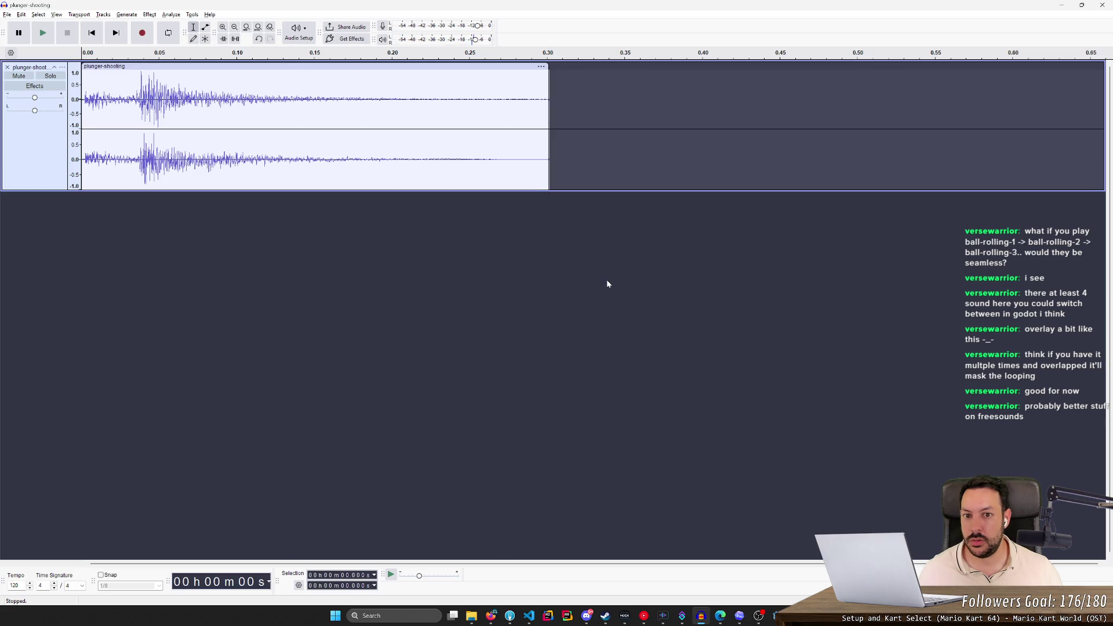
key("space")
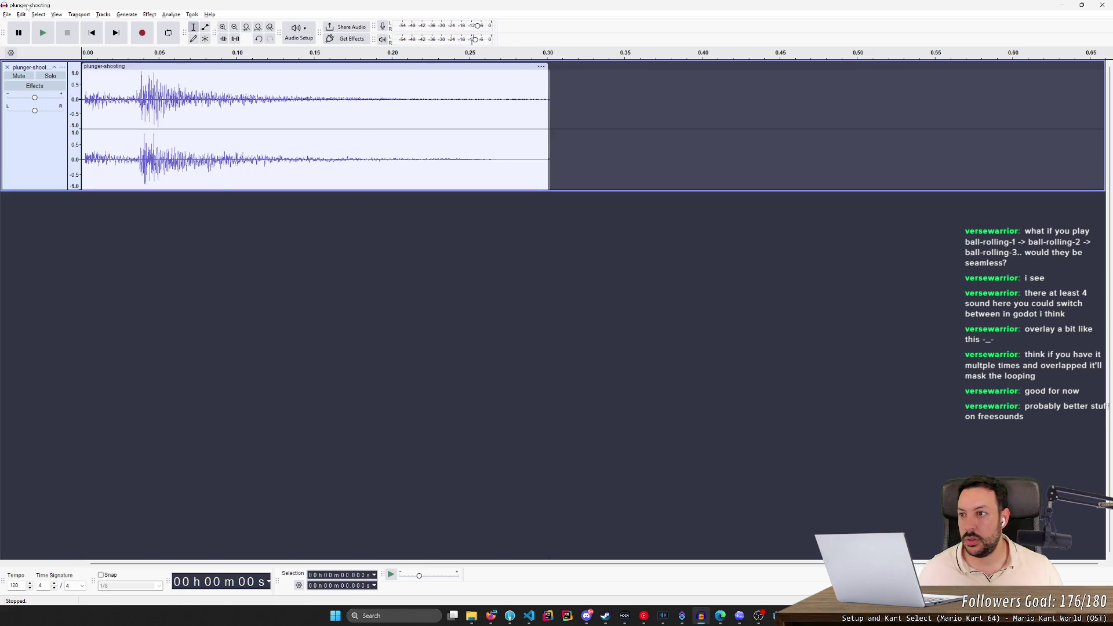
left_click(7, 14)
left_click(29, 99)
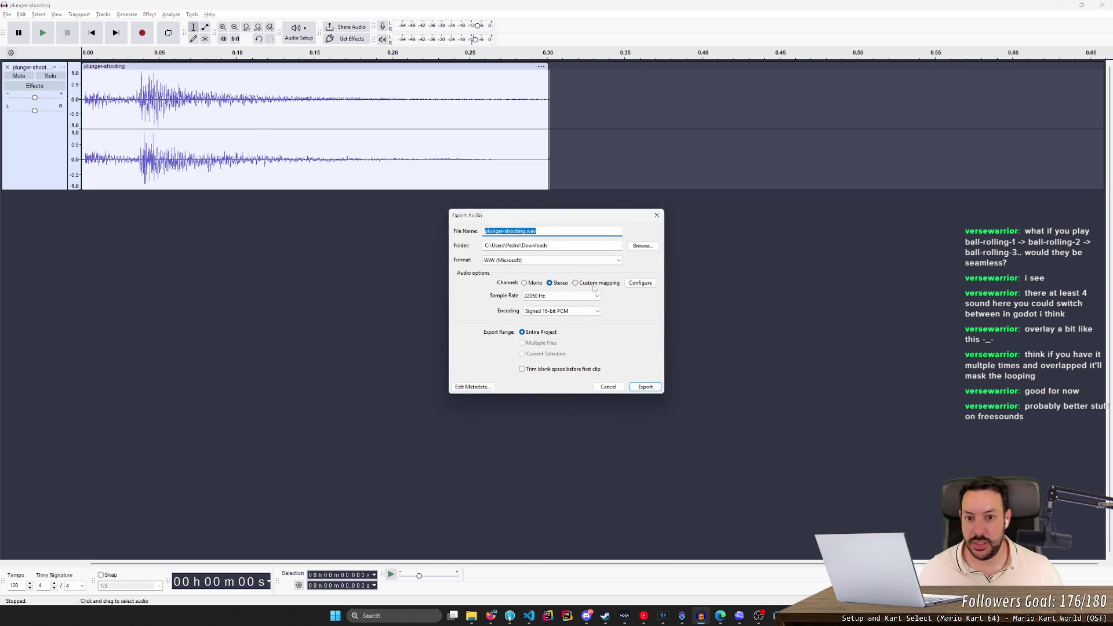
Export plunger-shooting.wav, then move it from Downloads into the plunger folder, replacing the old file
left_click(634, 377)
mouse_move(473, 621)
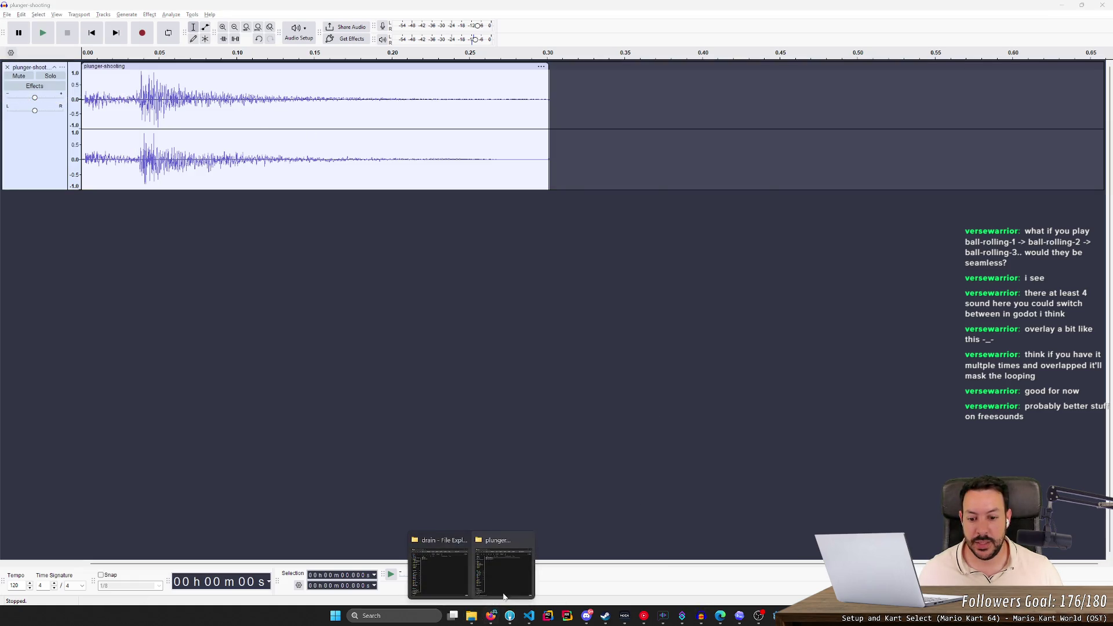
left_click(510, 586)
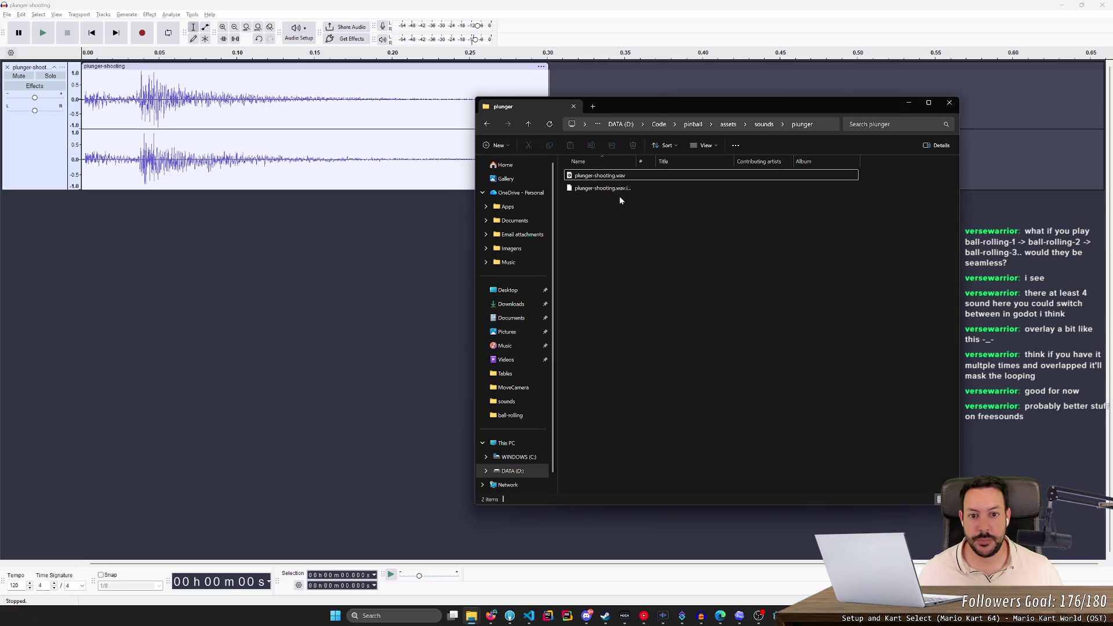
left_click(511, 304)
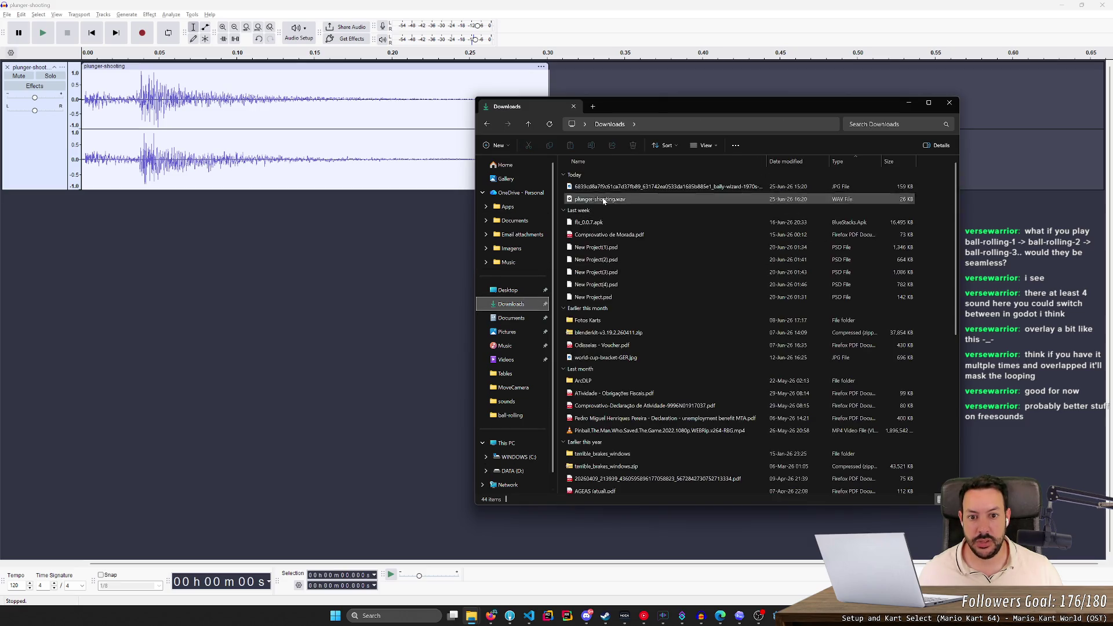
key("ctrl+x")
key("alt+Left")
key("ctrl+v")
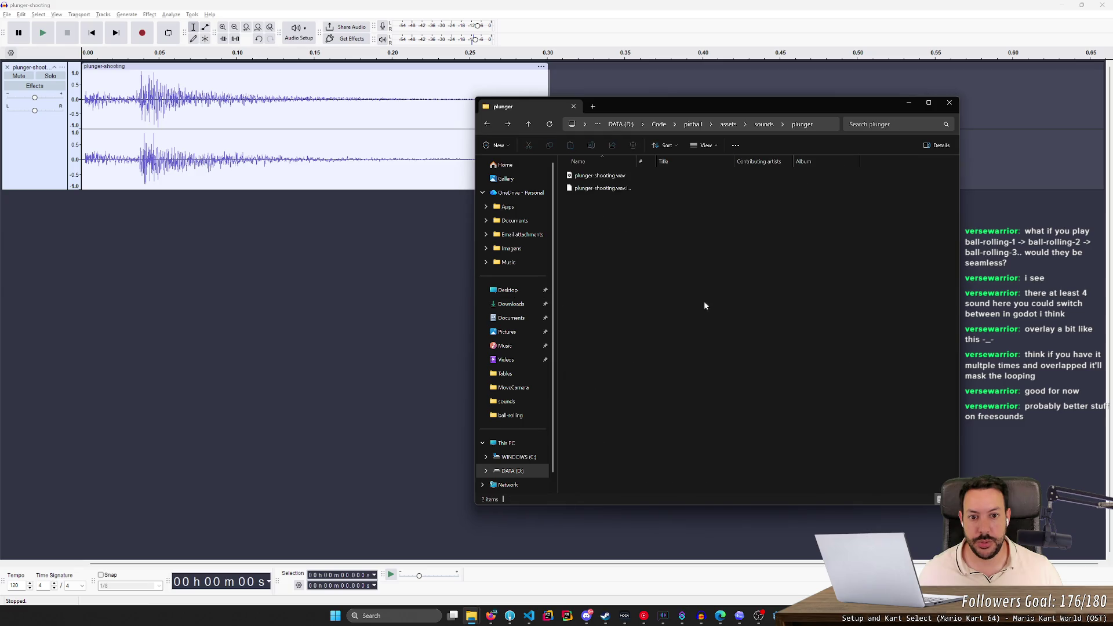
left_click(568, 293)
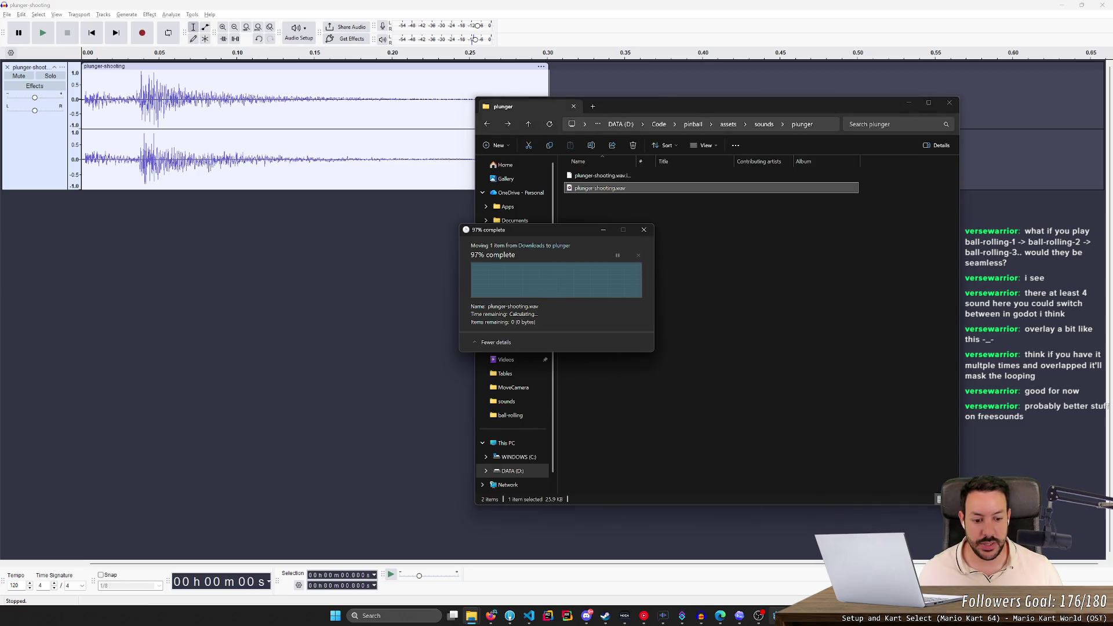
mouse_move(775, 616)
left_click(787, 562)
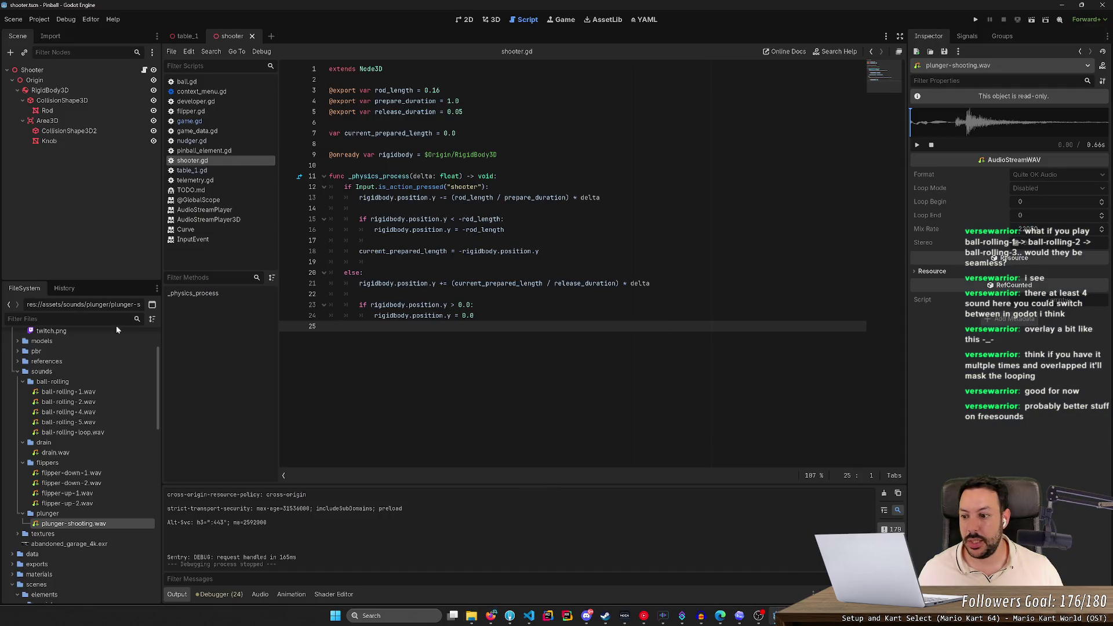
Reimport plunger-shooting.wav and look over the shooter script's variables
right_click(99, 524)
left_click(160, 562)
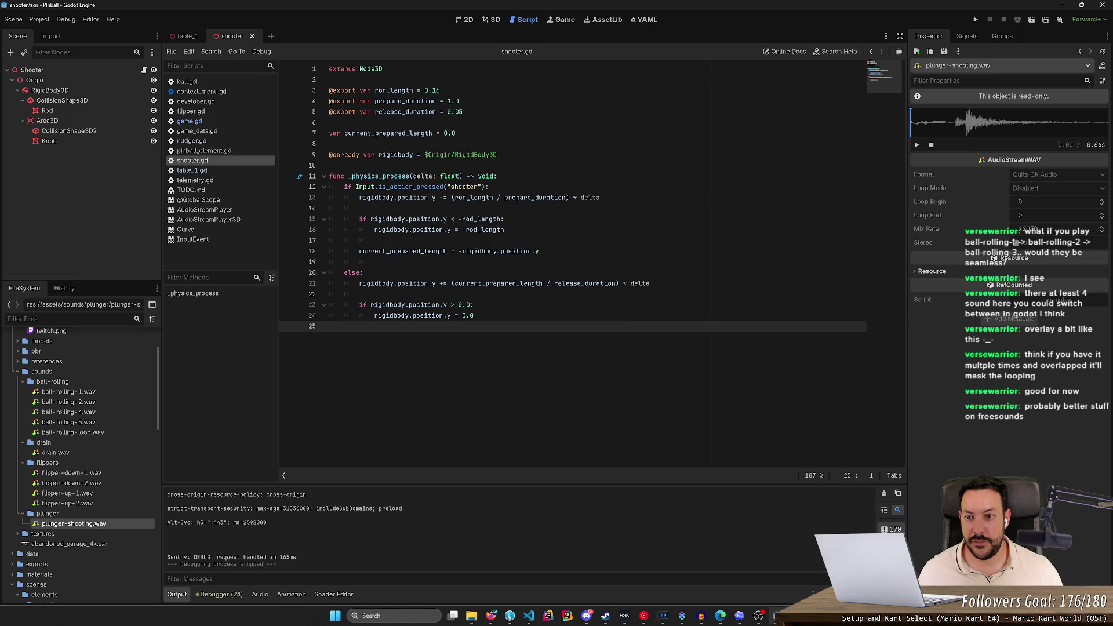
double_click(388, 133)
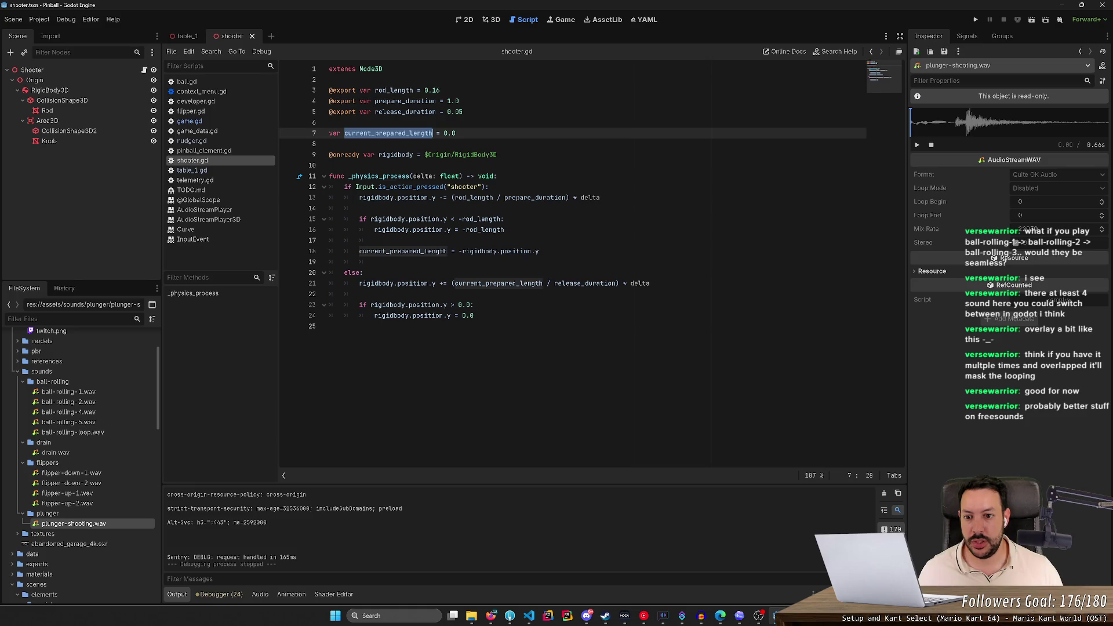
left_click(363, 273)
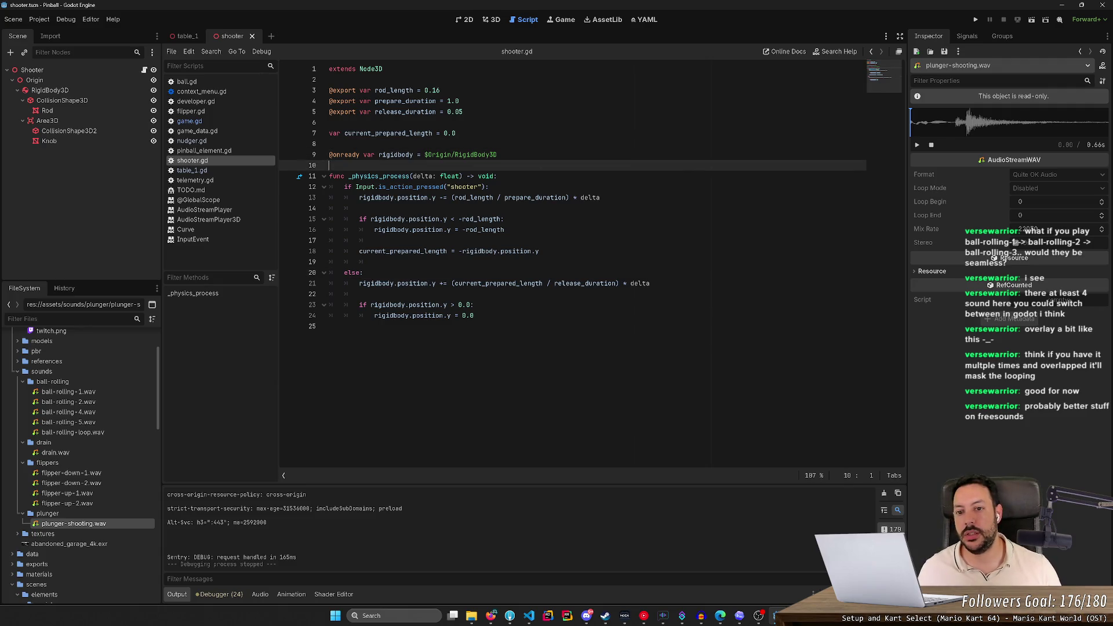
Start a just_released variable below the rigidbody declaration, then delete that unfinished line
left_click(497, 155)
key("Return")
key("Return")
type("var")
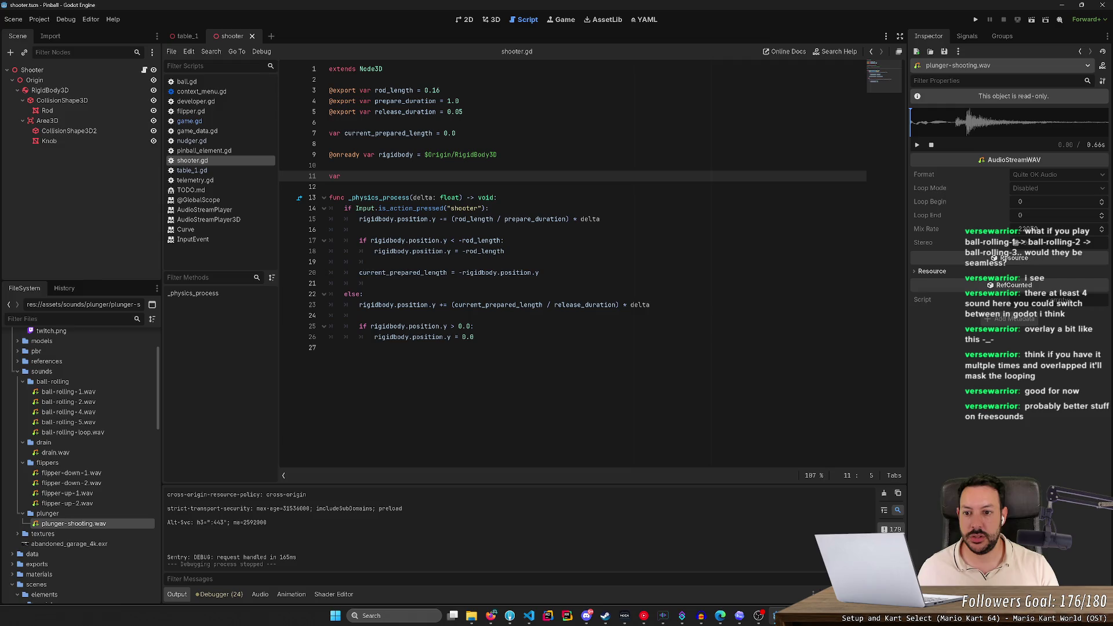
type("is")
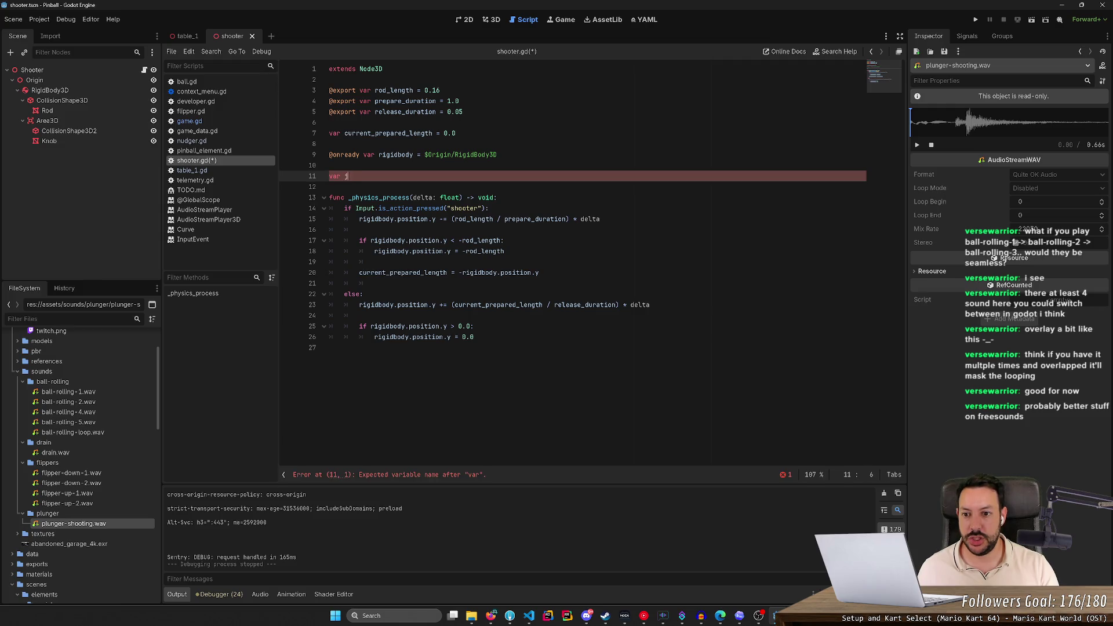
type("ust_released")
key("shift+Home")
key("BackSpace")
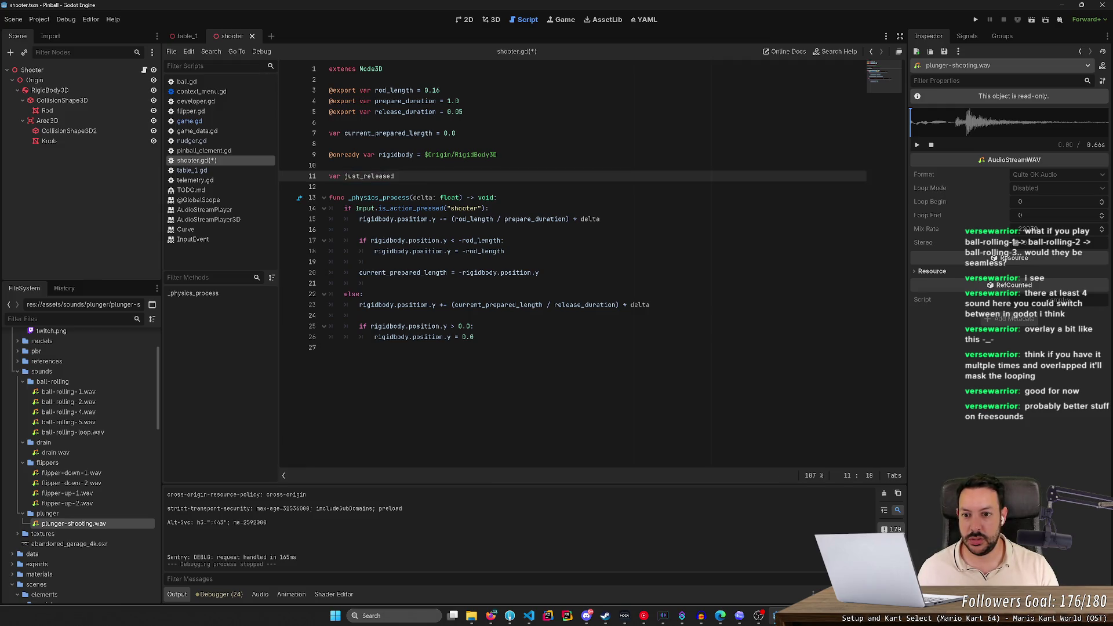
key("Delete")
key("Delete")
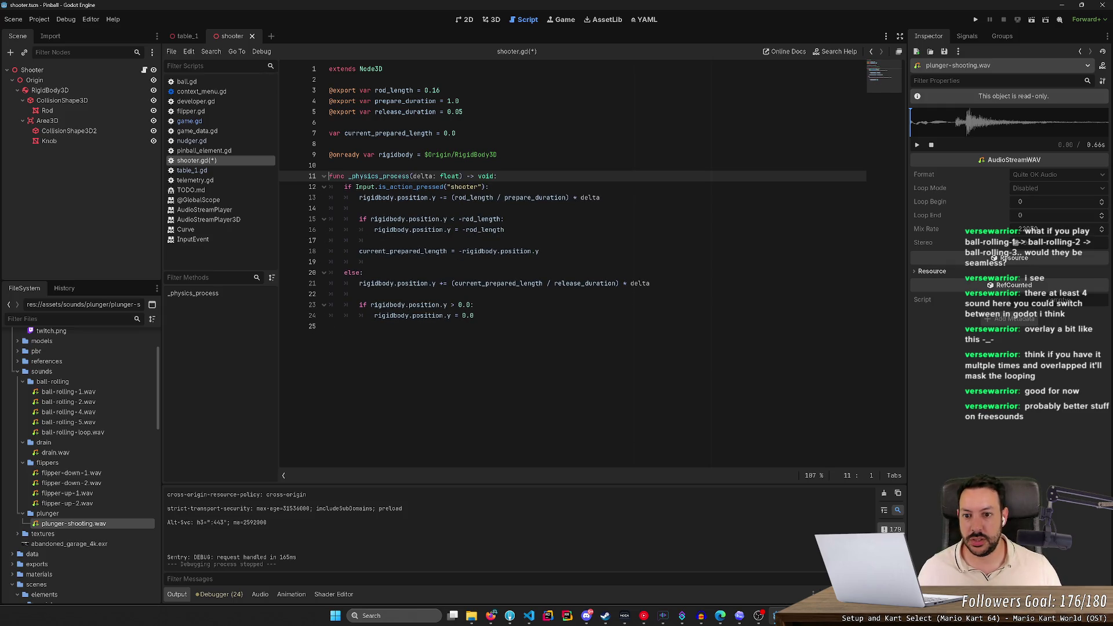
Remove the empty line 19 from shooter.gd
mouse_move(405, 187)
left_click(374, 261)
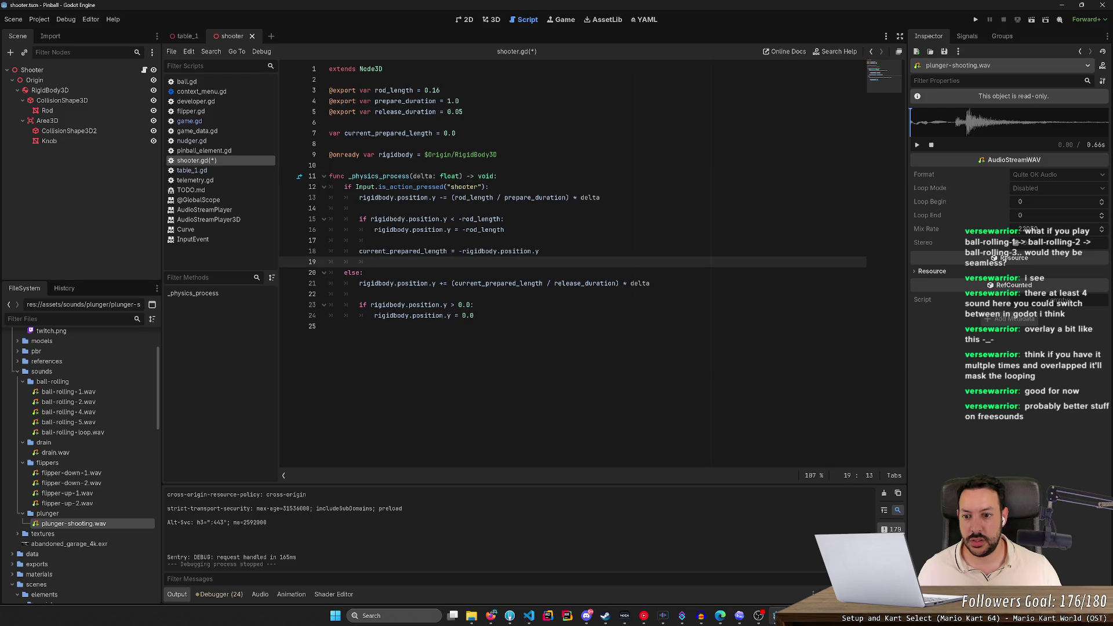
key("ctrl+shift+k")
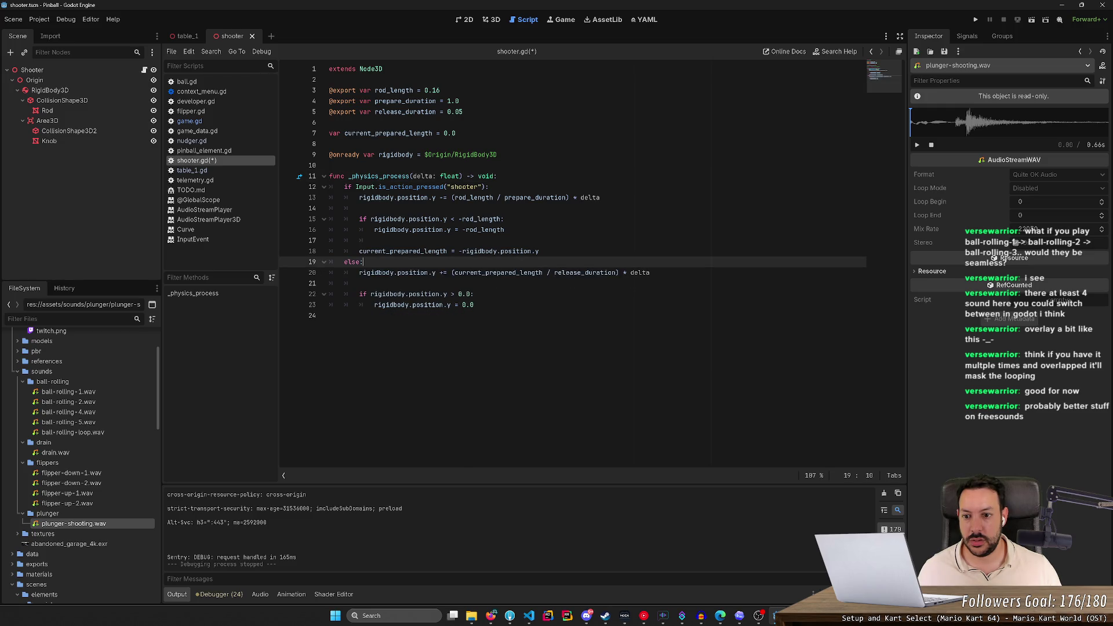
Add 'if Input.is_action_just_released("shooter")' at the end of _physics_process and save
left_click(473, 305)
key("Return")
key("Return")
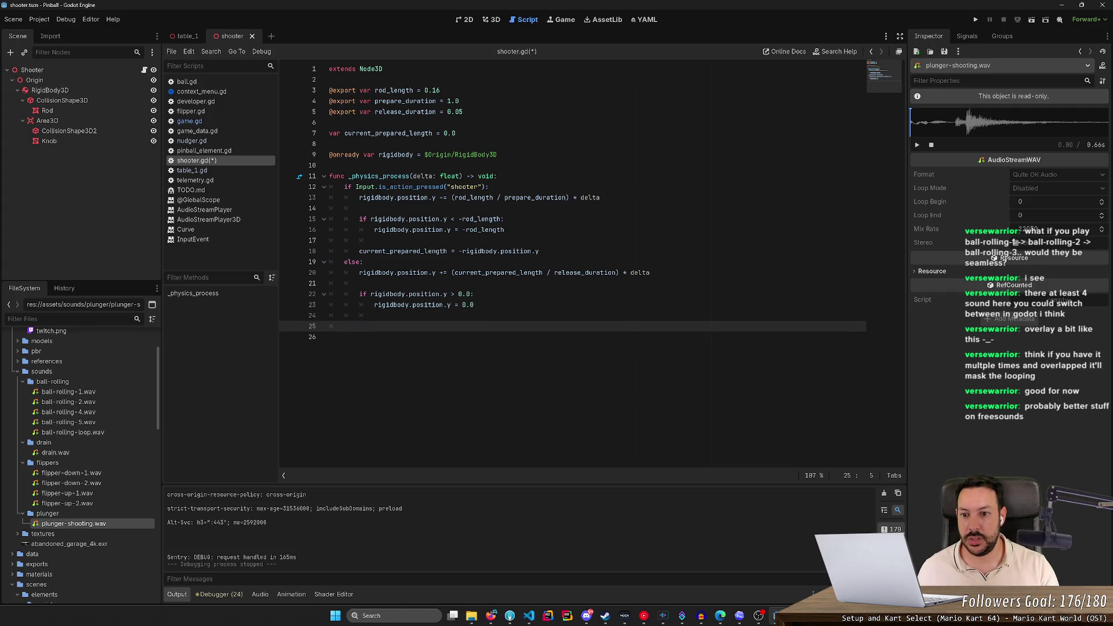
type("if Input.is")
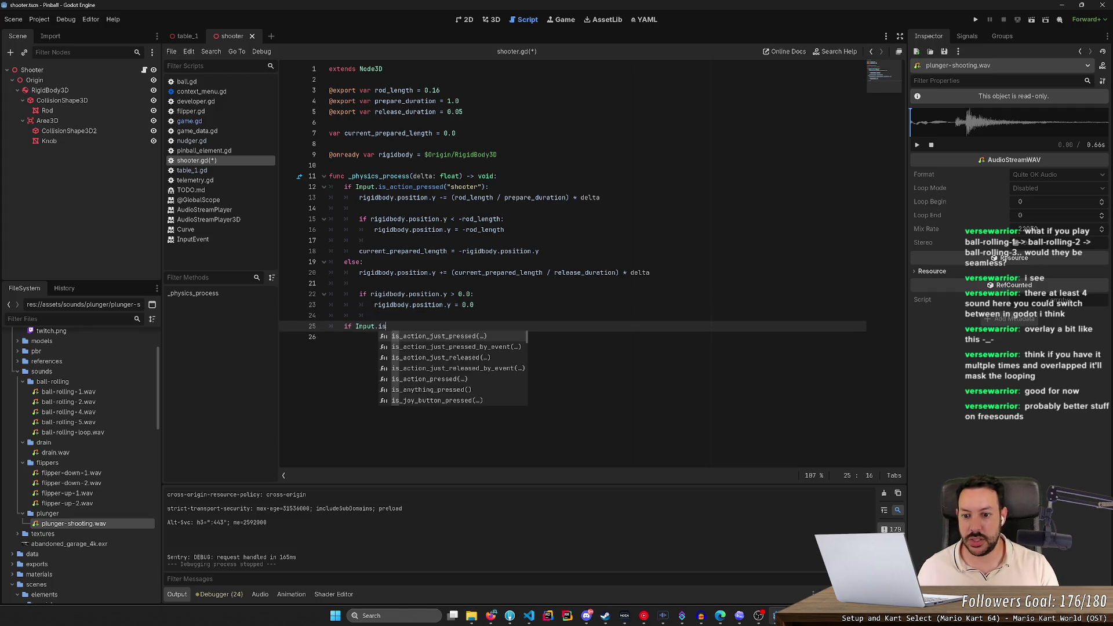
key("Down")
key("Down")
key("Return")
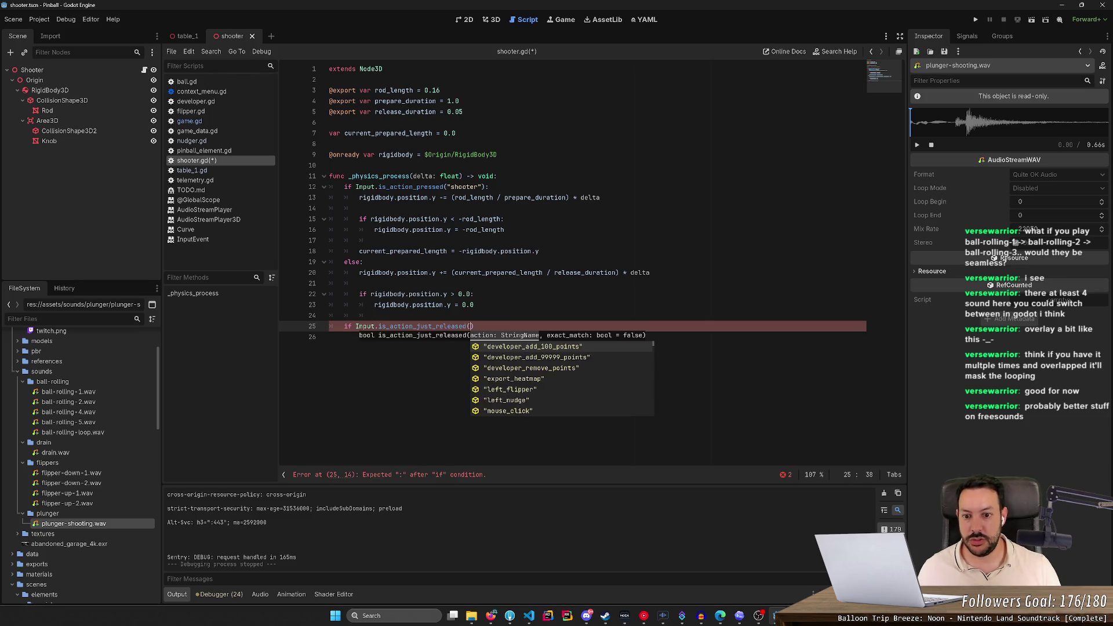
type("\"shoo")
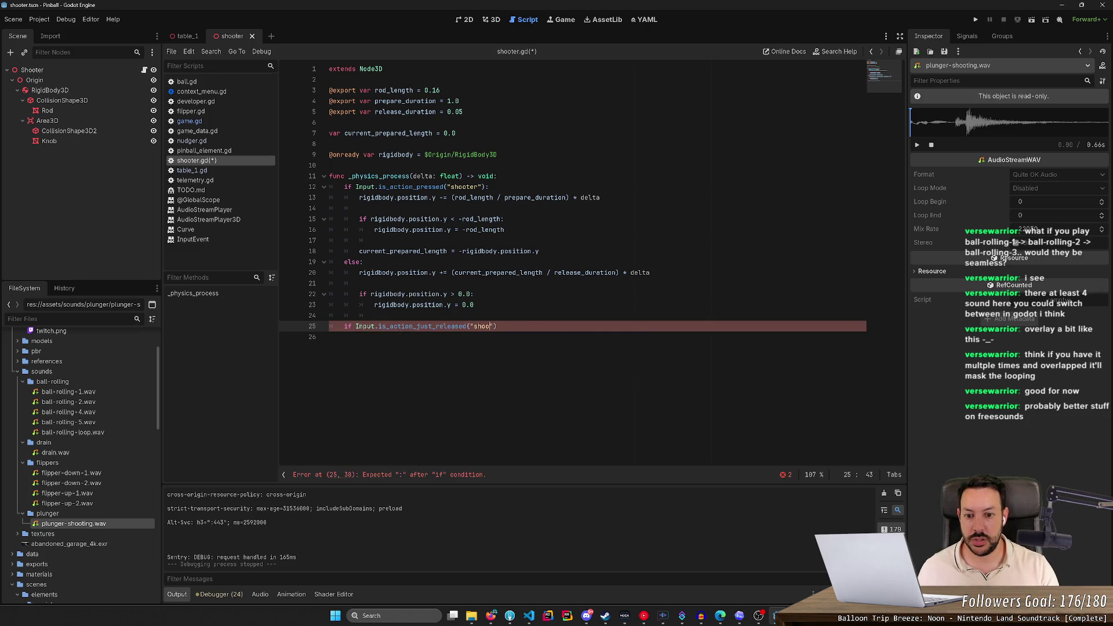
type("t")
key("Return")
key("Return")
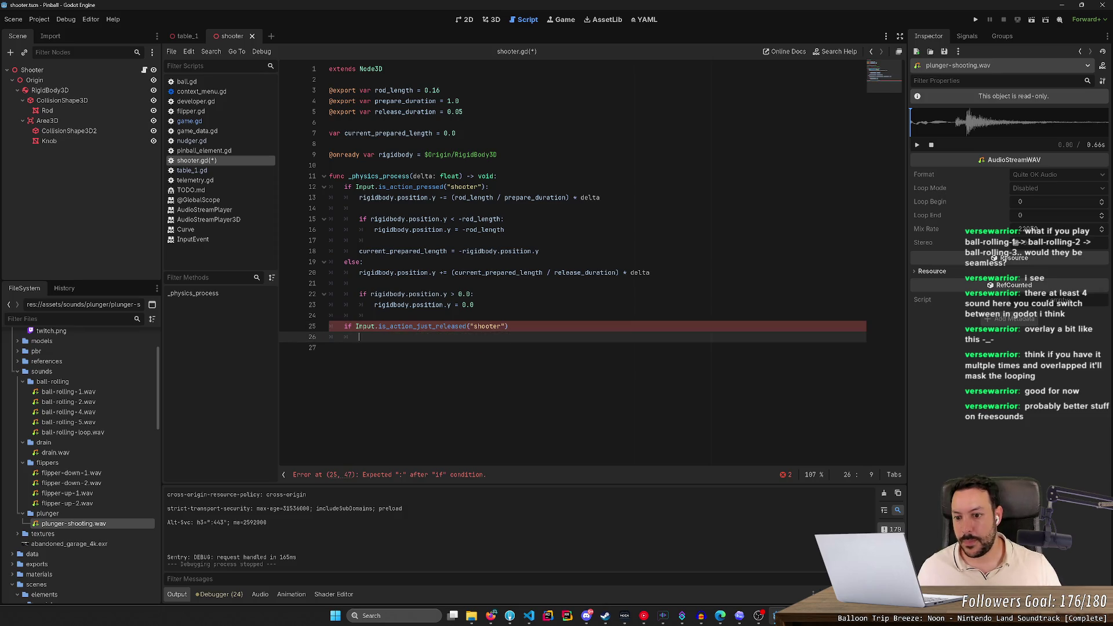
left_click(508, 326)
type(".")
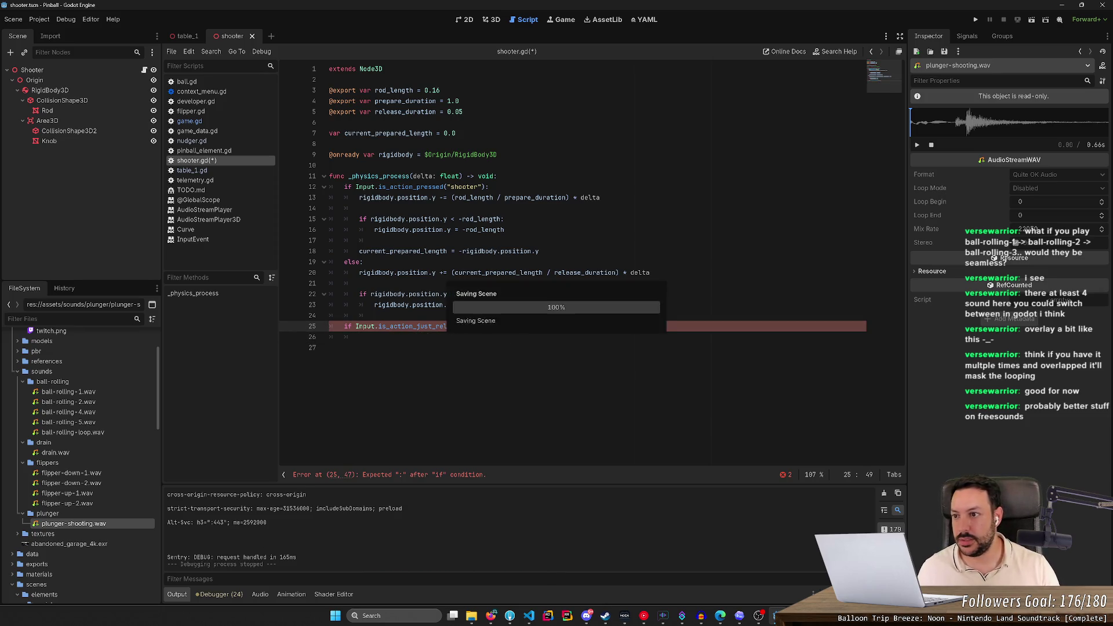
key("ctrl+s")
right_click(47, 71)
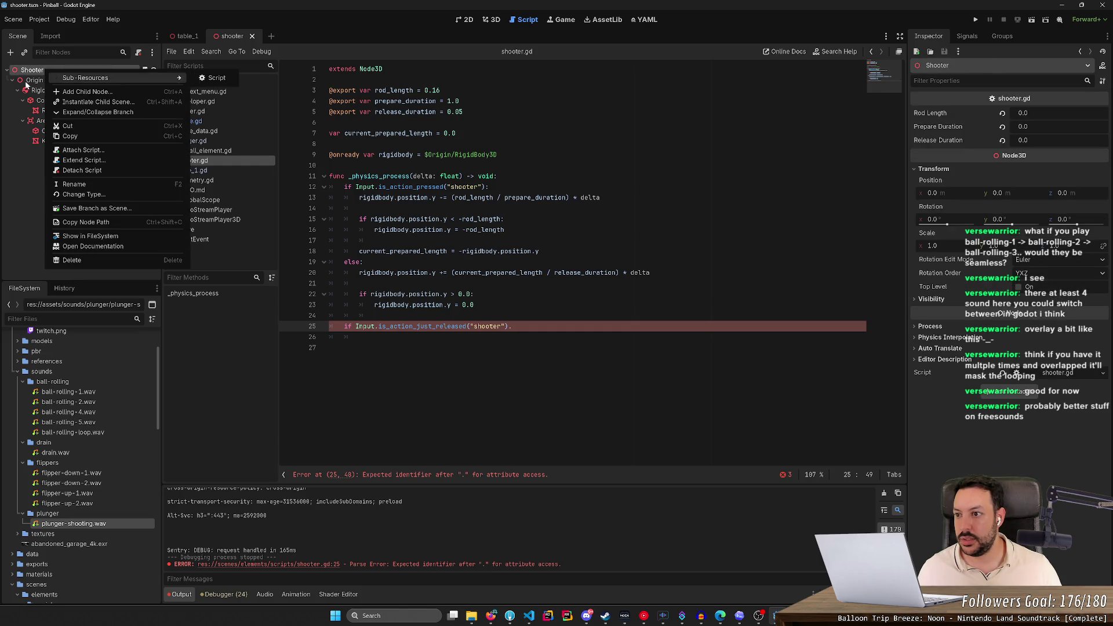
Add an AudioStreamPlayer under Origin using plunger-shooting.wav at -5 dB volume
left_click(35, 81)
right_click(34, 80)
left_click(154, 87)
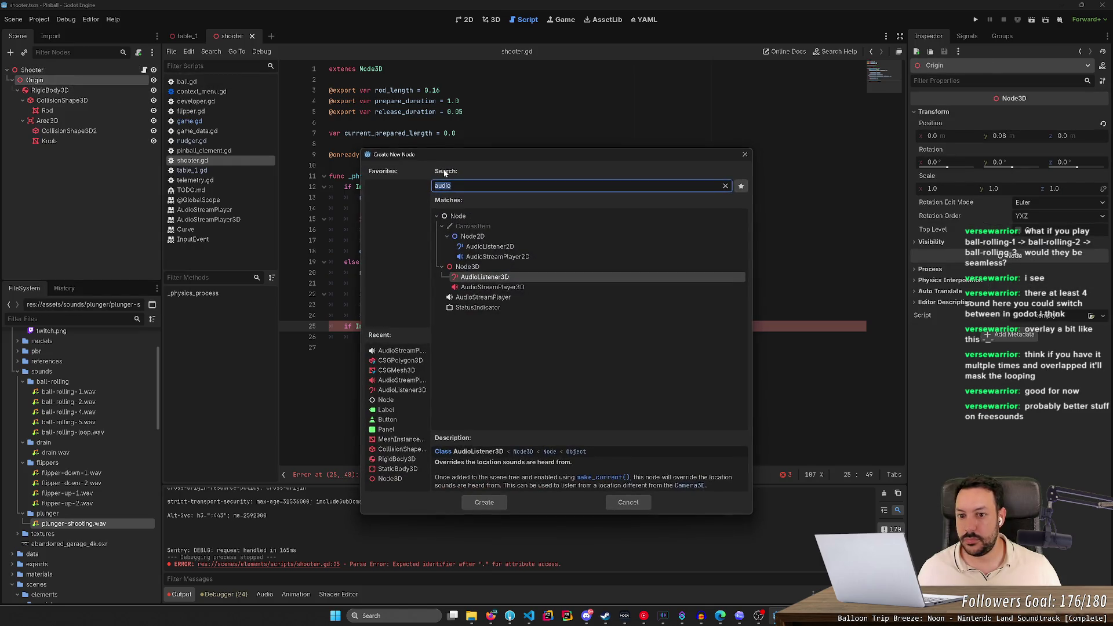
double_click(493, 297)
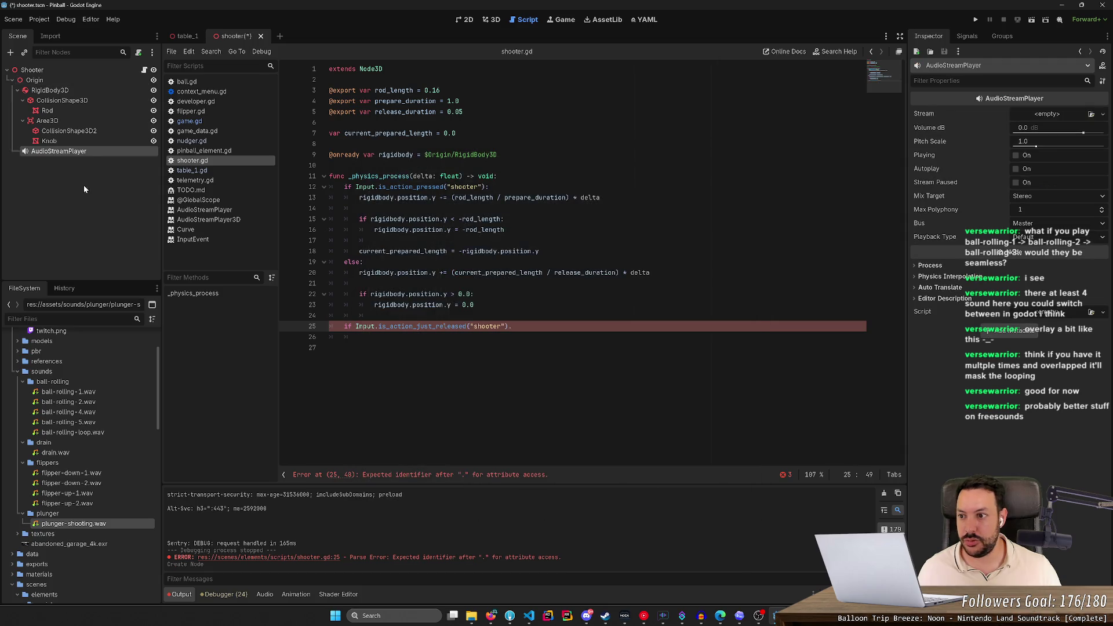
mouse_move(74, 524)
left_mouse_down()
mouse_move(828, 245)
mouse_move(1055, 111)
mouse_move(1052, 119)
left_mouse_up()
left_click(1052, 143)
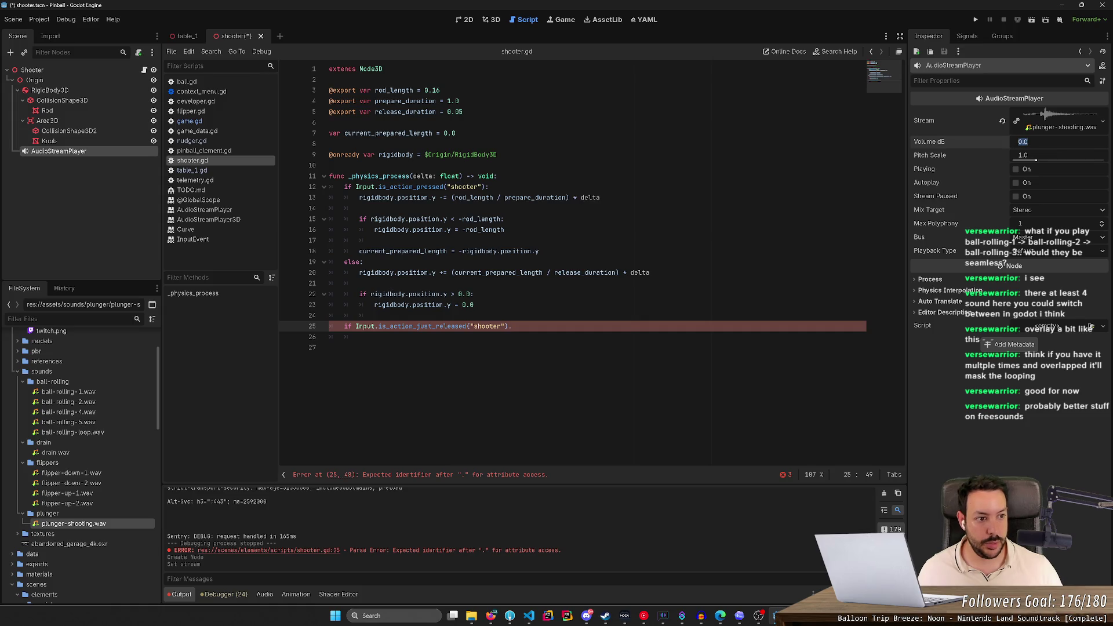
type("-5")
key("Return")
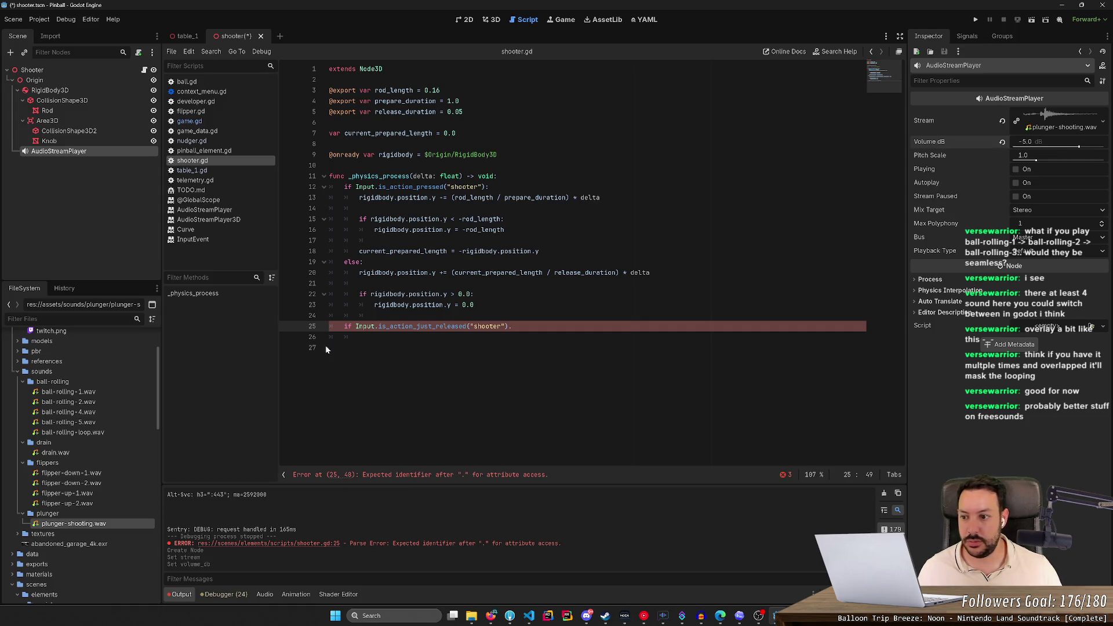
Call $Origin/AudioStreamPlayer.play() under the shooter-release condition and save shooter.gd
key("BackSpace")
type(":")
key("Return")
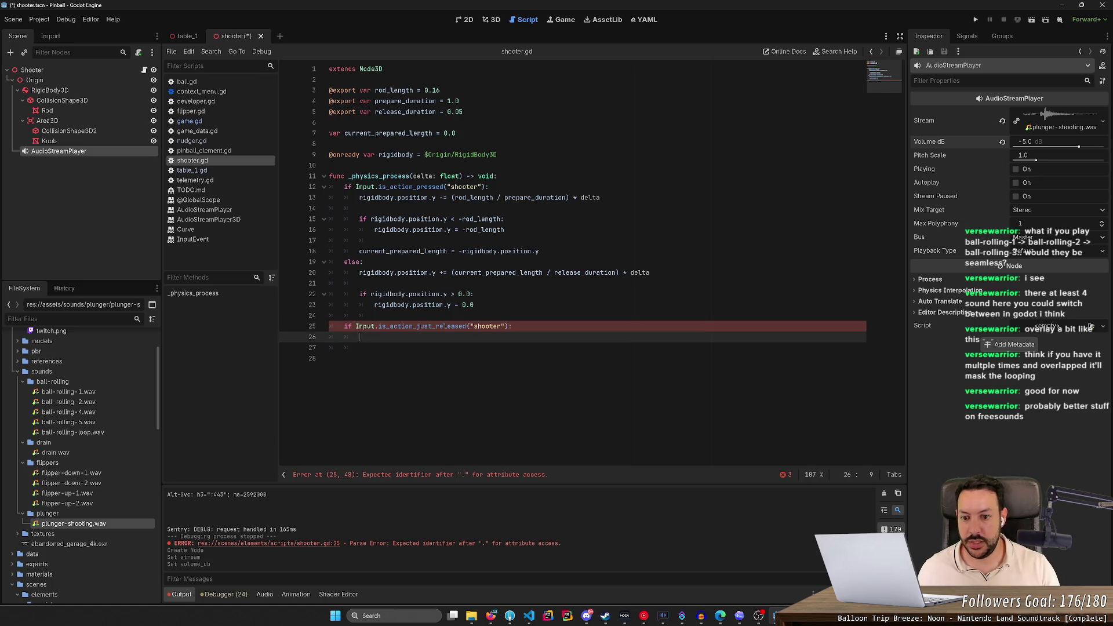
type("$Aud")
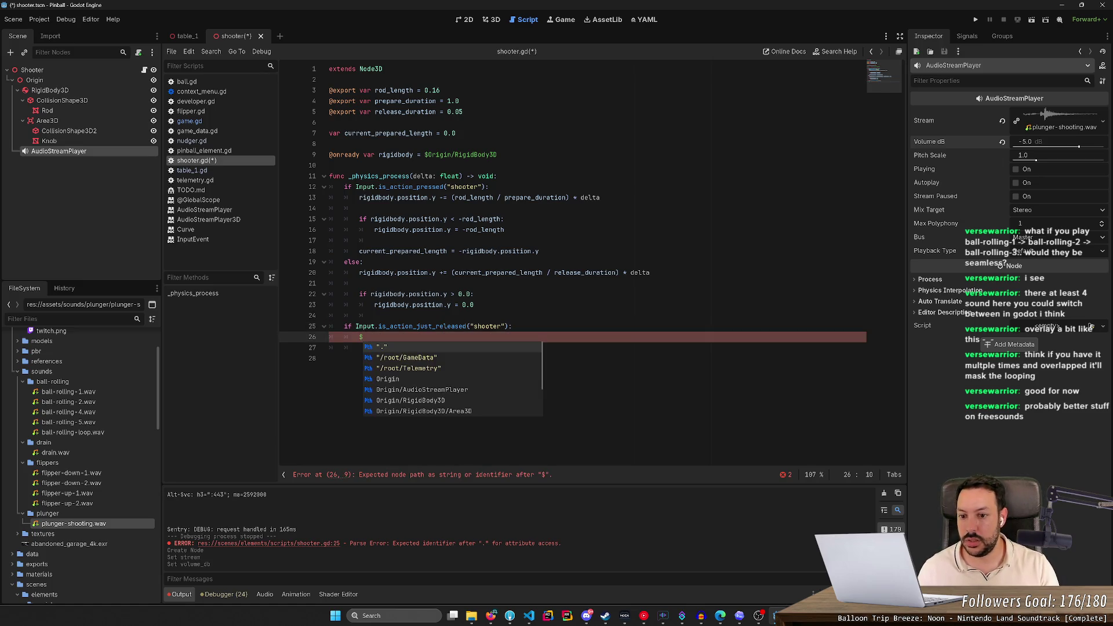
key("Return")
type(".play()")
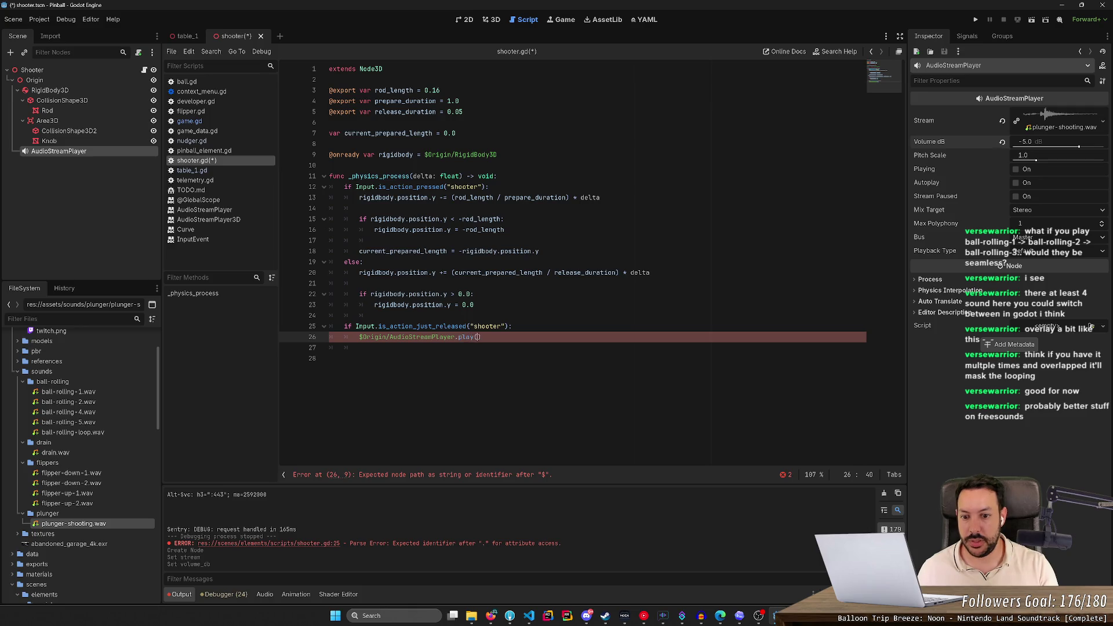
key("ctrl+s")
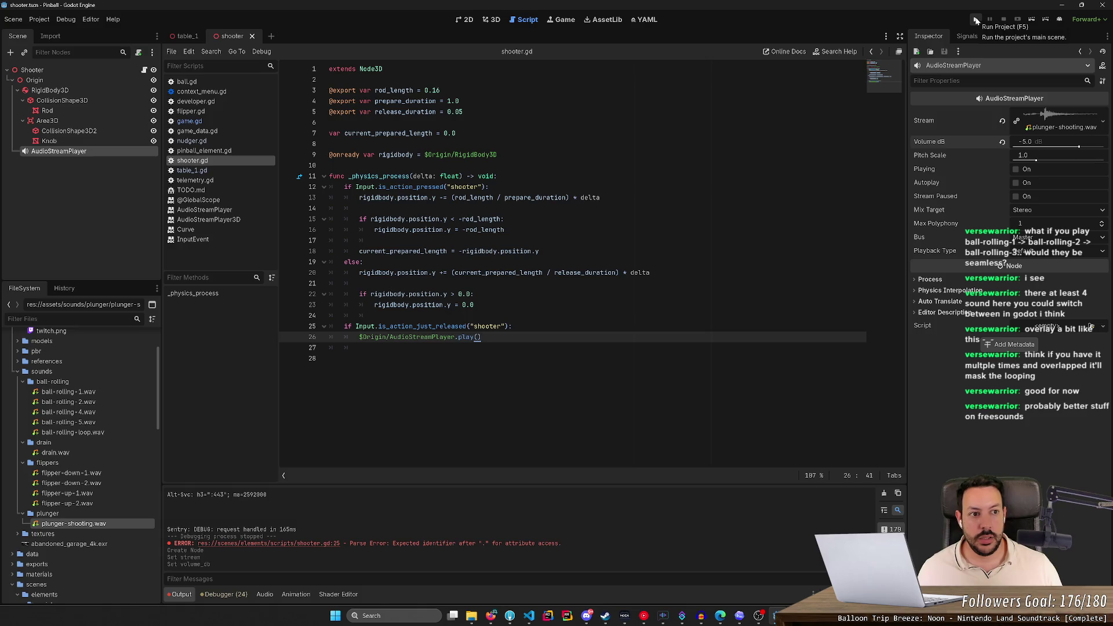
left_click(975, 20)
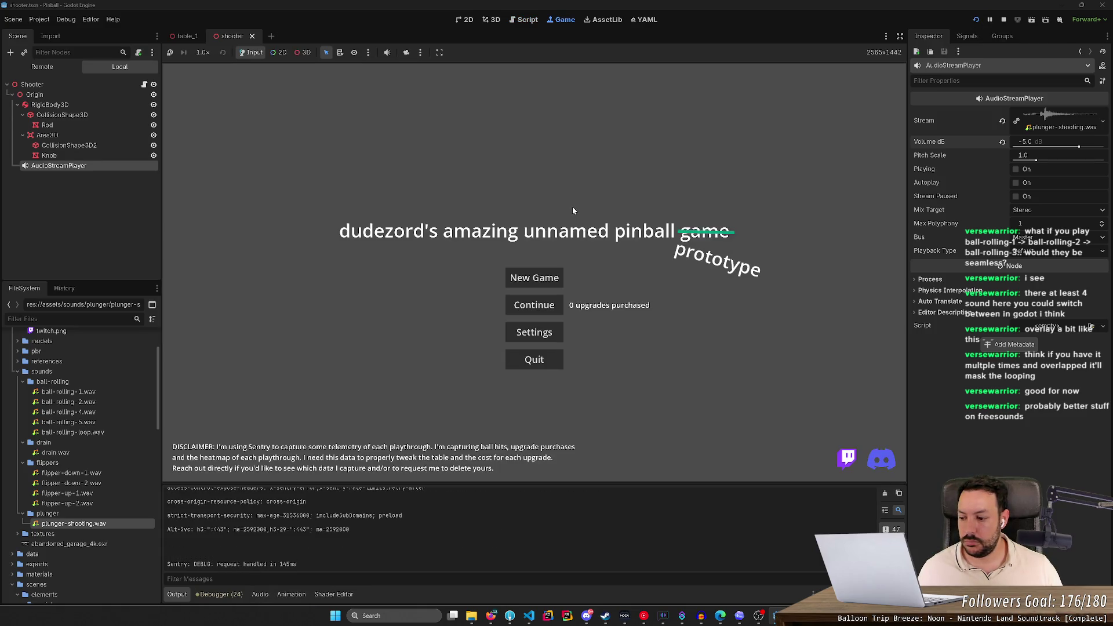
left_click(538, 278)
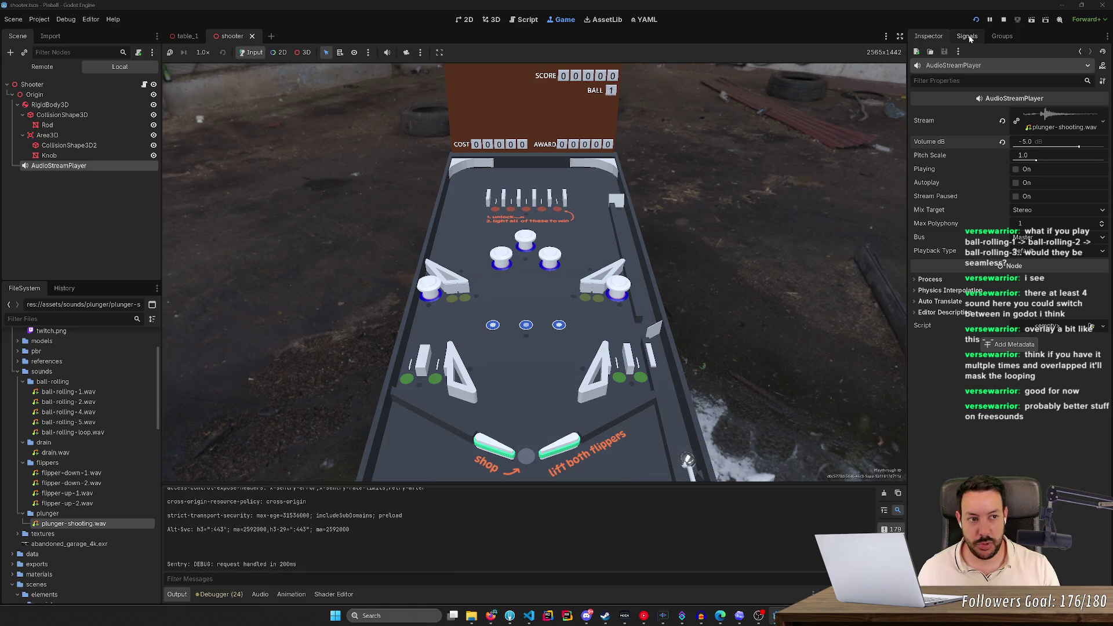
left_click(976, 20)
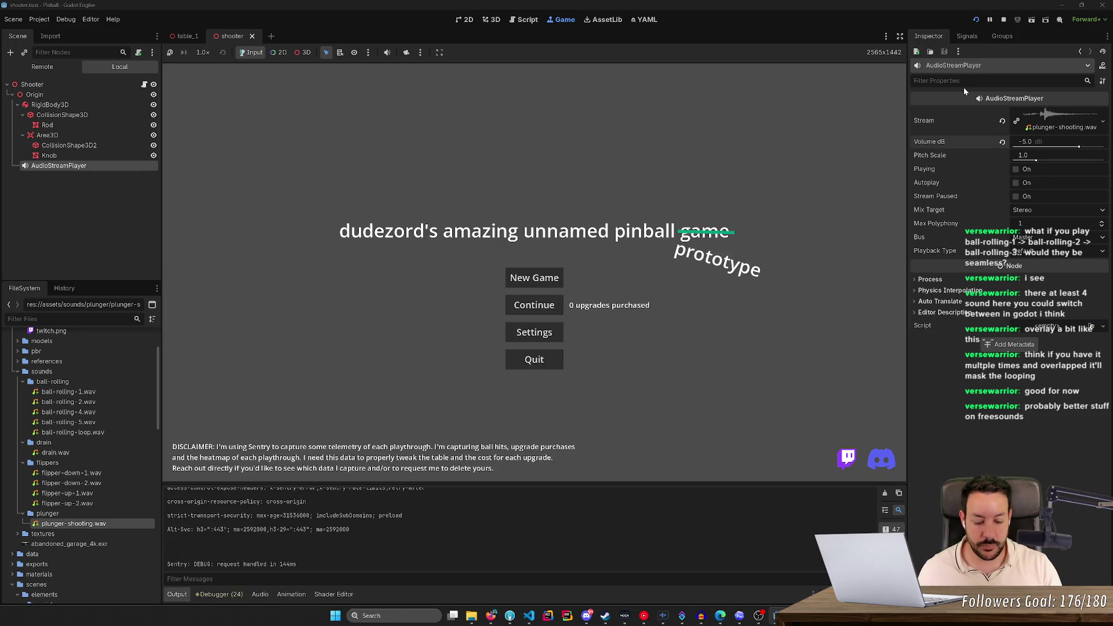
left_click(1003, 20)
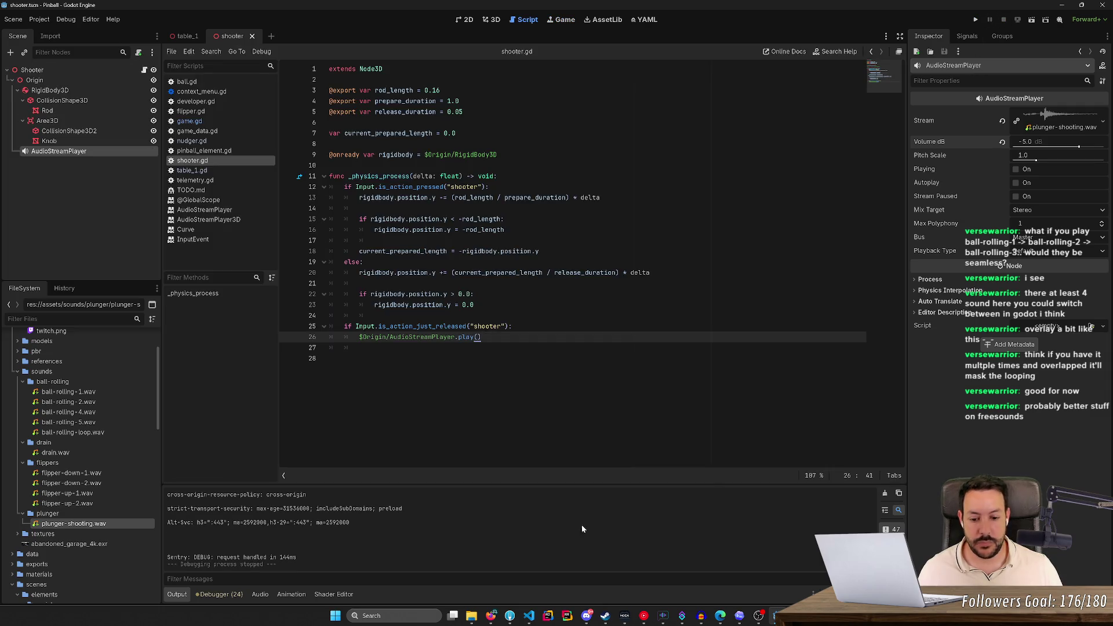
Stage the new sound files plus shooter.gd, flipper.tscn and shooter.tscn changes in Fork
left_click(510, 615)
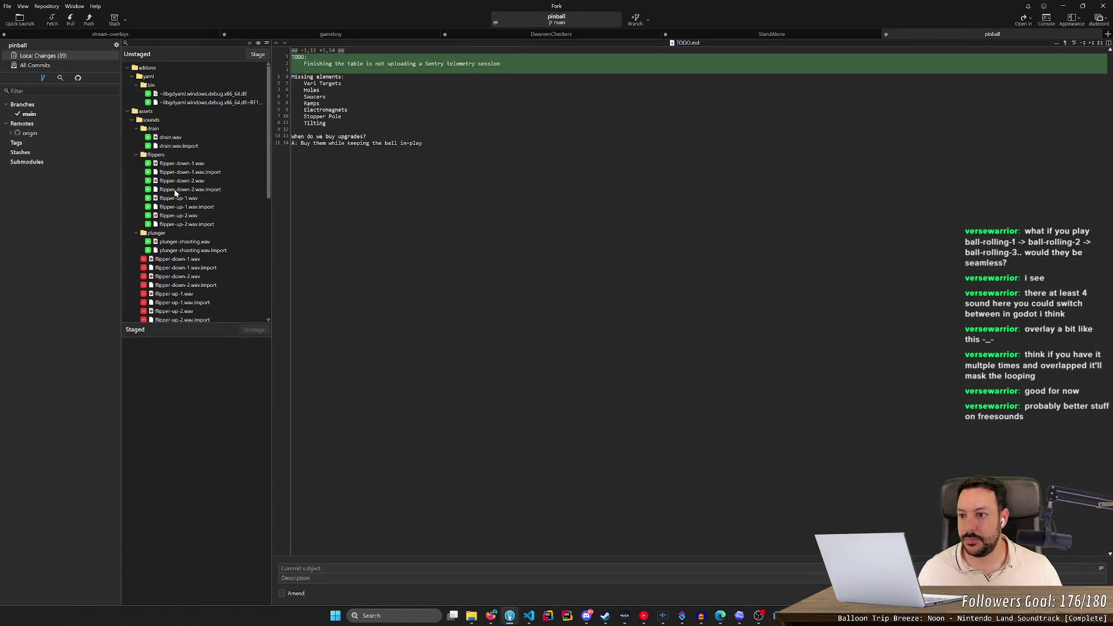
double_click(165, 157)
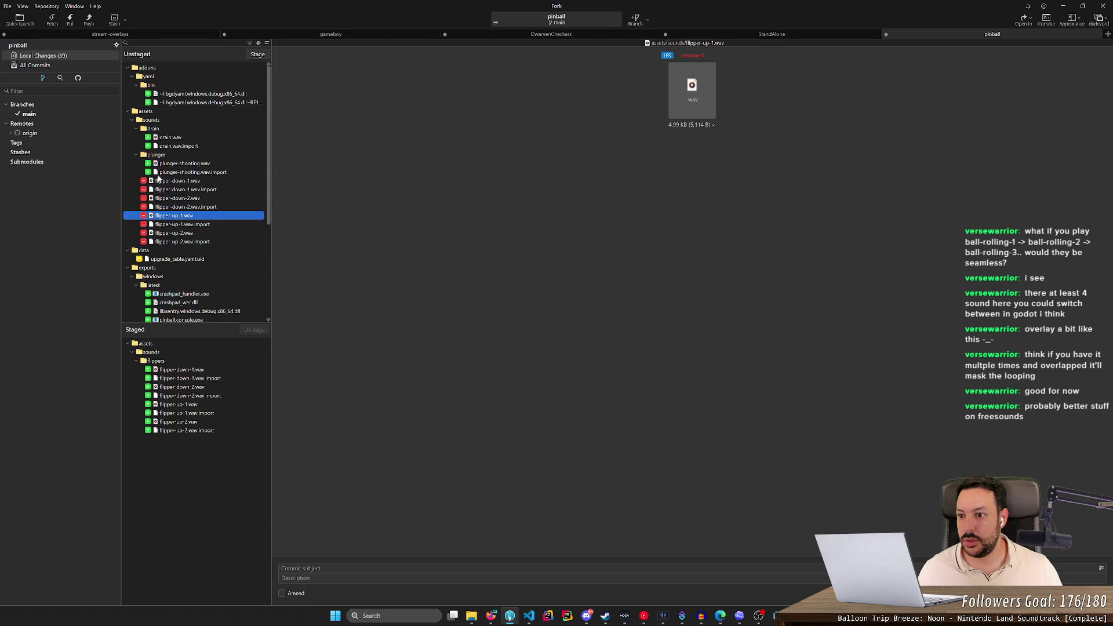
double_click(160, 155)
double_click(164, 136)
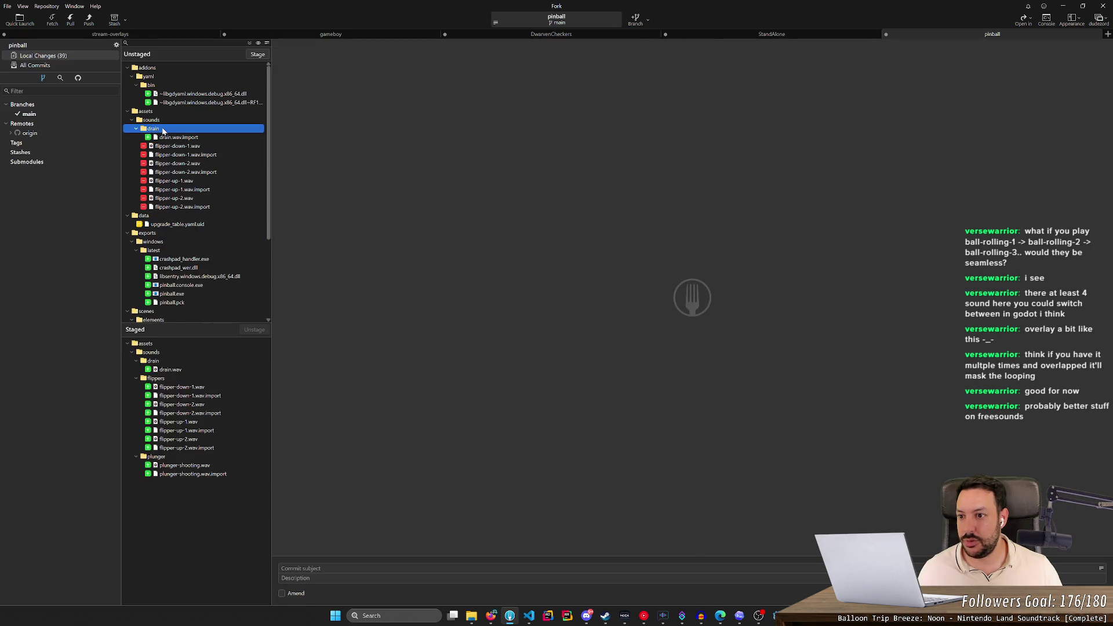
double_click(164, 130)
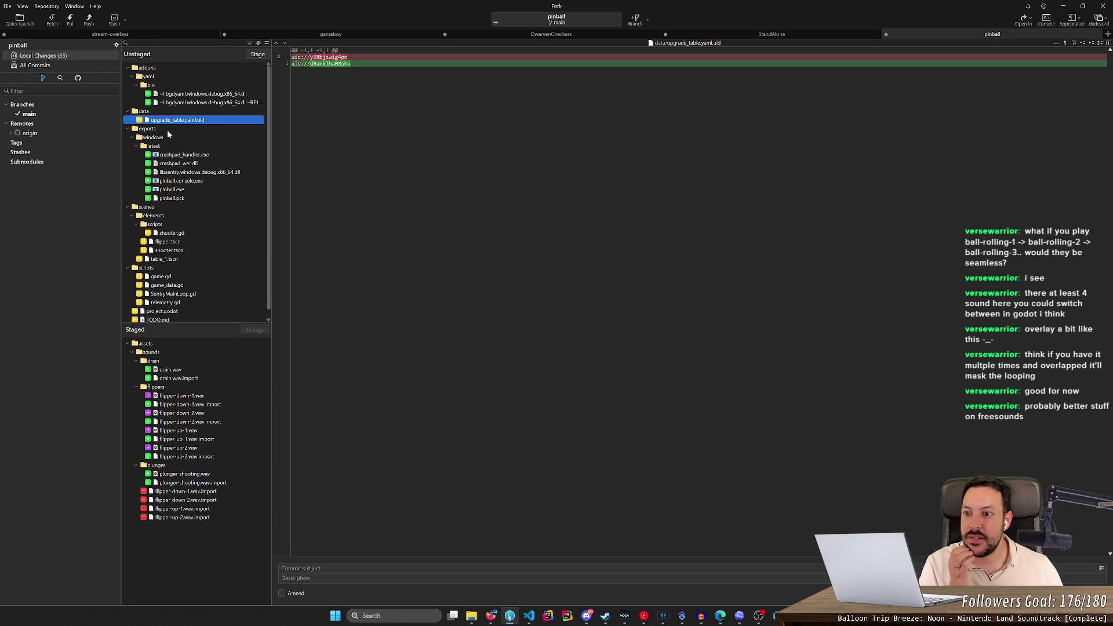
double_click(172, 232)
left_click(179, 225)
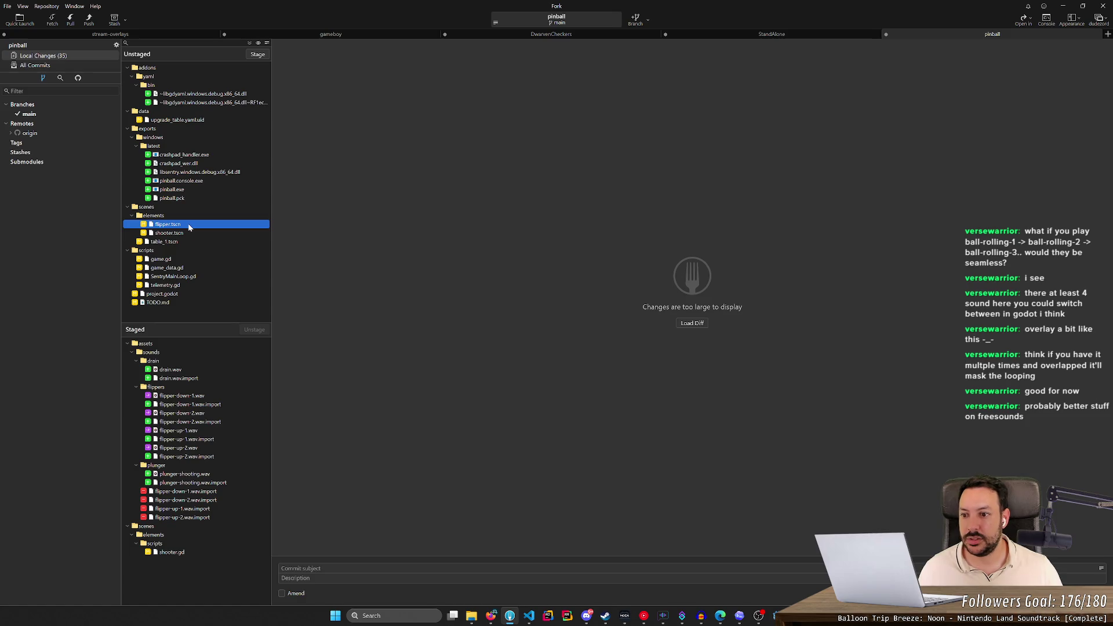
double_click(188, 226)
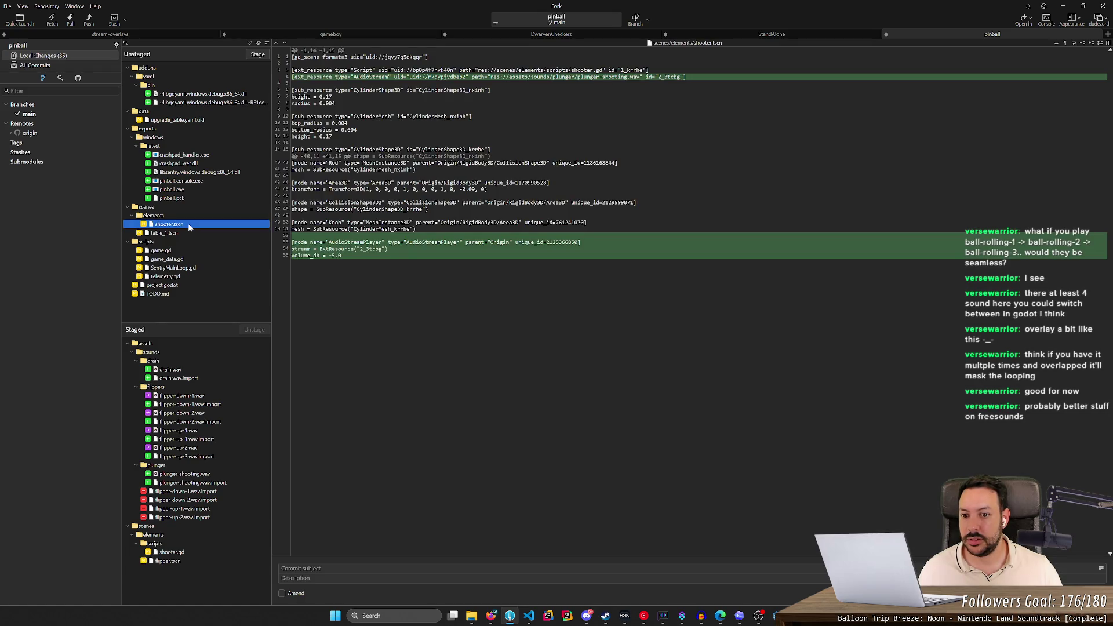
double_click(188, 225)
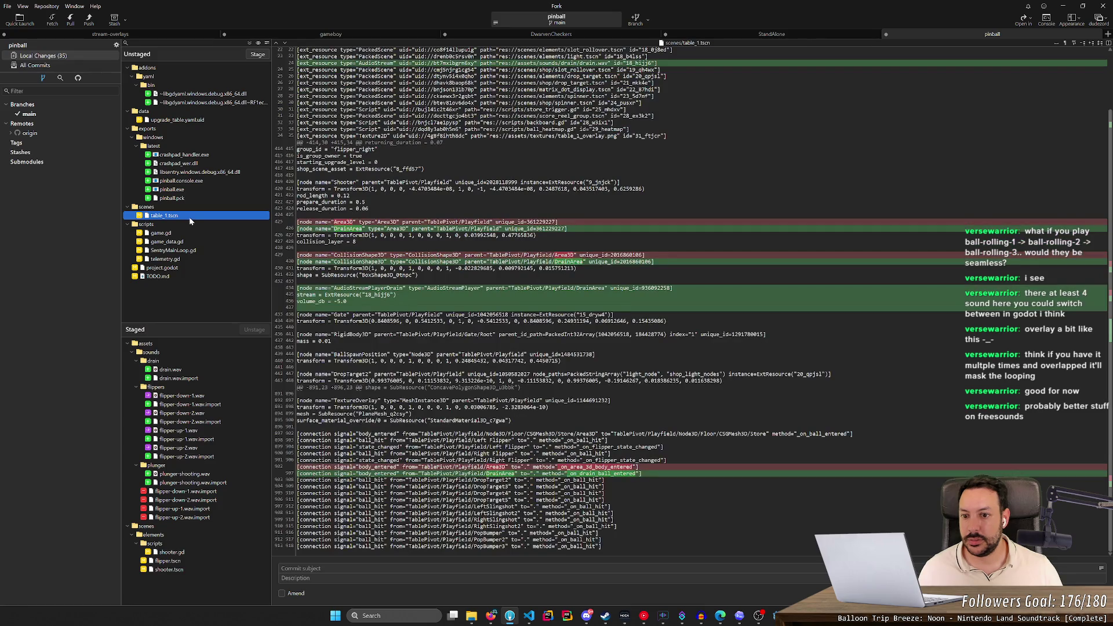
Stage table_1.tscn and only the drain sound hunk of game.gd
mouse_move(1038, 243)
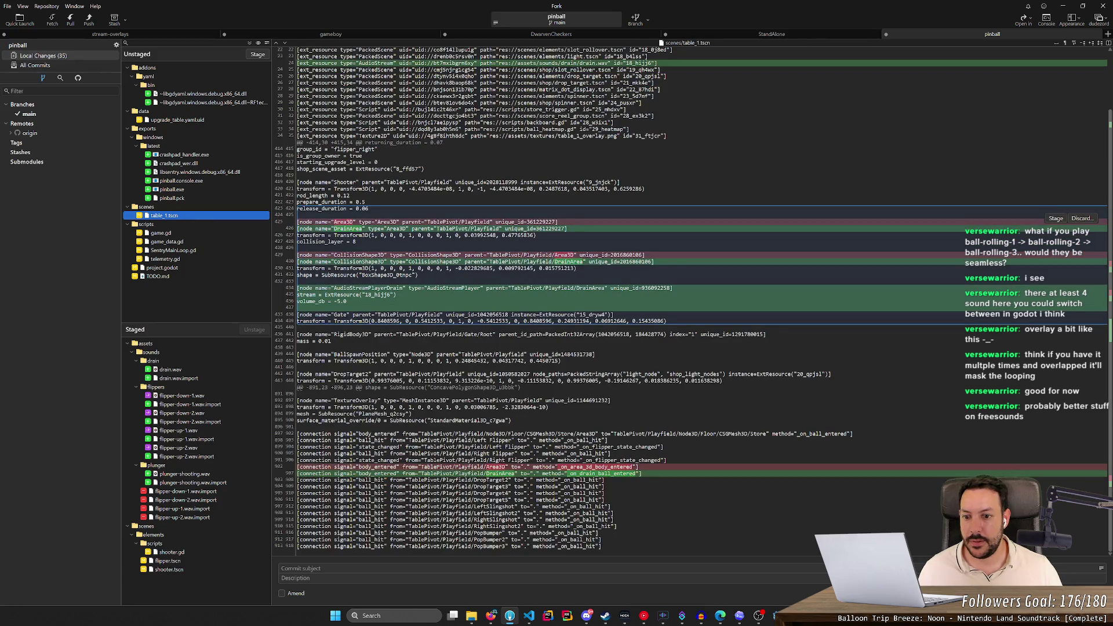
scroll(693, 301, "up", 3)
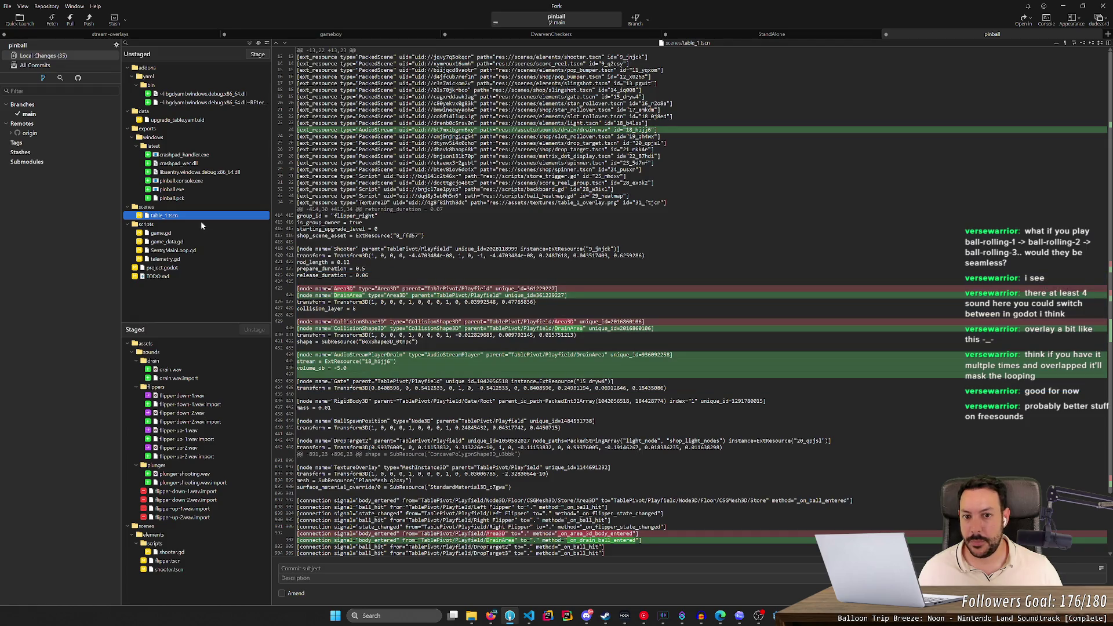
double_click(196, 218)
left_click(195, 223)
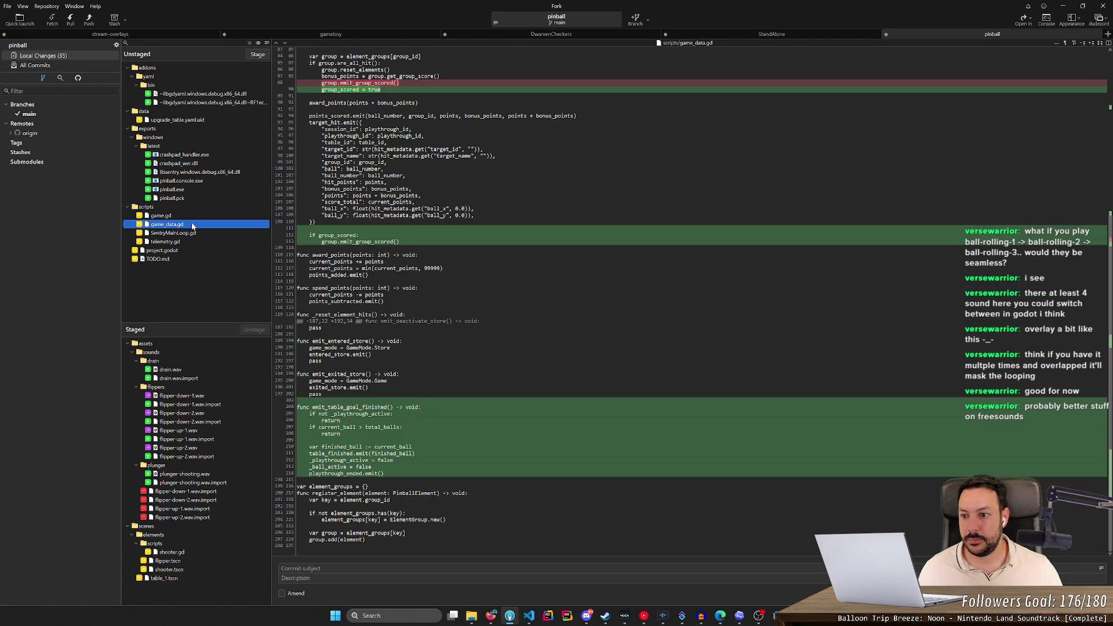
left_click(193, 218)
mouse_move(348, 162)
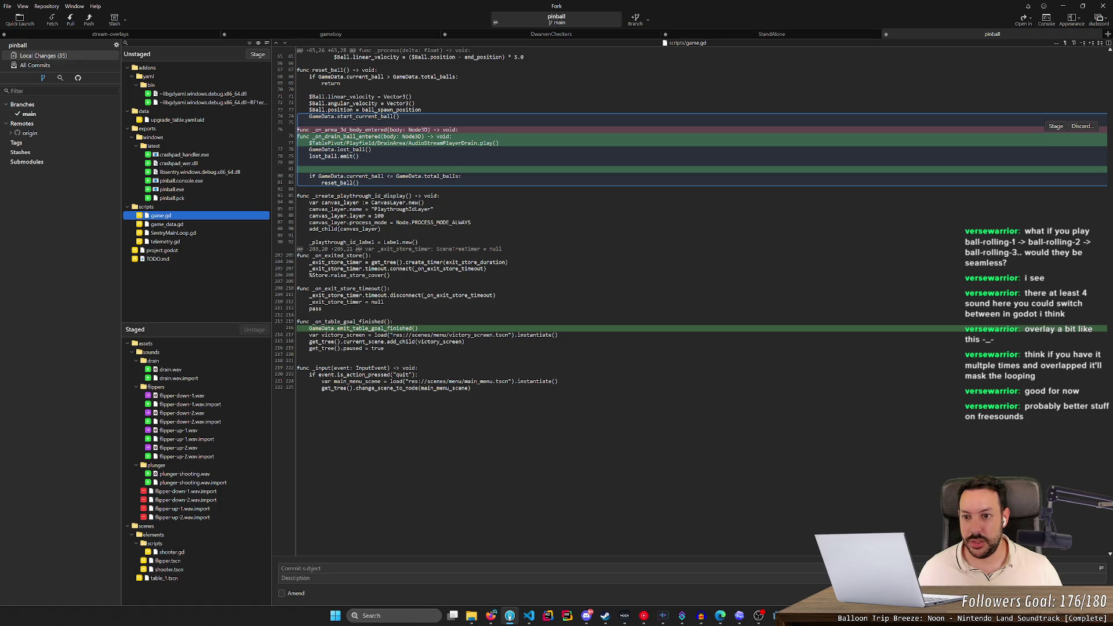
left_click(1057, 126)
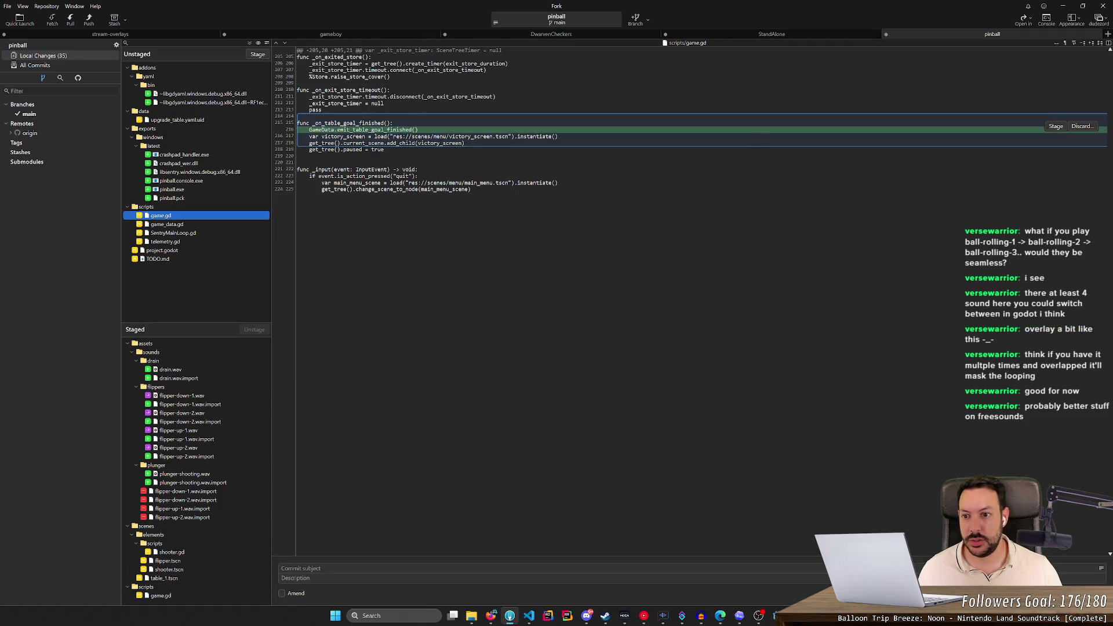
Review the unstaged game_data.gd, SentryMainLoop.gd, telemetry.gd, project.godot and TODO.md changes
left_click(169, 226)
left_click(169, 233)
left_click(168, 241)
left_click(168, 250)
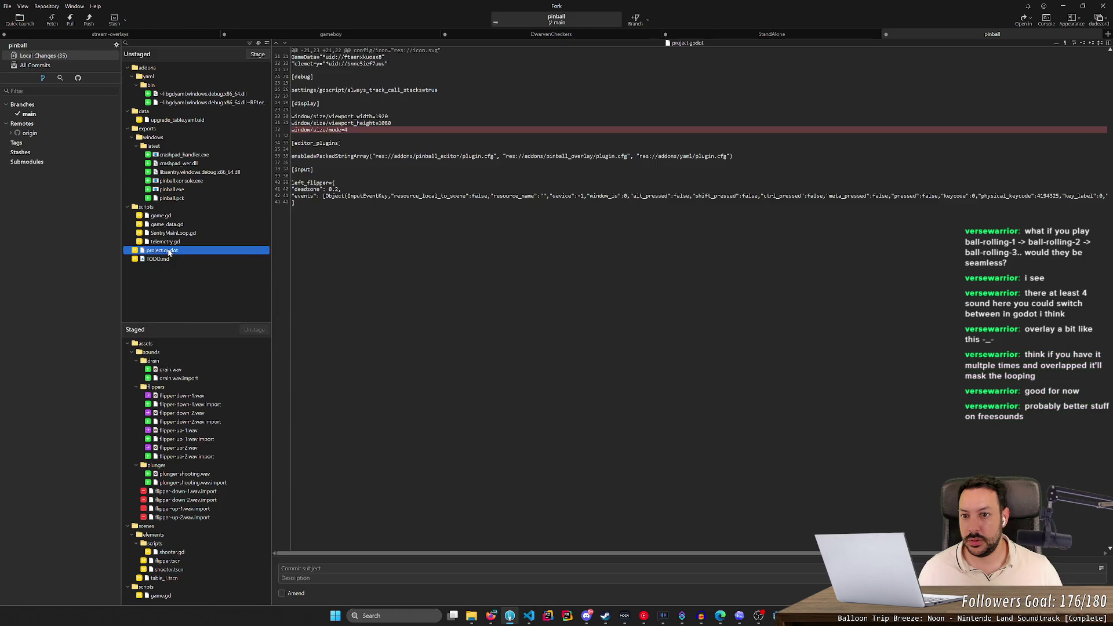
left_click(168, 258)
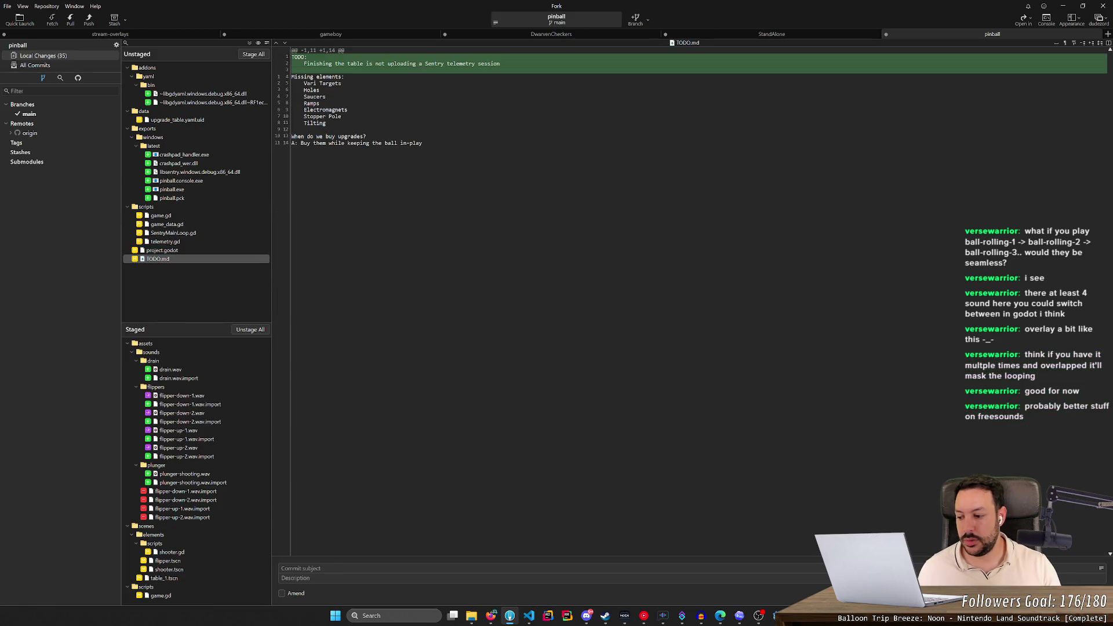
Commit as 'Plunger and Drain sounds' and push main to origin
type("Plunger and Drain sounds")
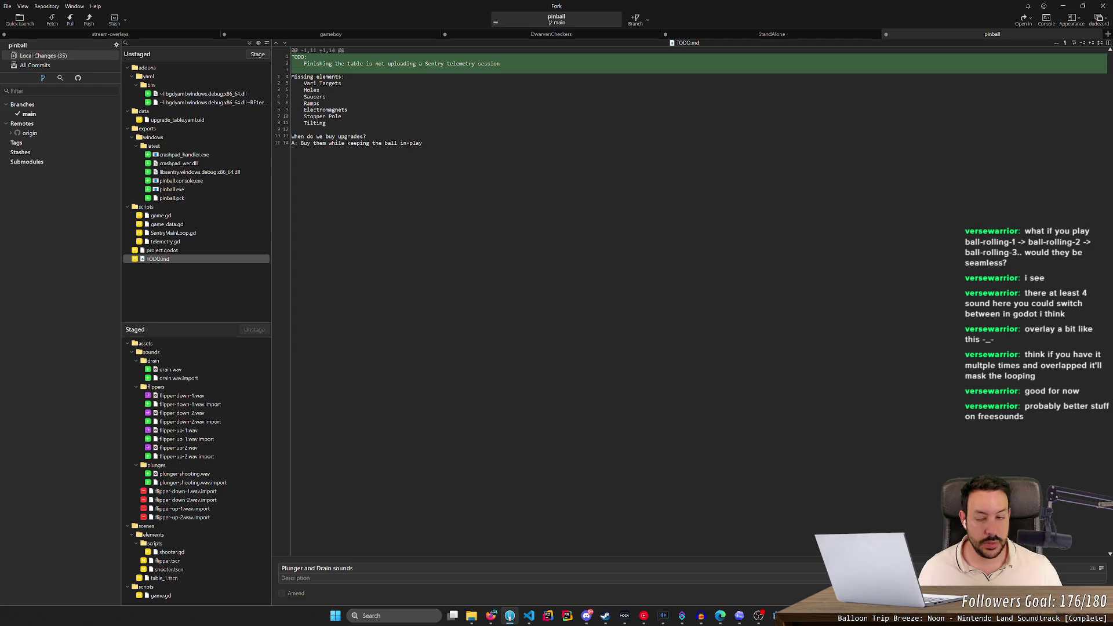
key("ctrl+Return")
left_click(89, 21)
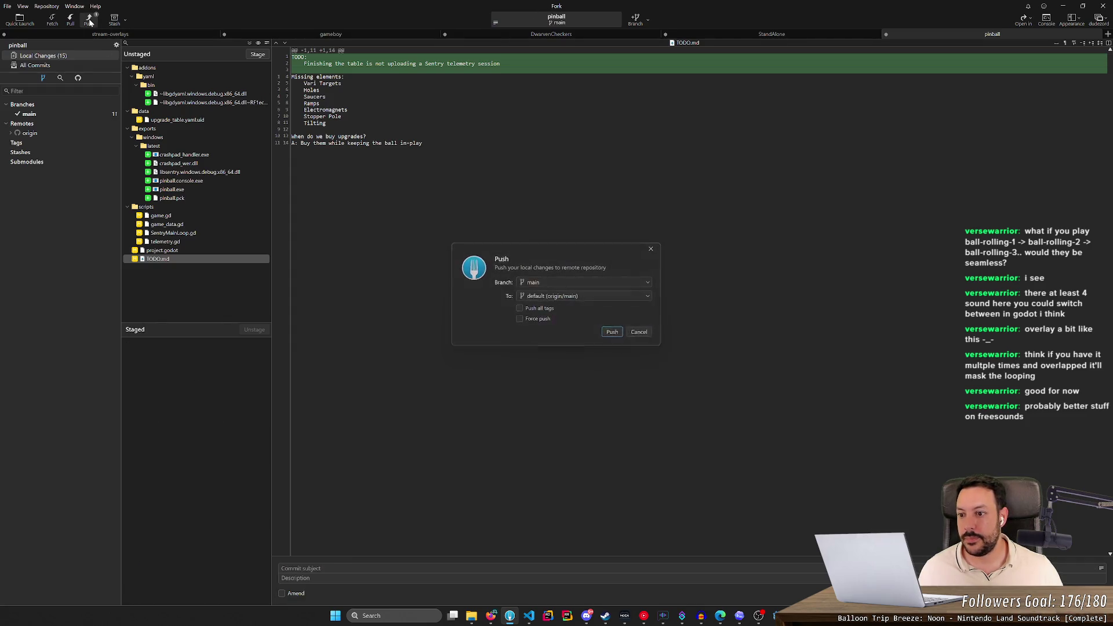
key("Return")
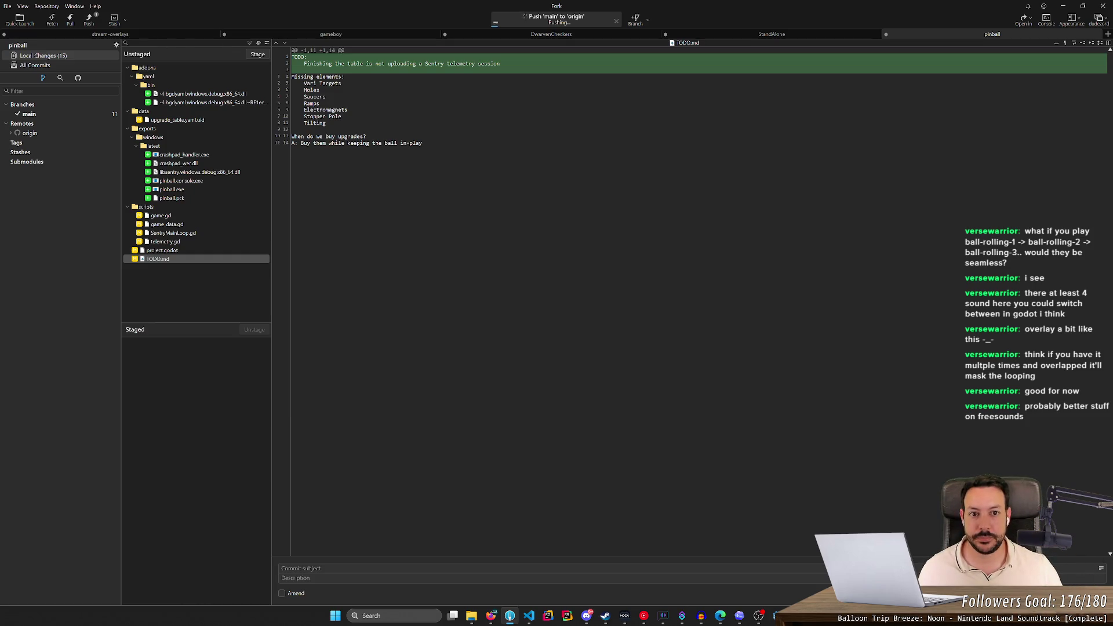
left_click(490, 615)
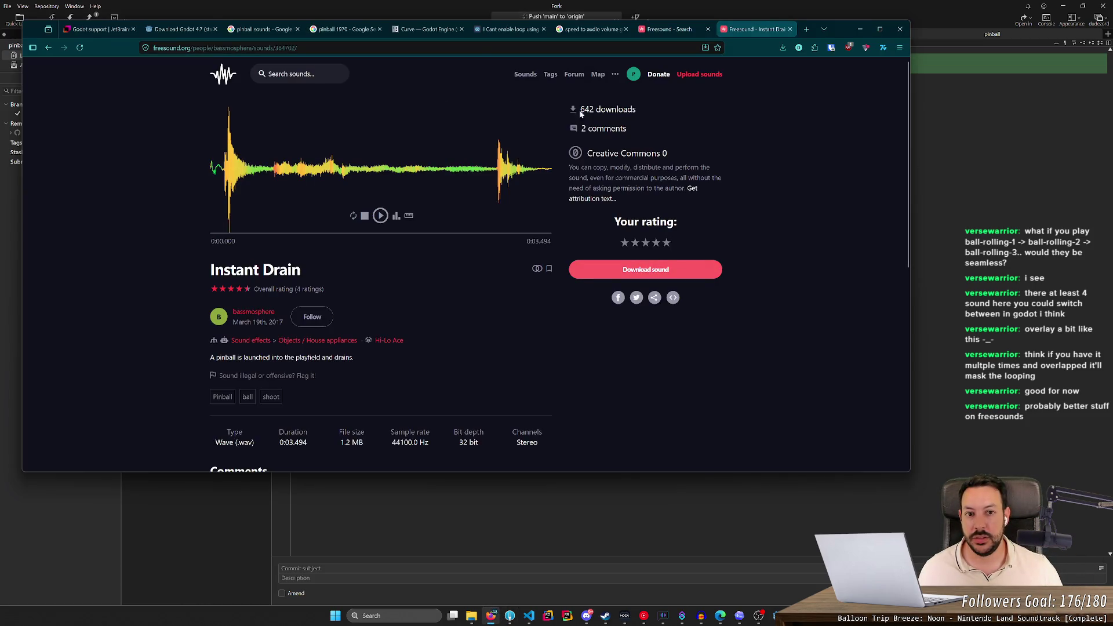
Close the Instant Drain page and search Freesound for 'pinball ball hit', then 'metal ball'
key("ctrl+w")
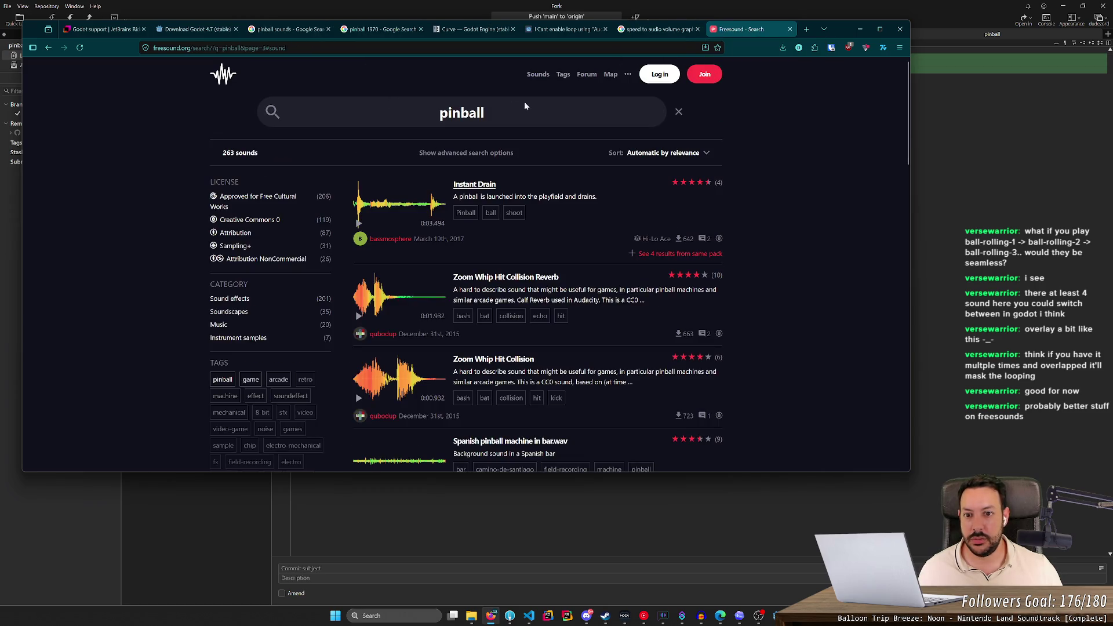
left_click(525, 106)
type("ball hit")
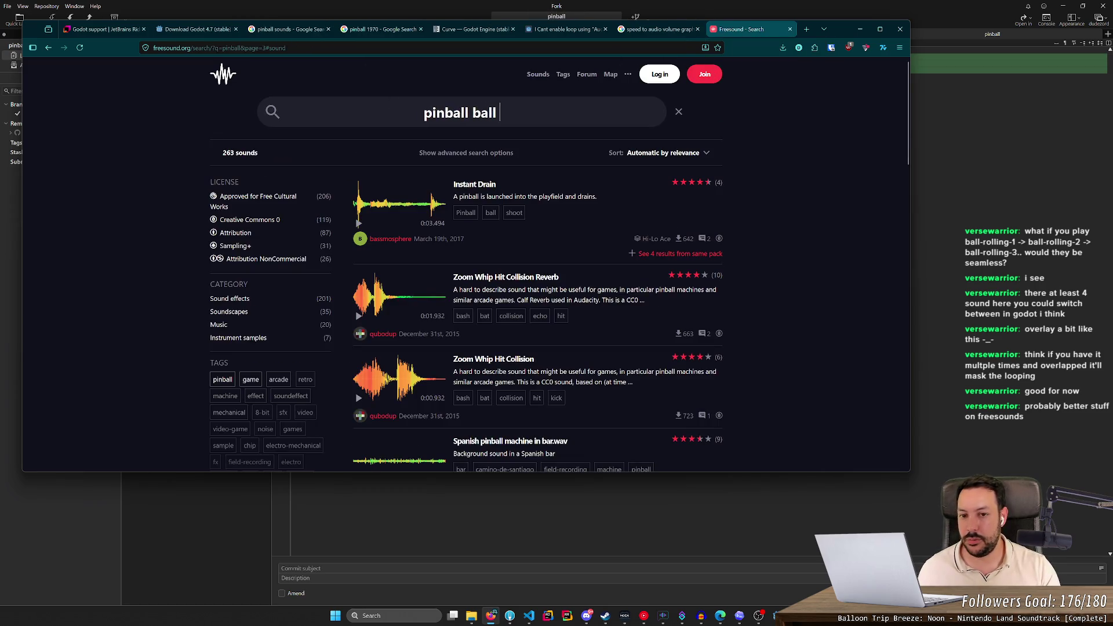
key("Return")
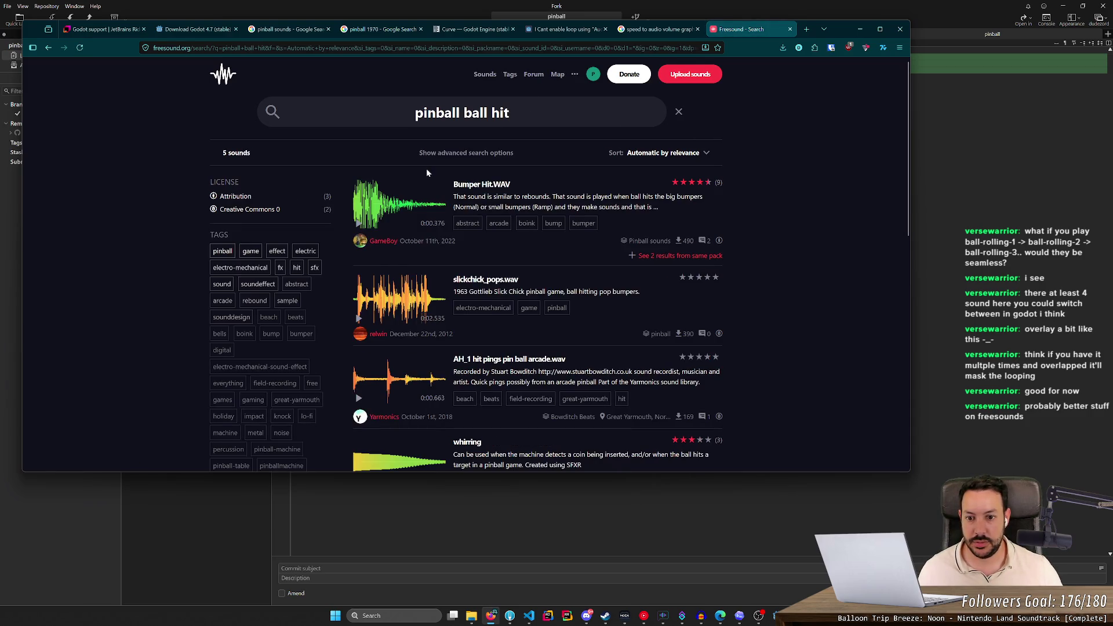
scroll(426, 172, "down", 3)
scroll(426, 172, "up", 3)
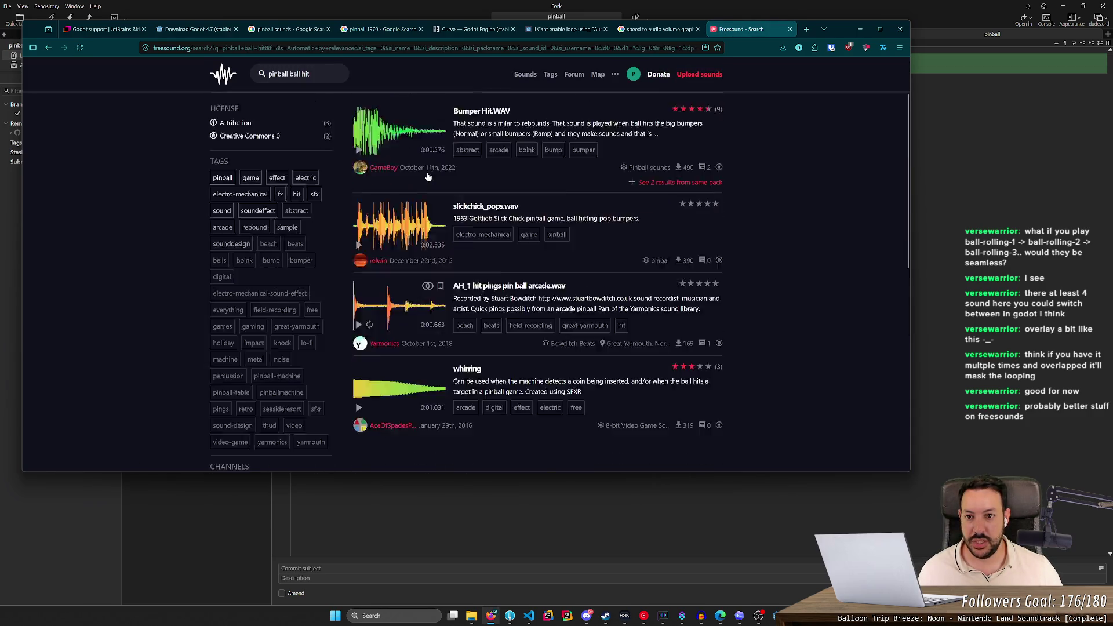
key("ctrl+a")
type("metal ")
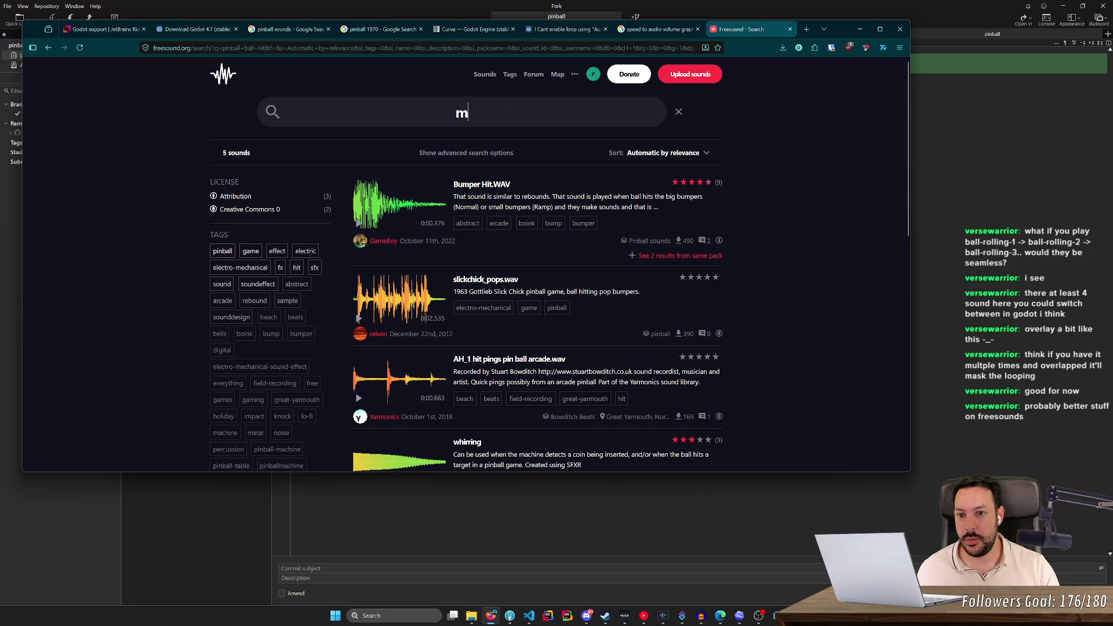
type("ball")
key("Return")
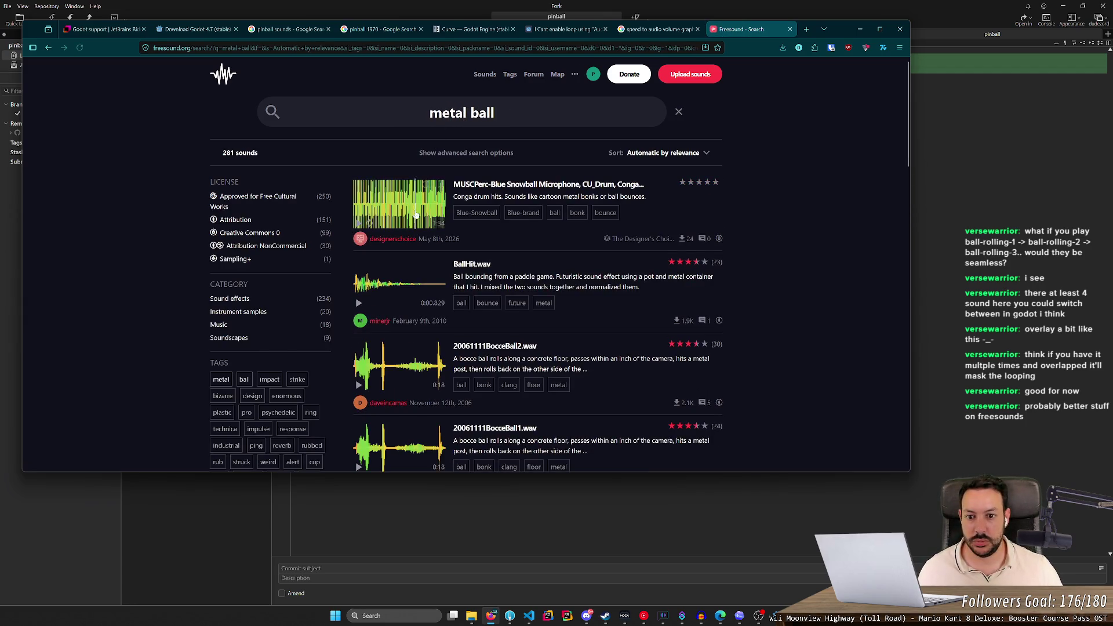
Preview BallHit.wav, 20061111BocceBall2.wav and Ball Rolling.wav from the results
left_click(358, 304)
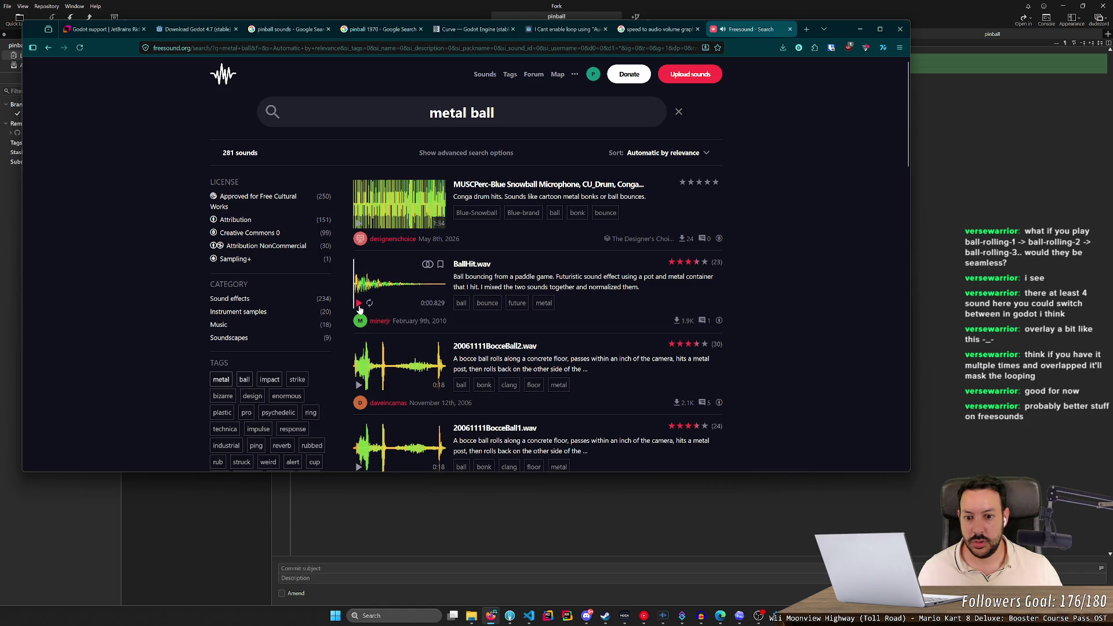
scroll(364, 279, "down", 2)
left_click(358, 248)
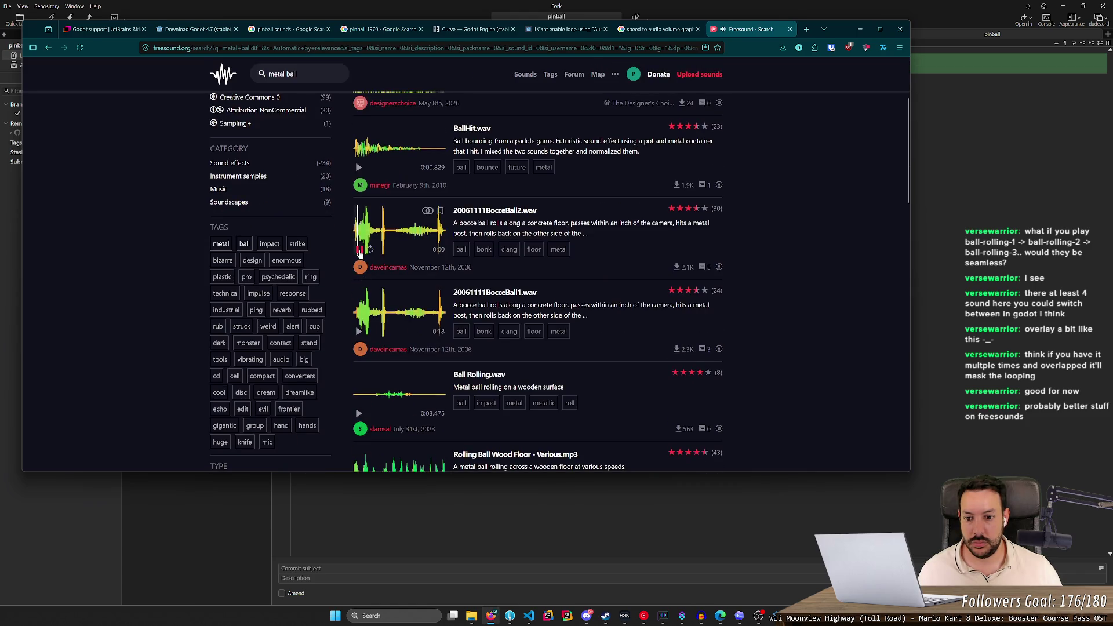
scroll(383, 323, "down", 2)
left_click(359, 277)
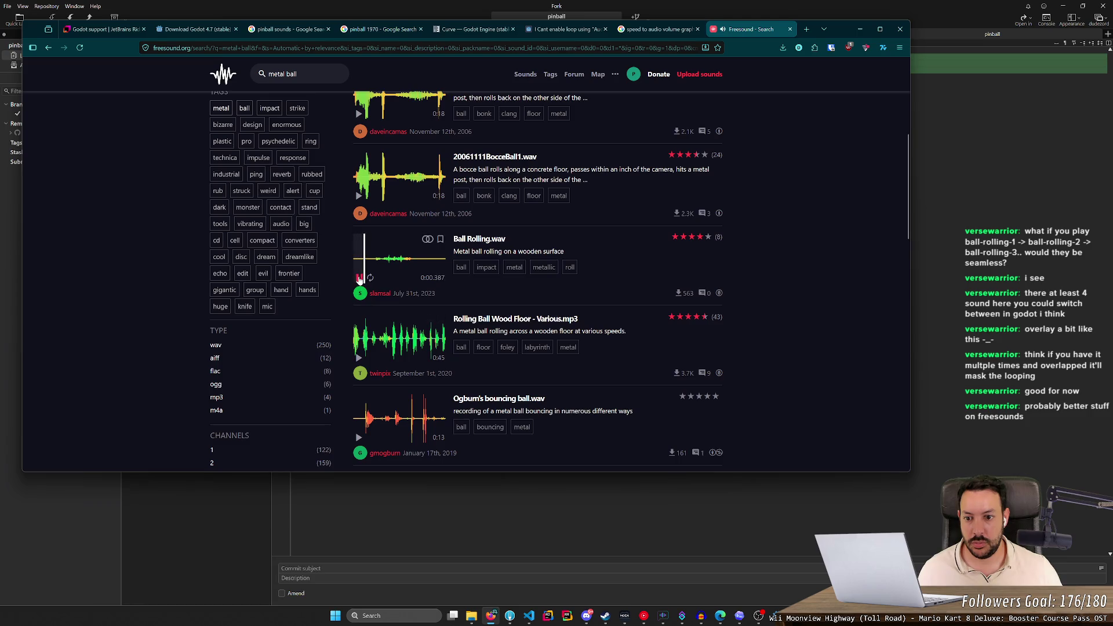